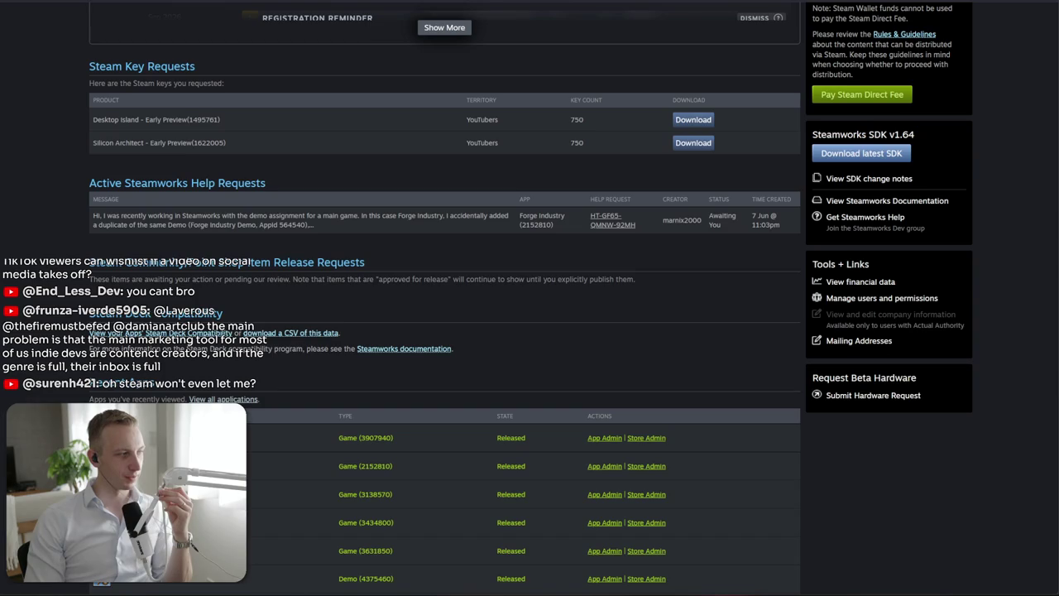
Glance at Discord's livestreams channel, then return to Steamworks and scroll the dashboard to the top
key(alt+Tab)
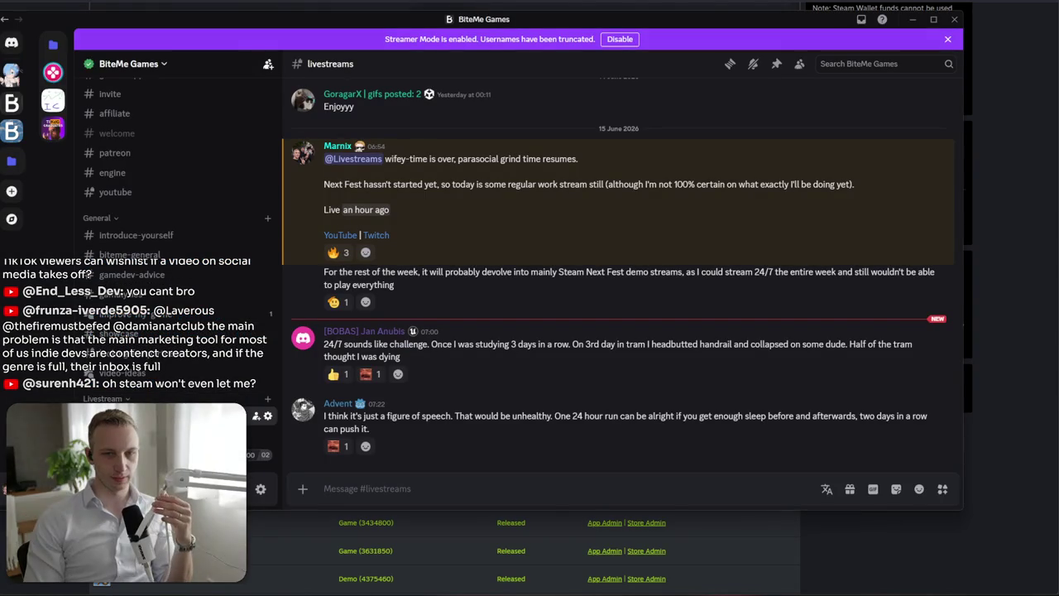
key(alt+Tab)
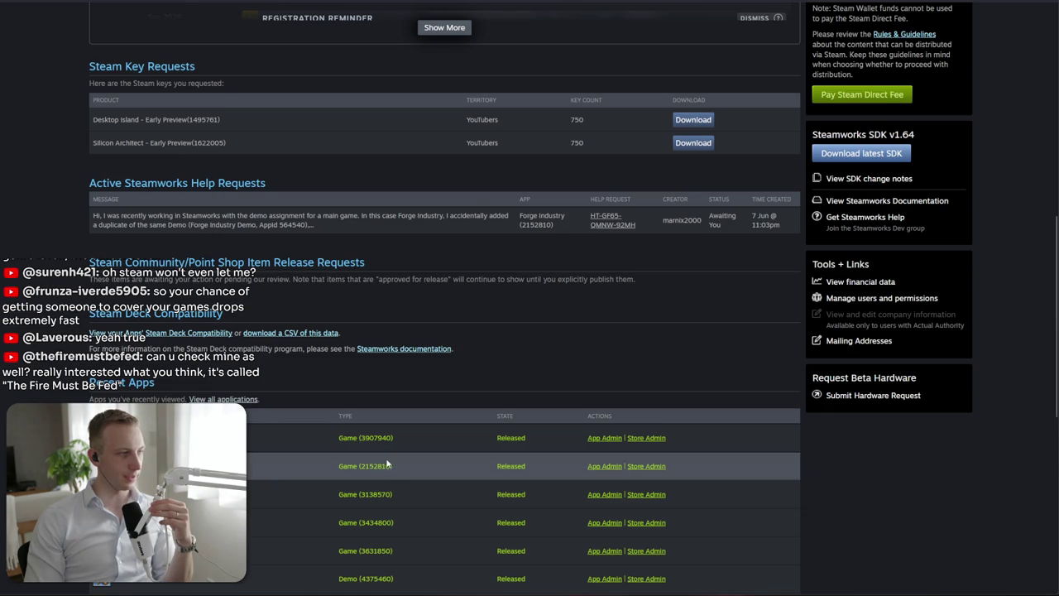
scroll(386, 458, up, 7)
Search the Steam store for 'The fire must be' and open The Fire Must Be Fed page
key(alt+Tab)
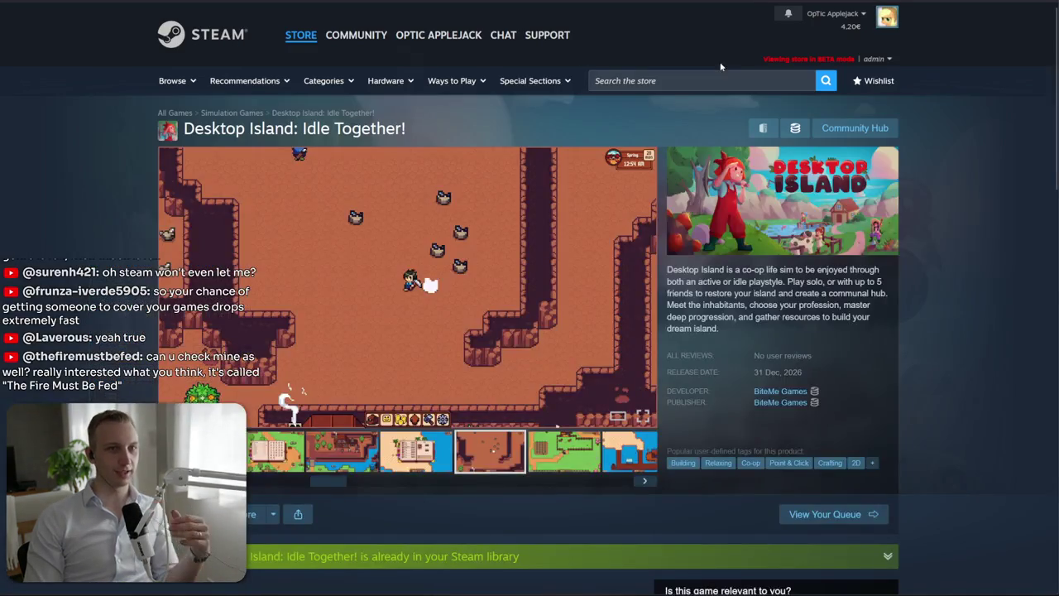
click(704, 80)
text(The fire)
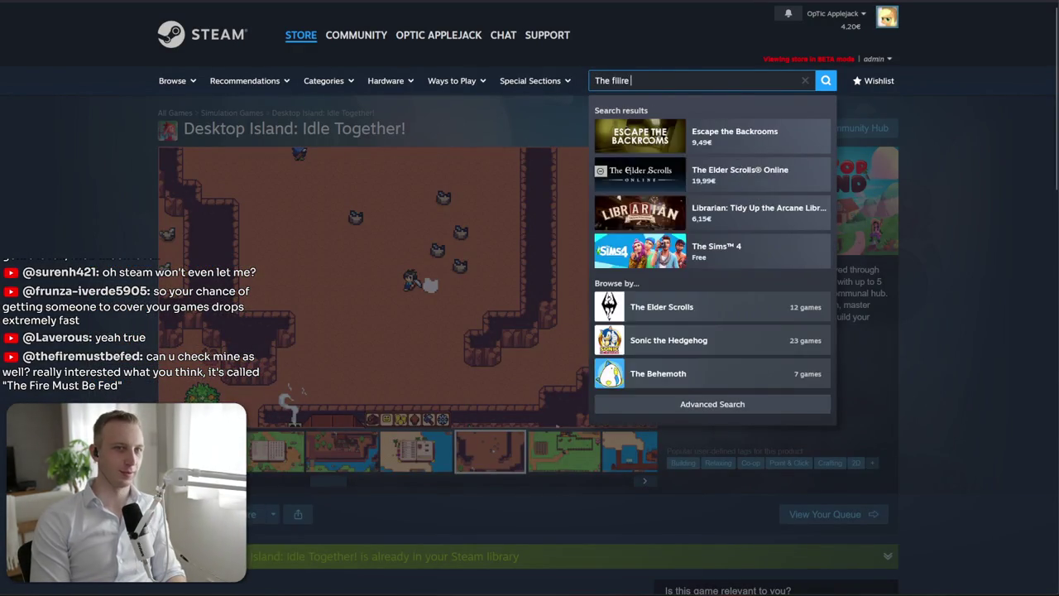
key(BackSpace)
key(BackSpace)
key(BackSpace)
text(must be)
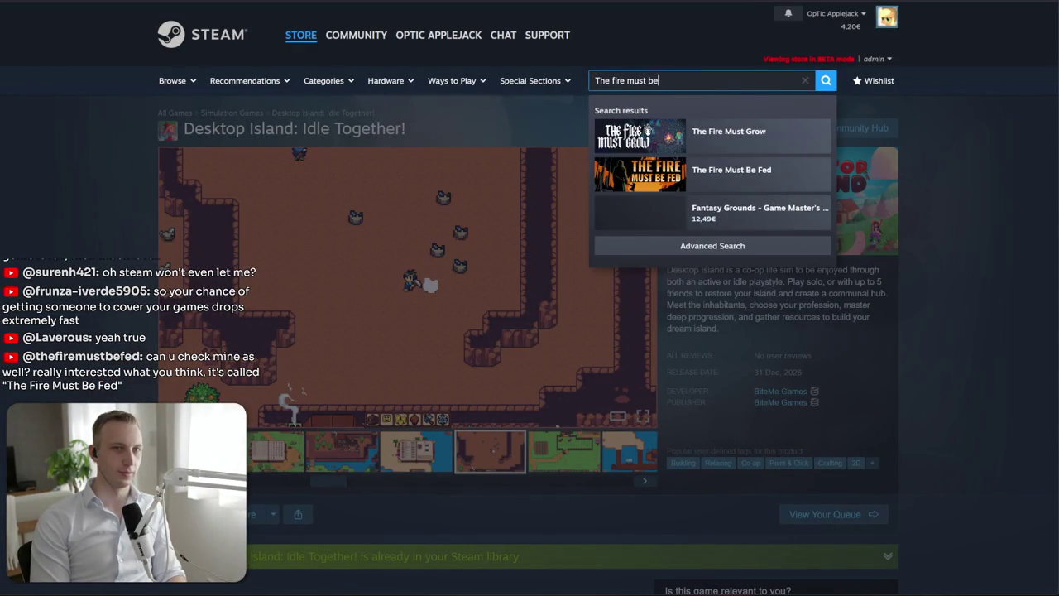
click(756, 141)
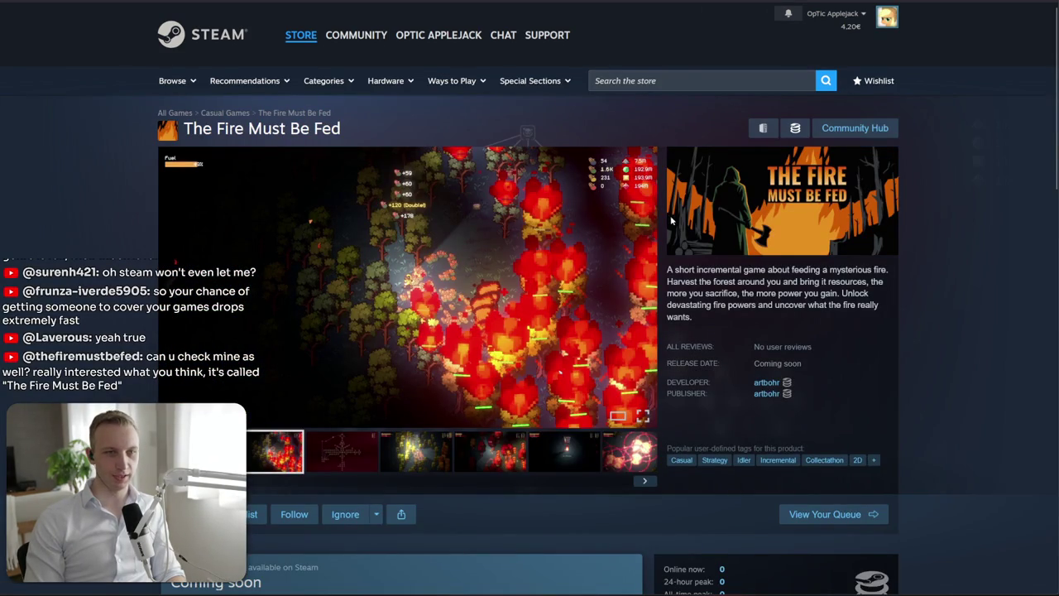
Copy The Fire Must Be Fed capsule header image from its store page
drag(845, 319, 667, 293)
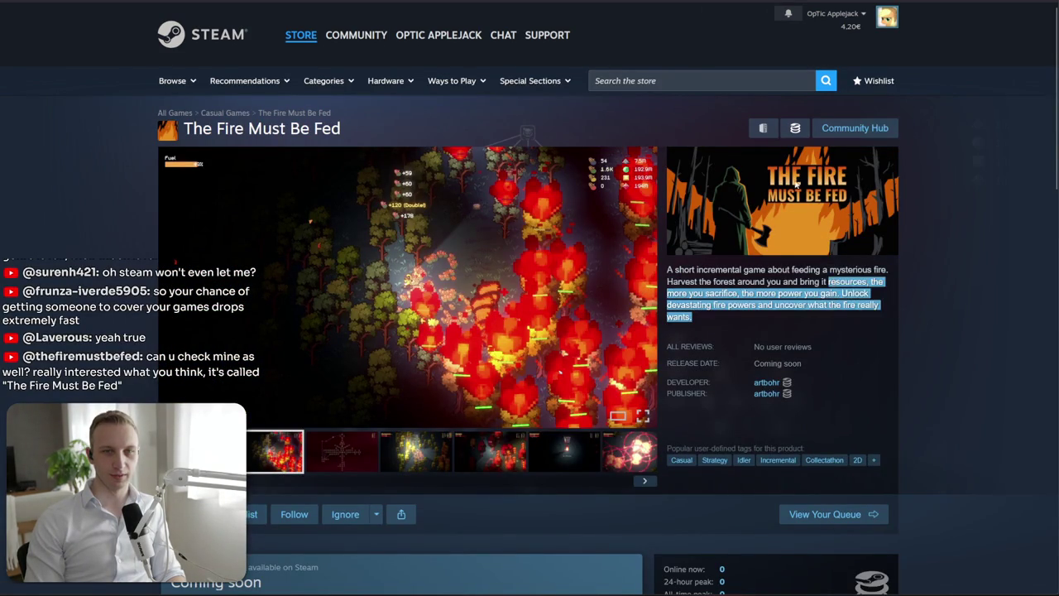
right_click(796, 180)
click(817, 215)
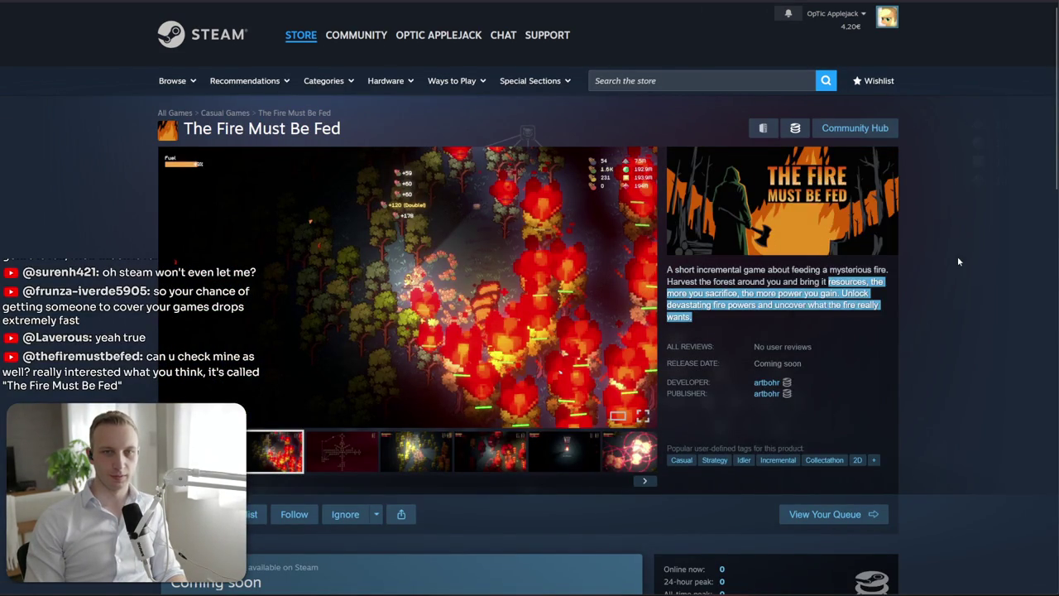
key(alt+Tab)
Replace the Hellbug layers with the pasted capsule, sample its orange, and begin a 460 × 215 rectangle
key(Tab)
key(Tab)
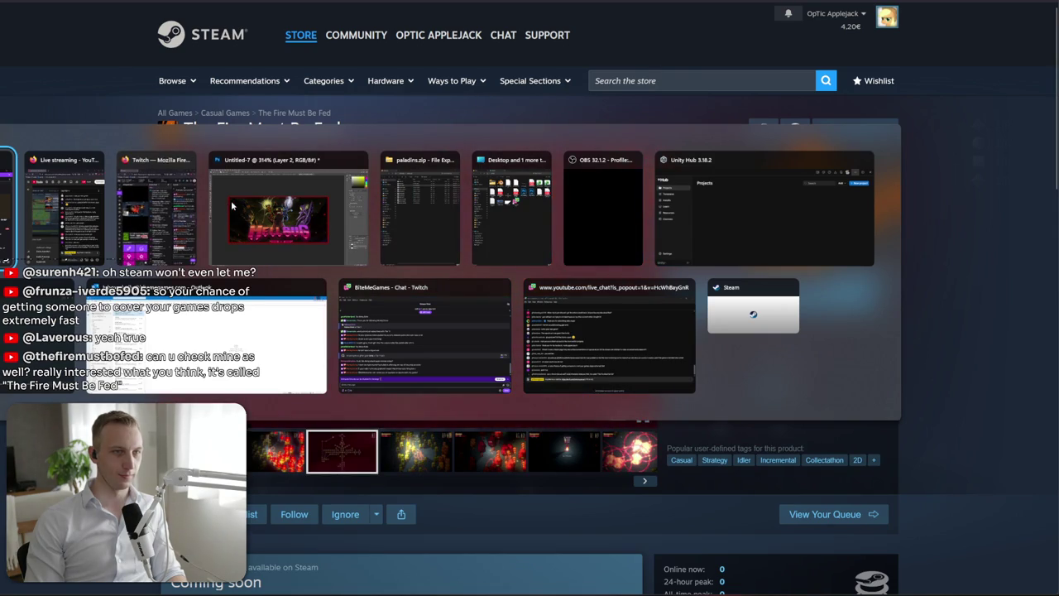
key(Tab)
key(Delete)
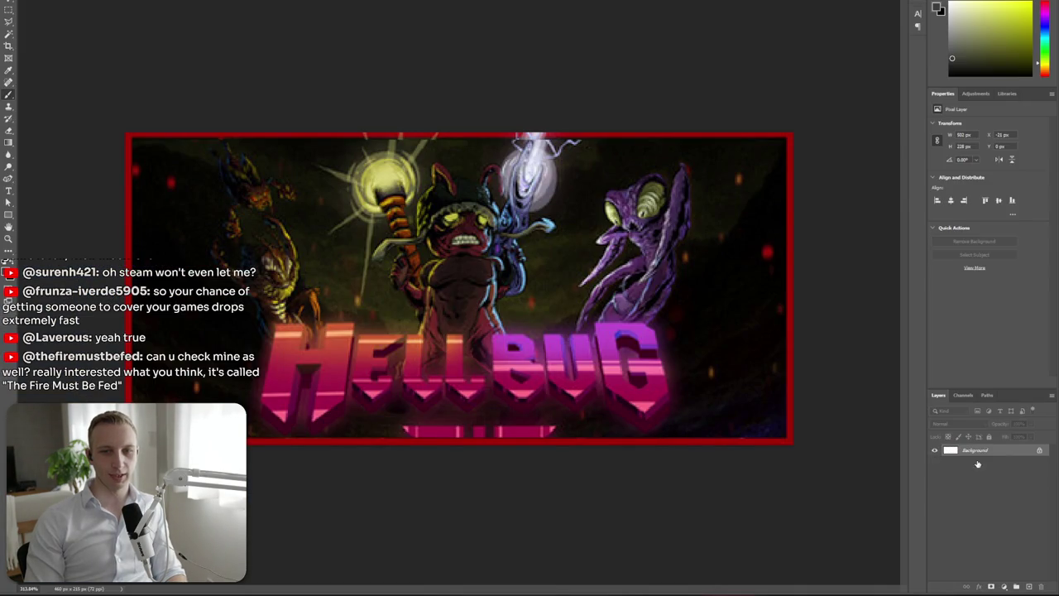
key(Delete)
key(ctrl+v)
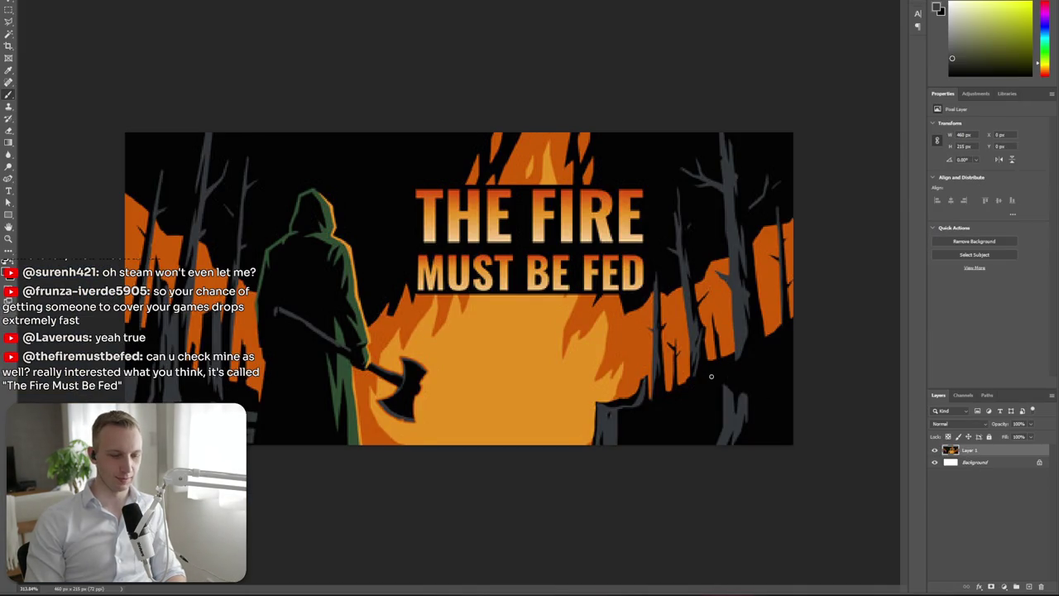
click(473, 369)
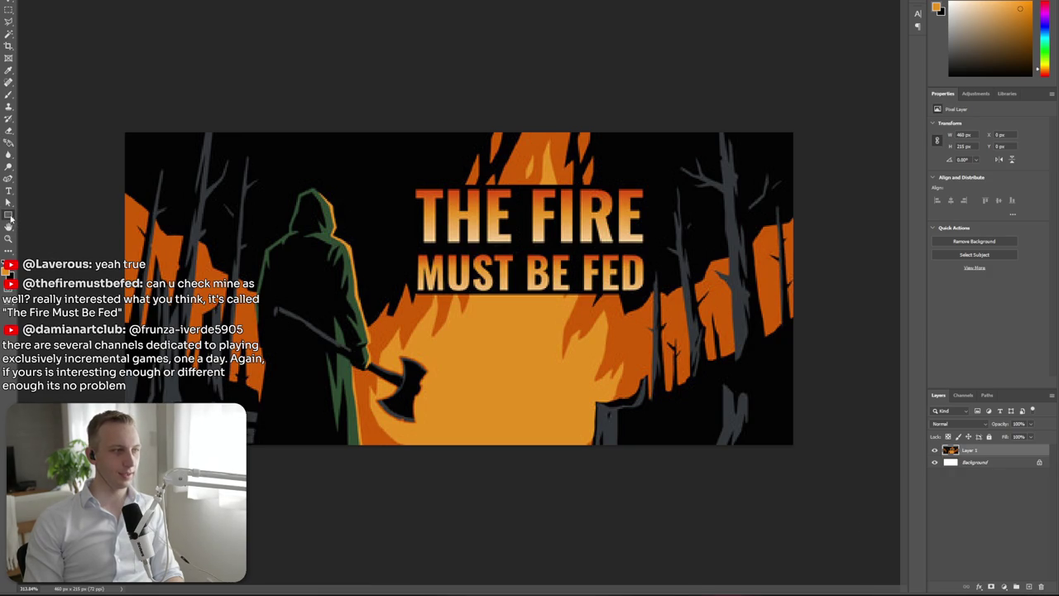
click(188, 199)
text(215)
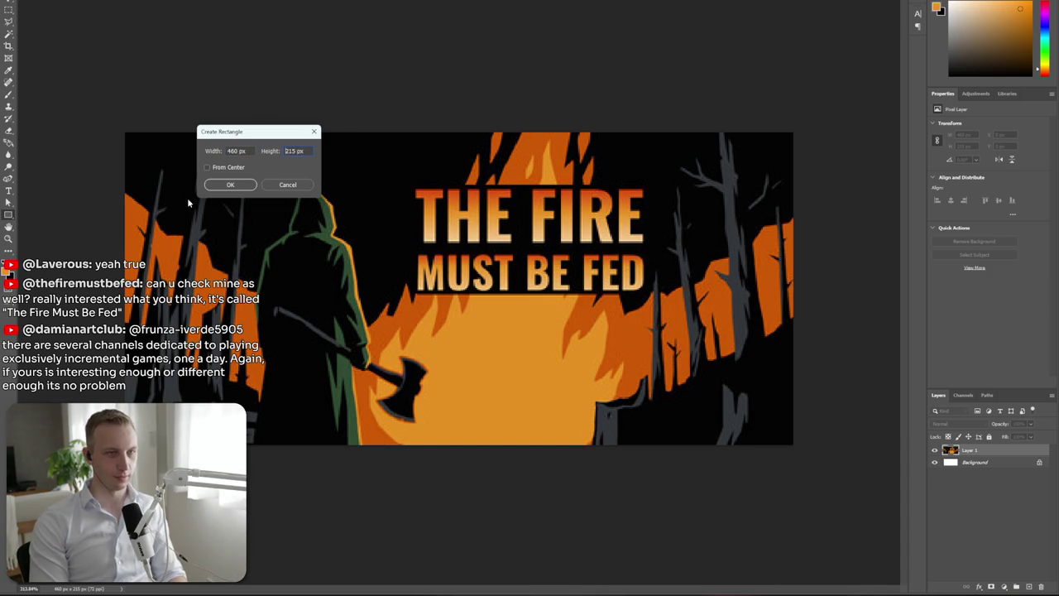
Create the 460 × 215 rectangle with an orange stroke and no fill
key(Return)
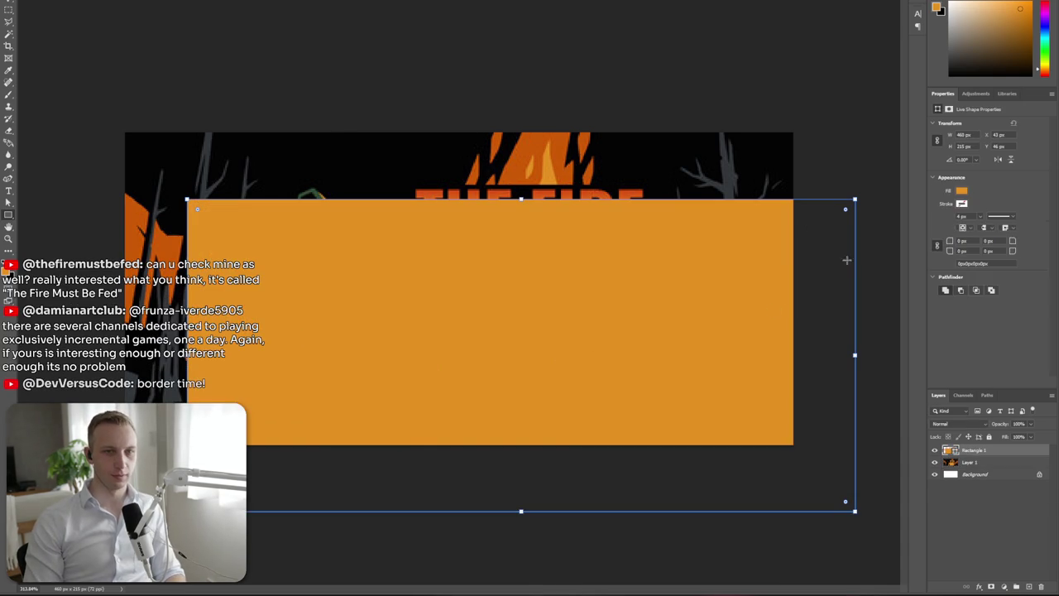
click(963, 204)
click(936, 251)
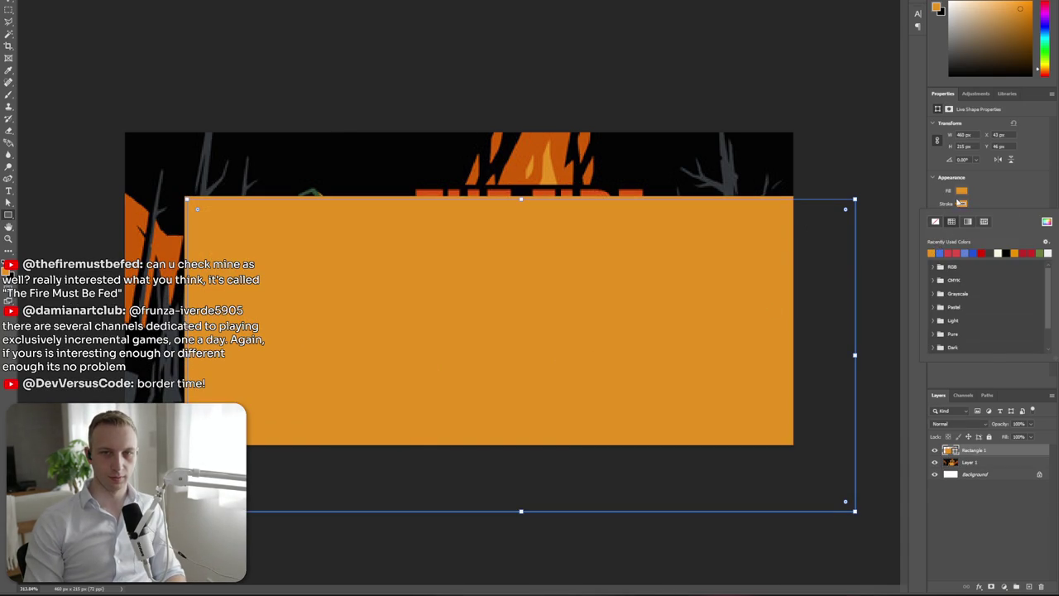
click(935, 208)
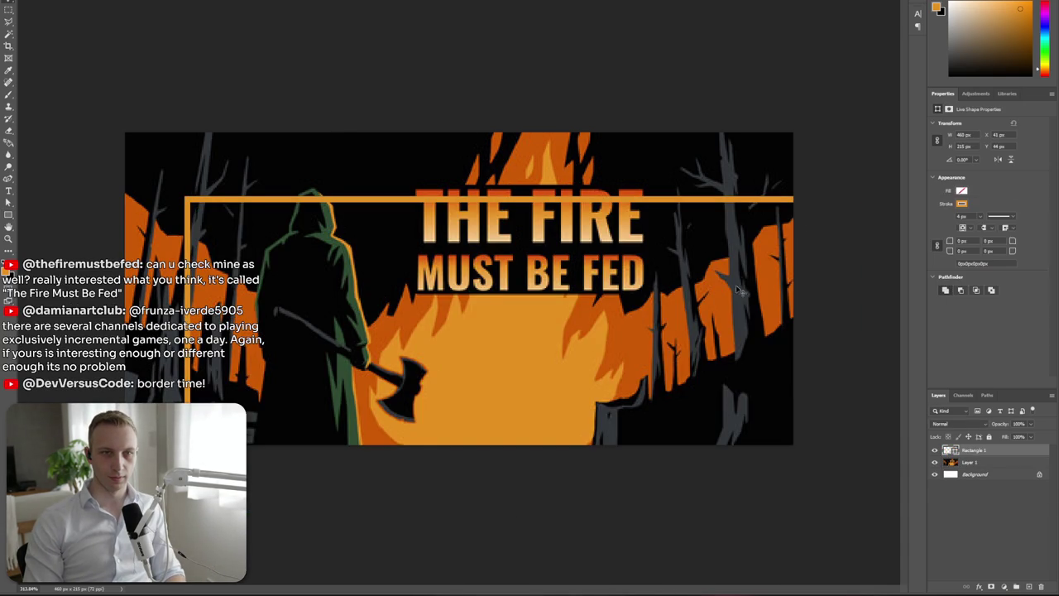
Align the capsule and orange frame with the canvas edges and set the stroke width to 8 px
drag(744, 336, 789, 364)
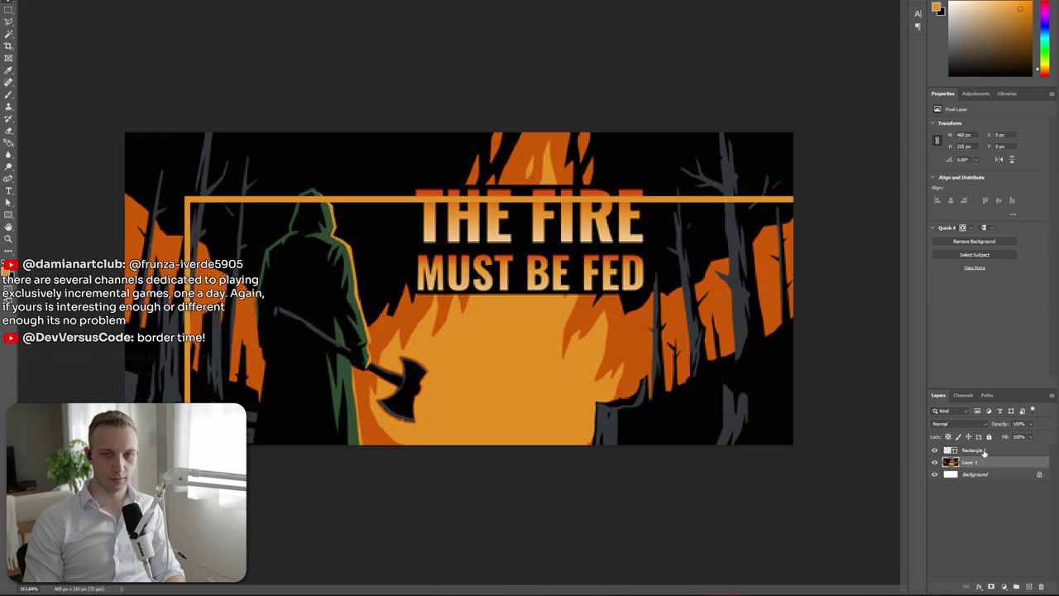
click(975, 451)
drag(664, 403, 599, 332)
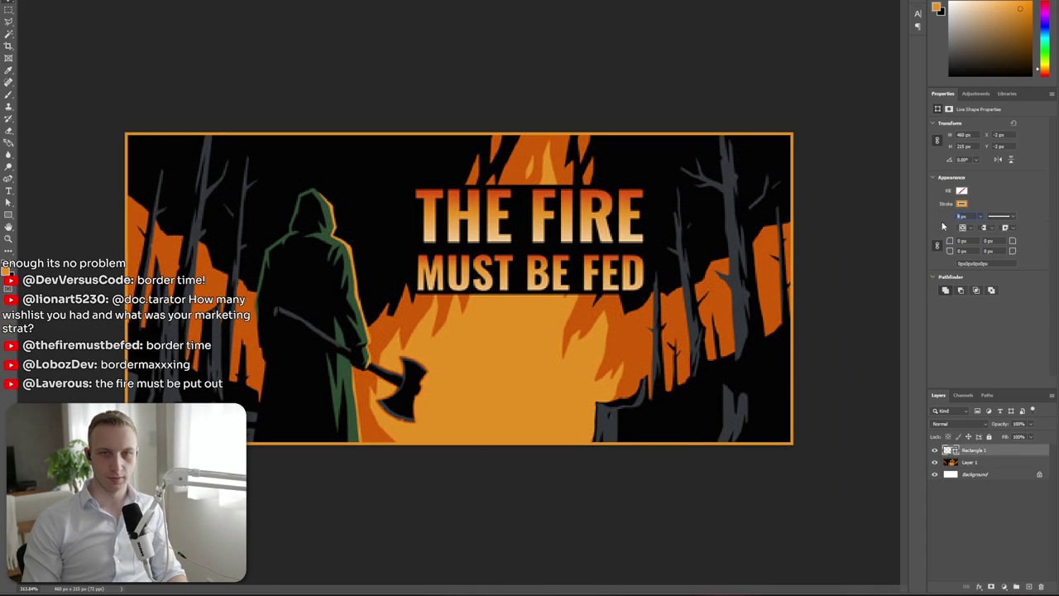
text(12)
key(Return)
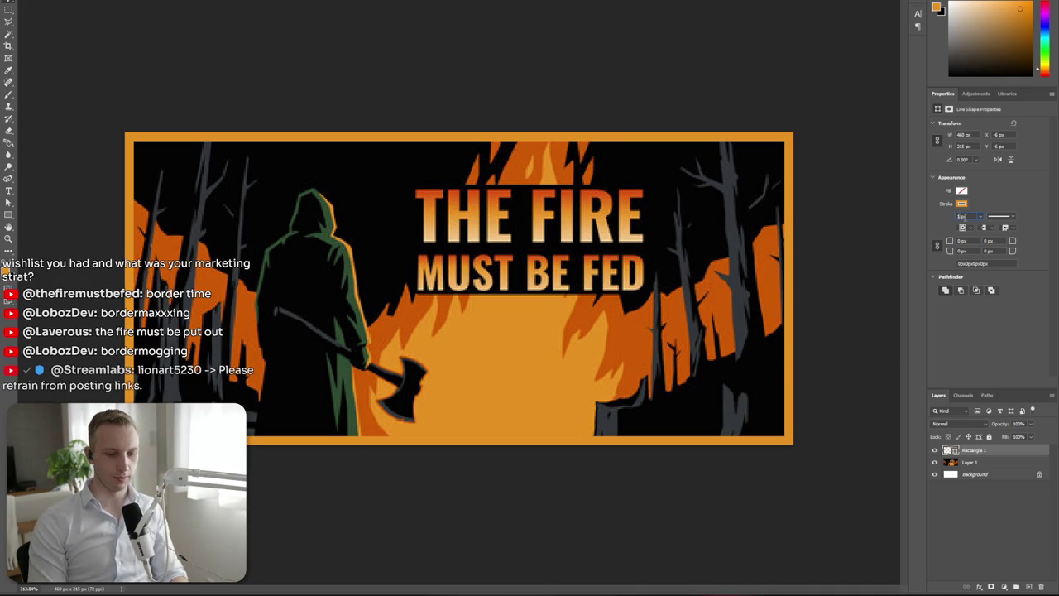
text(8)
key(Return)
click(1016, 527)
key(ctrl+minus)
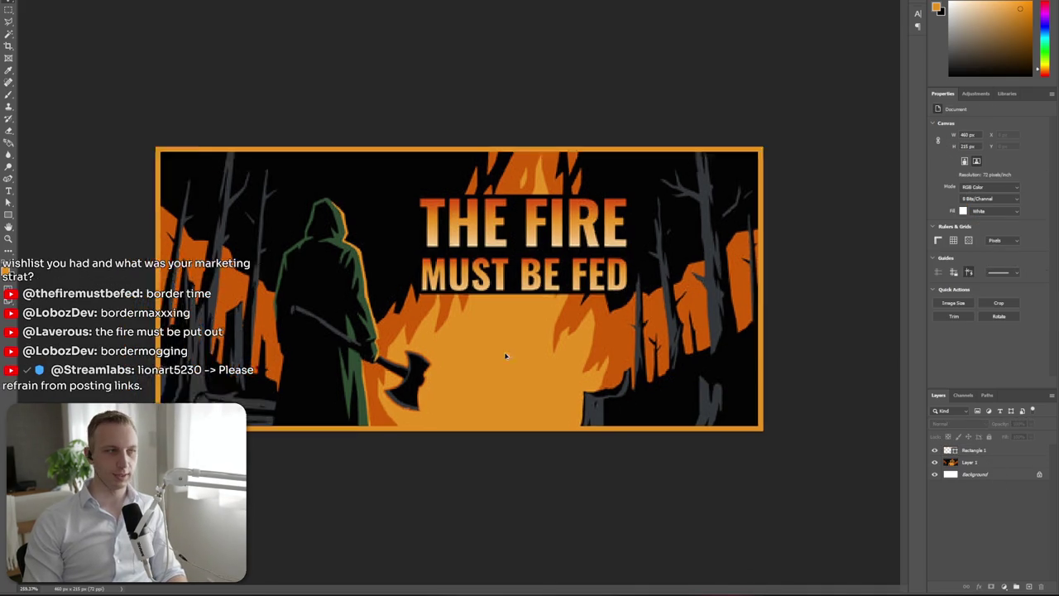
key(ctrl+minus)
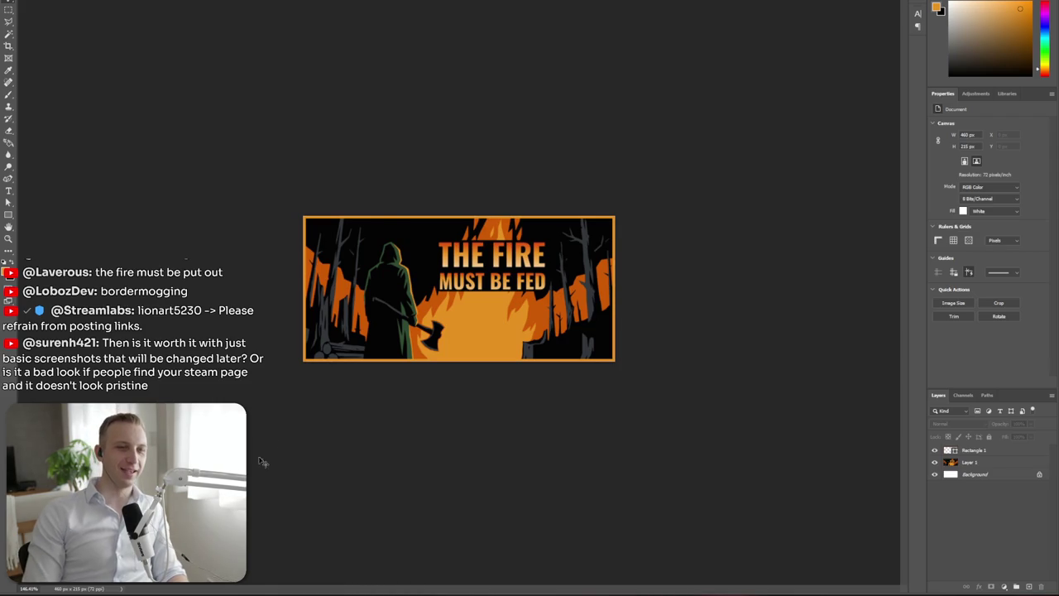
key(ctrl+plus)
key(ctrl+plus)
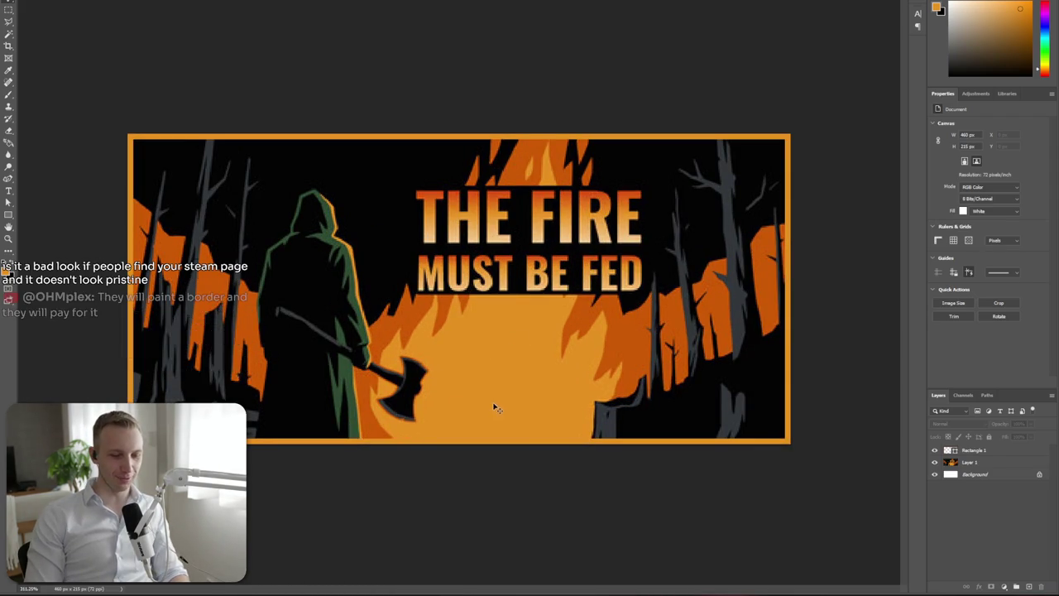
key(i)
click(369, 417)
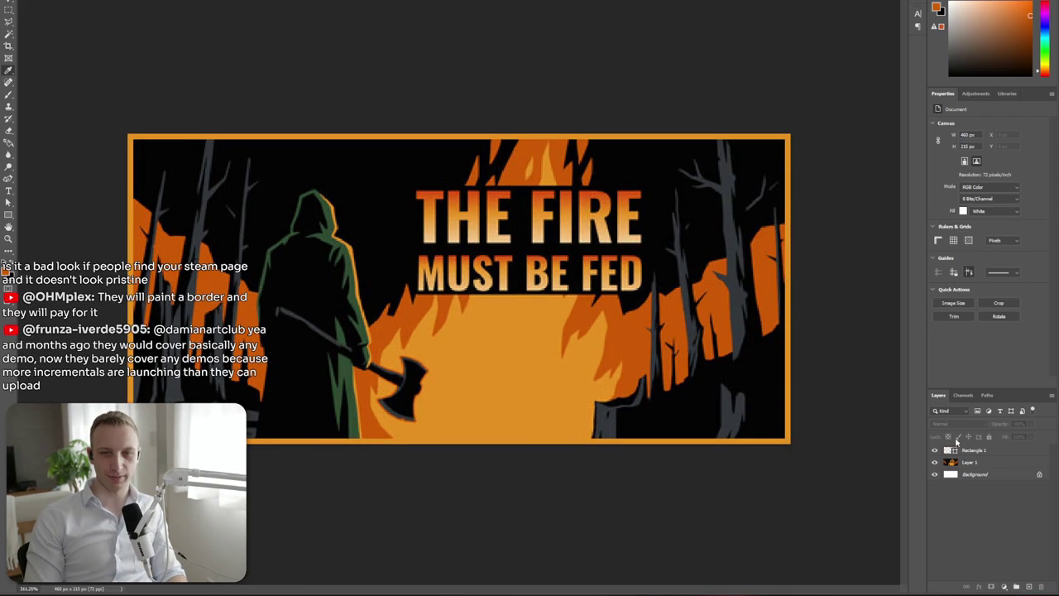
click(986, 453)
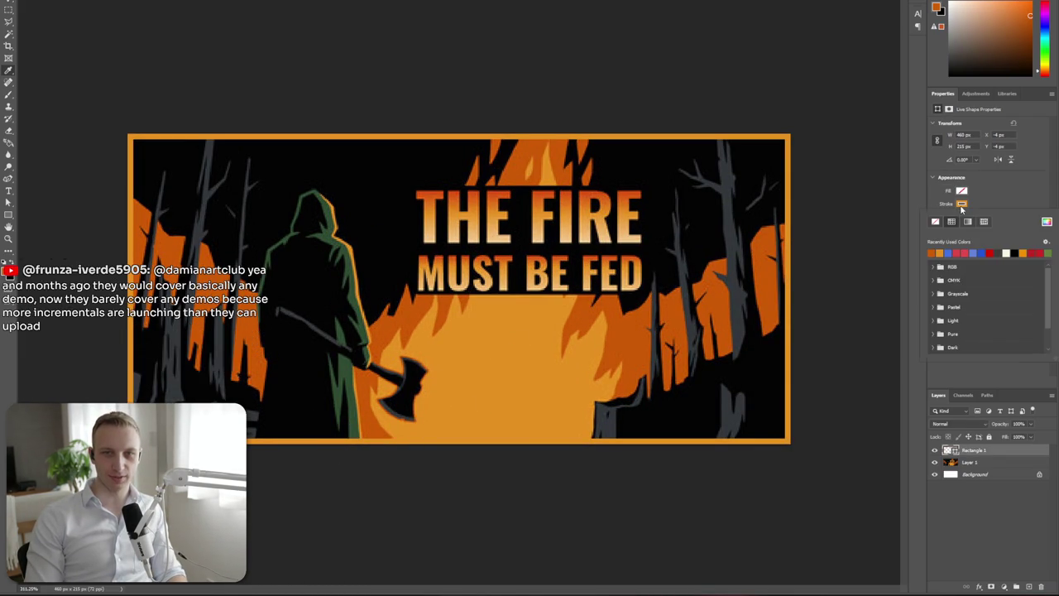
click(962, 203)
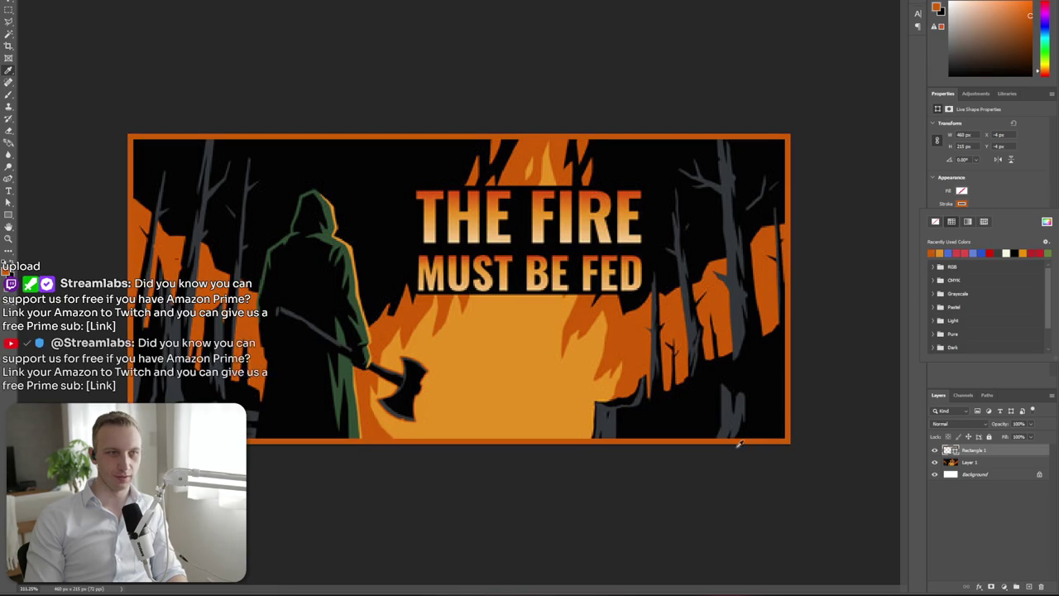
key(ctrl+minus)
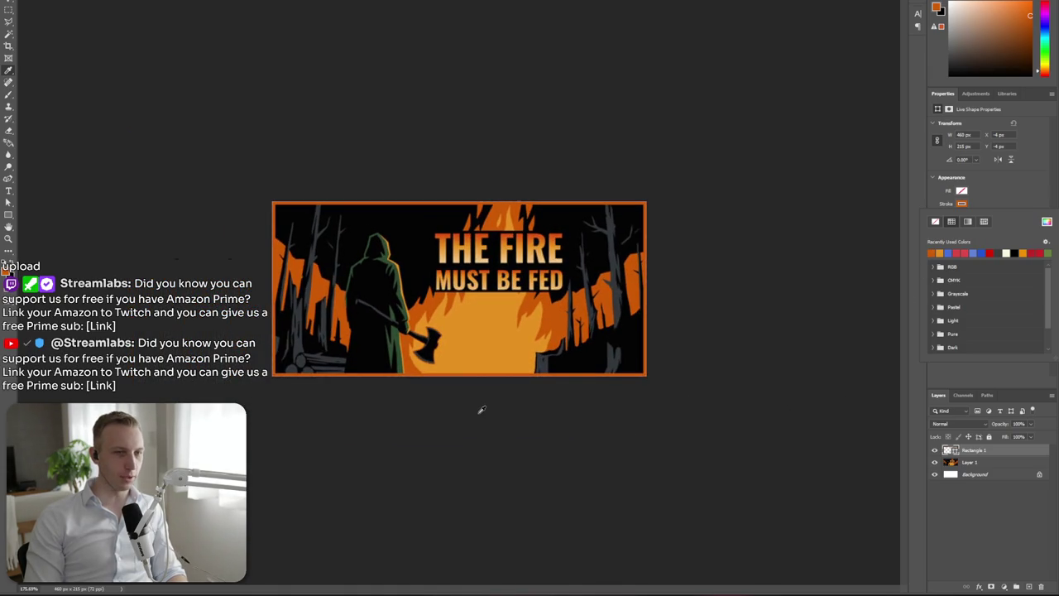
key(ctrl+plus)
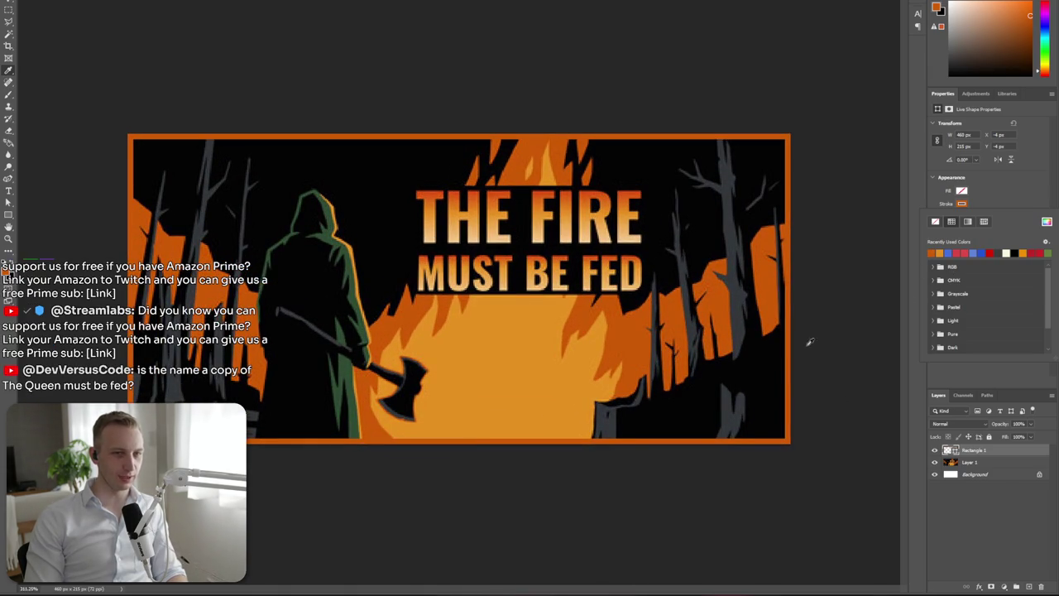
click(938, 253)
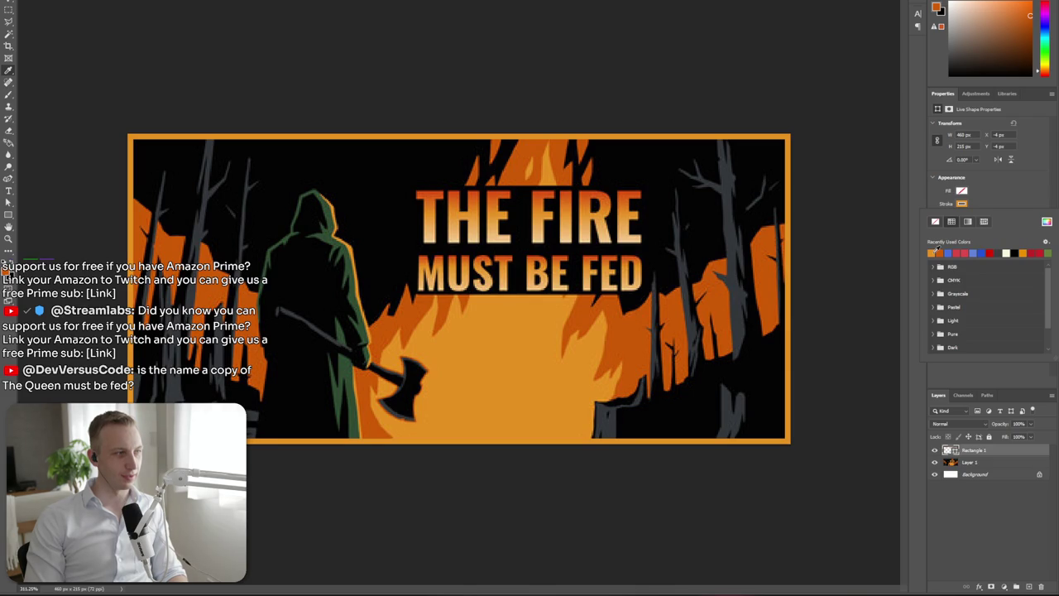
click(946, 252)
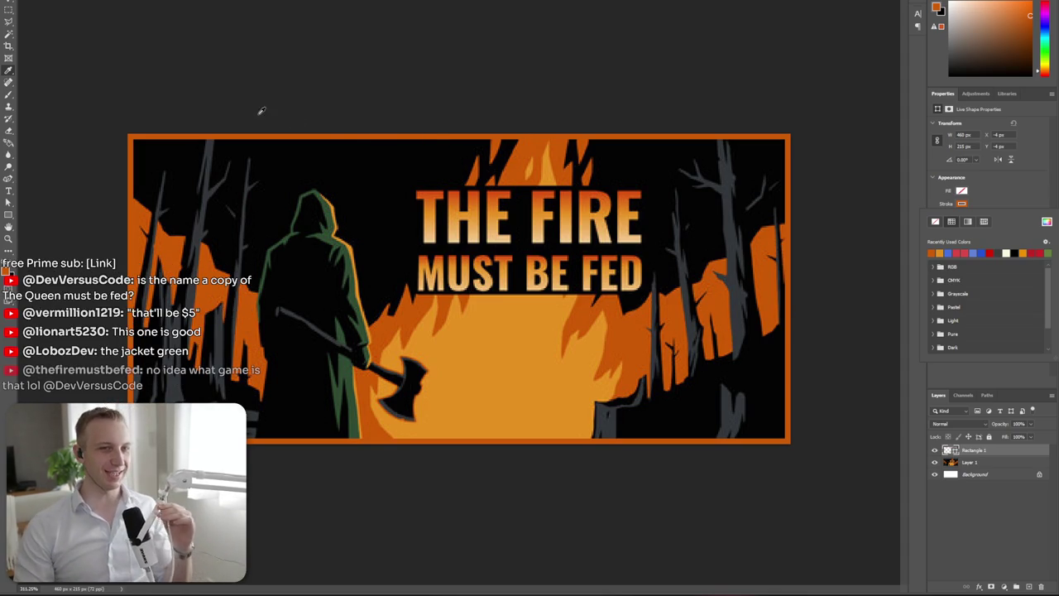
key(alt+Tab)
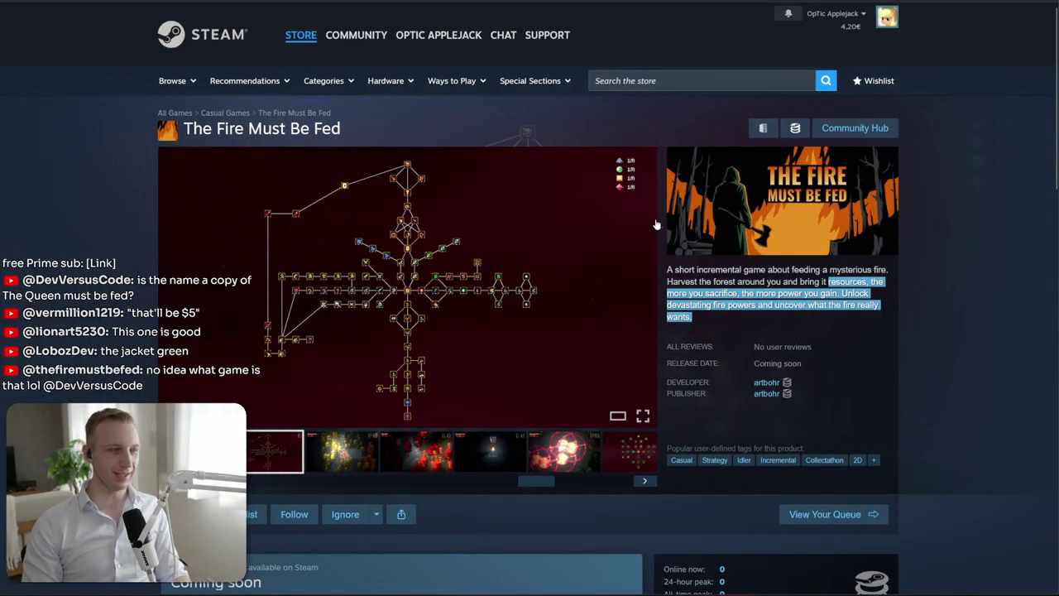
key(alt+Tab)
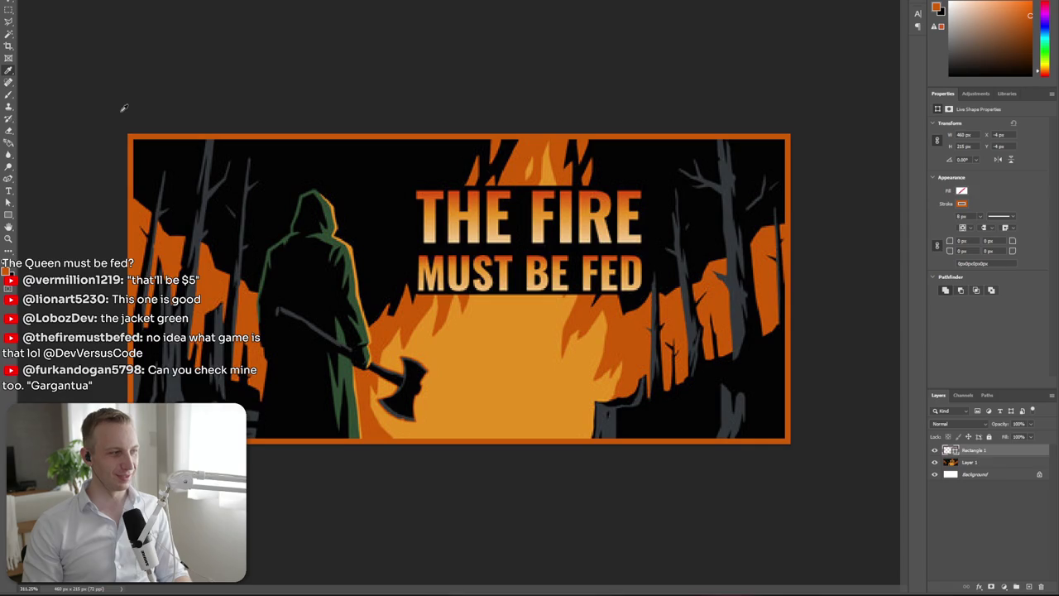
key(alt+Tab)
key(alt+Tab)
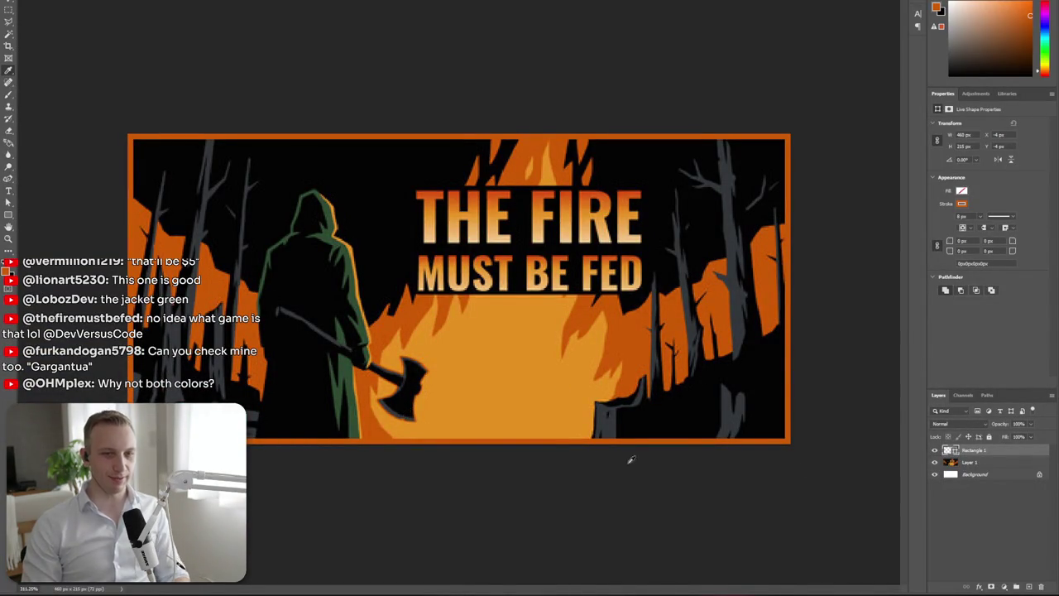
click(971, 464)
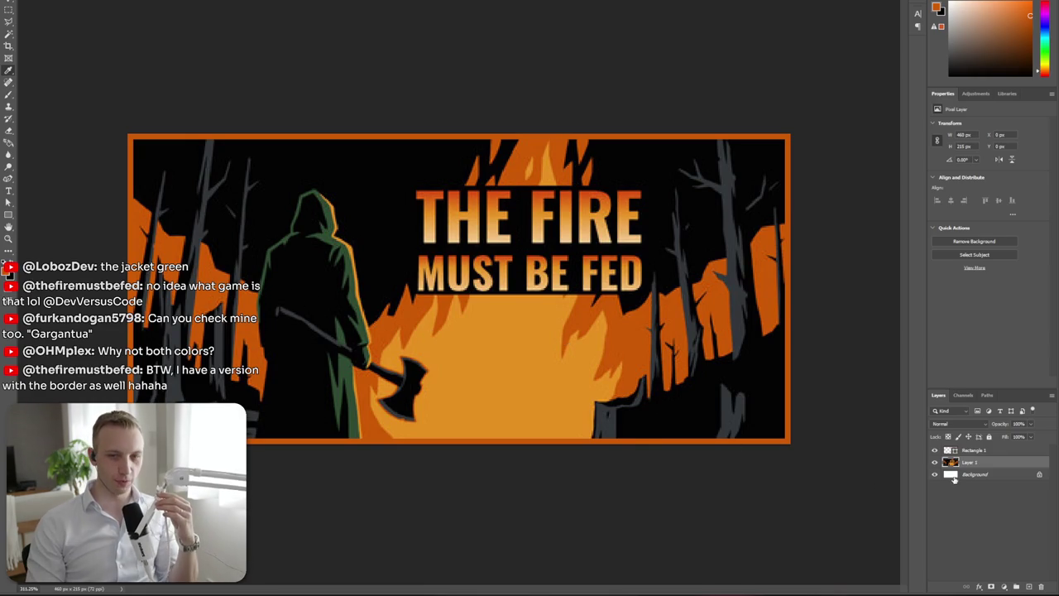
Recolour the Rectangle 1 border stroke to the lighter orange recent swatch
click(986, 452)
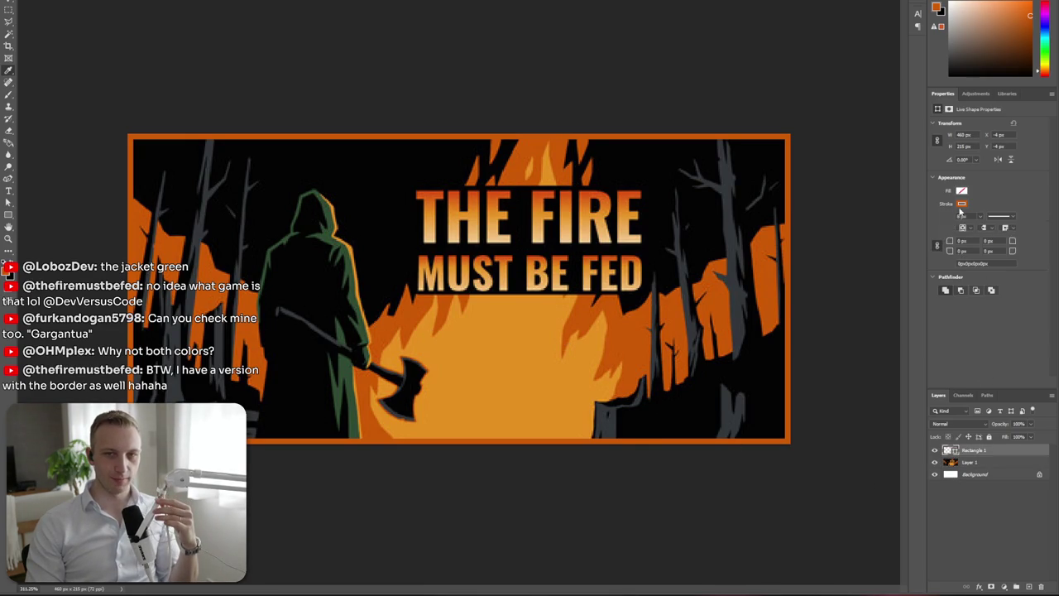
click(962, 204)
click(932, 252)
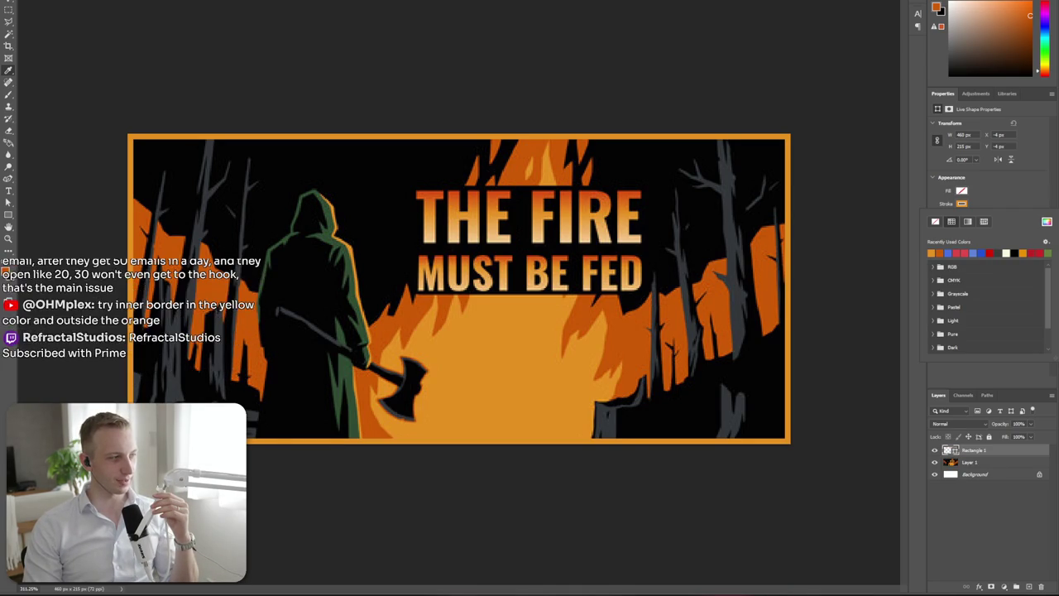
key(Escape)
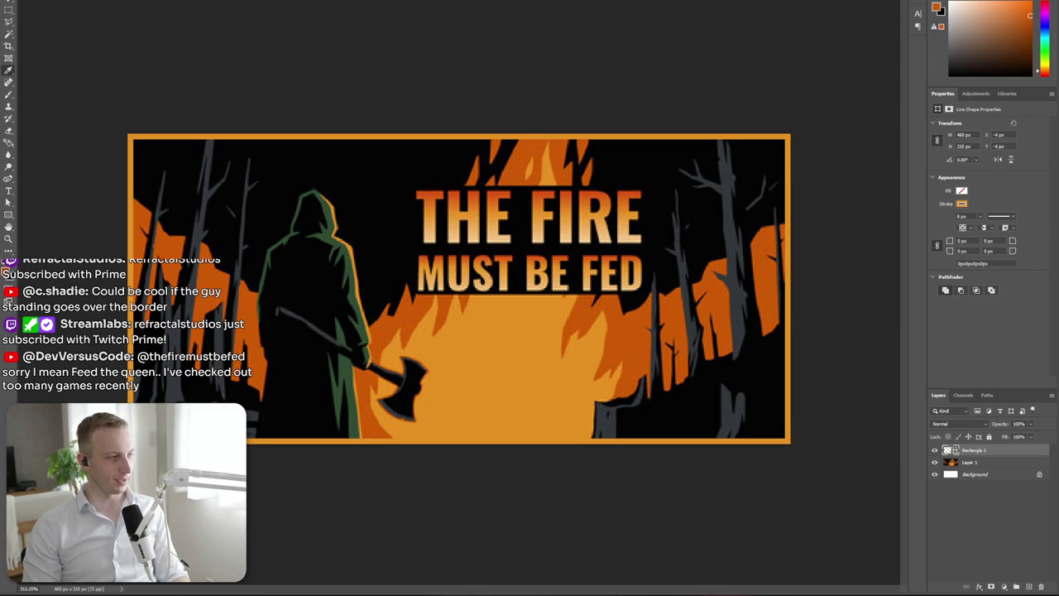
Return to The Fire Must Be Fed store page and watch its trailer and screenshots in the enlarged viewer
key(alt+Tab)
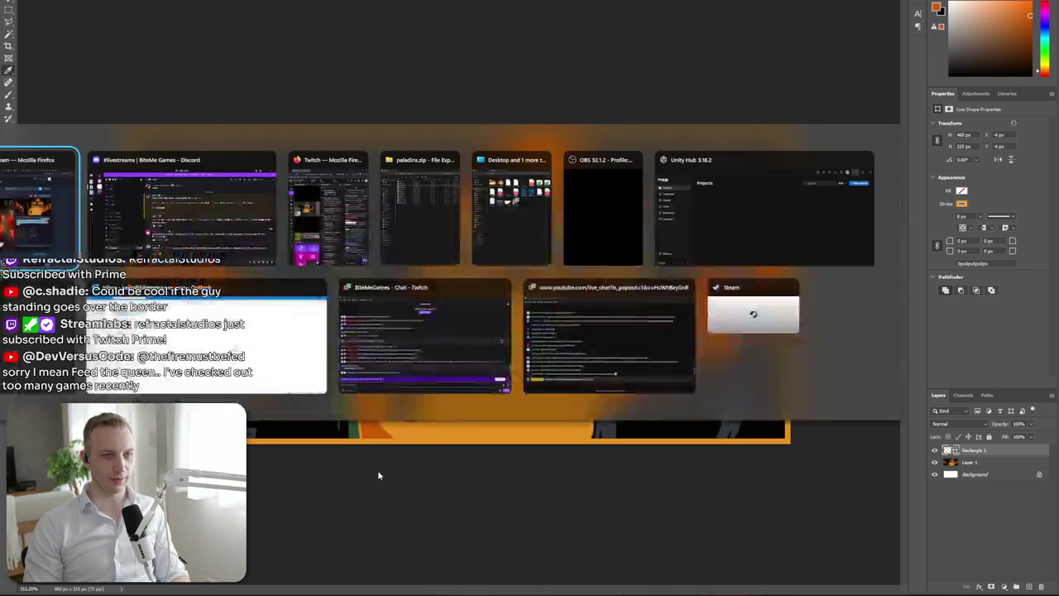
click(74, 241)
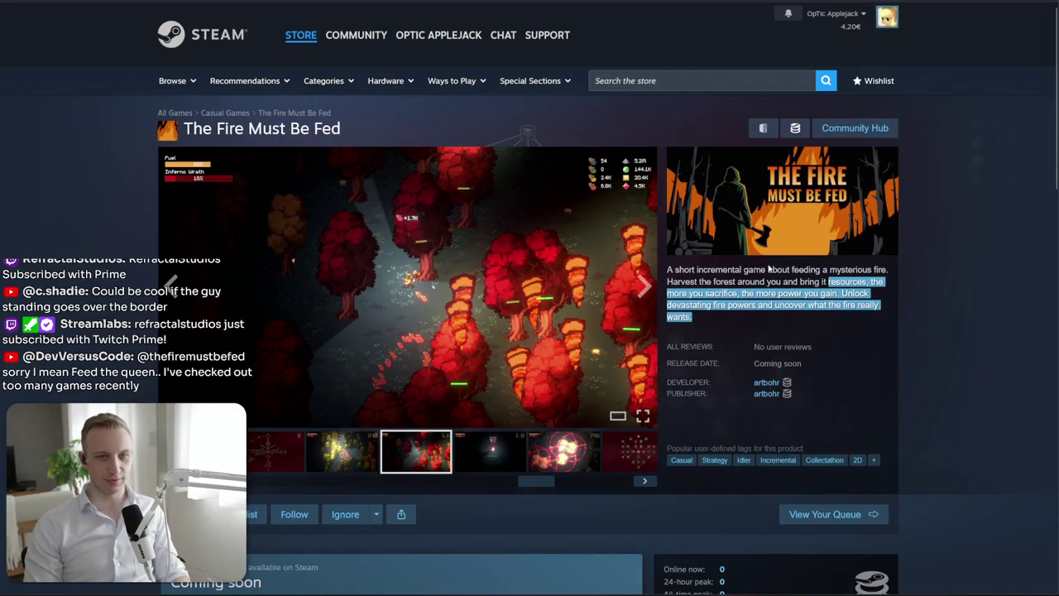
click(532, 471)
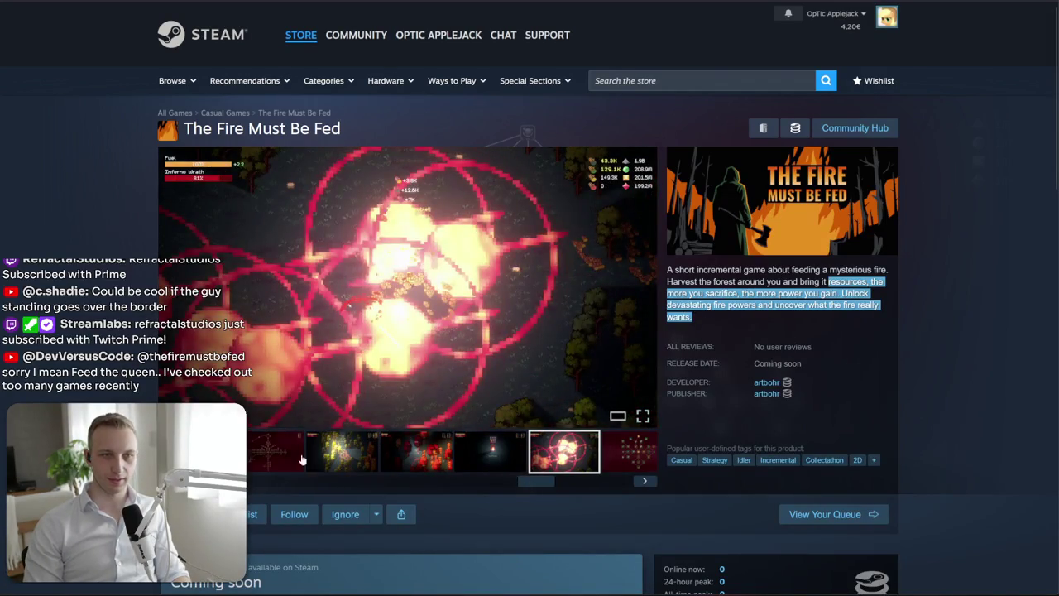
click(258, 456)
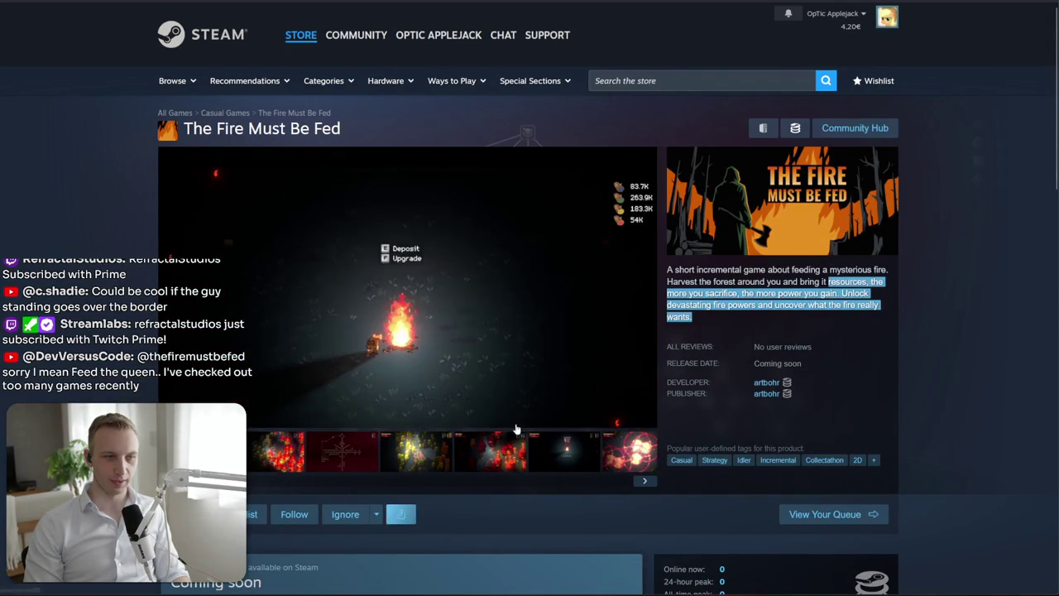
click(619, 416)
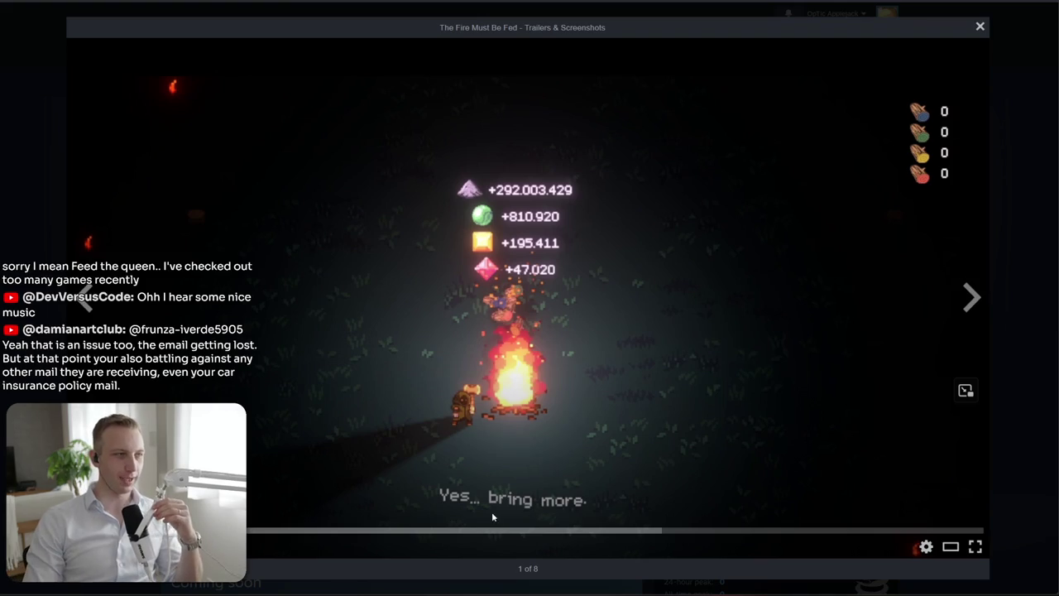
click(496, 424)
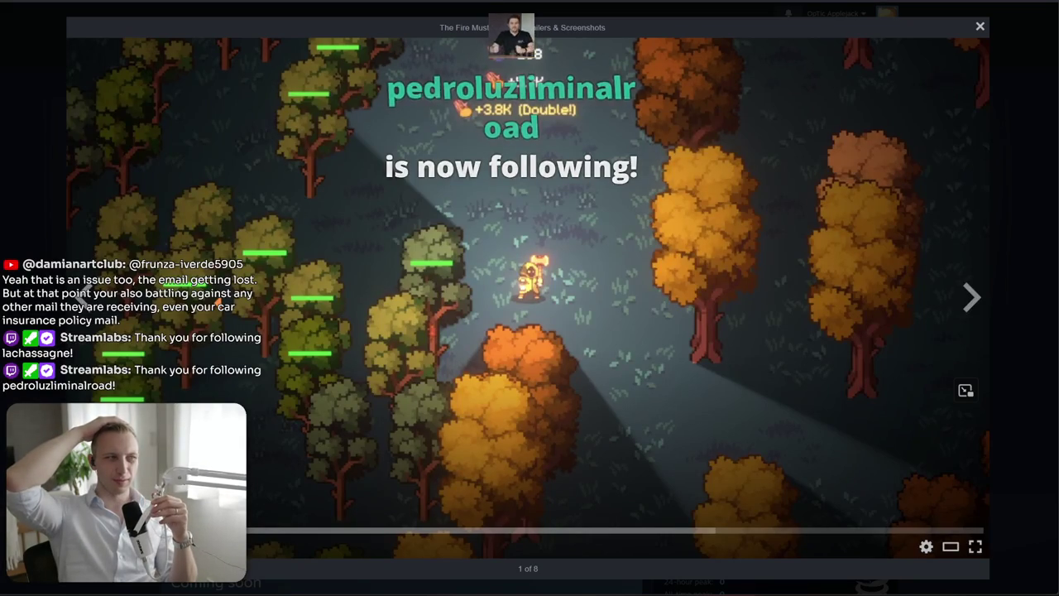
click(399, 375)
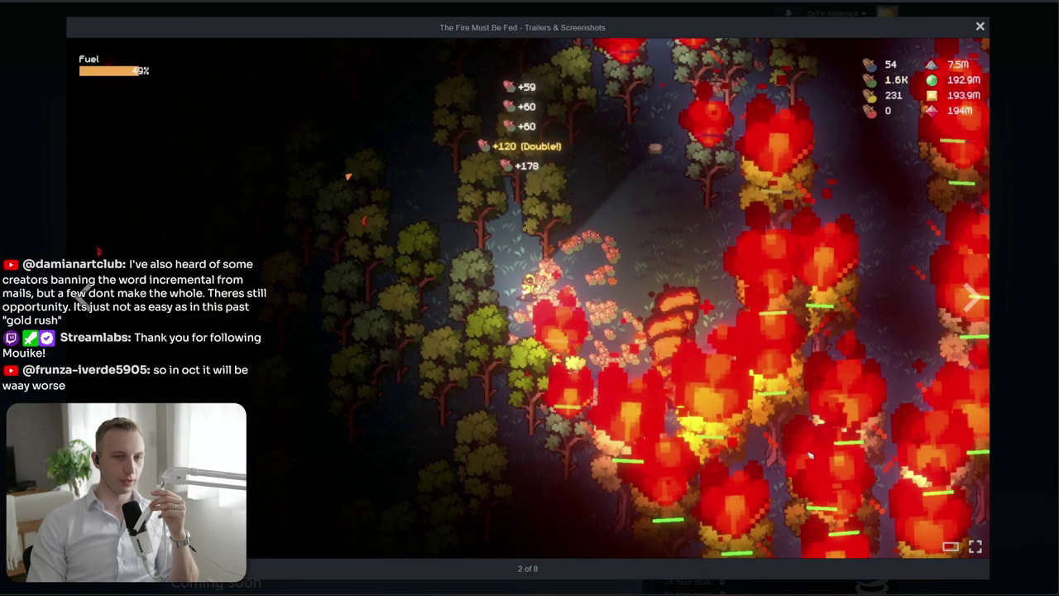
key(Right)
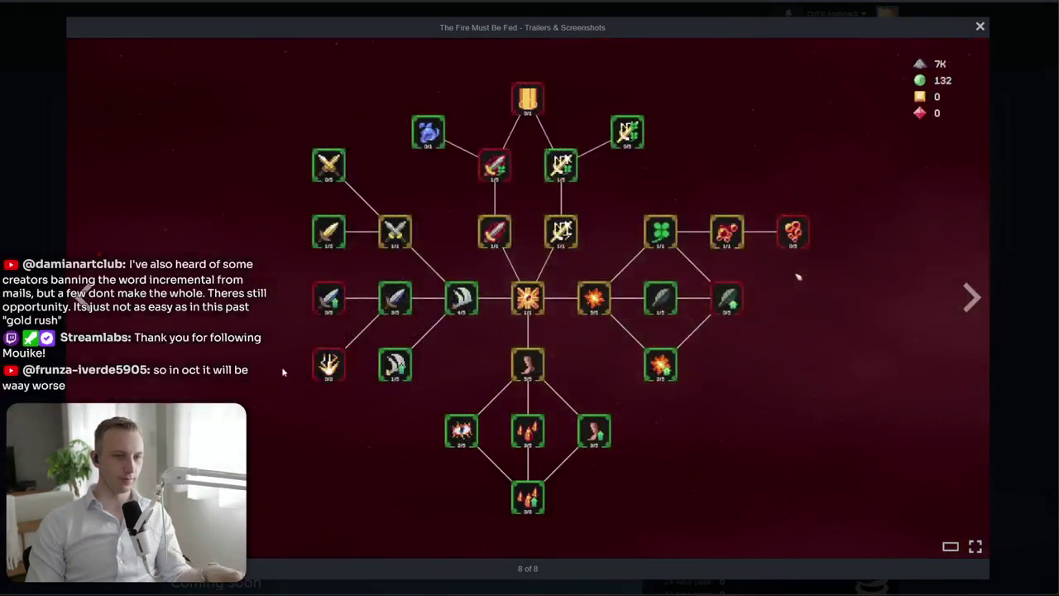
key(Escape)
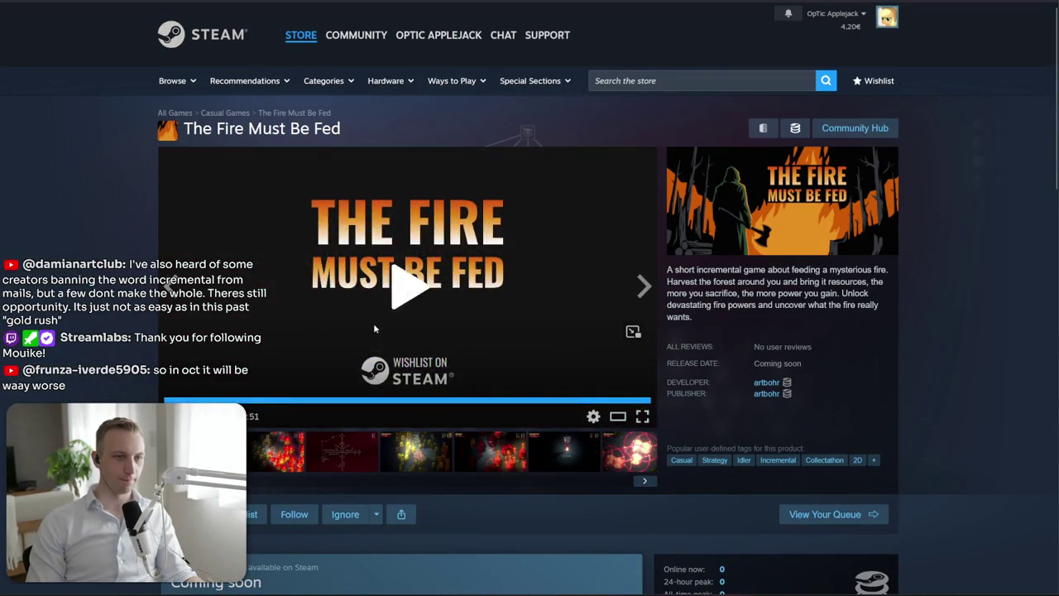
Scrub the trailer between scenes from 0:06 to 0:46, then enlarge the burning-forest screenshot 2 of 8
click(374, 323)
click(359, 346)
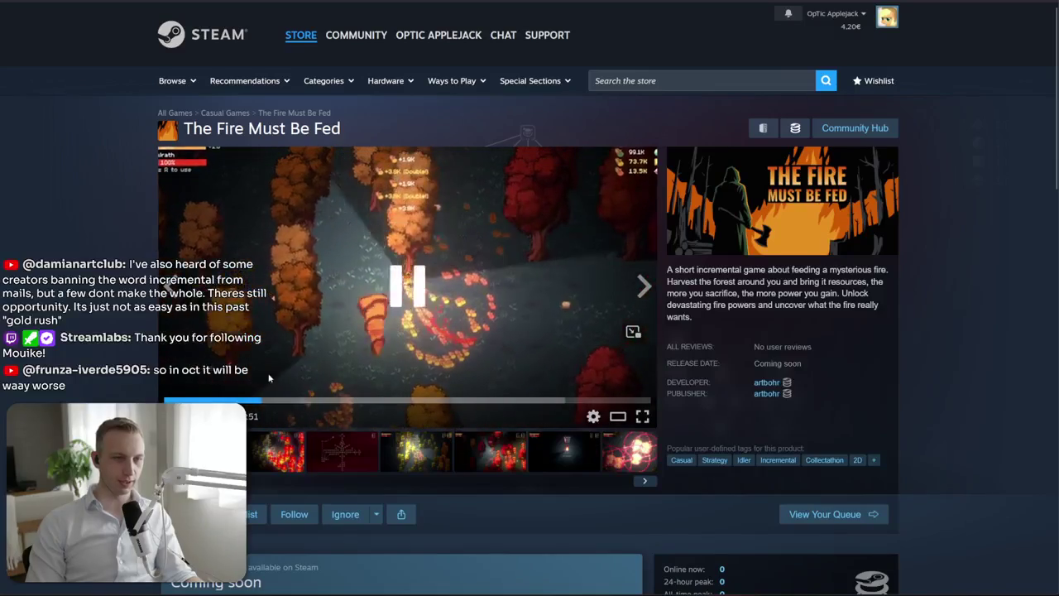
click(229, 400)
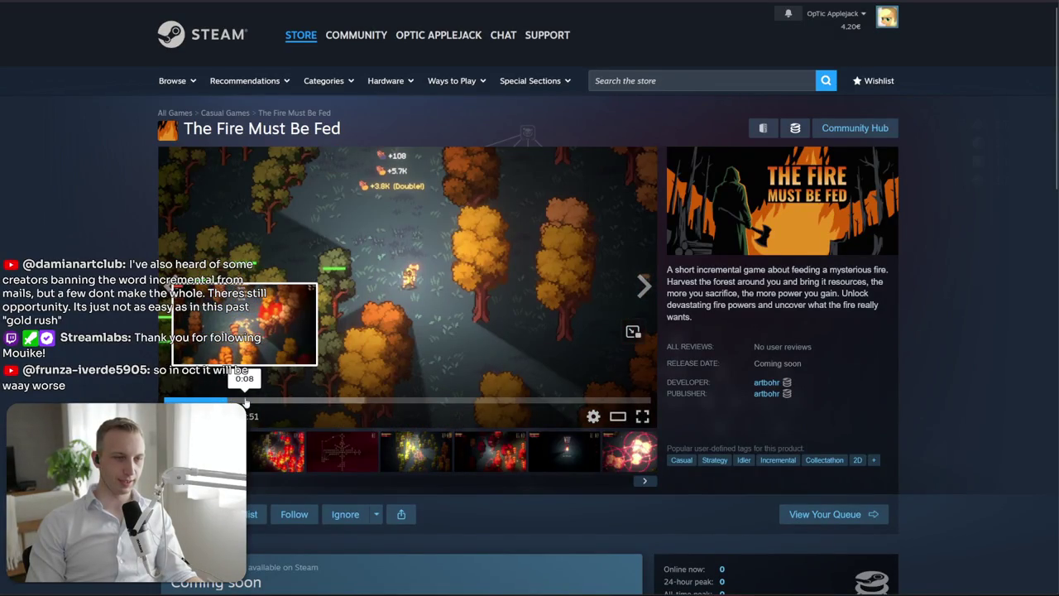
drag(245, 401, 368, 397)
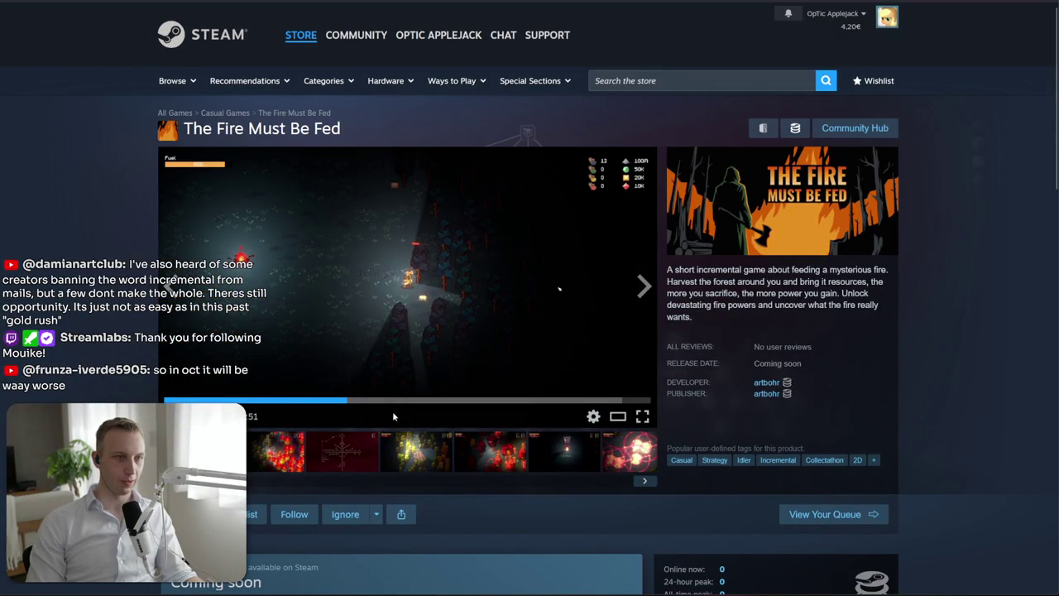
click(326, 401)
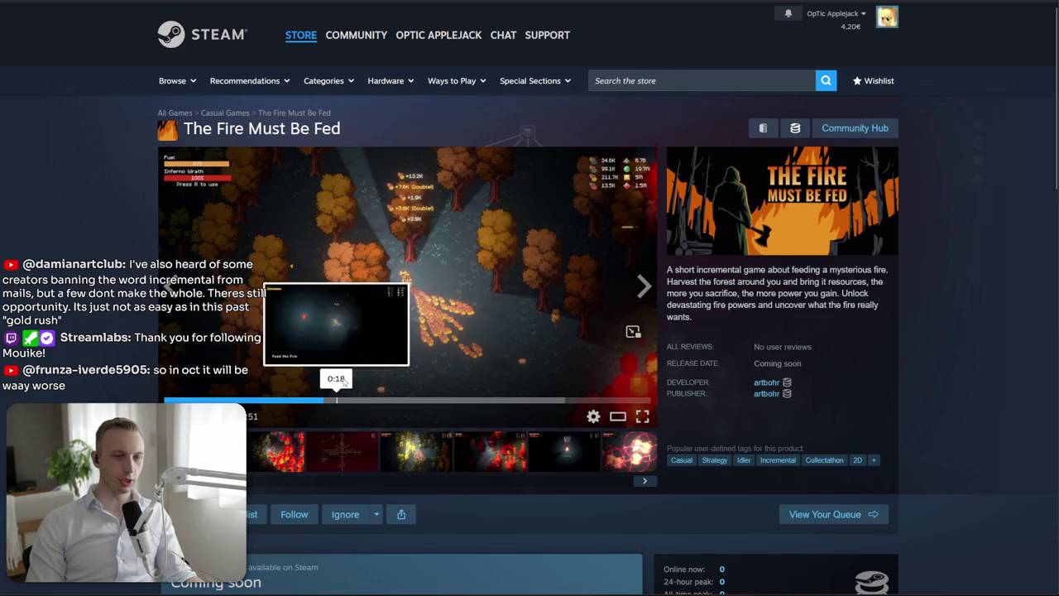
click(170, 401)
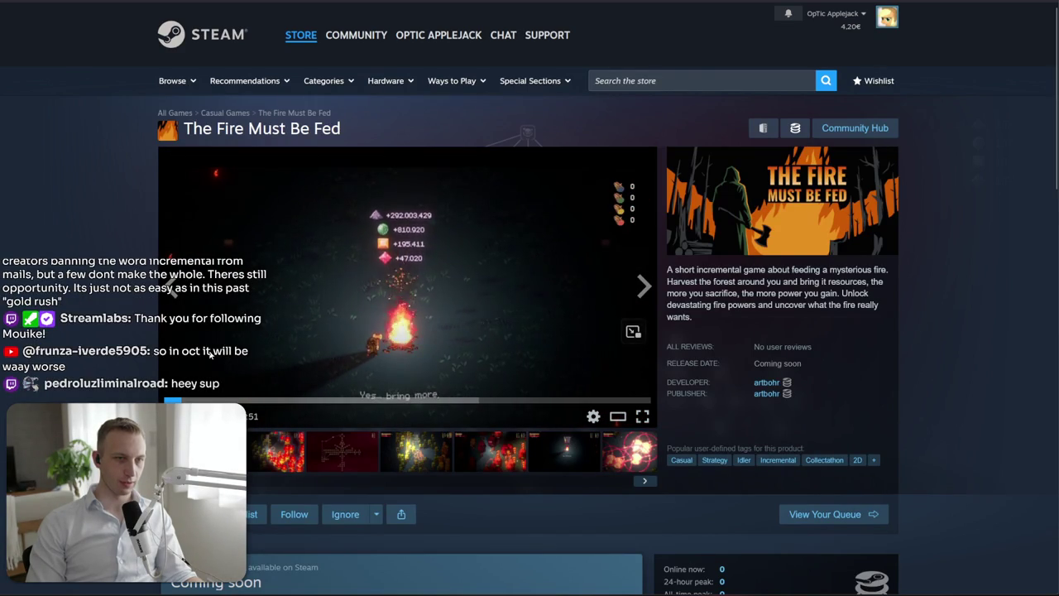
click(213, 371)
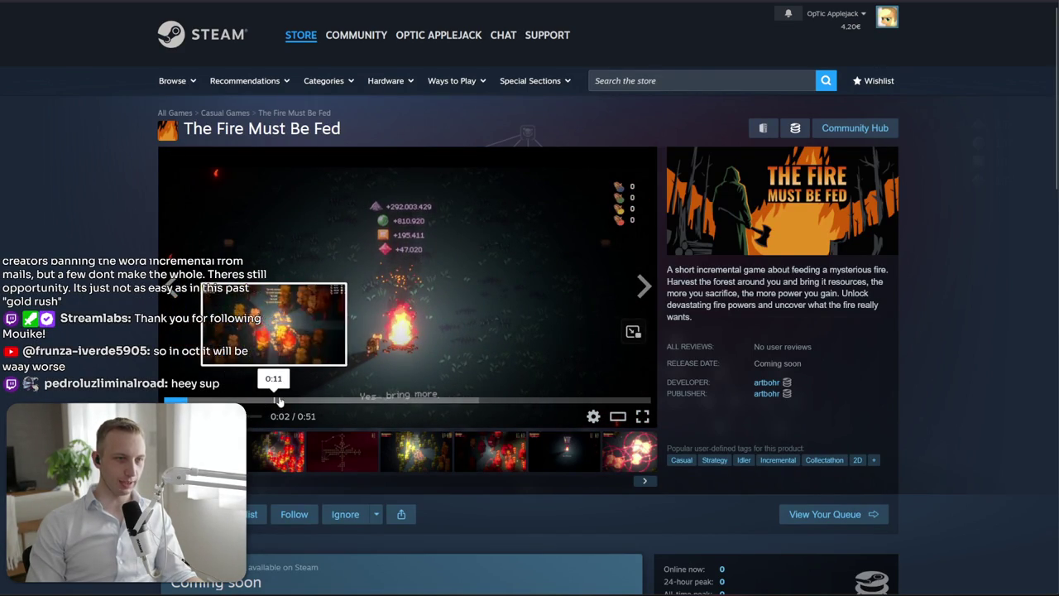
click(335, 402)
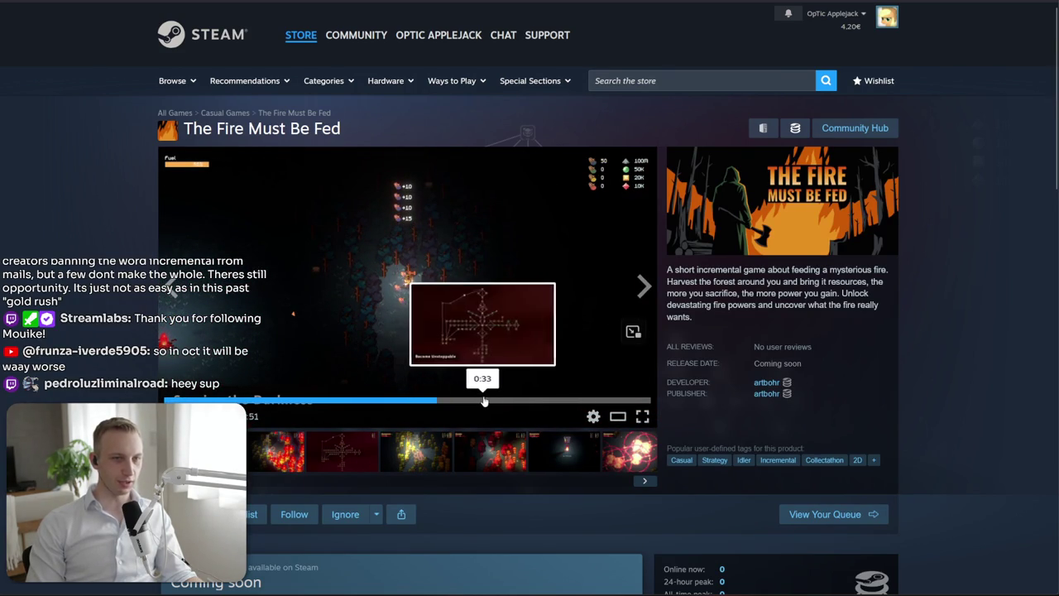
click(514, 403)
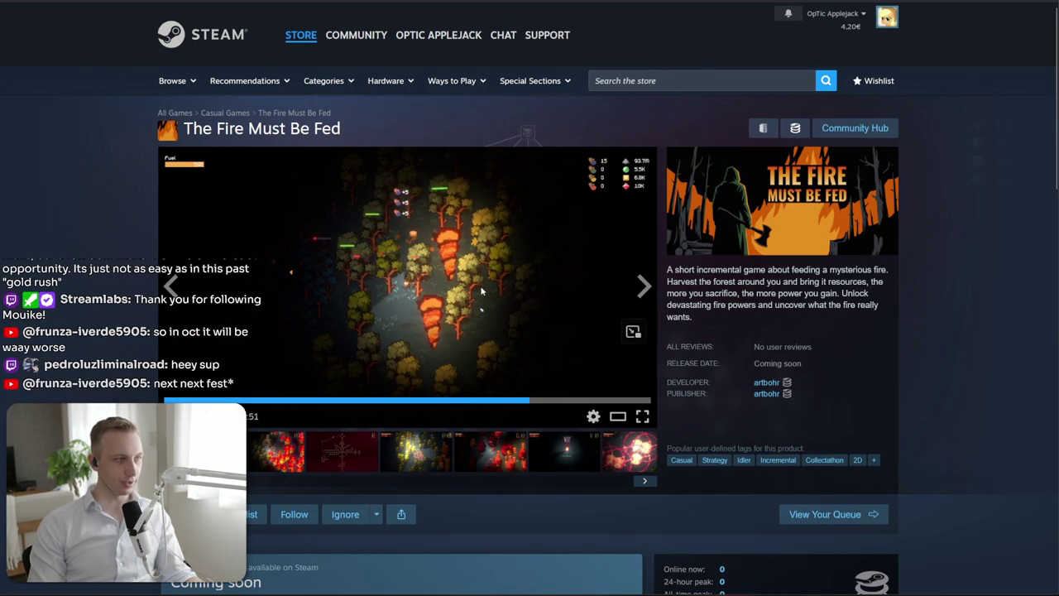
mouse_move(612, 402)
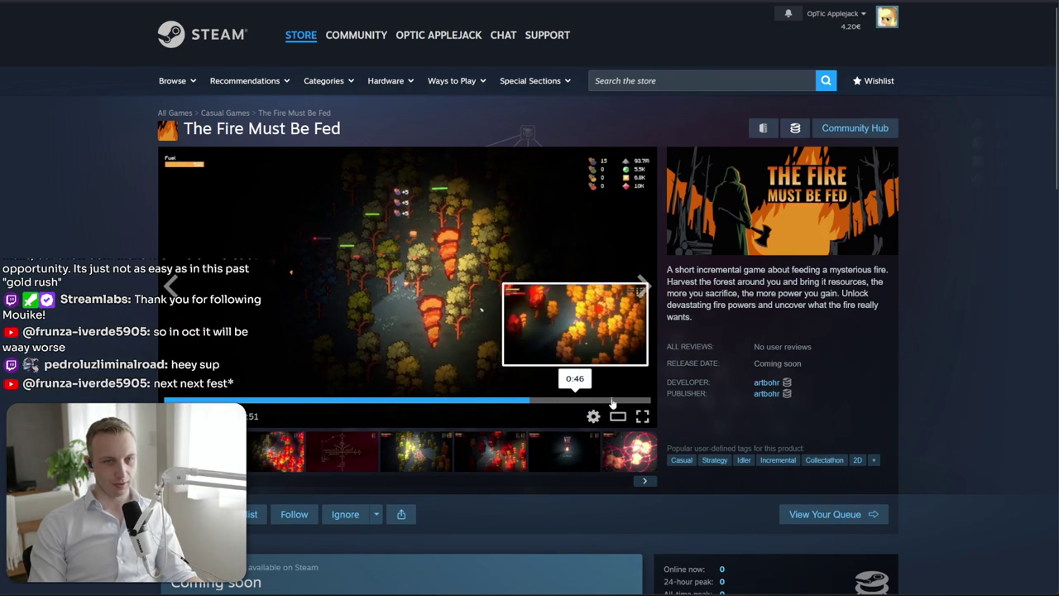
click(240, 402)
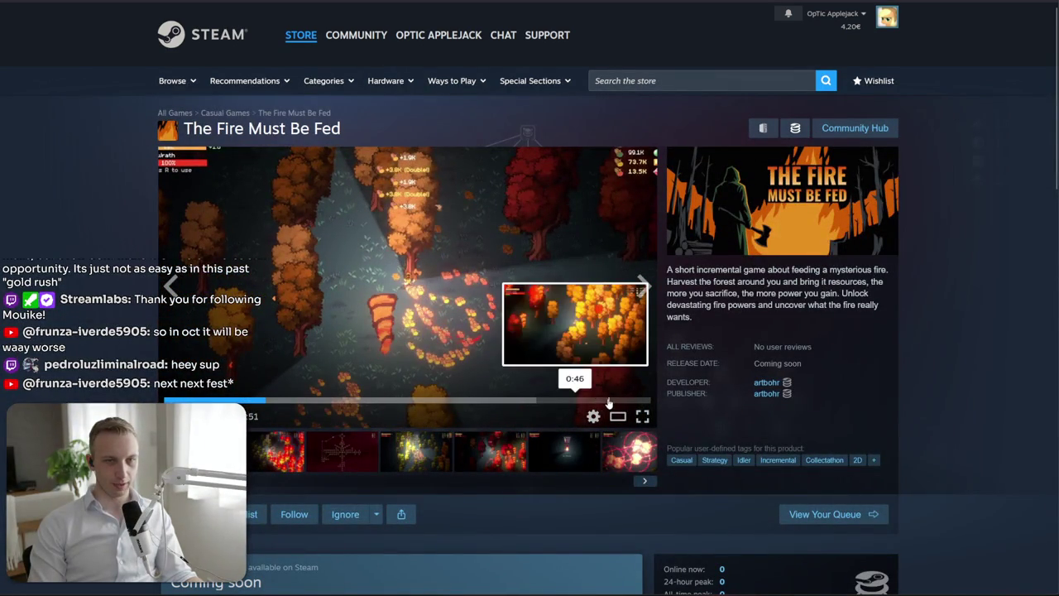
click(608, 402)
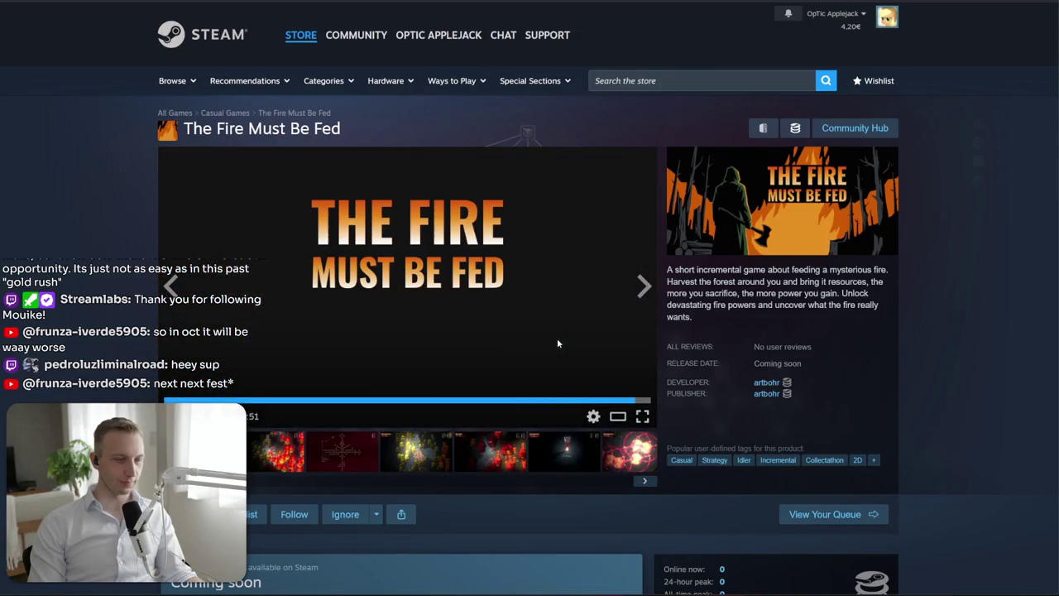
click(277, 451)
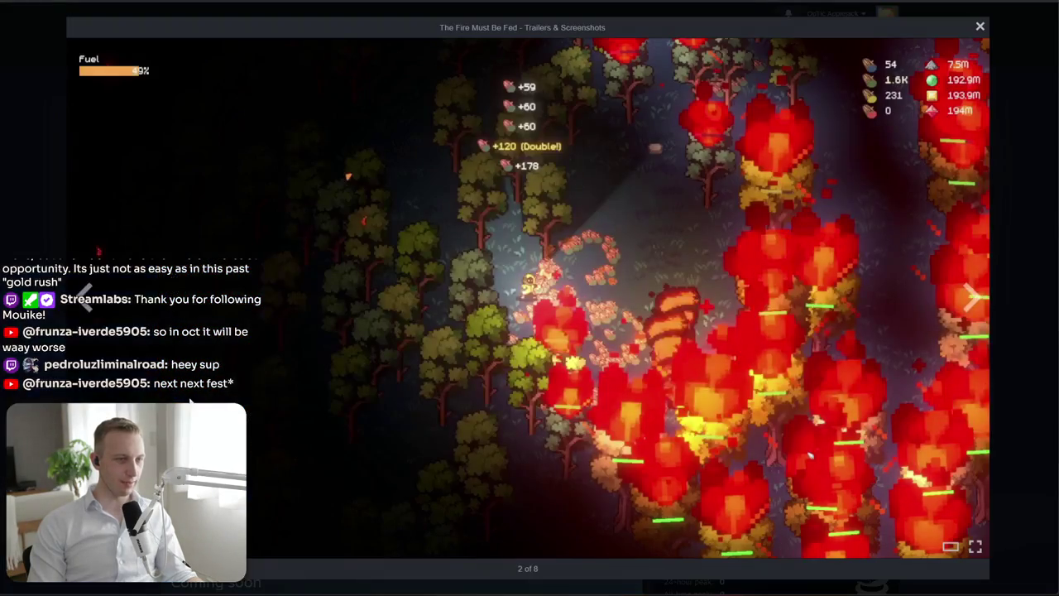
Close the viewer, replay the trailer, and step through the first three screenshots and back
key(Escape)
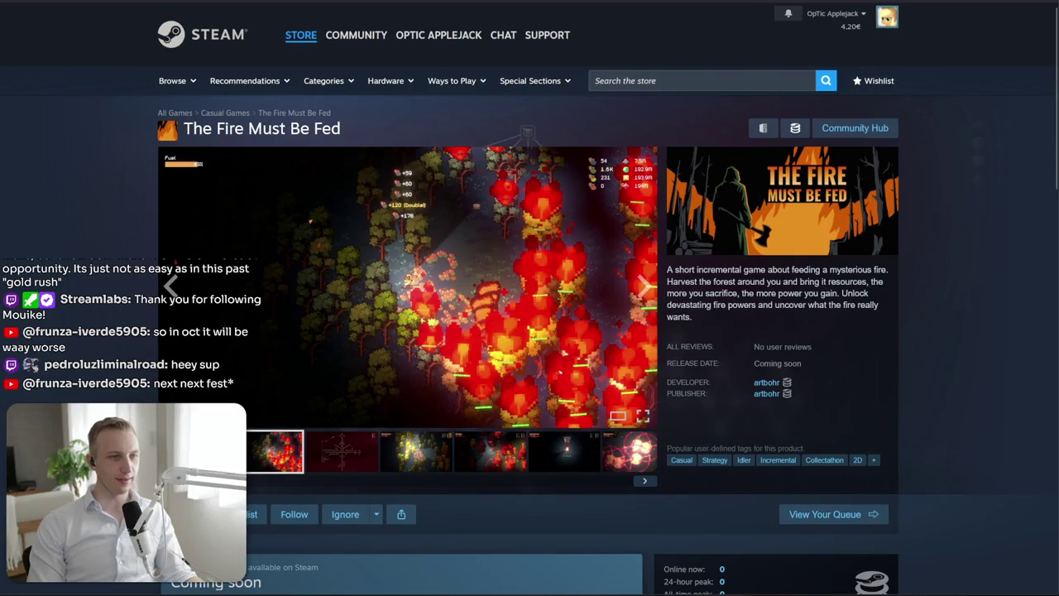
click(435, 354)
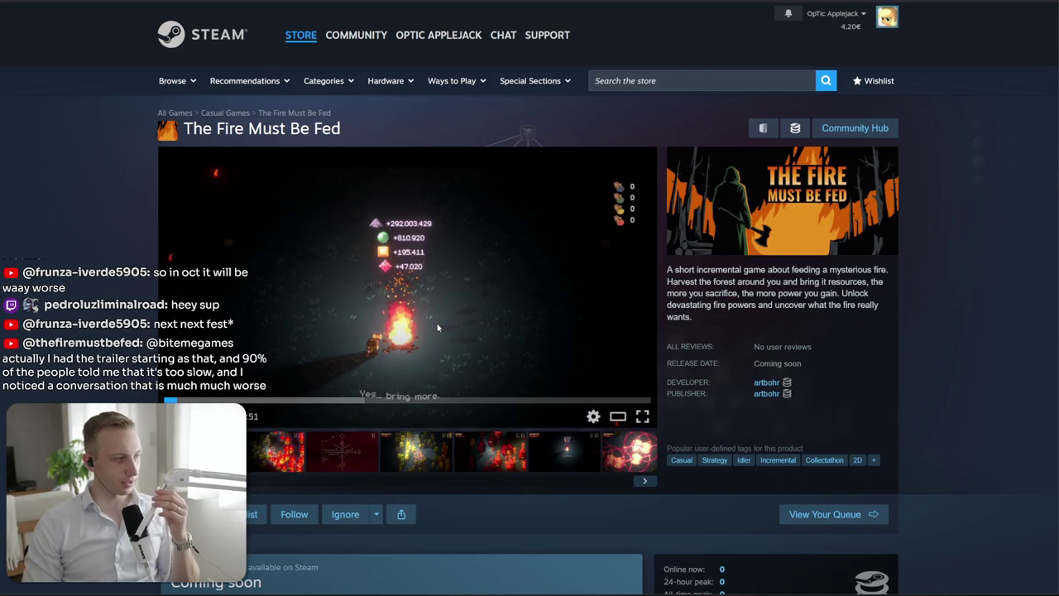
click(290, 465)
click(339, 457)
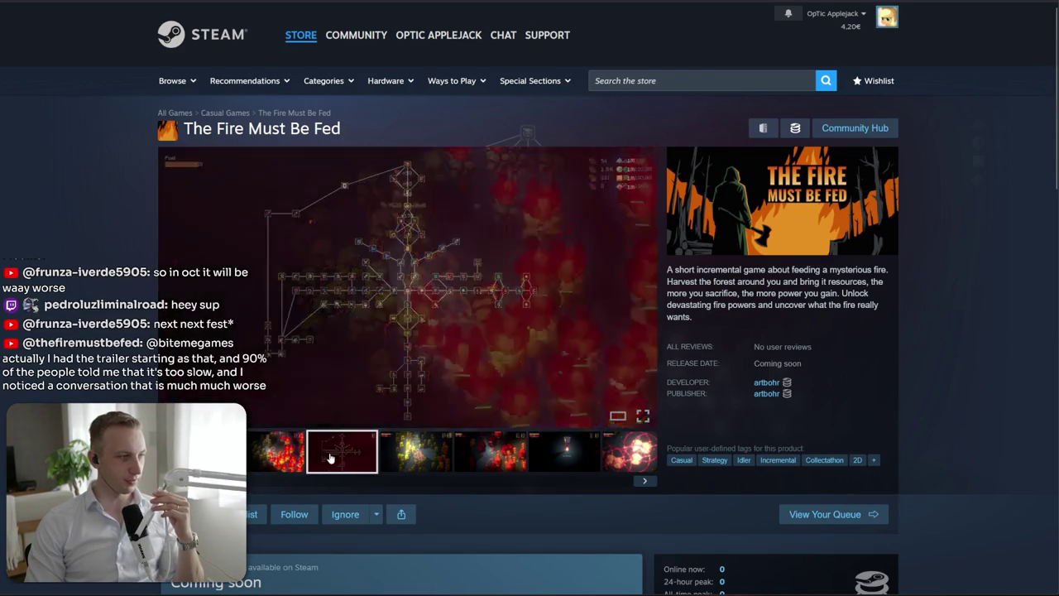
click(416, 454)
click(171, 286)
click(171, 285)
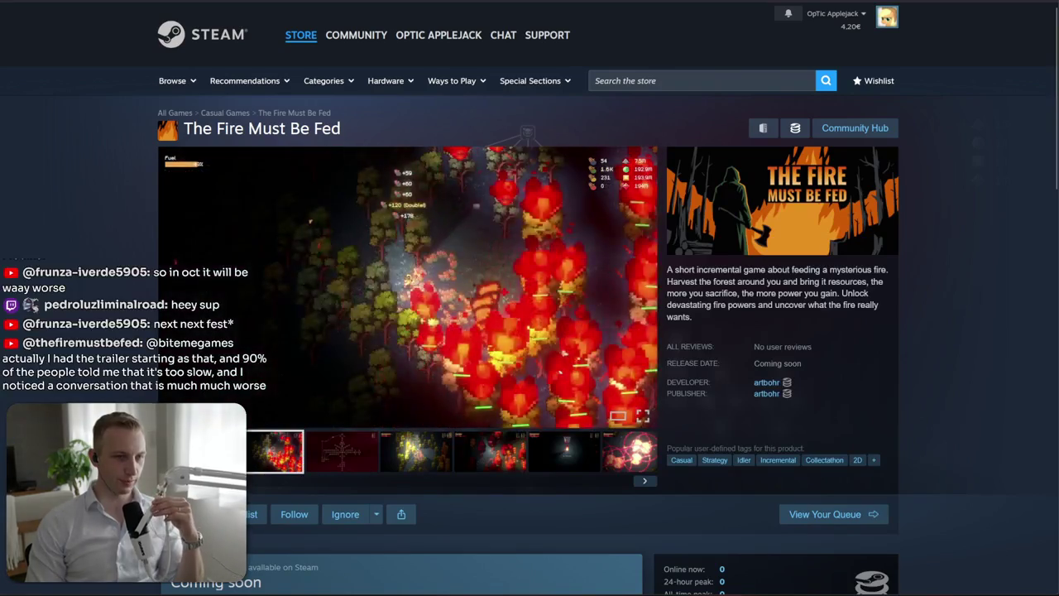
click(171, 285)
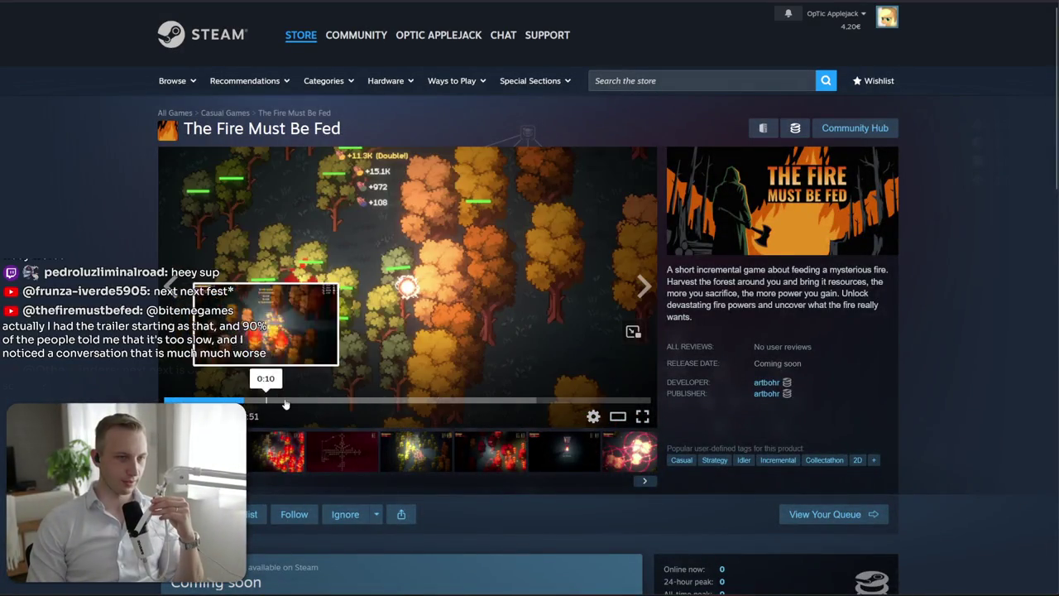
Seek the trailer from the 0:08 forest scene ahead to about 0:20
click(359, 401)
click(249, 400)
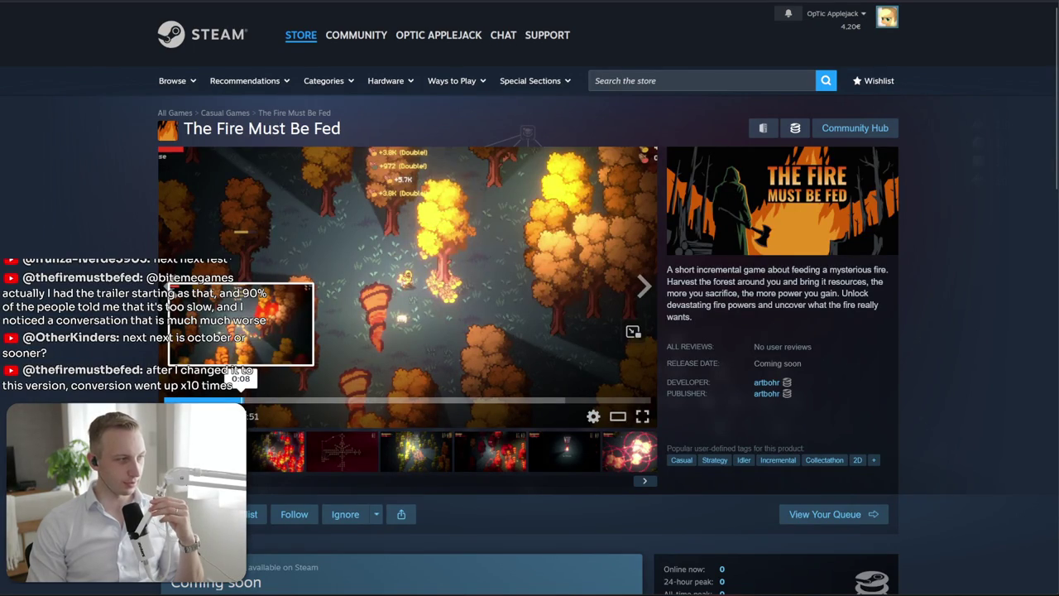
drag(347, 401, 383, 401)
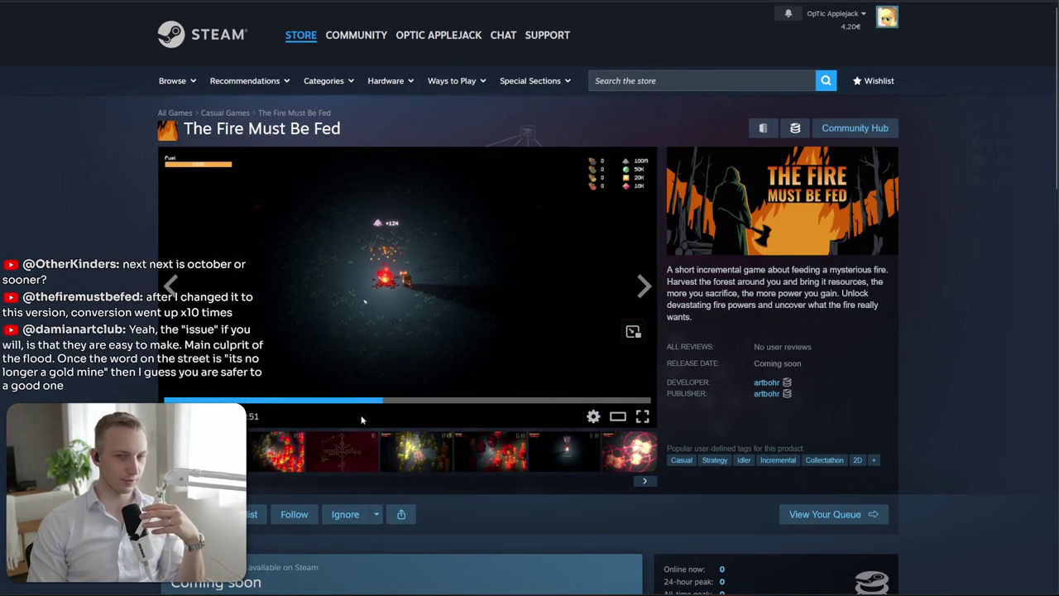
Expand the About This Game description with READ MORE, then scroll back to the top
scroll(342, 422, down, 2)
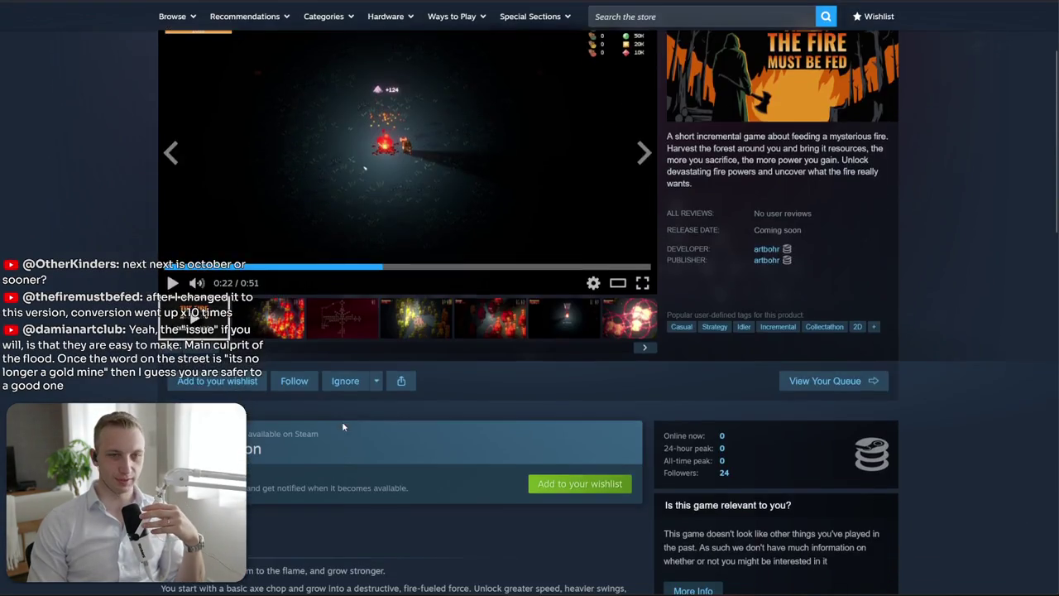
scroll(343, 427, down, 4)
scroll(343, 427, down, 3)
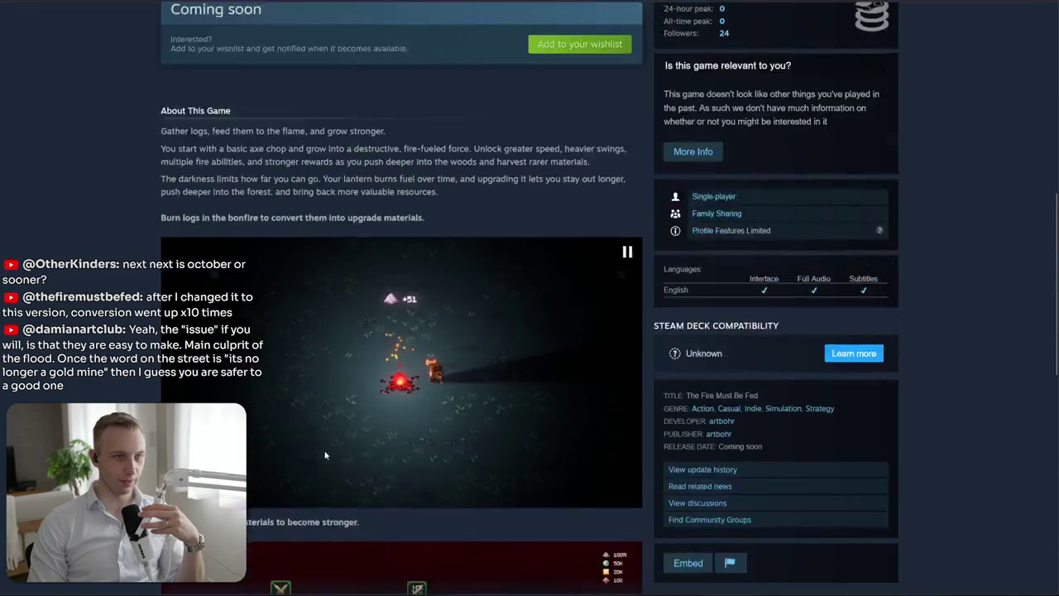
click(390, 396)
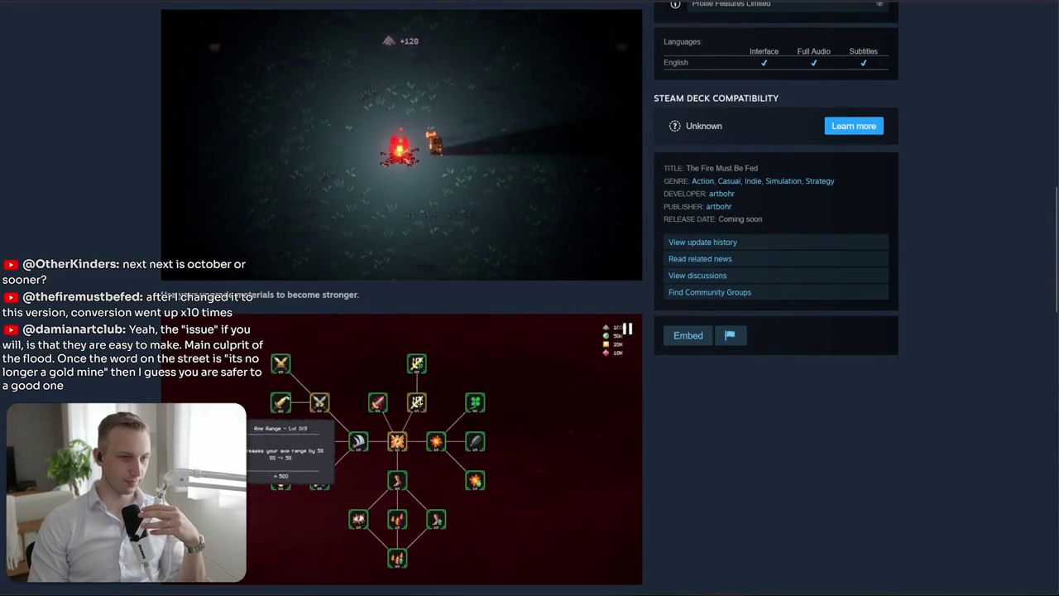
scroll(390, 396, down, 5)
scroll(541, 160, up, 3)
scroll(542, 160, up, 1)
scroll(541, 161, up, 2)
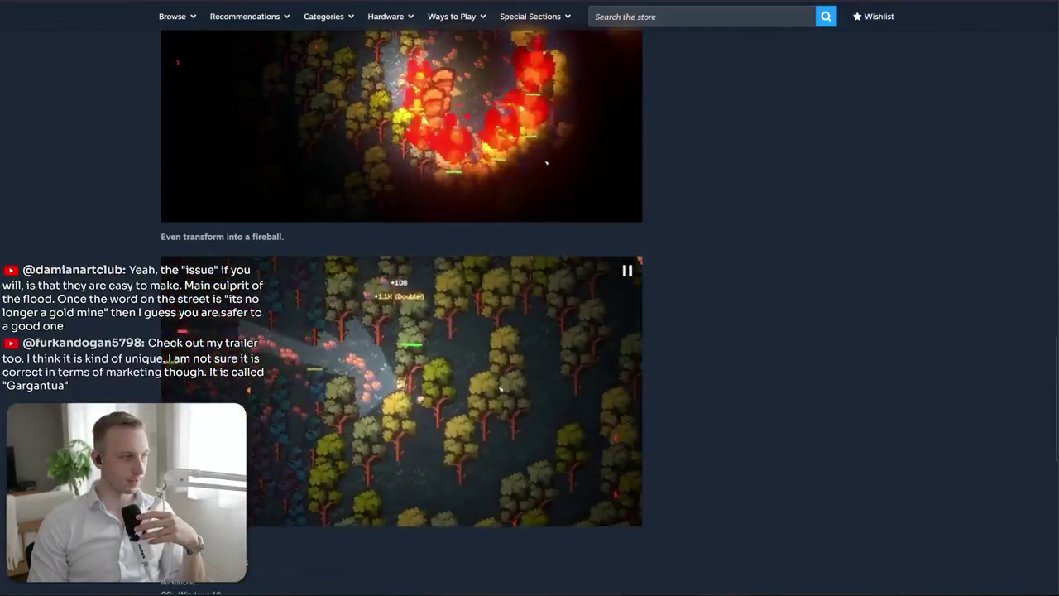
scroll(365, 101, up, 3)
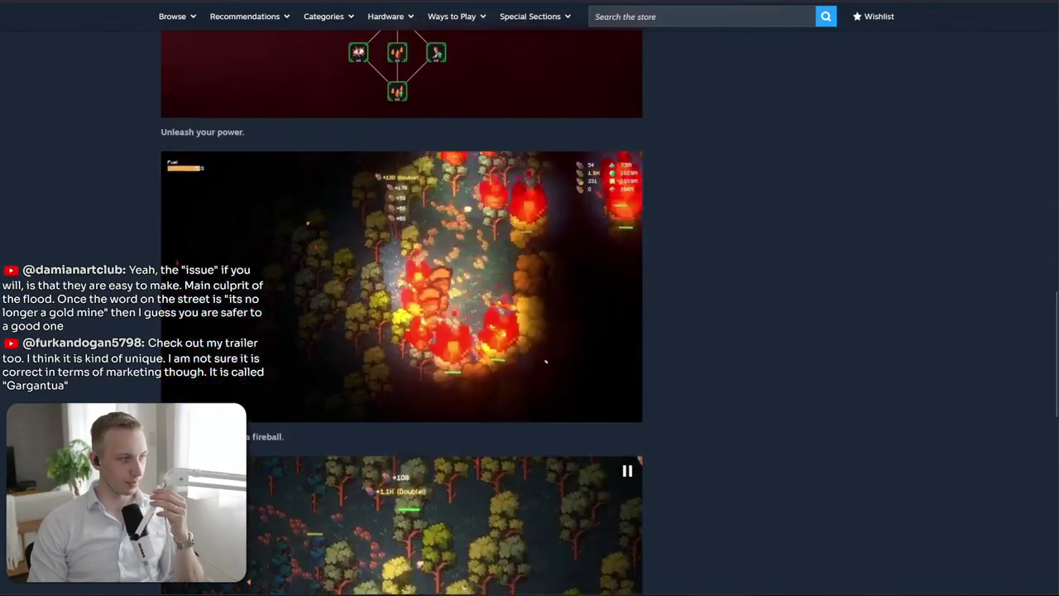
scroll(365, 101, up, 1)
scroll(365, 101, up, 10)
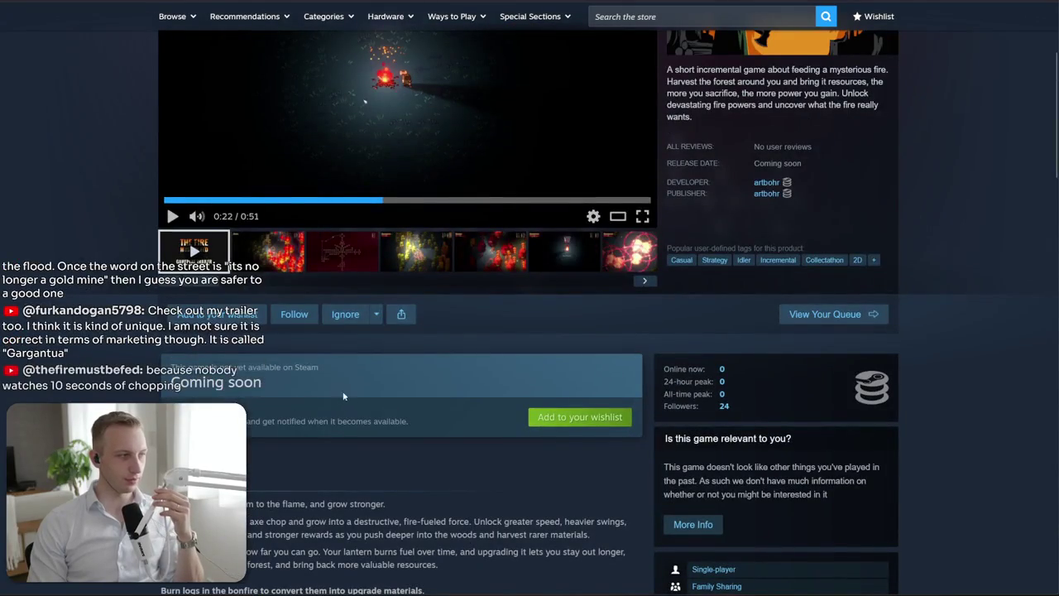
Select and deselect the Coming soon notice text on the store page
drag(204, 367, 261, 384)
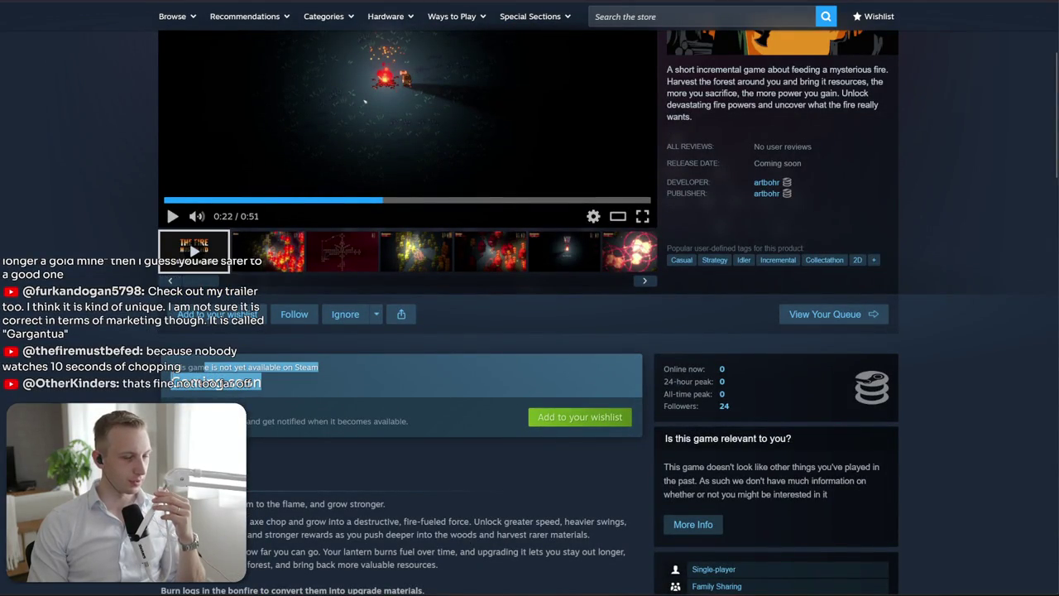
drag(183, 366, 408, 421)
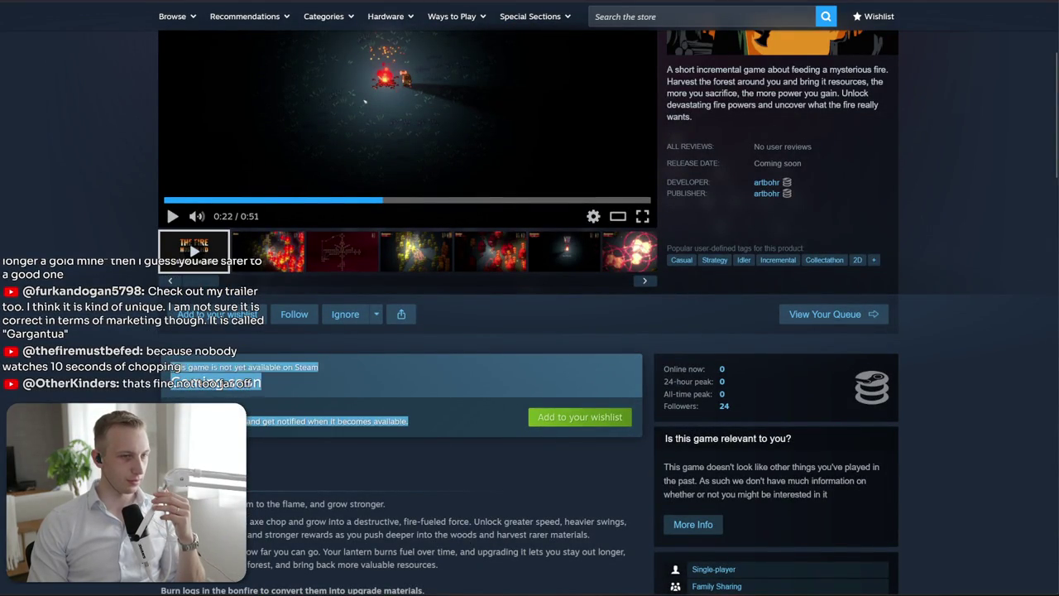
click(160, 363)
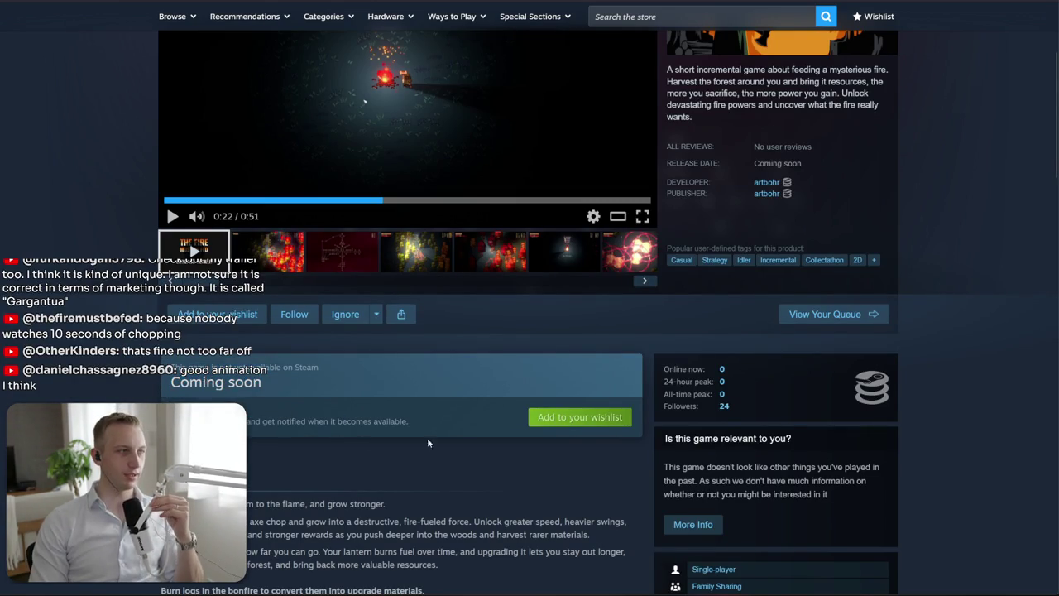
mouse_move(427, 437)
mouse_down()
mouse_move(118, 344)
mouse_move(170, 280)
mouse_up()
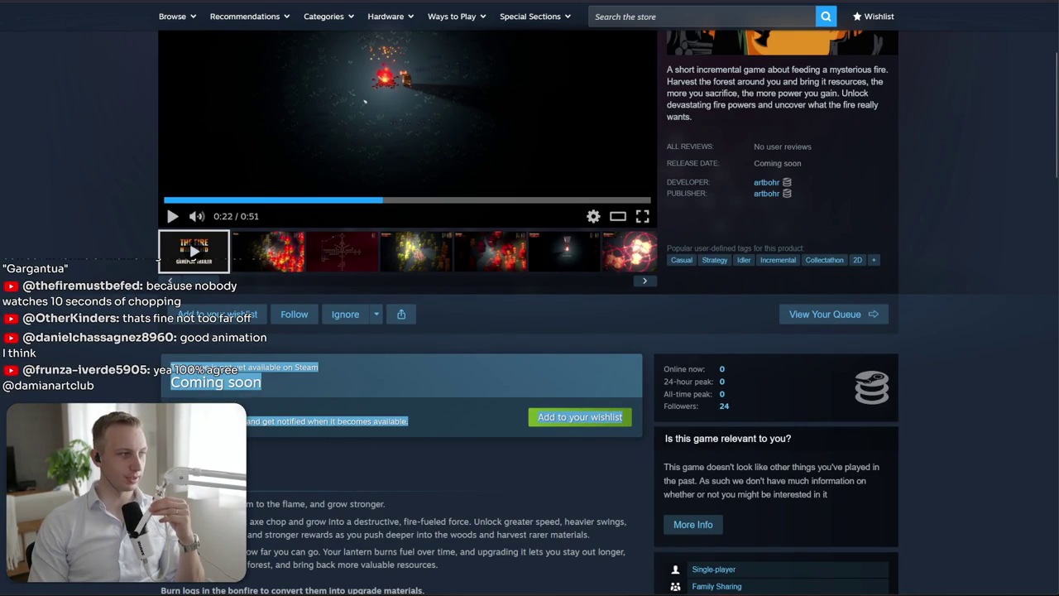
click(169, 281)
drag(377, 409, 249, 380)
click(377, 409)
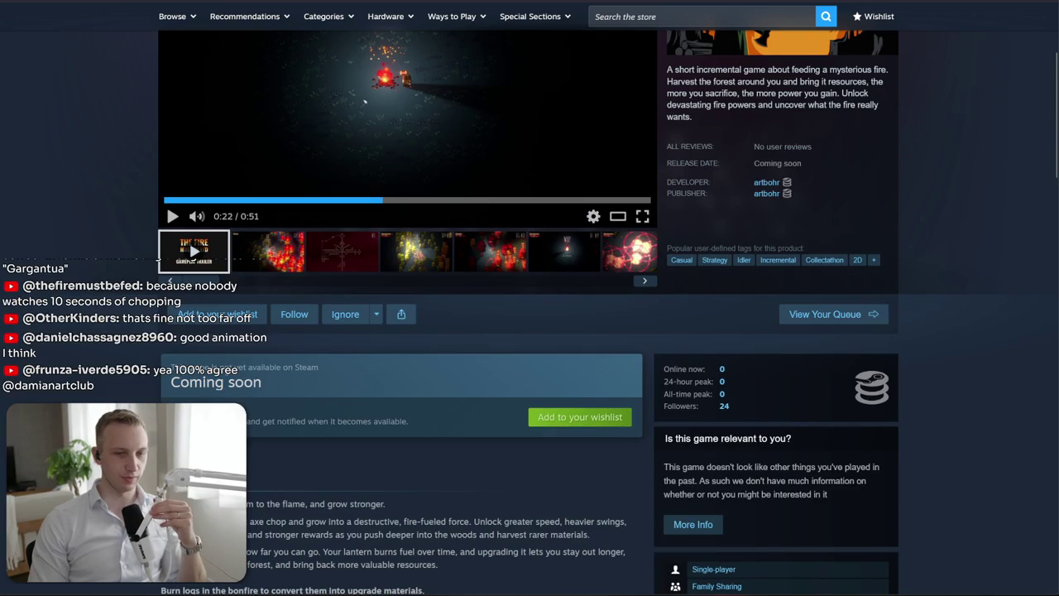
drag(376, 408, 389, 424)
click(393, 426)
Skim the expanded description by scrolling down and back up the store page
scroll(392, 426, down, 1)
scroll(392, 426, down, 2)
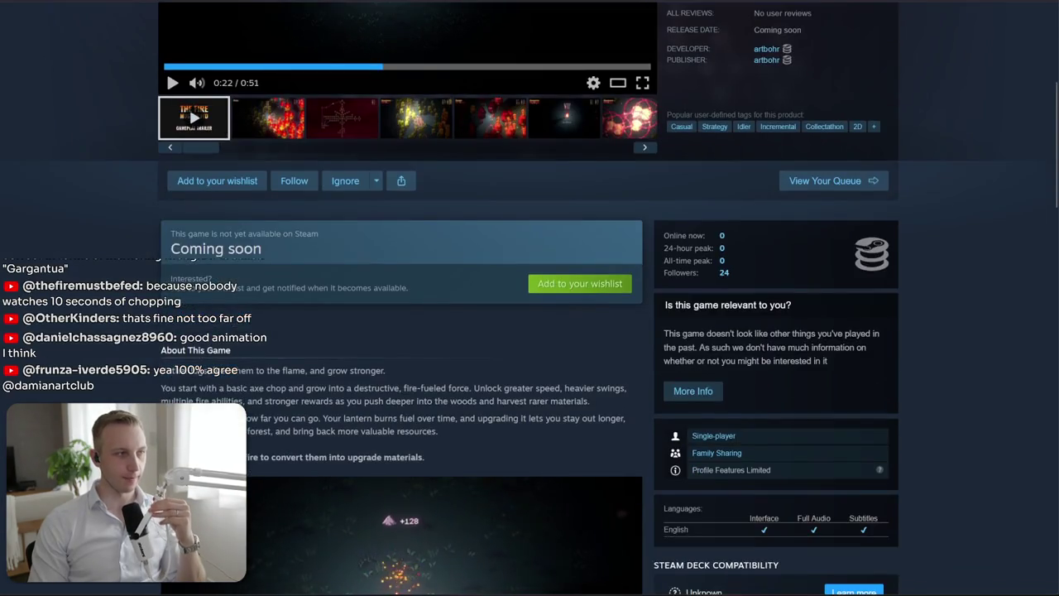
scroll(393, 426, down, 1)
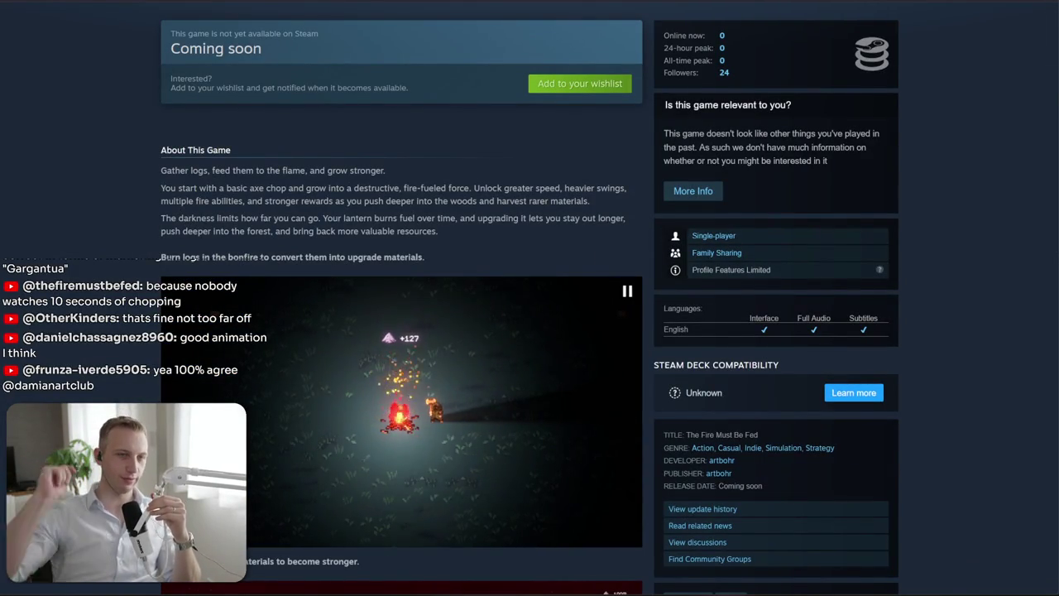
scroll(444, 327, up, 4)
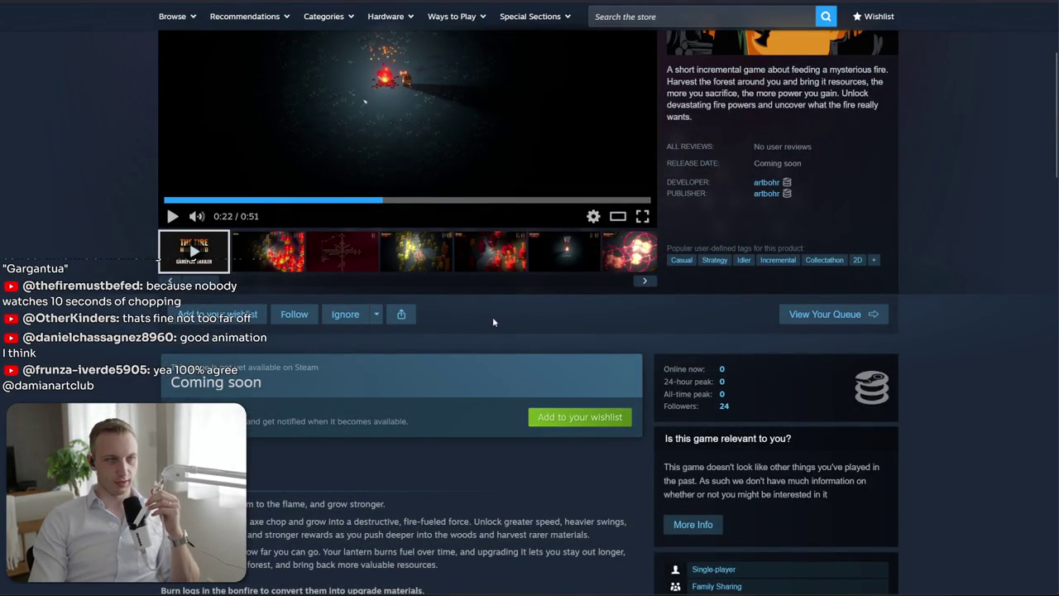
scroll(447, 324, down, 3)
scroll(494, 319, down, 3)
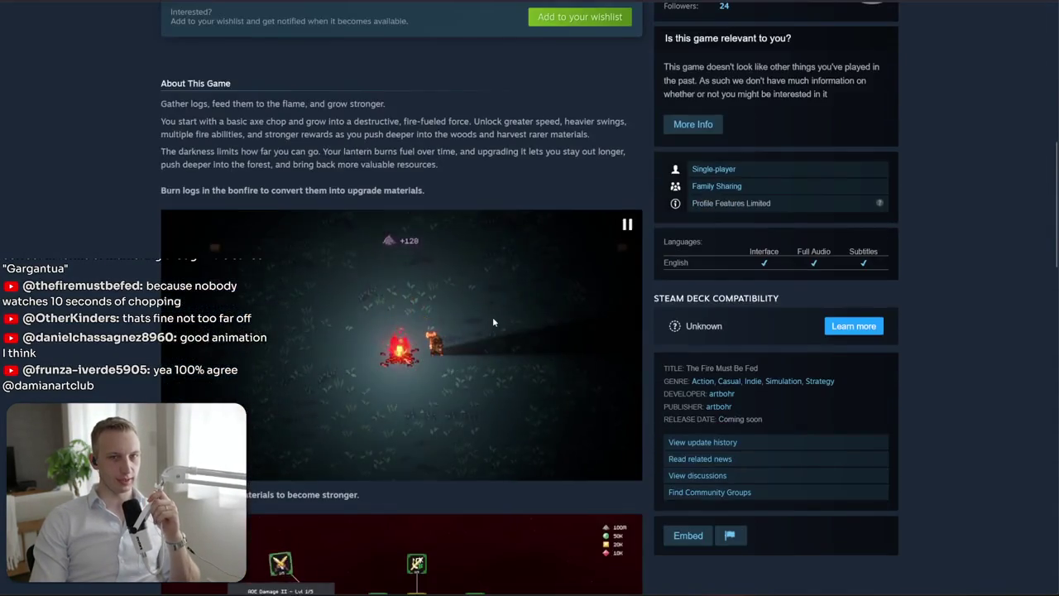
scroll(492, 316, up, 5)
scroll(493, 321, up, 3)
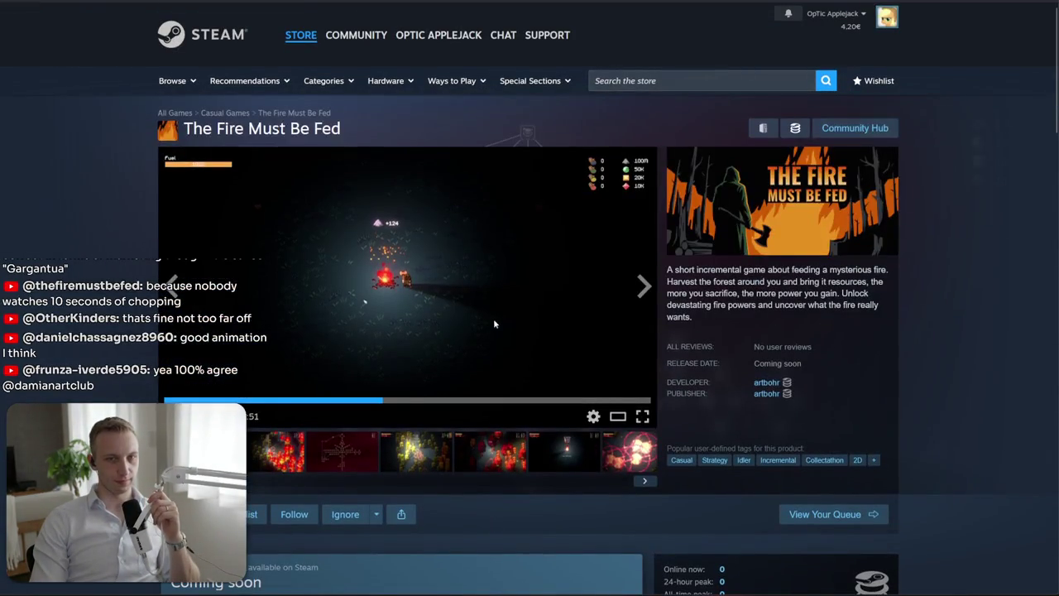
Check artbohr's developer and publisher game lists, then switch to Discord
click(767, 382)
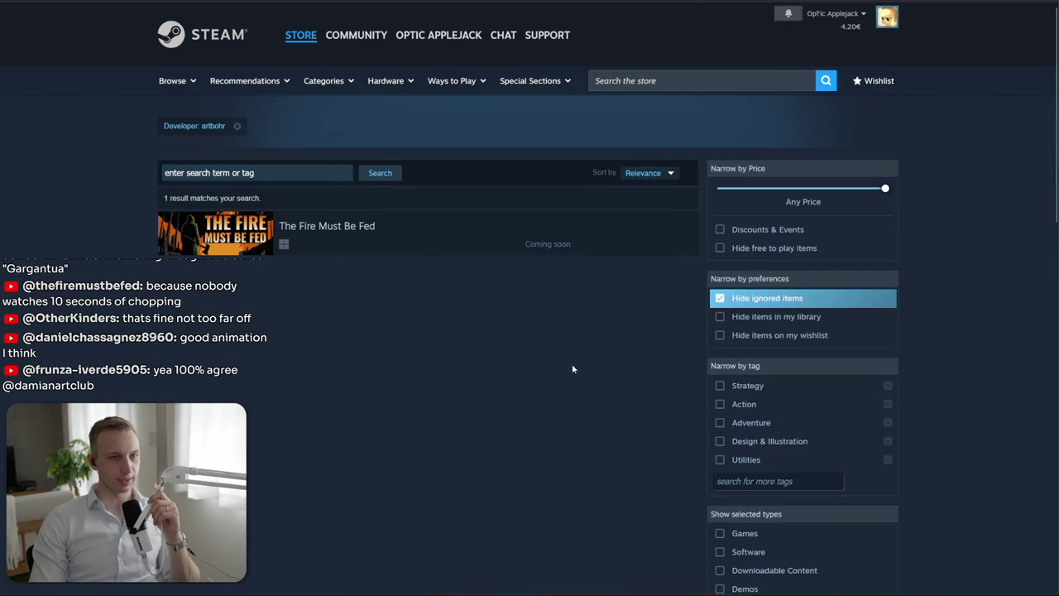
key(alt+Left)
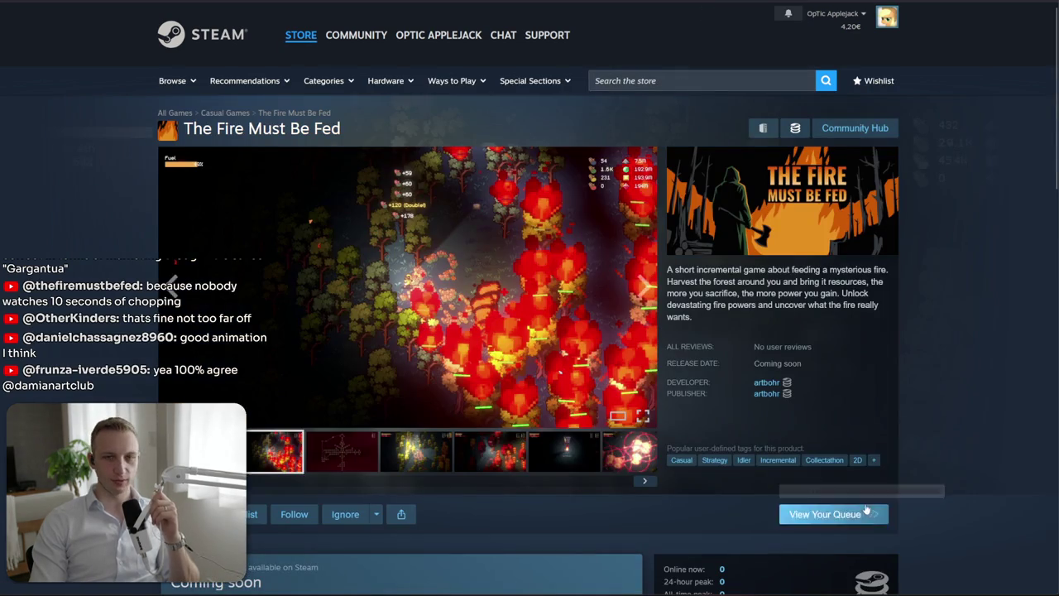
click(767, 394)
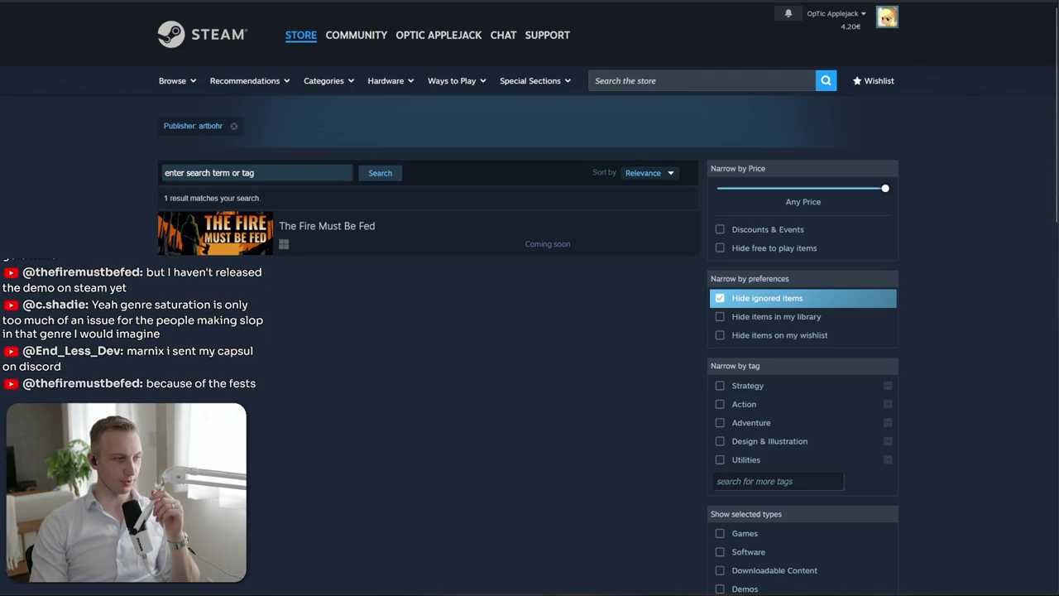
key(alt+Tab)
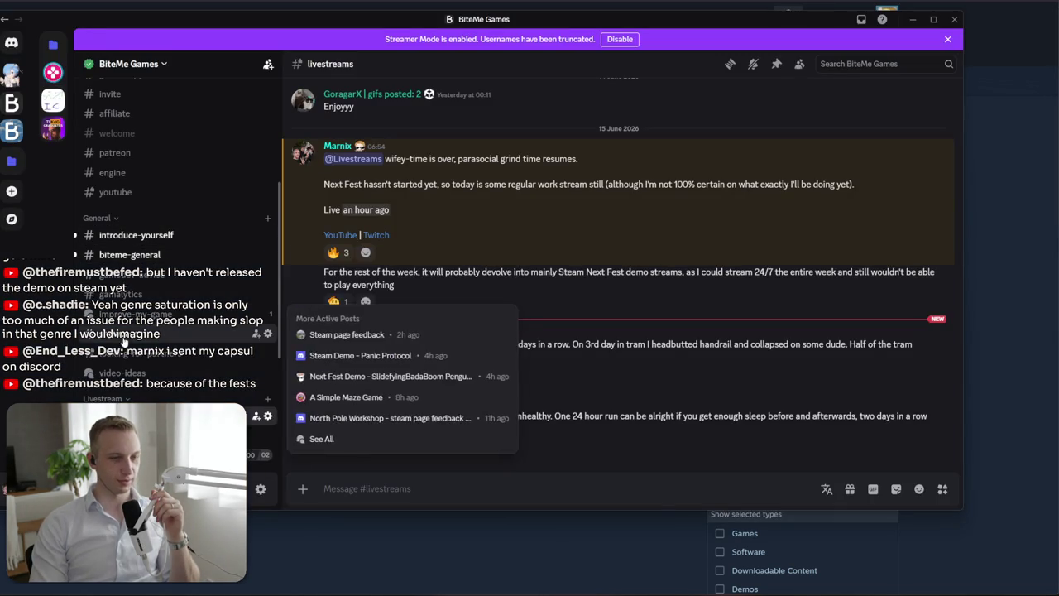
Glance at the Quadtree generation video in #showcase, then move to #biteme-general
click(166, 336)
click(425, 379)
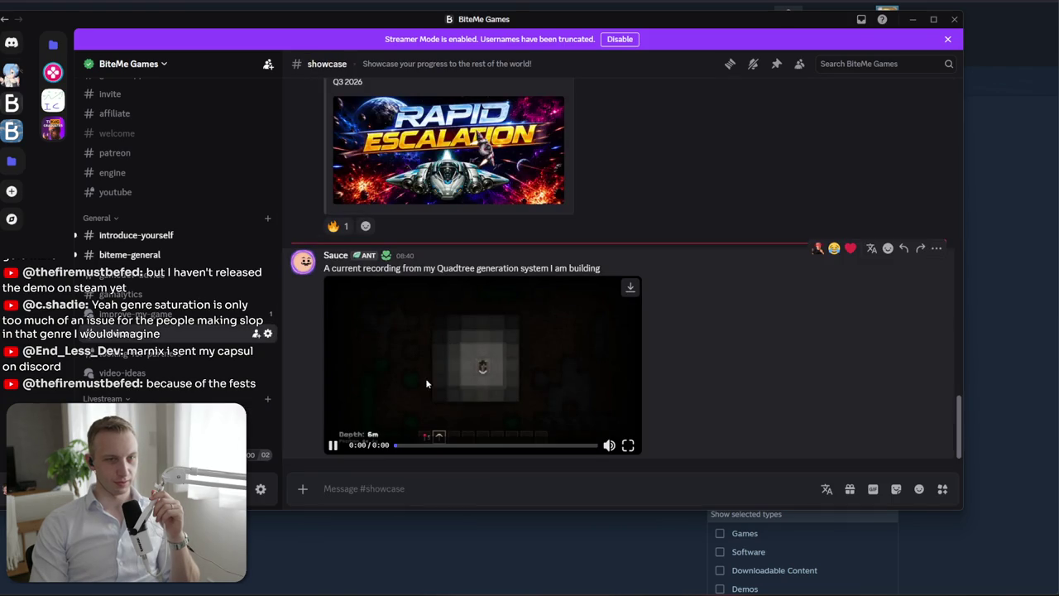
click(124, 254)
mouse_move(529, 248)
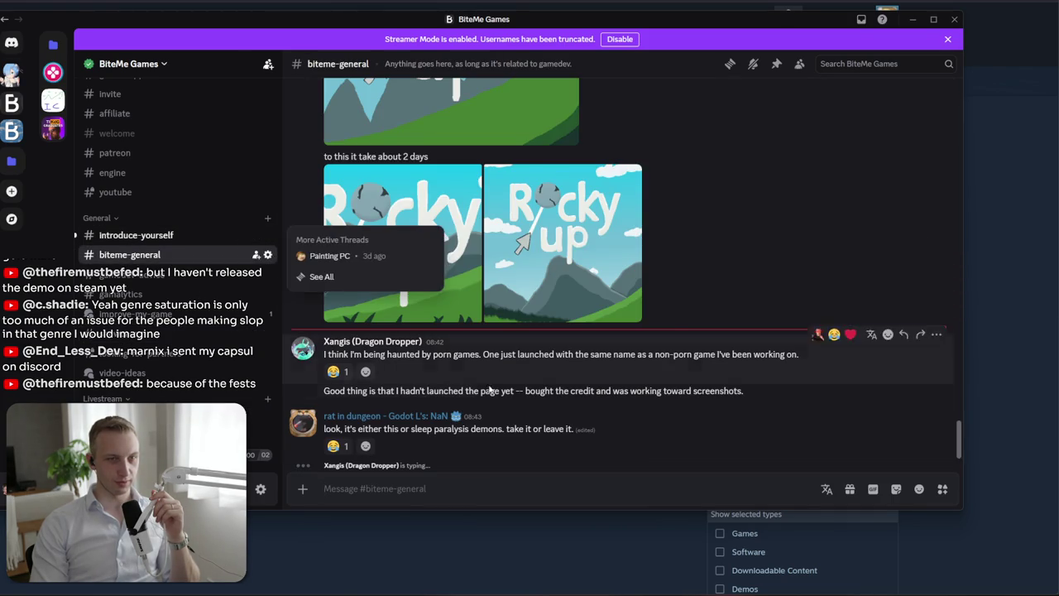
scroll(334, 311, down, 3)
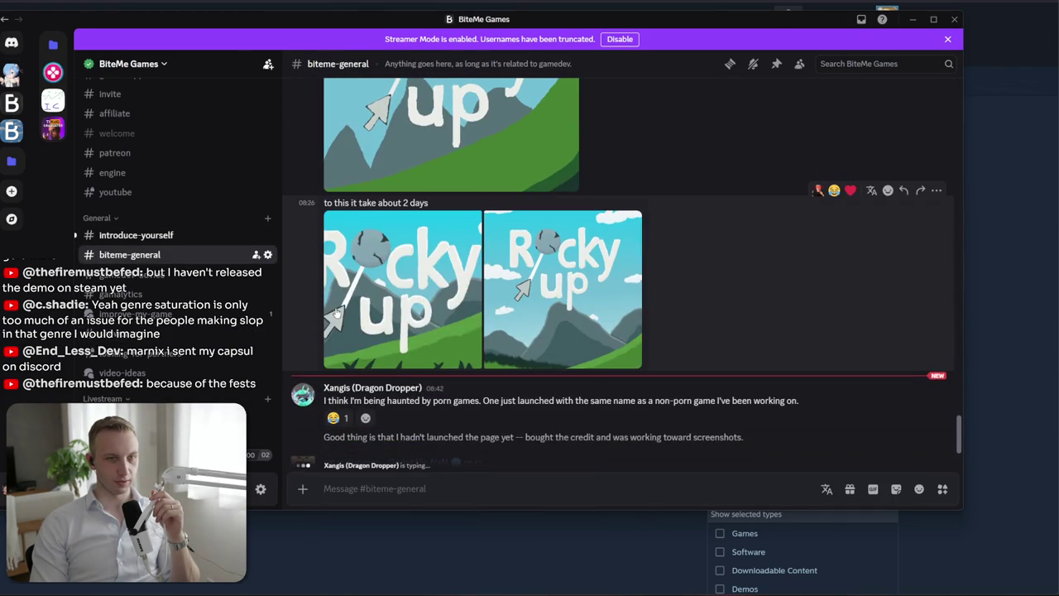
Enlarge the Rocky Up images in #biteme-general, including the right-hand one
click(422, 321)
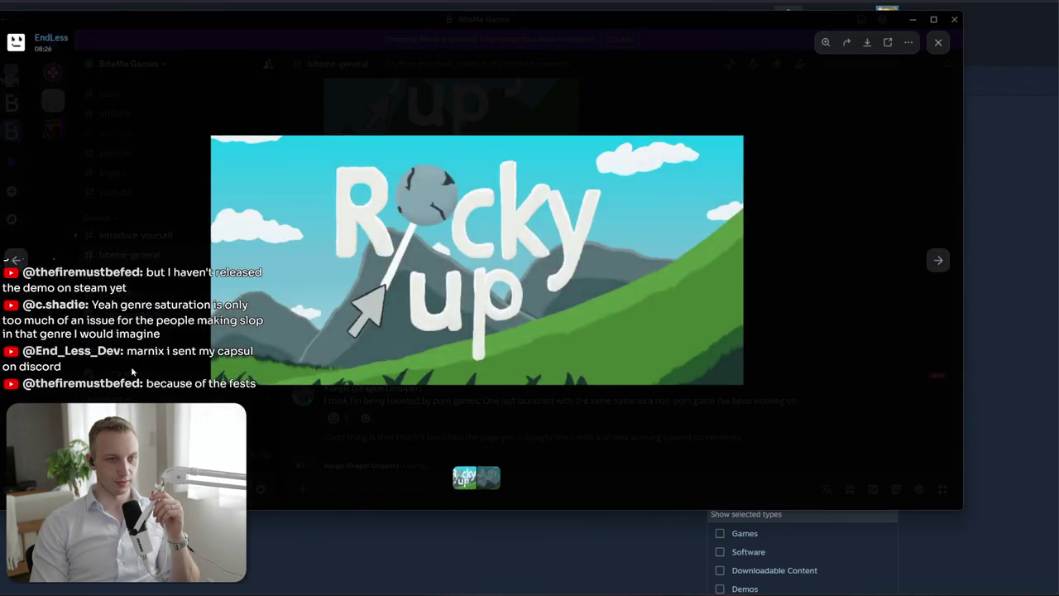
click(130, 365)
click(99, 236)
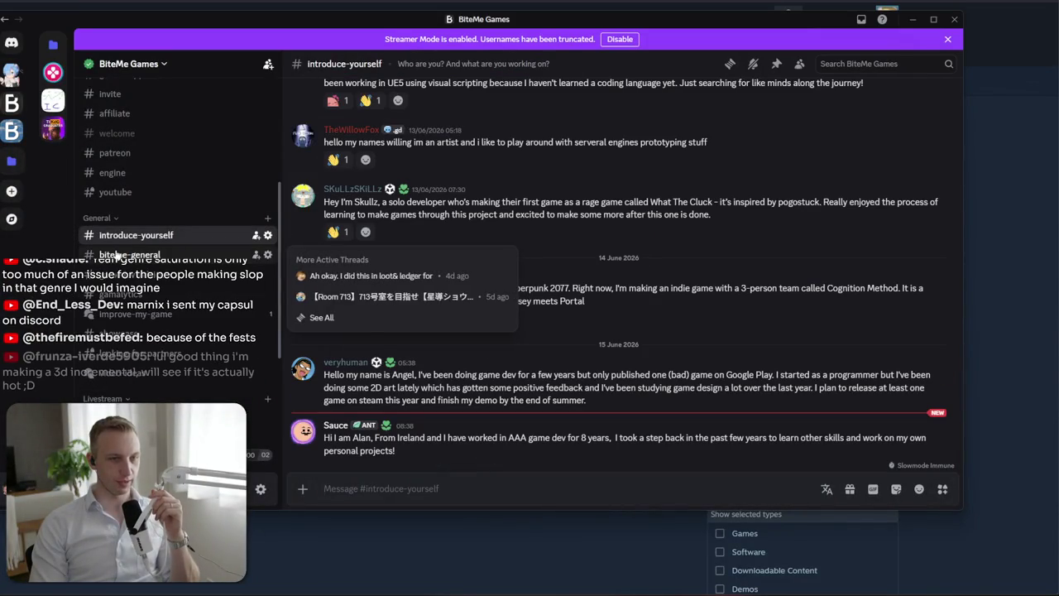
click(116, 255)
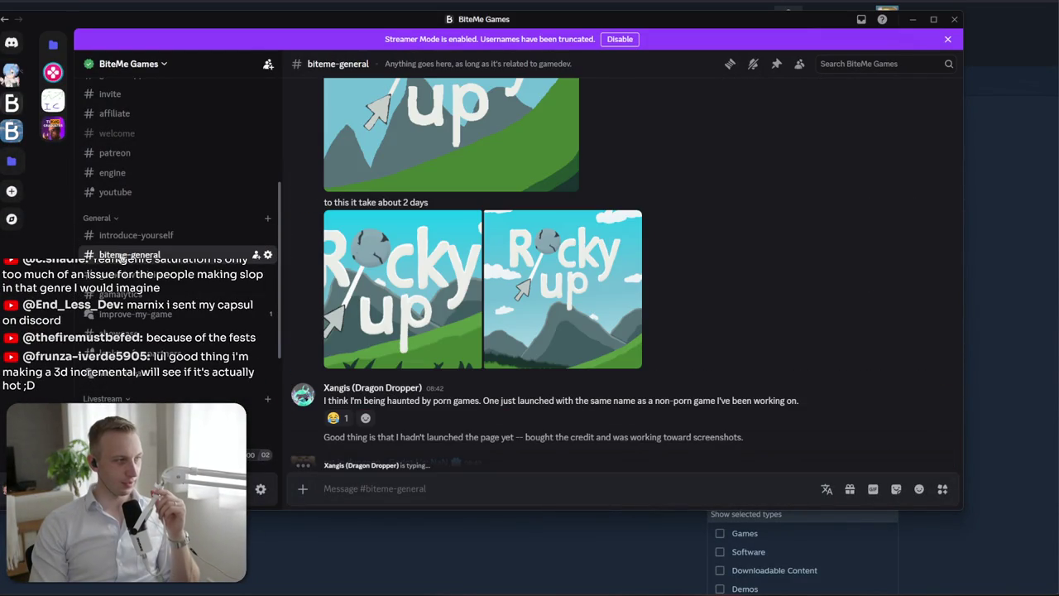
click(551, 260)
click(134, 316)
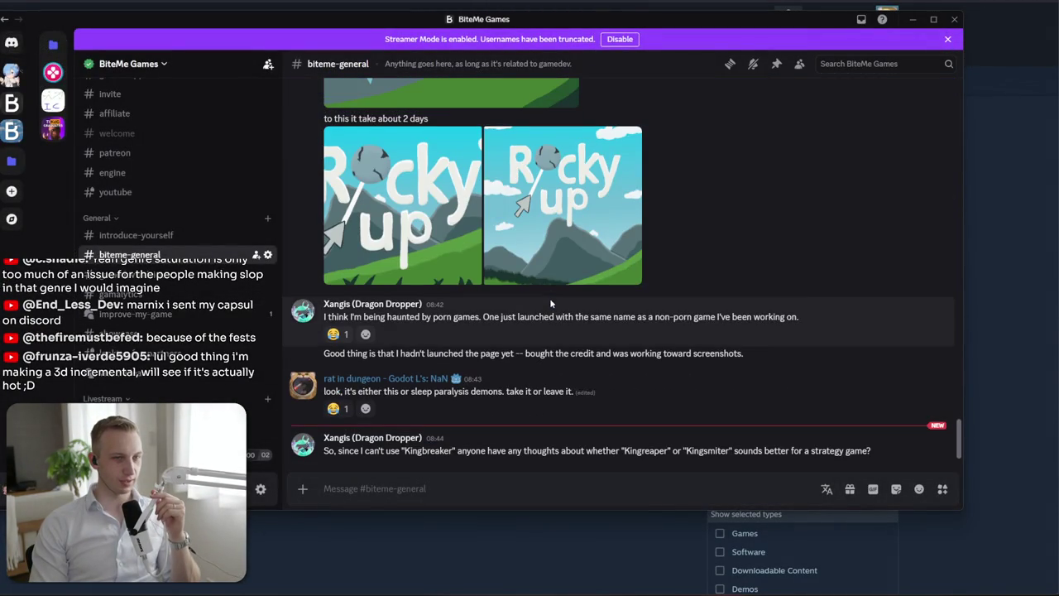
mouse_move(533, 437)
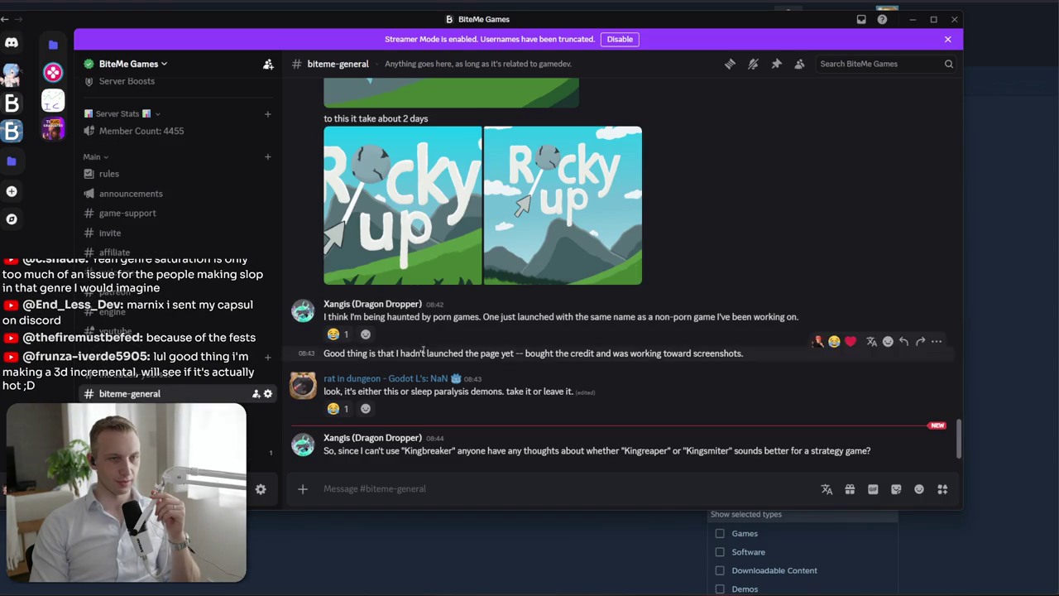
scroll(372, 314, up, 3)
Inspect the earlier Rocky Up sketch and the detailed capsule image up close
click(446, 274)
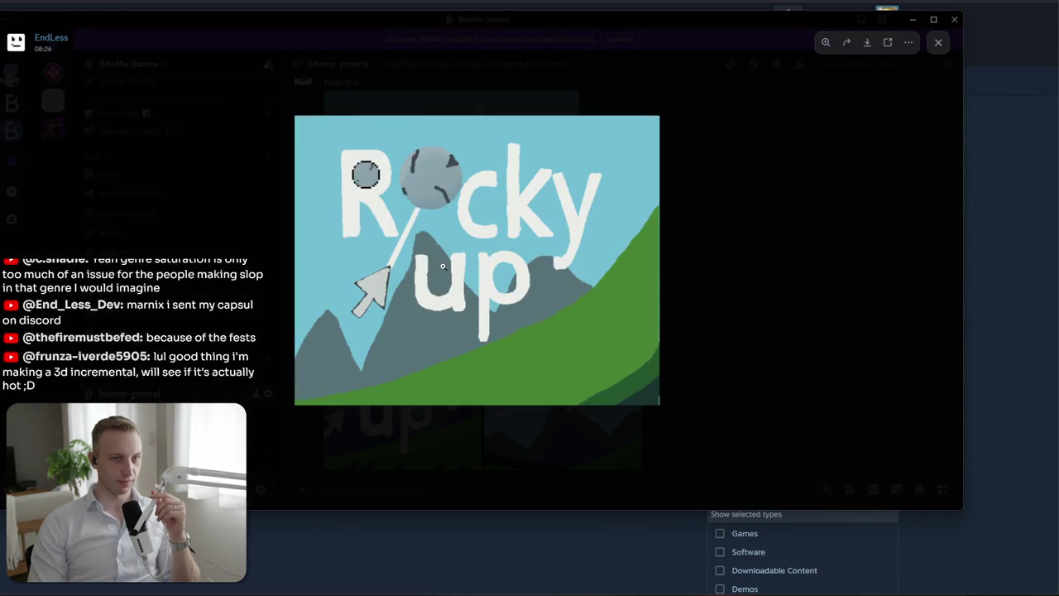
click(442, 265)
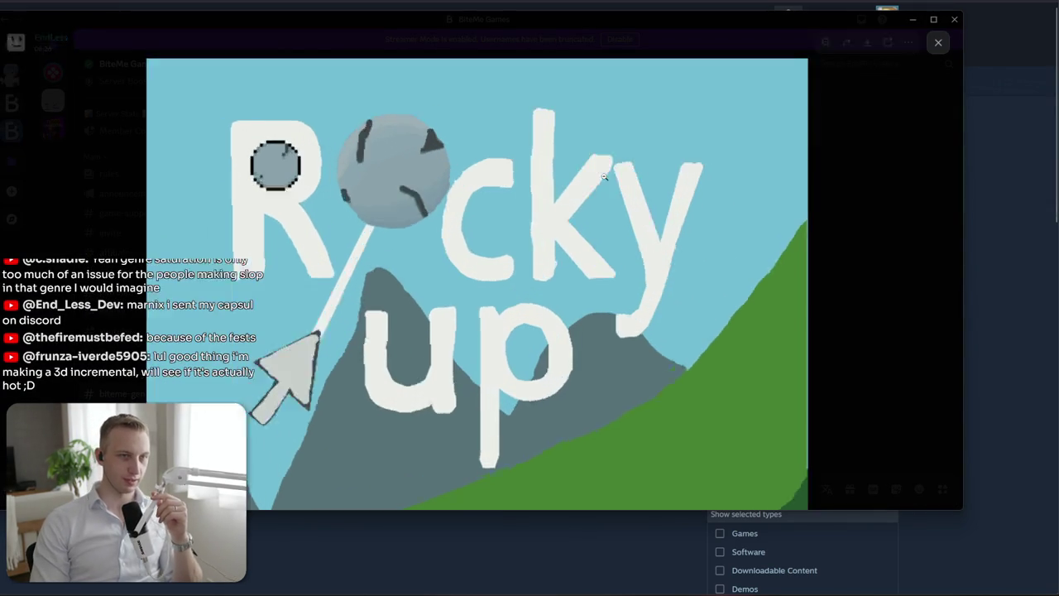
click(726, 352)
click(726, 353)
click(407, 437)
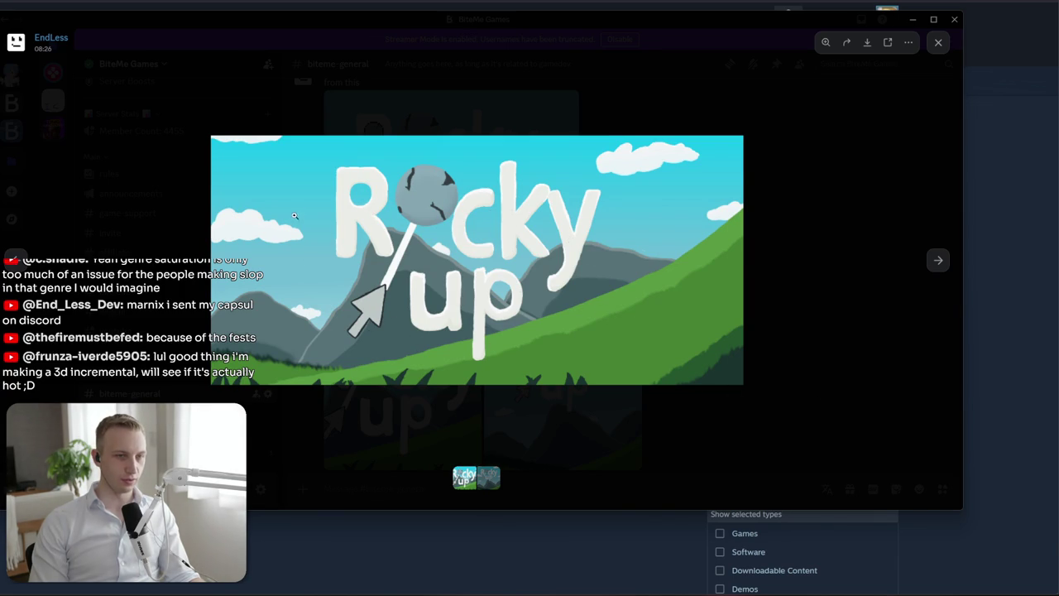
click(734, 344)
click(567, 361)
click(819, 349)
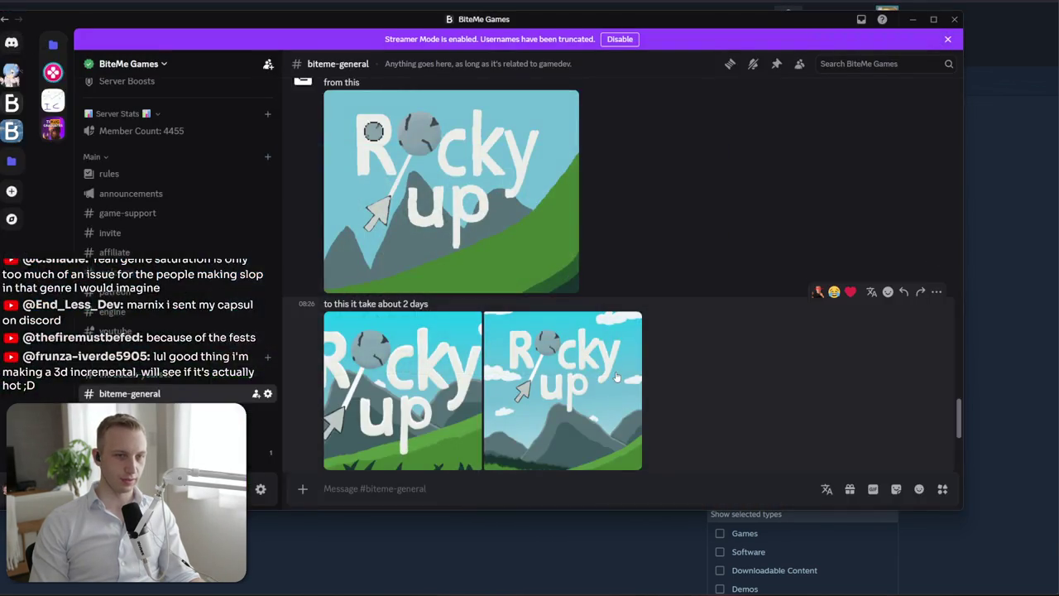
Compare the right and left Rocky Up capsule versions, then go to #showcase
click(615, 372)
click(859, 399)
click(423, 365)
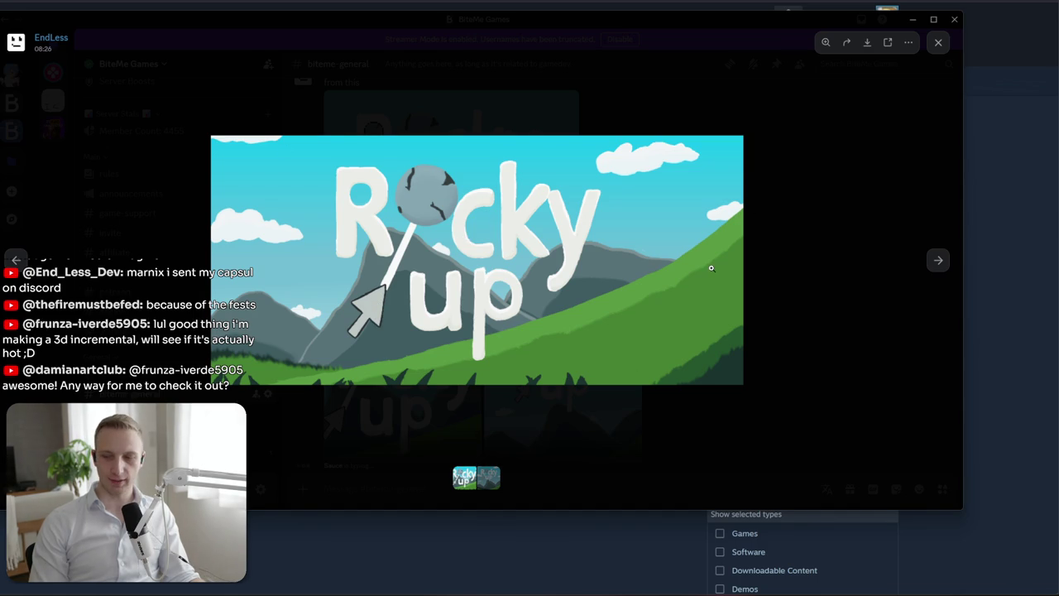
key(Escape)
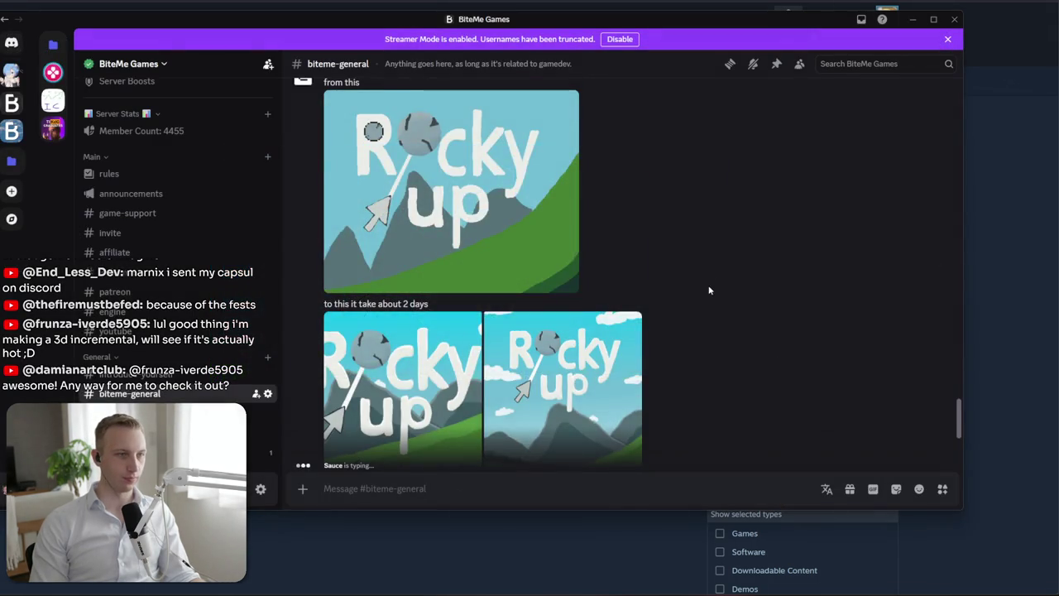
scroll(709, 290, down, 3)
scroll(165, 418, down, 2)
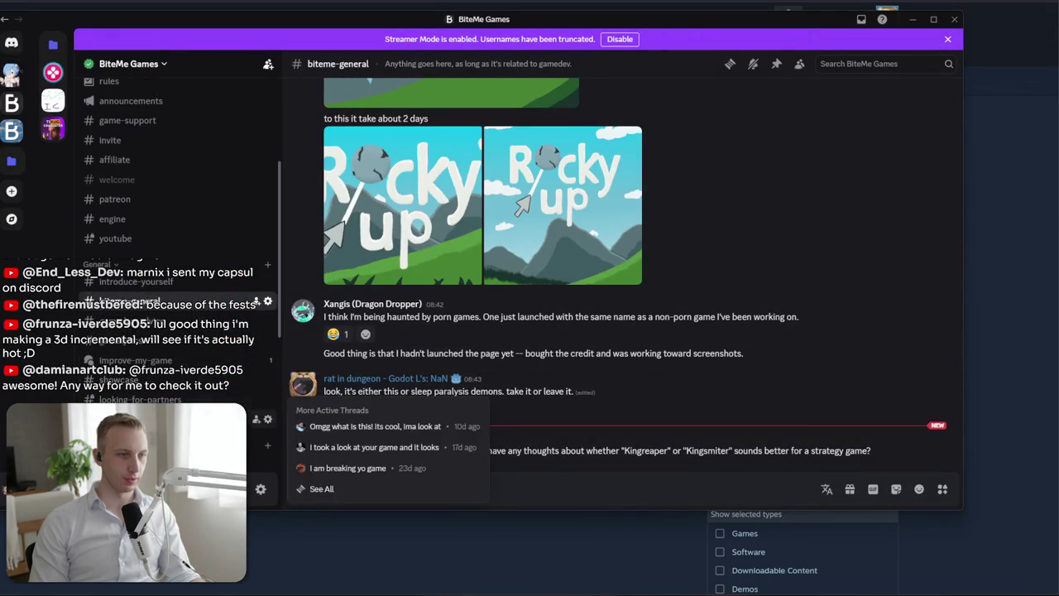
click(118, 379)
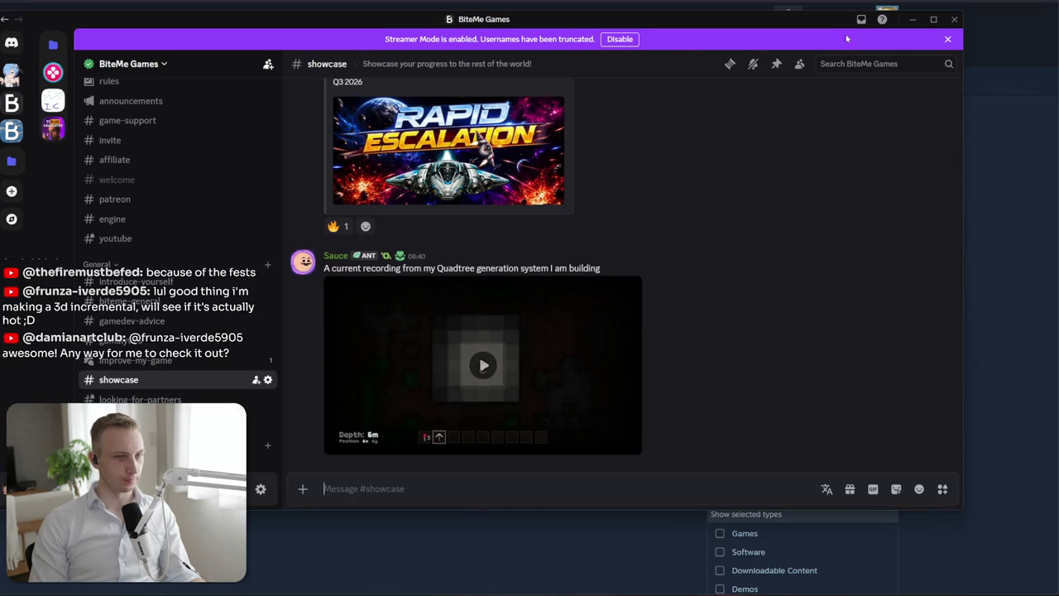
Minimize Discord to bring back Steam's artbohr publisher search results
click(917, 22)
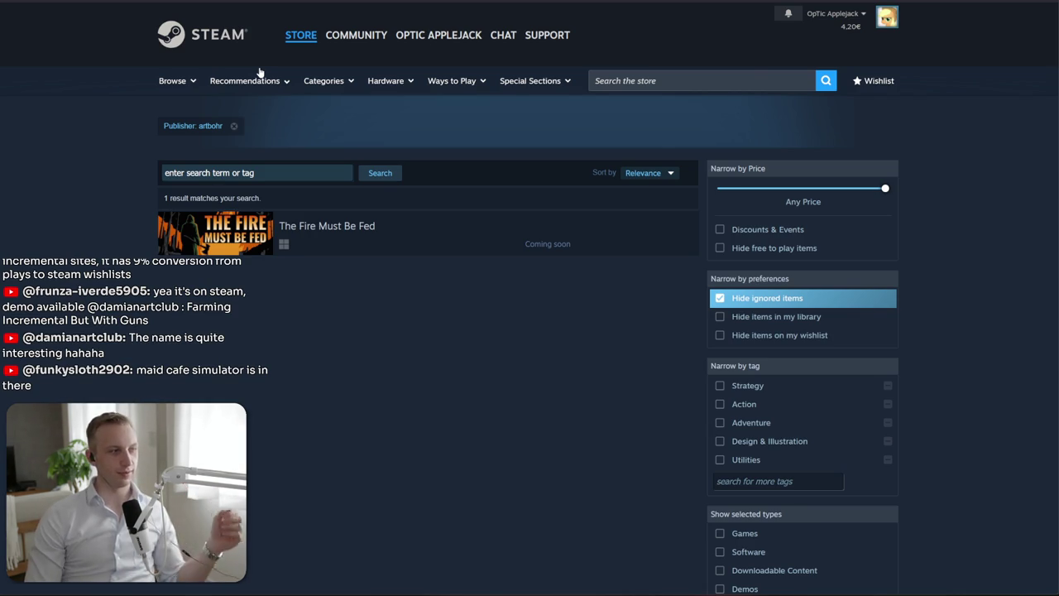
Search the Steam store for 'maid cafe sim' and open the Maid Cafe Simulator Demo page
right_click(259, 75)
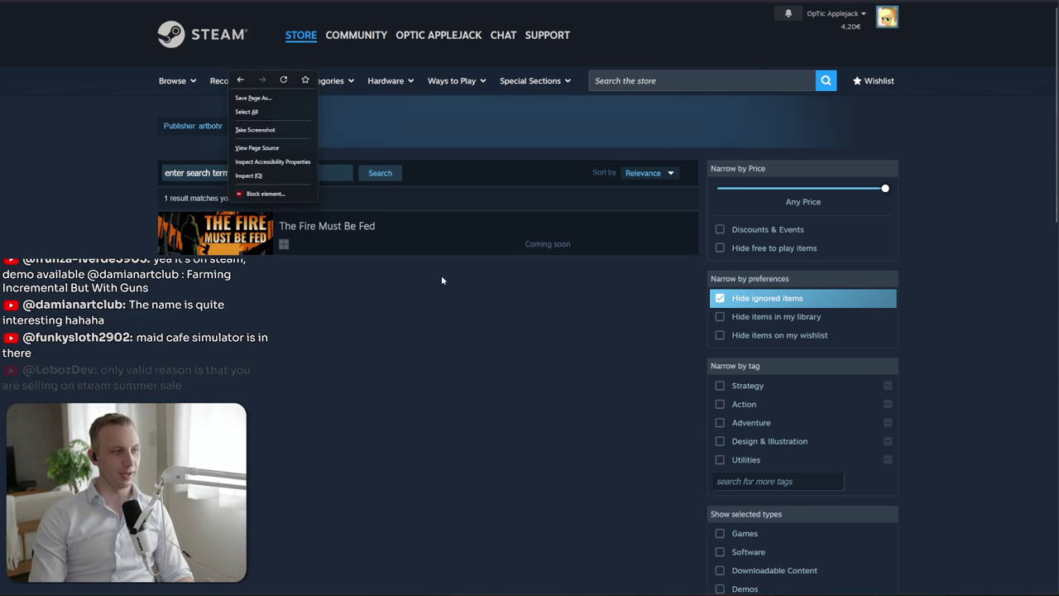
click(262, 431)
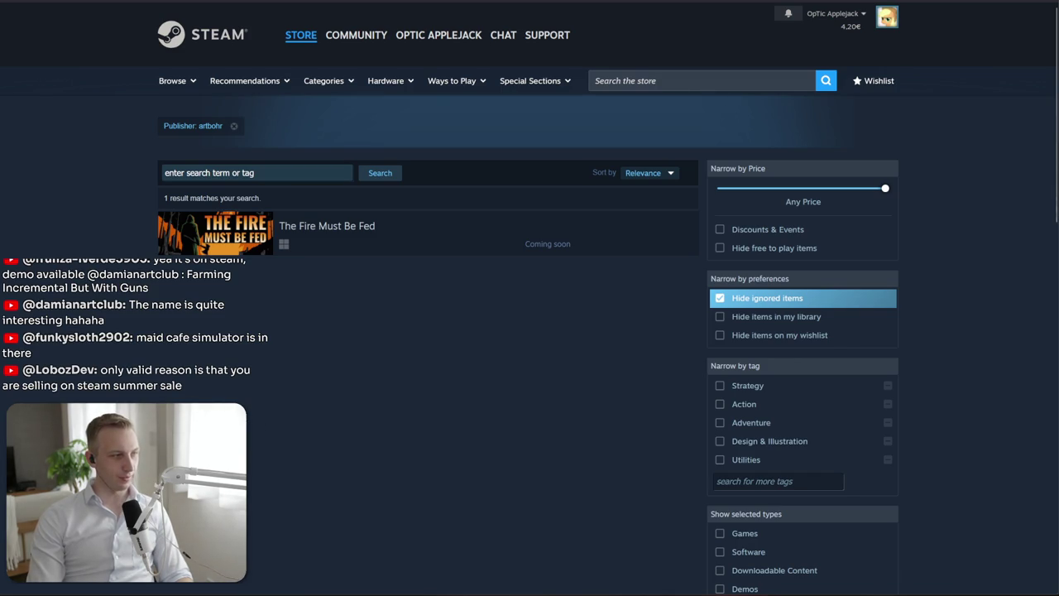
click(671, 80)
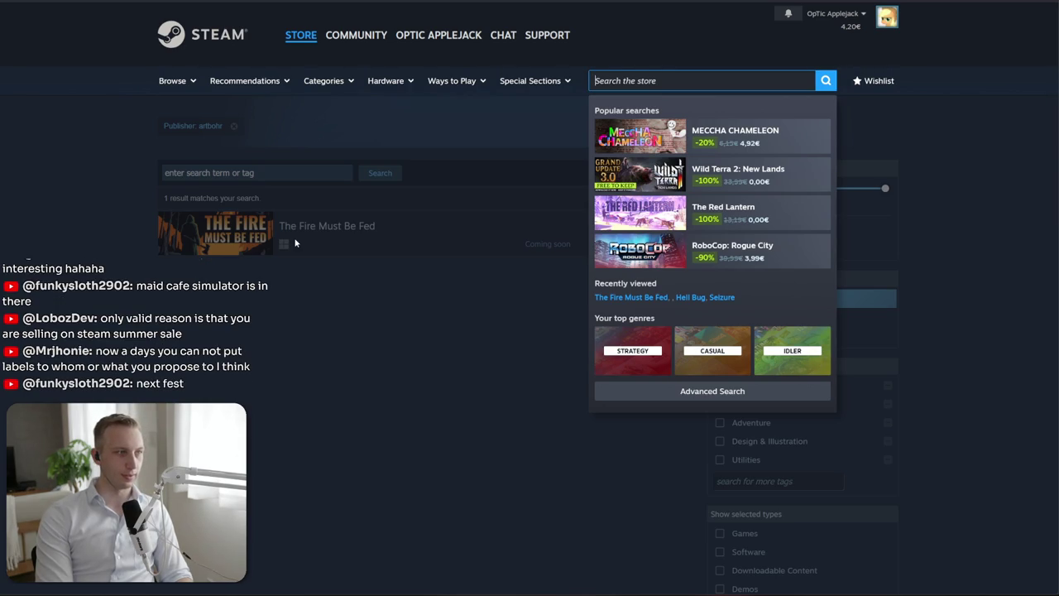
text(maid ca)
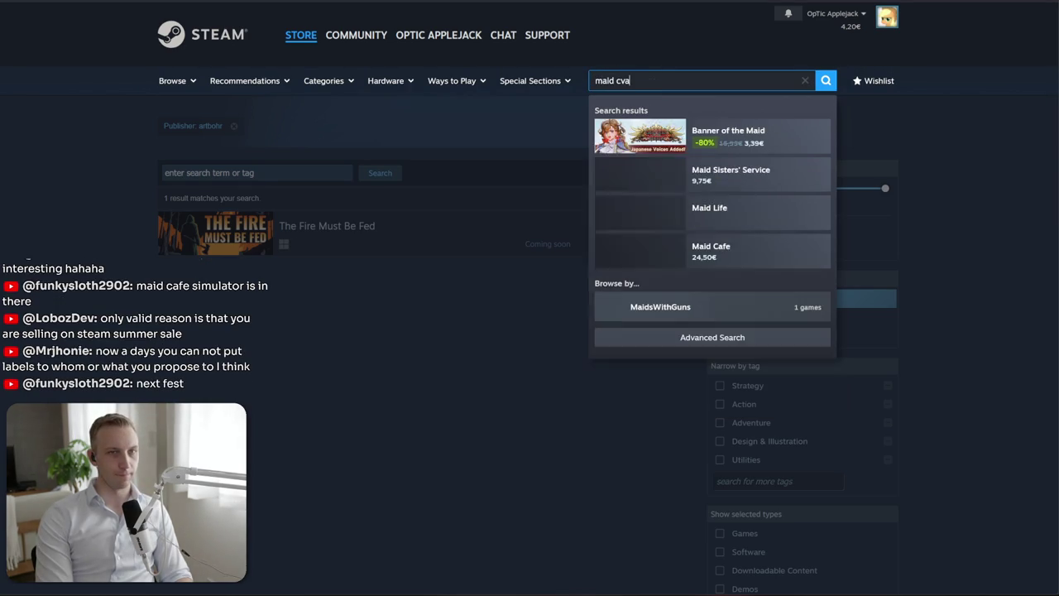
text(fe sim)
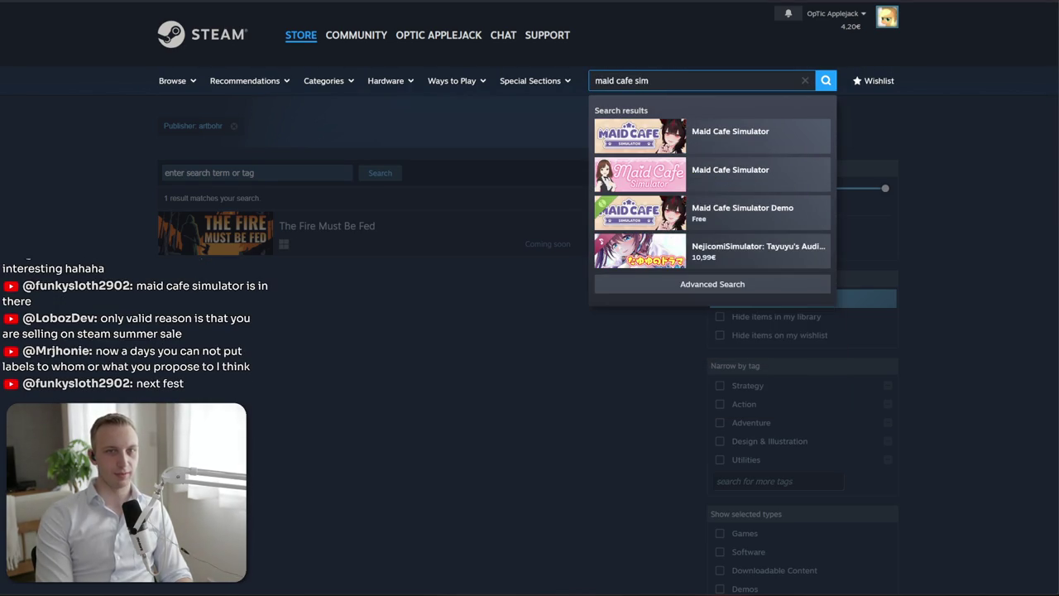
click(703, 209)
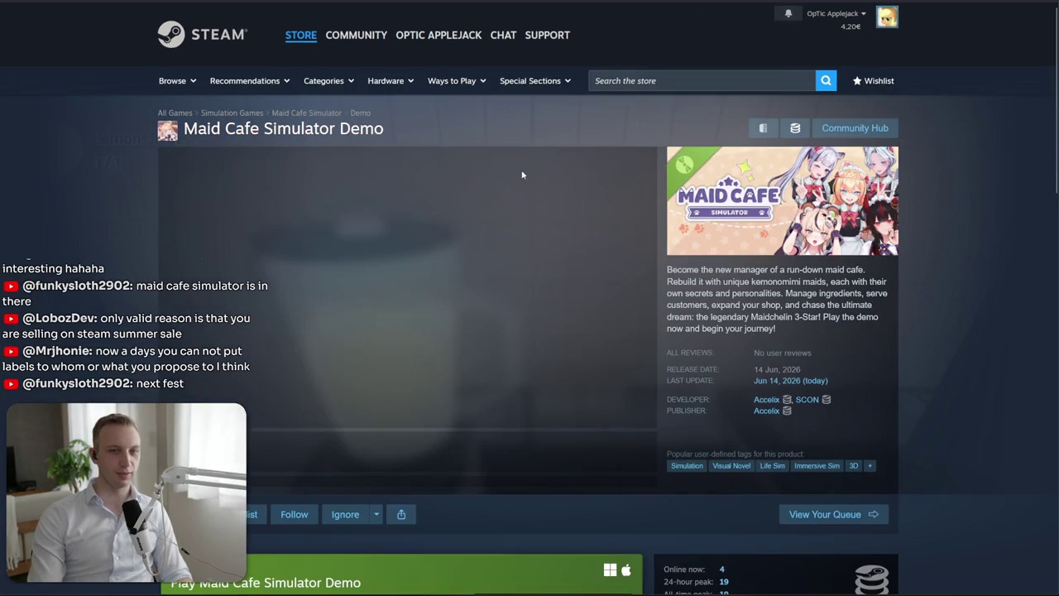
Click through the demo's screenshot thumbnails, ending on the restaurant screenshot
click(351, 469)
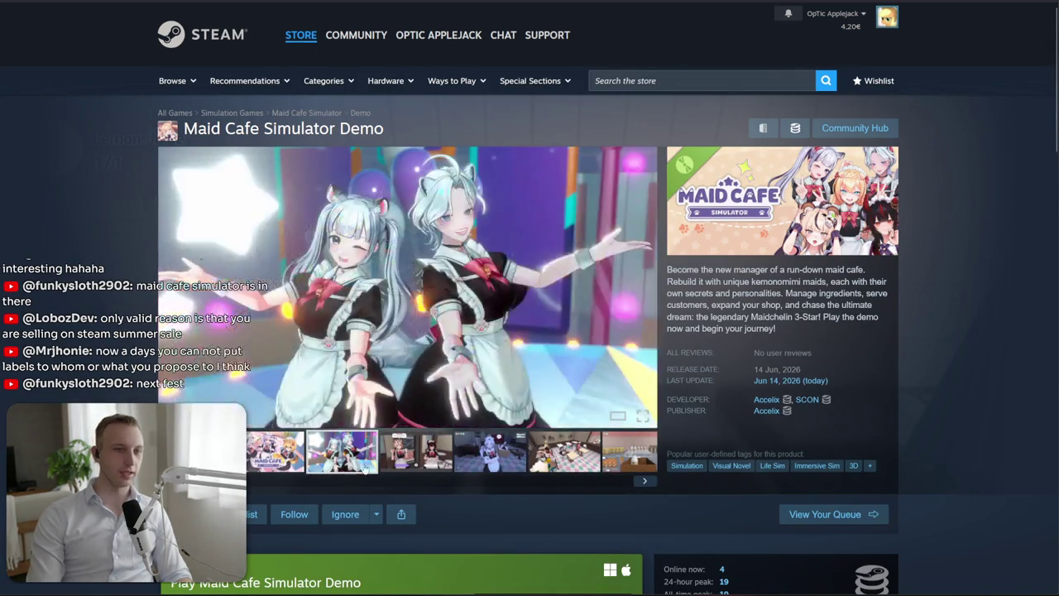
click(416, 459)
click(490, 456)
click(565, 453)
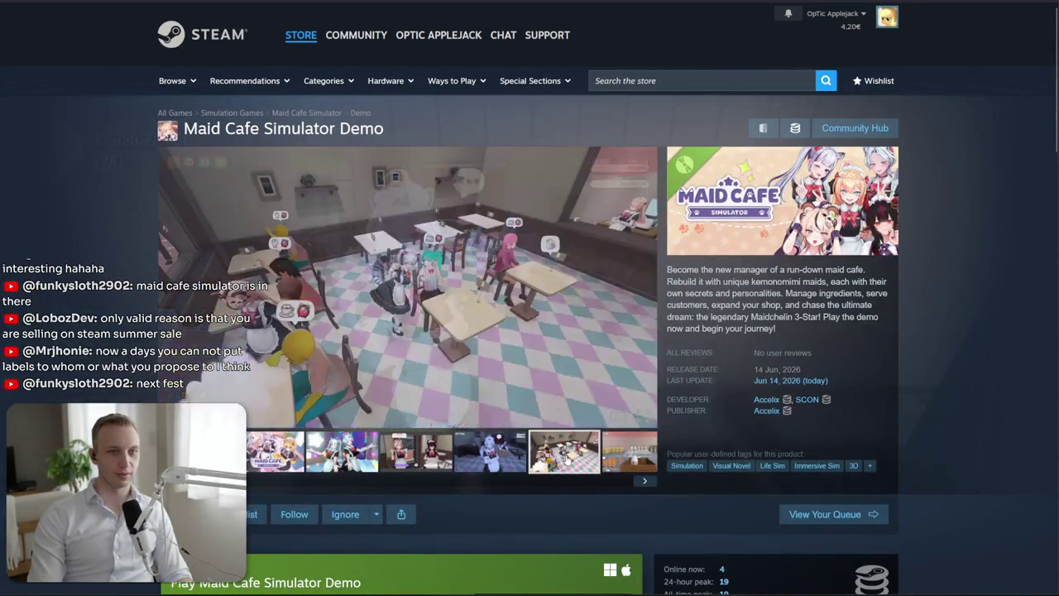
click(616, 459)
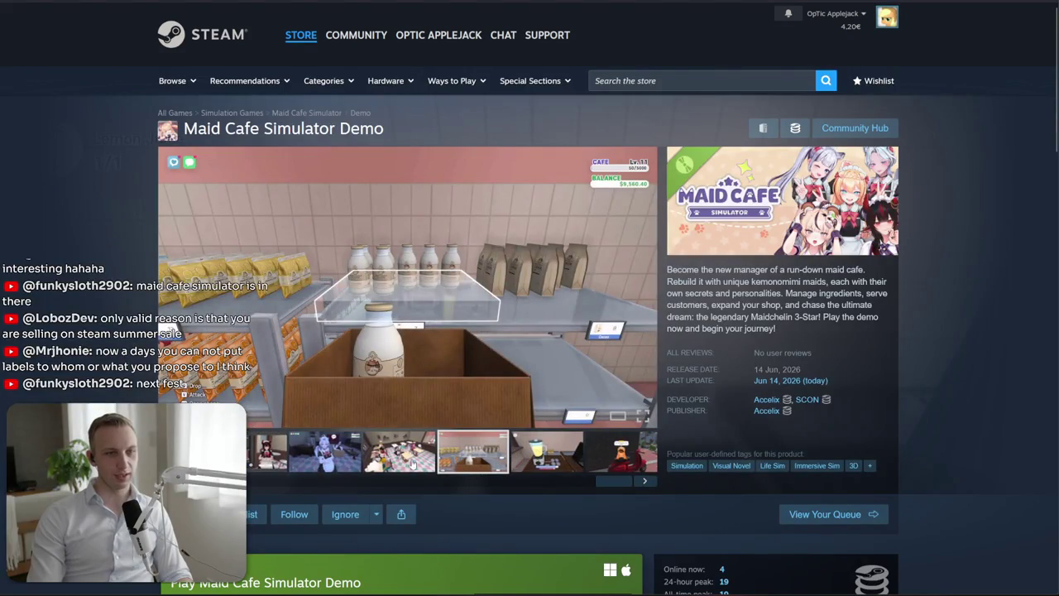
click(413, 464)
Page through the screenshots fullscreen, wrapping to the maid key art, then close the viewer
click(646, 323)
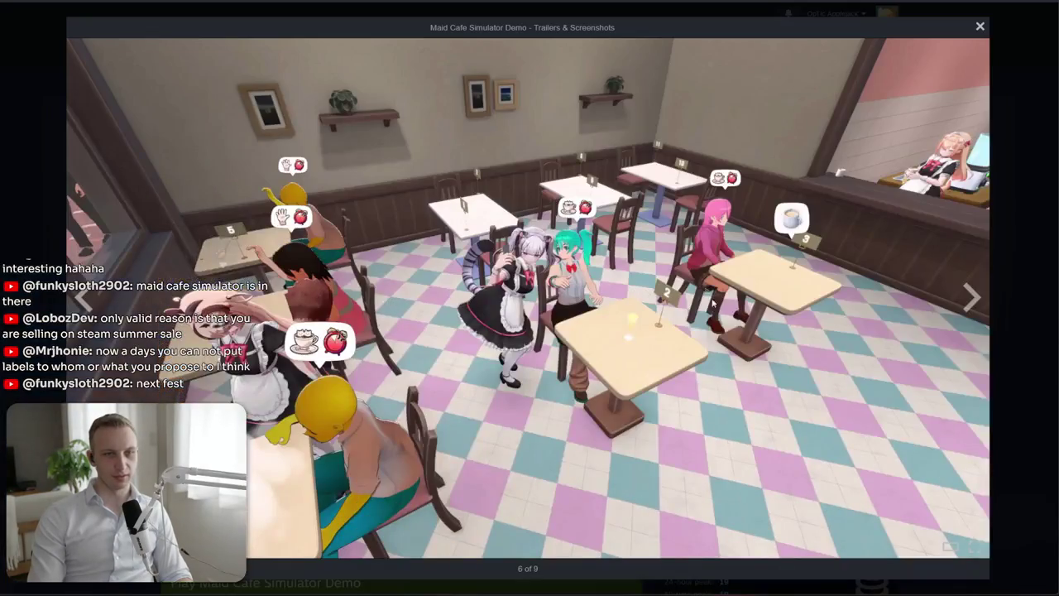
click(974, 299)
click(975, 300)
click(973, 304)
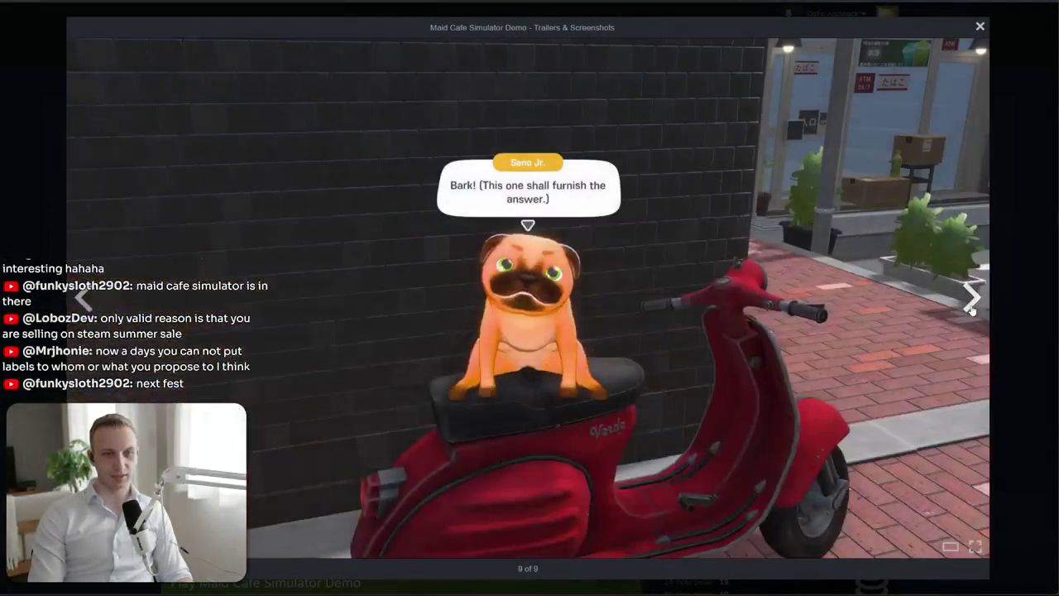
click(973, 302)
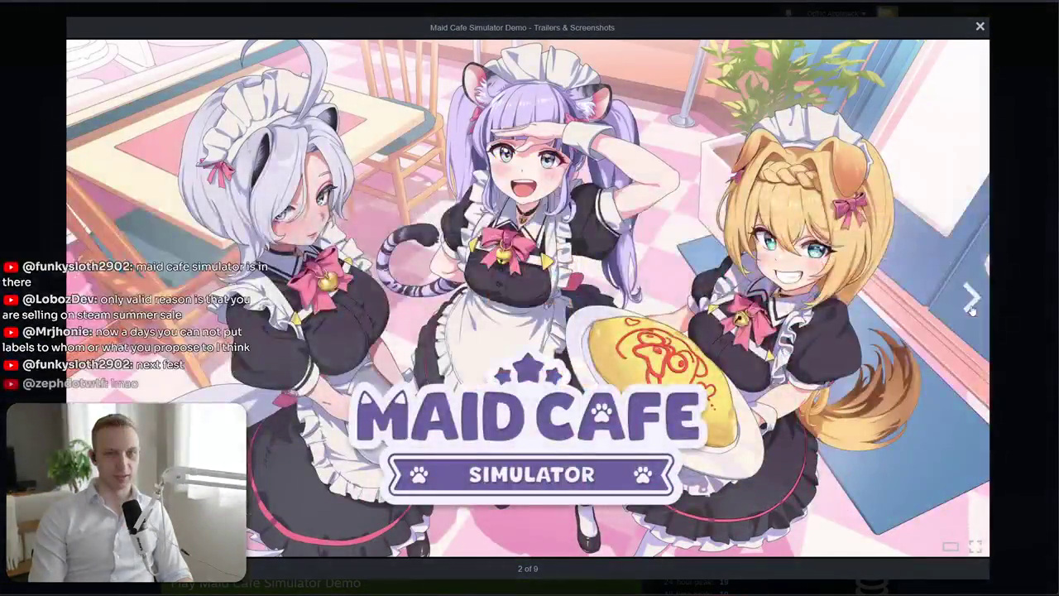
click(972, 302)
click(973, 302)
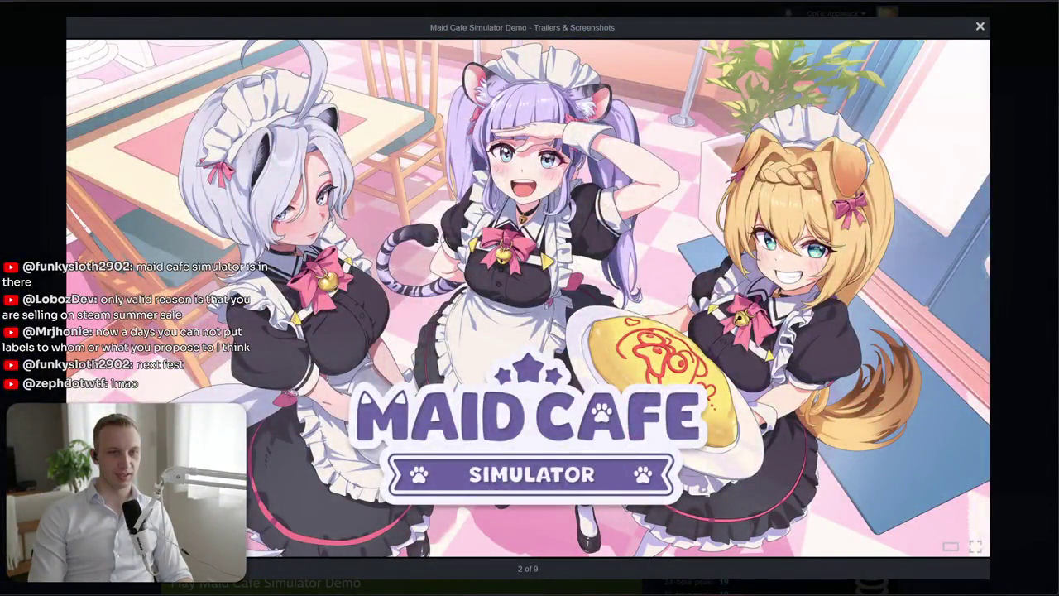
key(Escape)
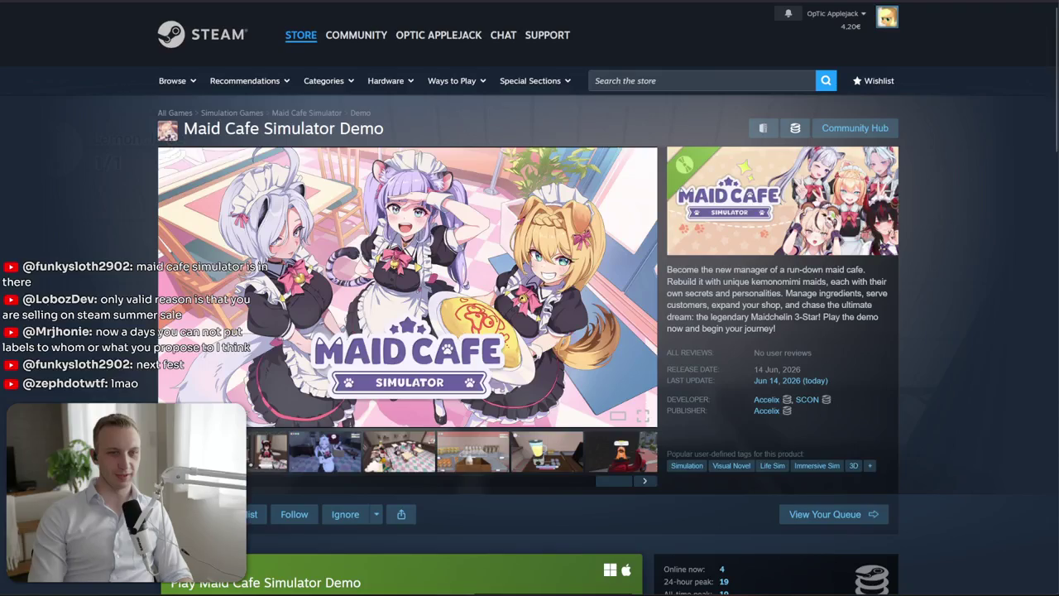
Scroll down the demo page and back, then swap the key art for a gameplay screenshot
scroll(334, 336, down, 3)
scroll(334, 336, down, 3)
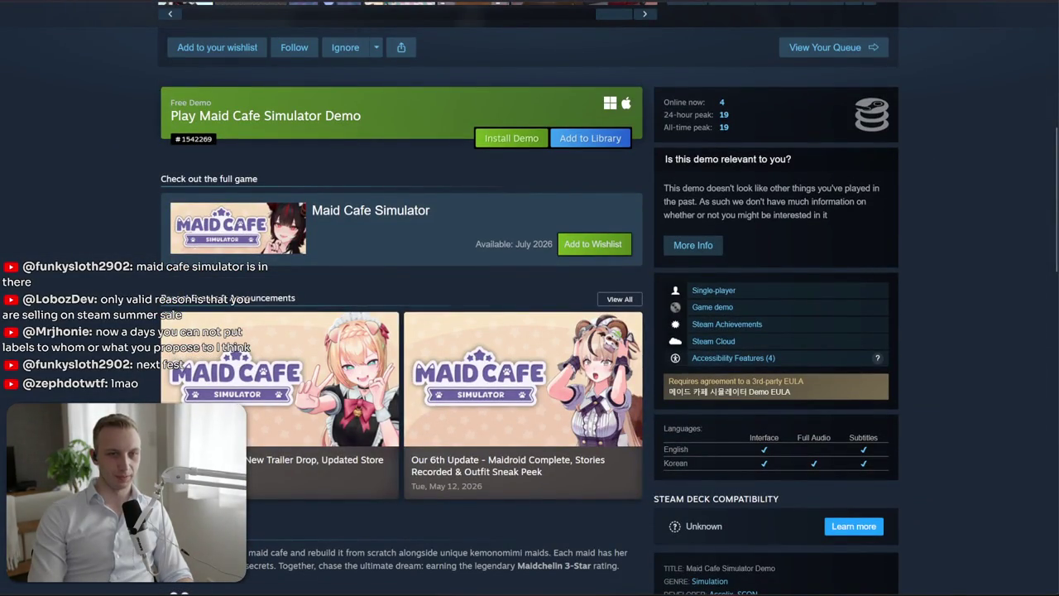
scroll(283, 361, down, 4)
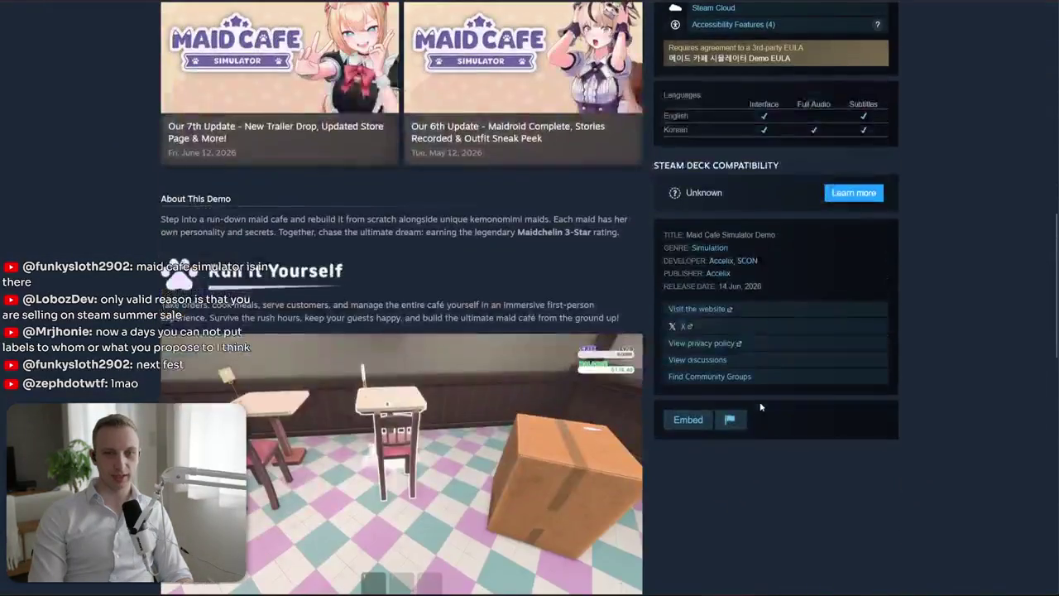
scroll(283, 361, down, 5)
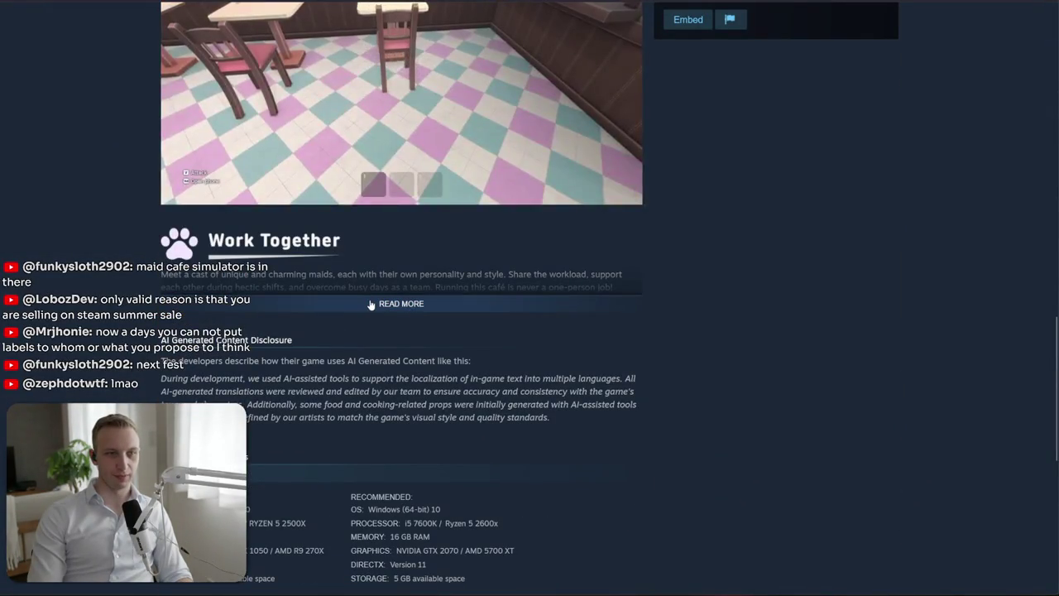
scroll(371, 305, up, 10)
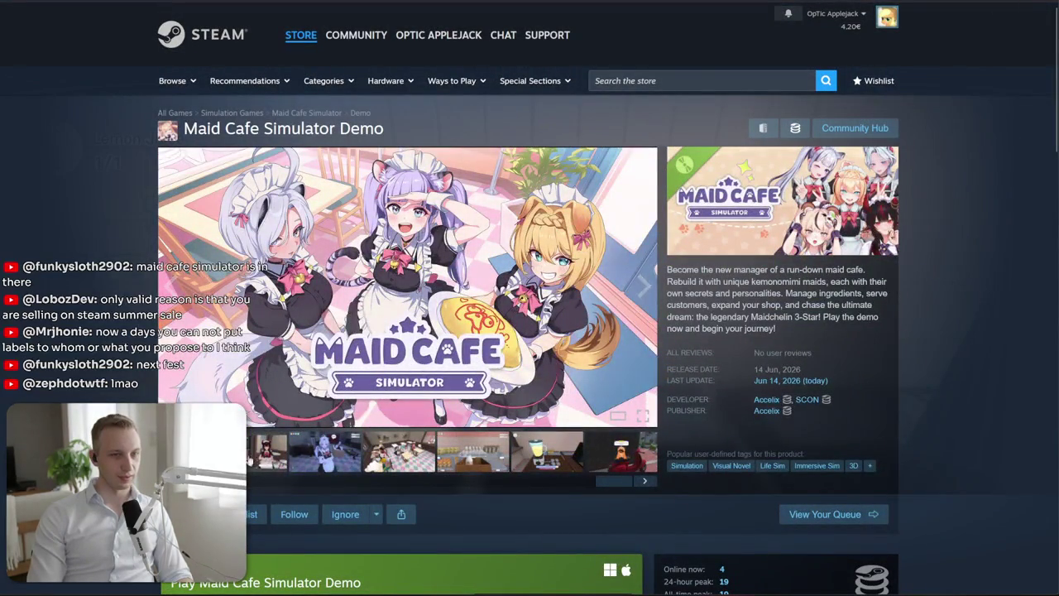
click(267, 451)
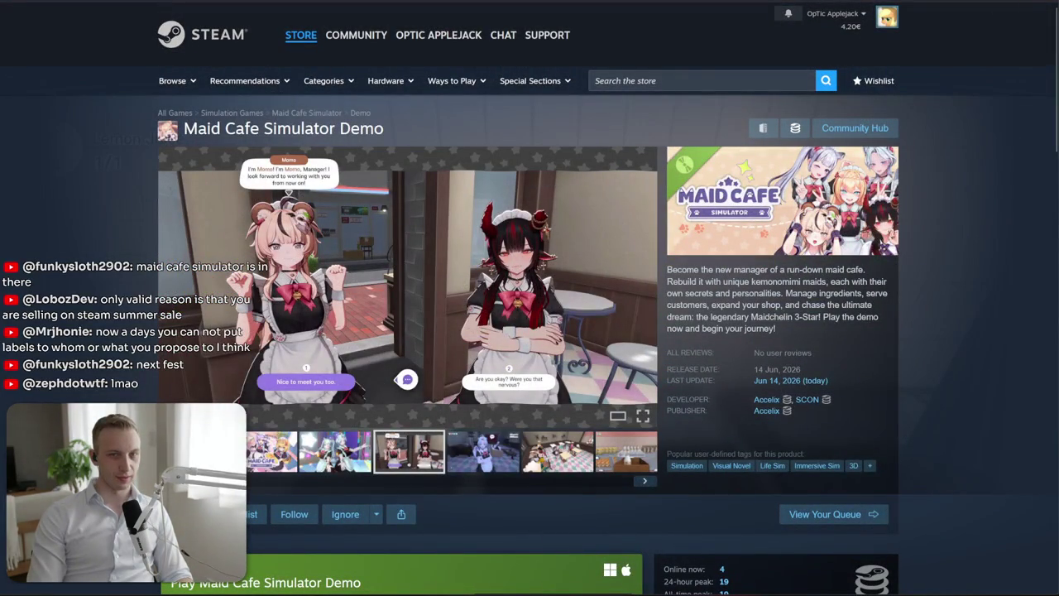
Flip between the twins, white-haired maid, tables and shelf screenshots
click(361, 452)
click(460, 449)
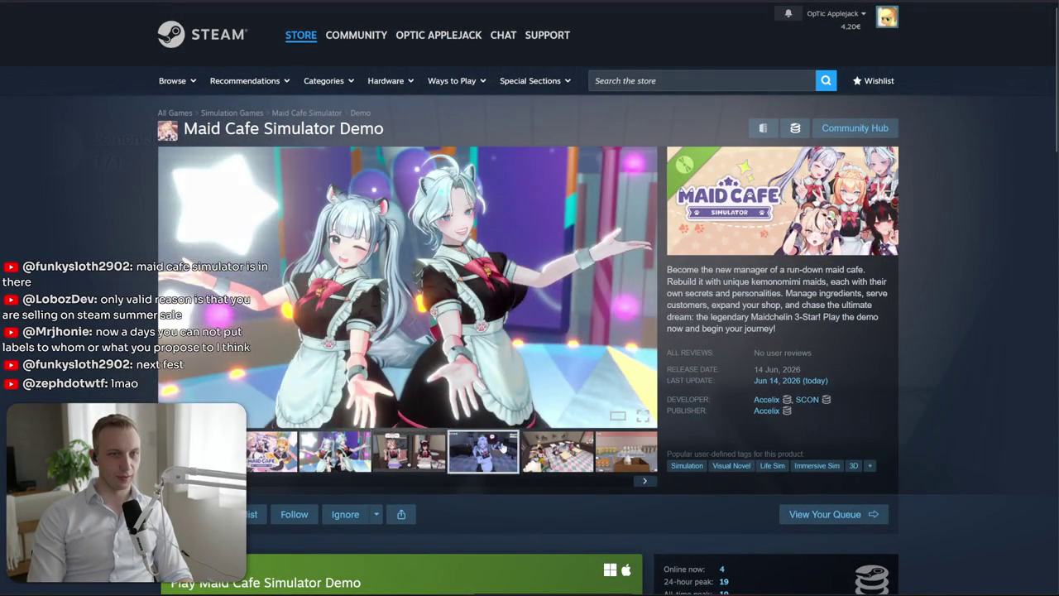
click(577, 450)
click(474, 451)
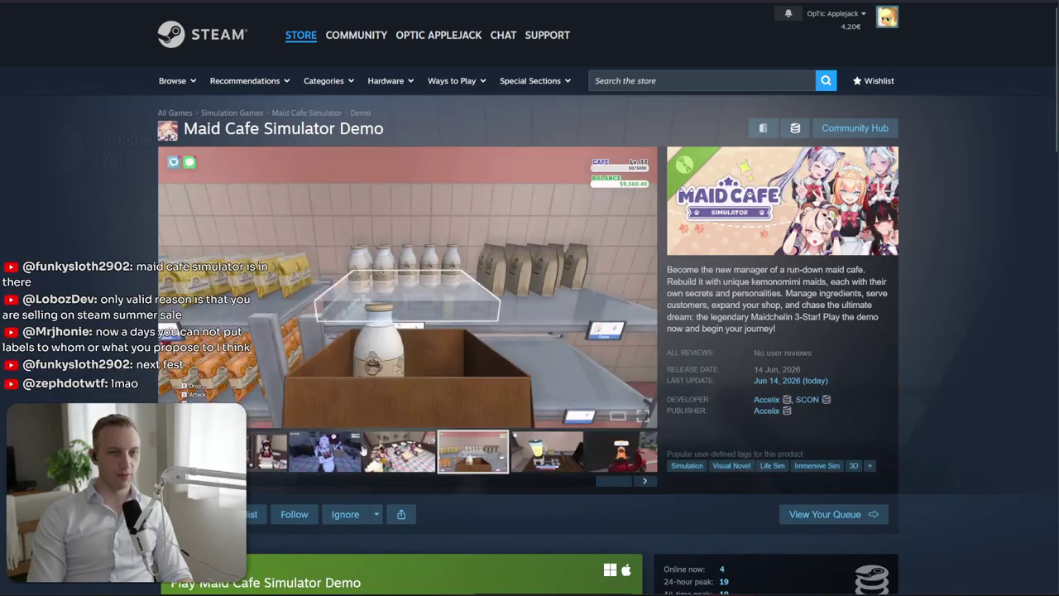
click(349, 448)
click(398, 451)
click(472, 451)
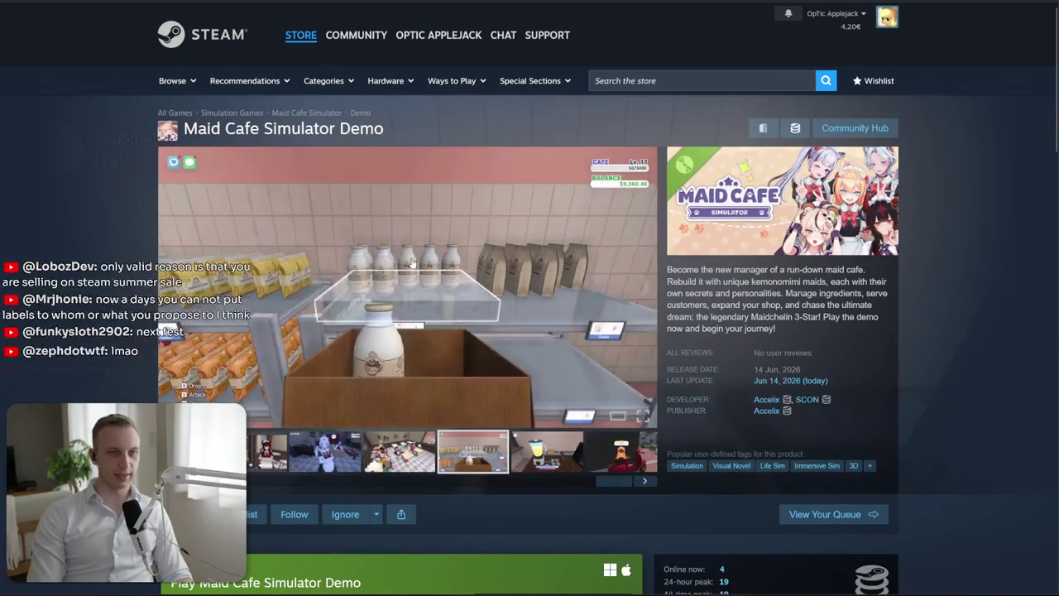
View the shelf screenshot fullscreen, step to the pug-on-scooter shot and back, then close
click(412, 262)
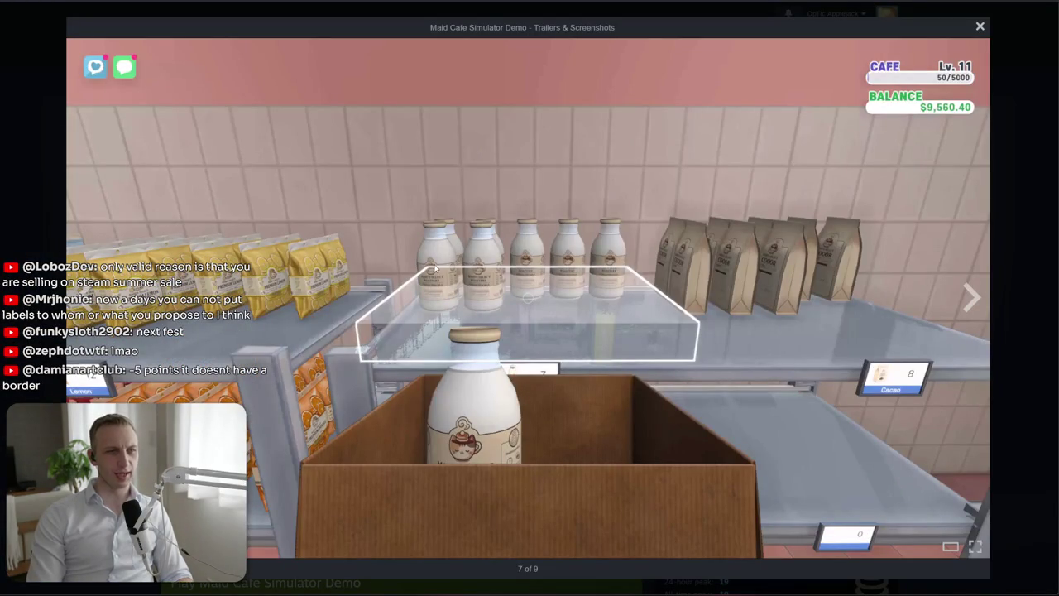
click(968, 296)
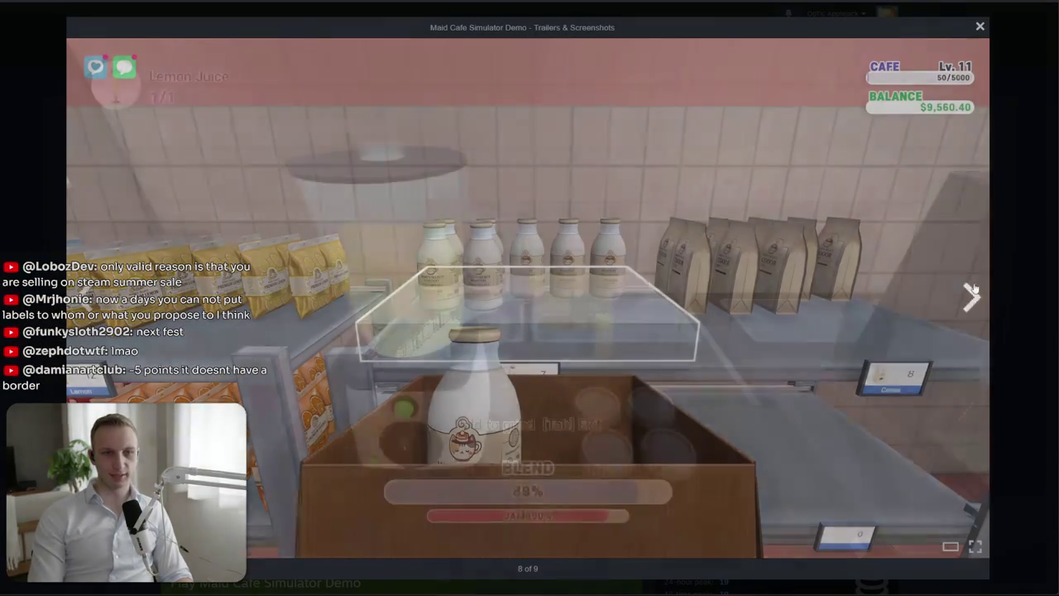
click(968, 296)
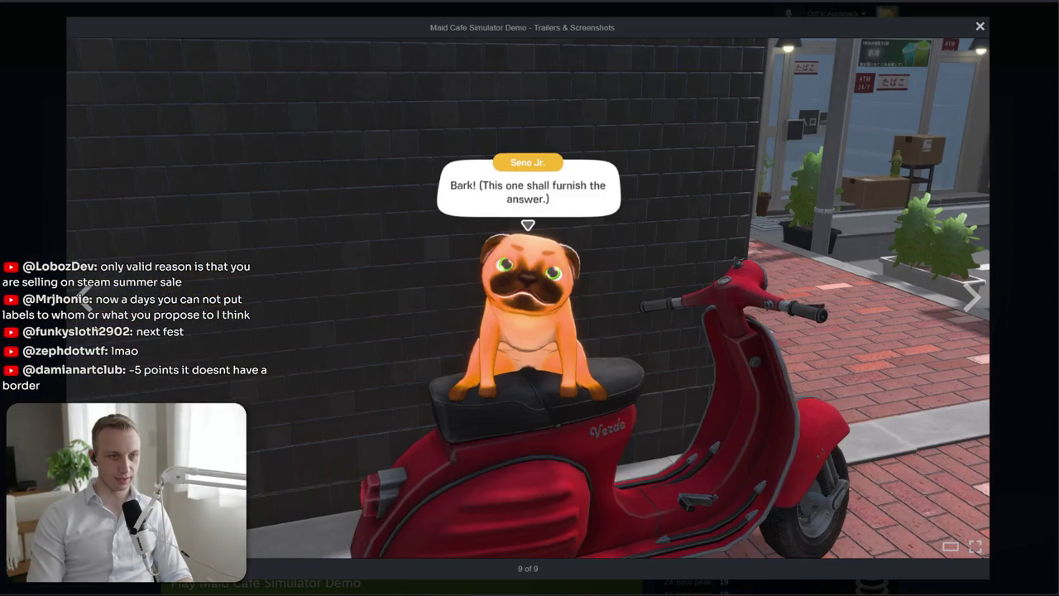
click(83, 296)
click(82, 295)
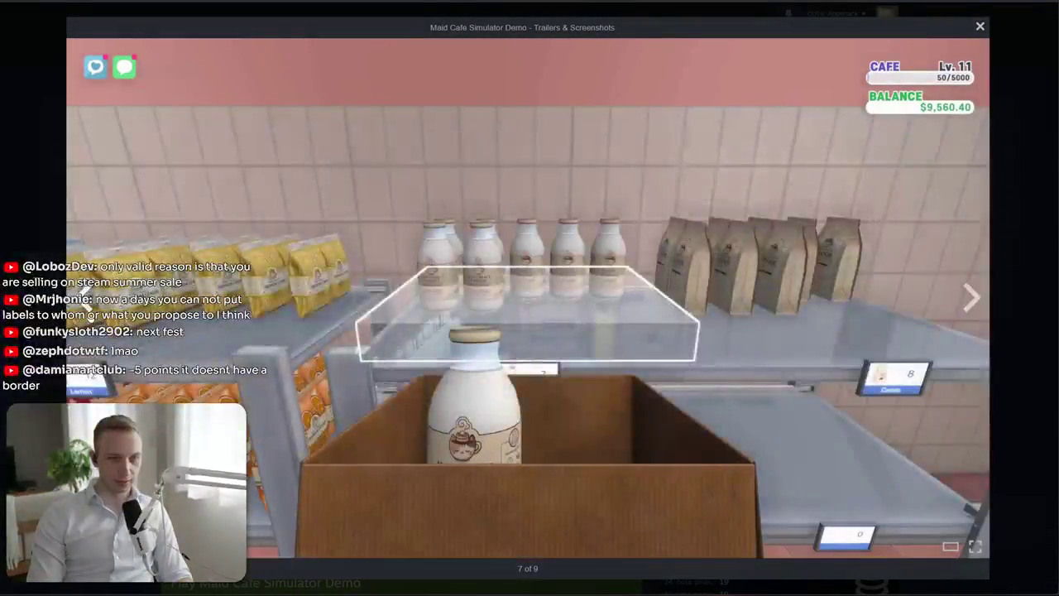
right_click(464, 451)
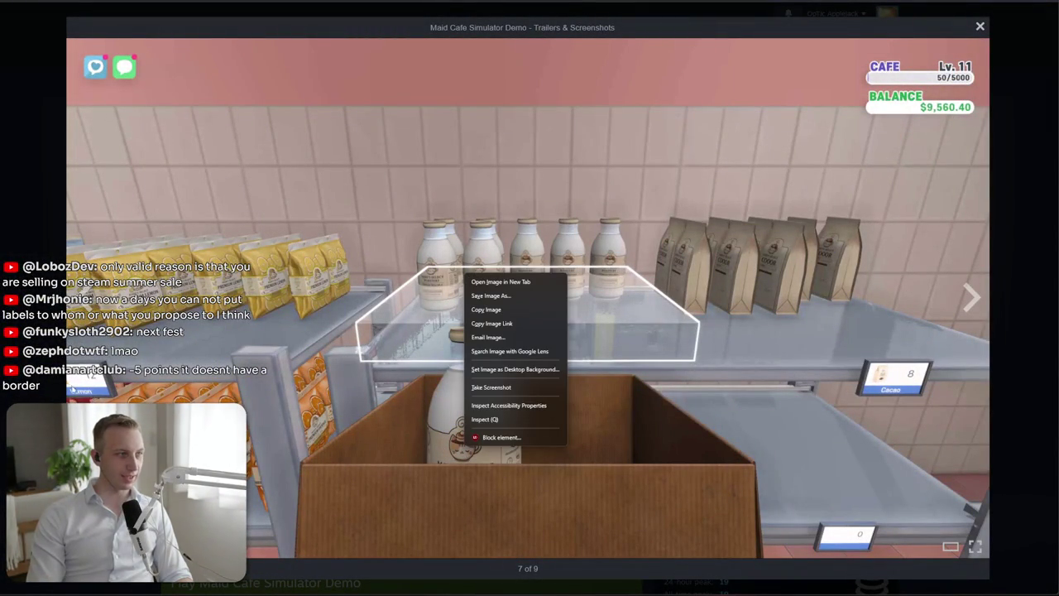
click(72, 387)
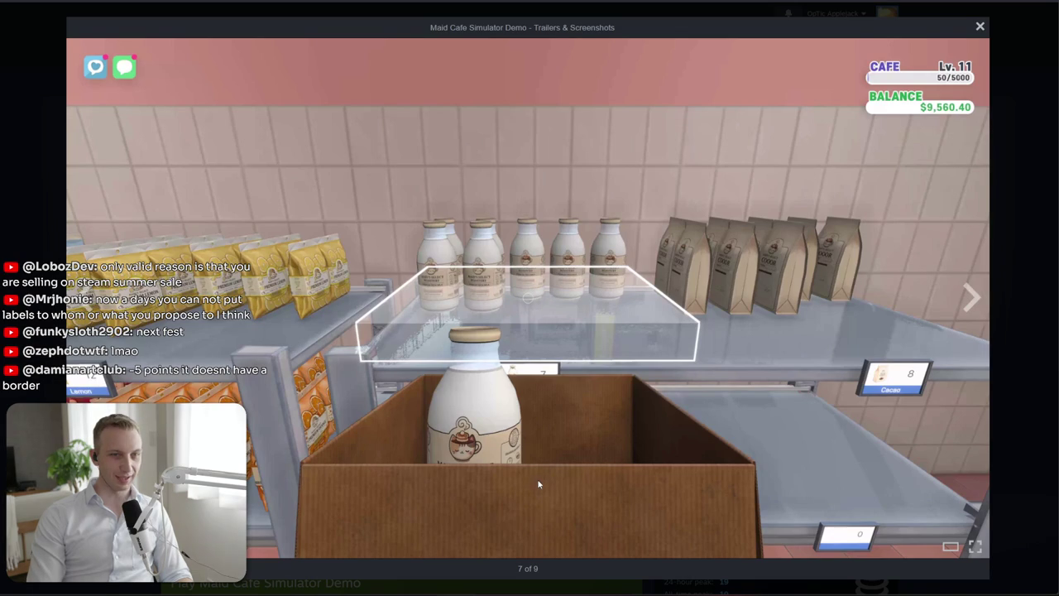
click(1048, 371)
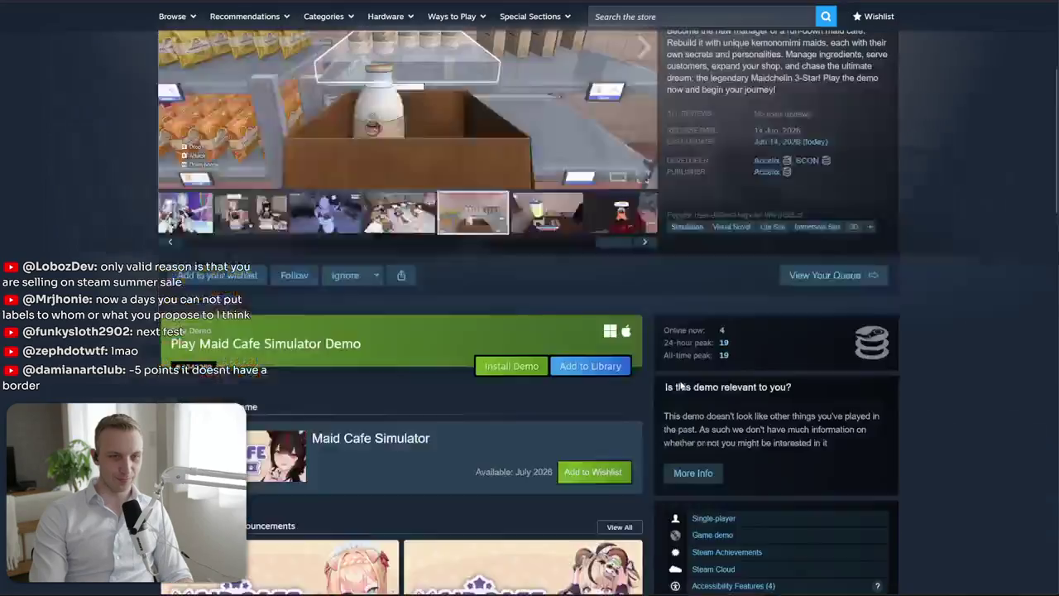
Read the AI-content disclosure, then return to the top and enlarge the shelf screenshot again
scroll(673, 391, down, 10)
scroll(673, 391, up, 5)
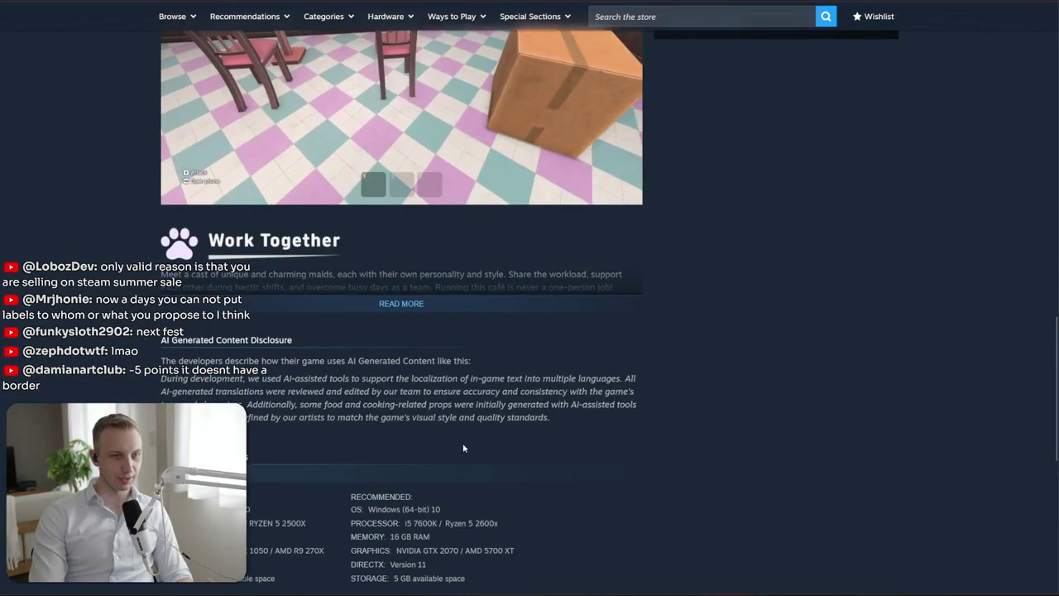
drag(255, 405, 655, 420)
click(655, 420)
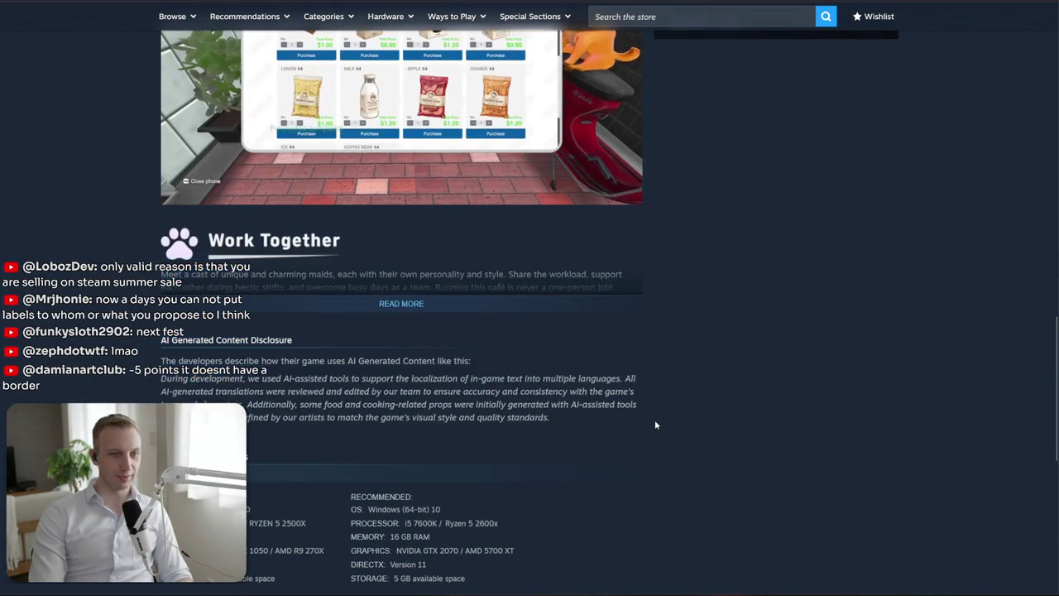
scroll(640, 406, up, 1)
scroll(639, 406, up, 6)
scroll(640, 407, up, 5)
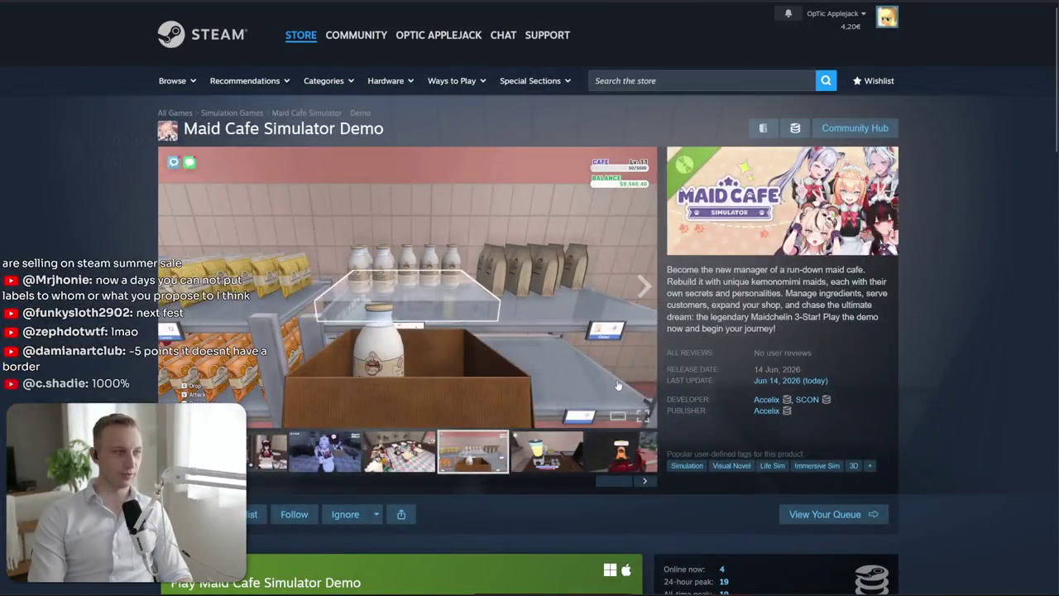
click(356, 356)
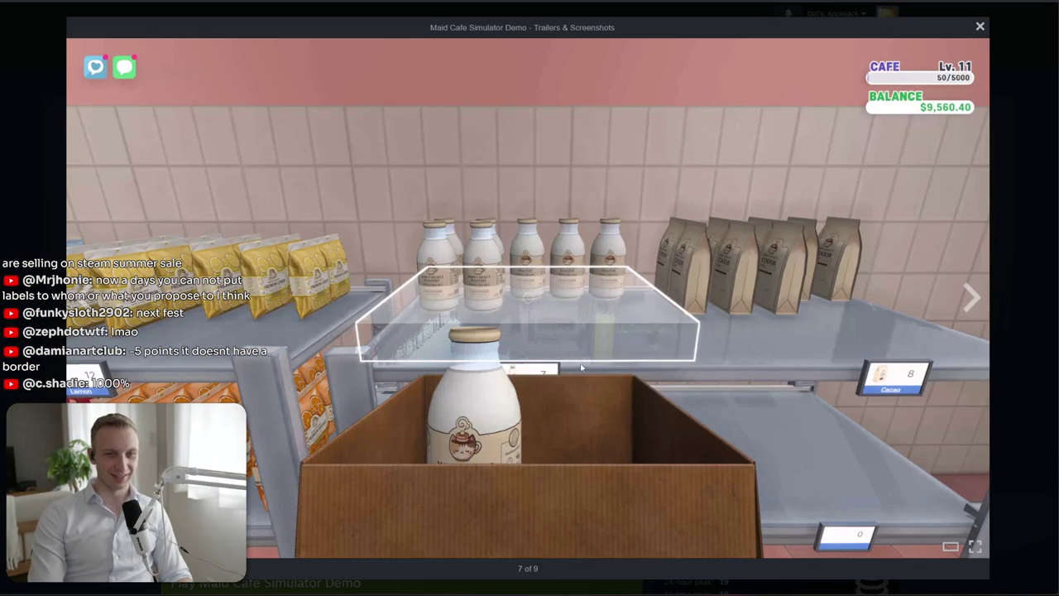
click(992, 301)
mouse_move(293, 514)
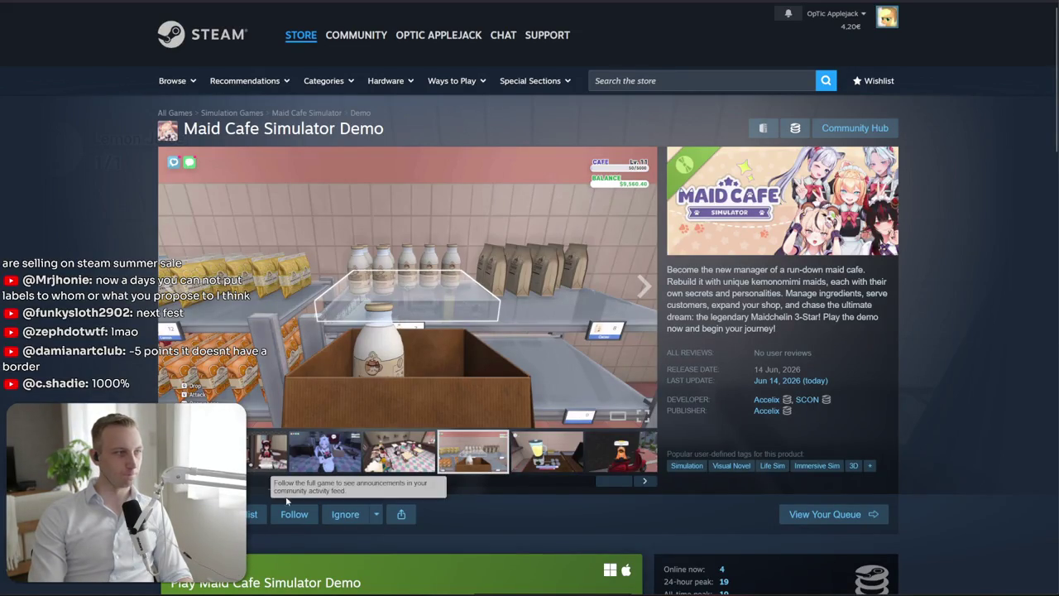
Feature the Maid Cafe key art, view it enlarged, then leave for the store front page
click(240, 451)
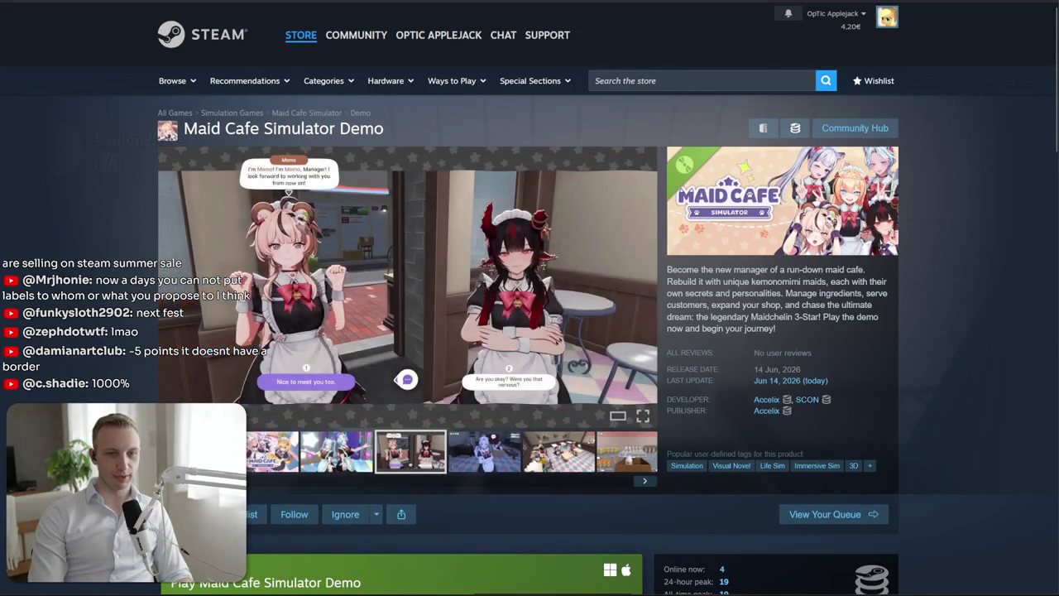
click(257, 466)
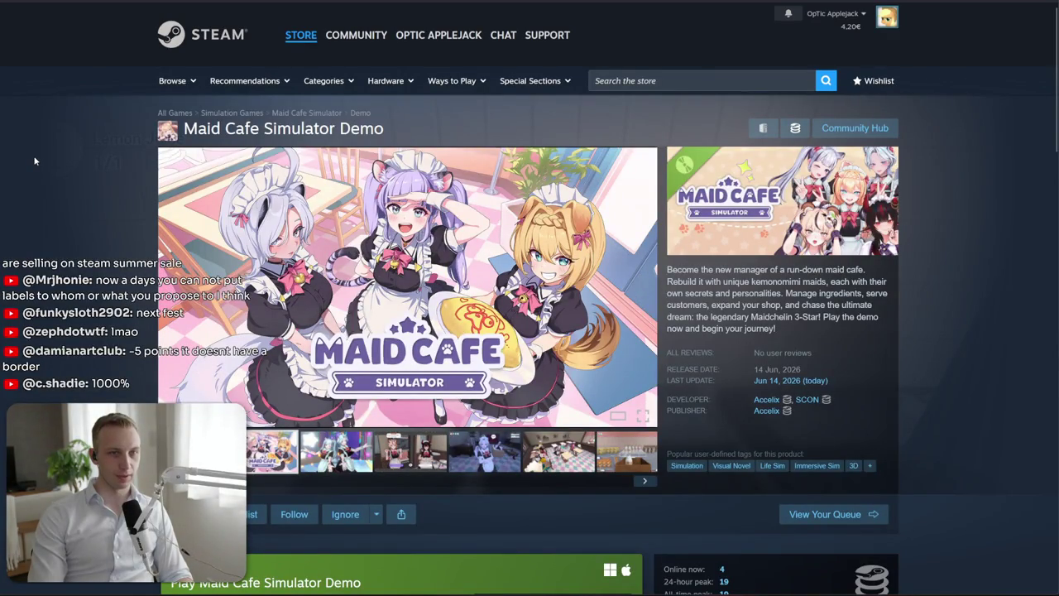
click(293, 356)
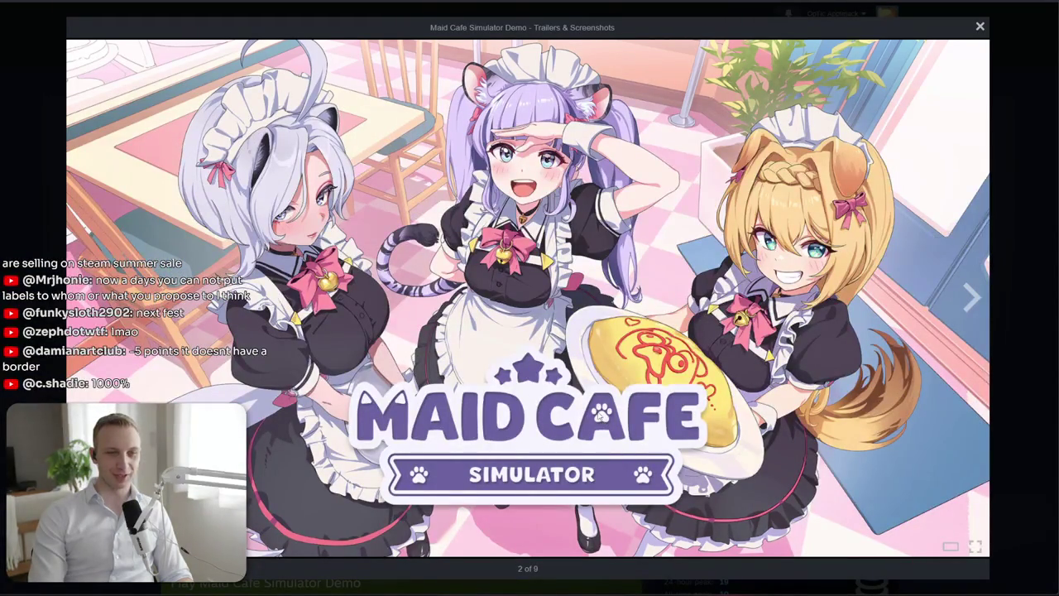
click(39, 28)
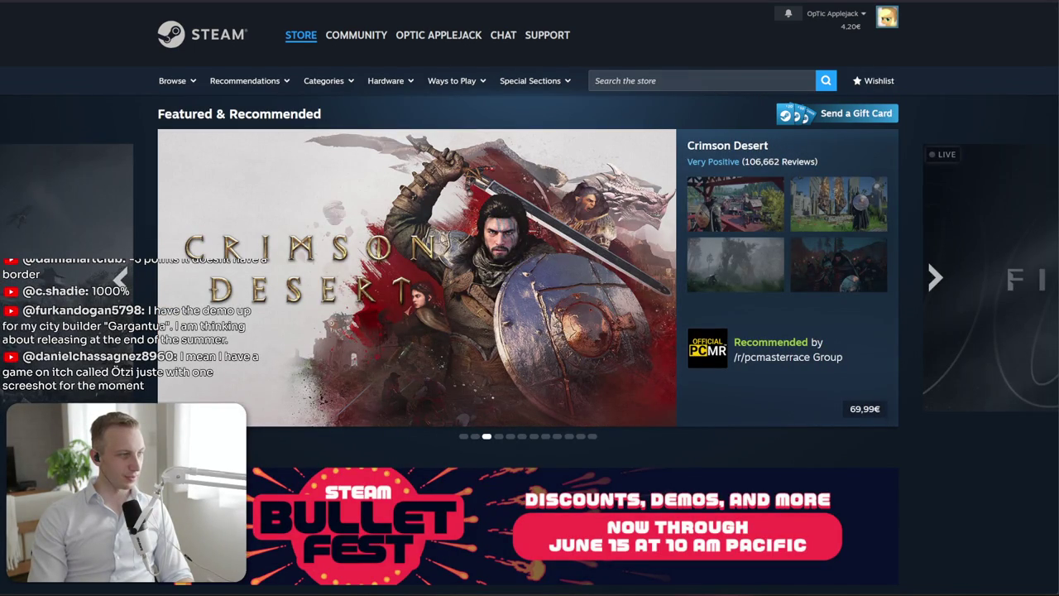
Search the store for 'gargantua' and open the Gargantua page
click(718, 83)
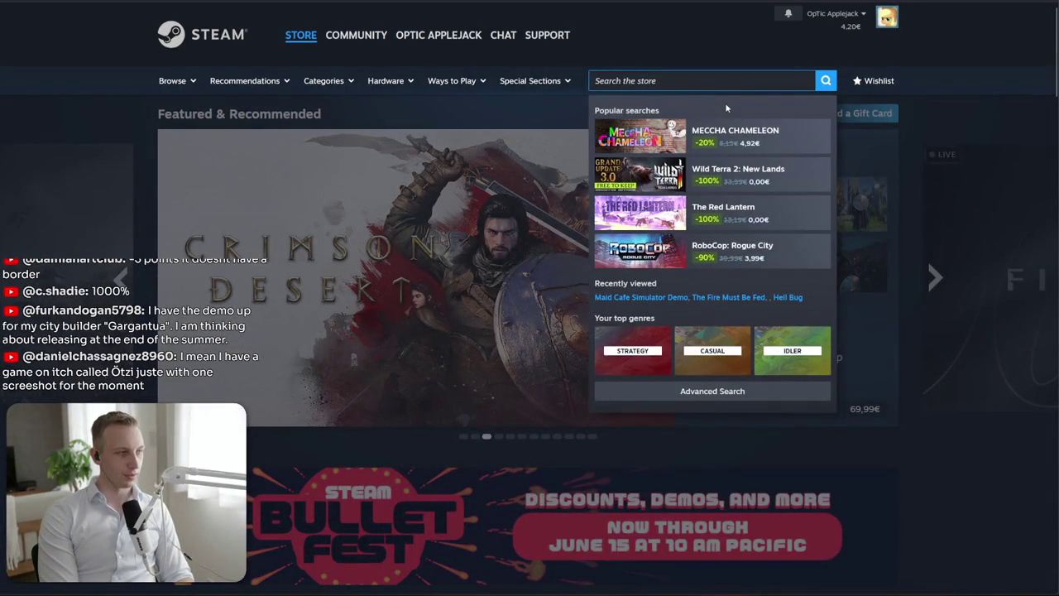
text(gargantue)
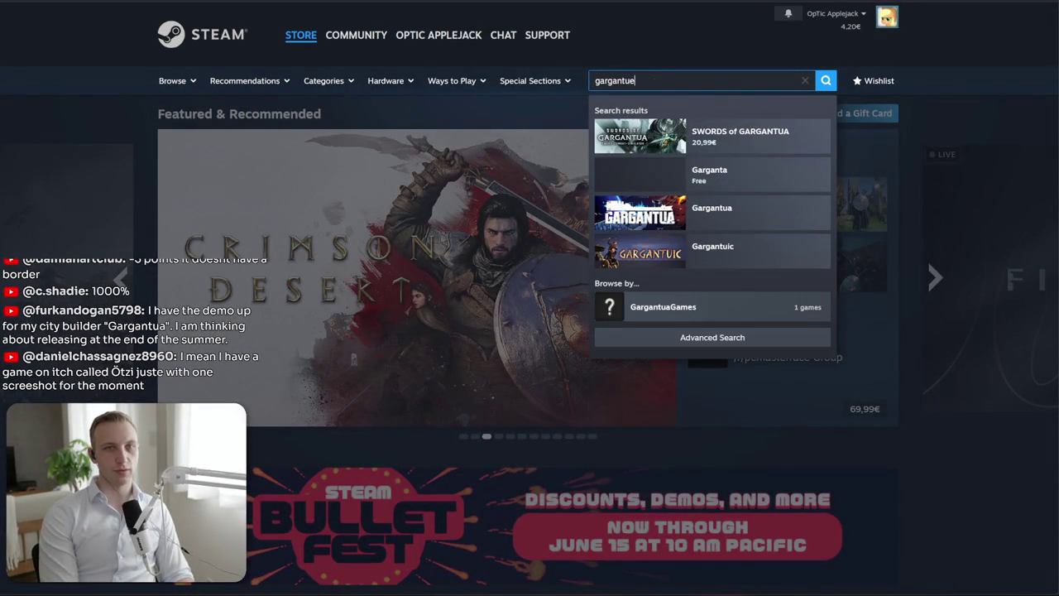
key(BackSpace)
text(a)
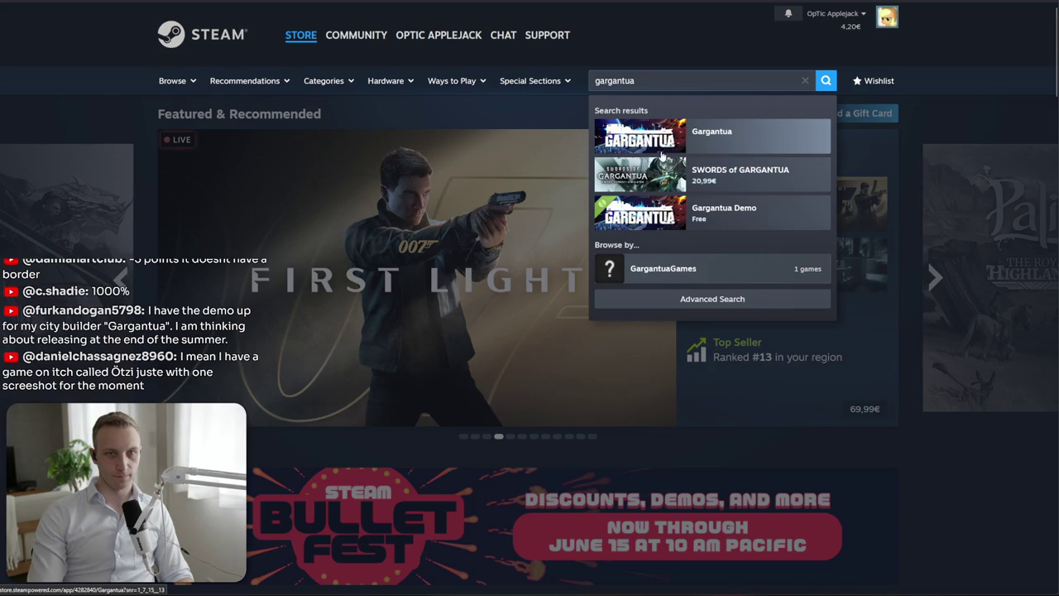
click(662, 156)
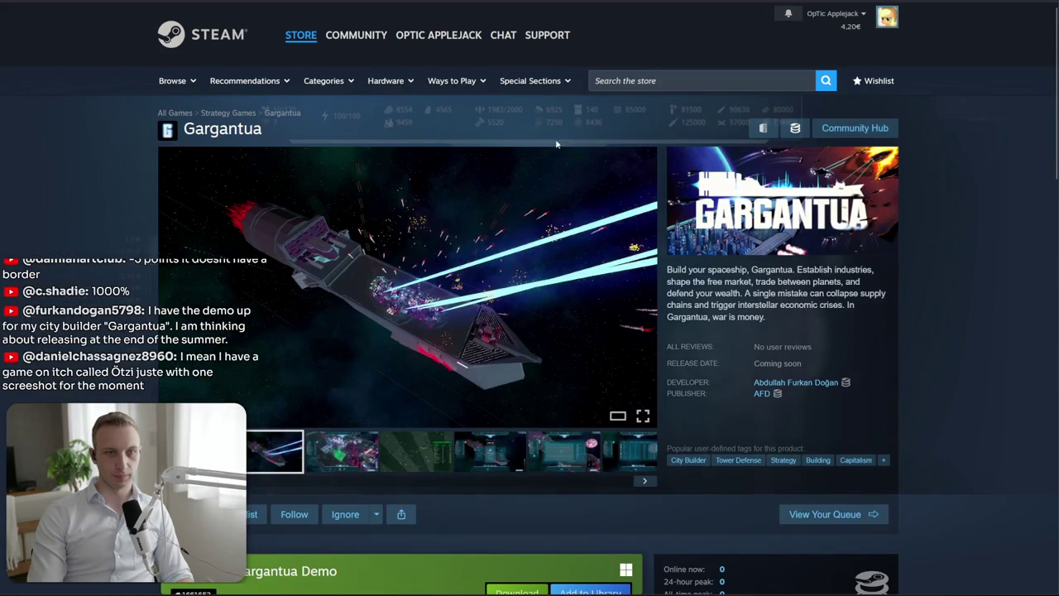
Browse Gargantua's city, star map and spaceship screenshots enlarged, then navigate back twice
click(318, 449)
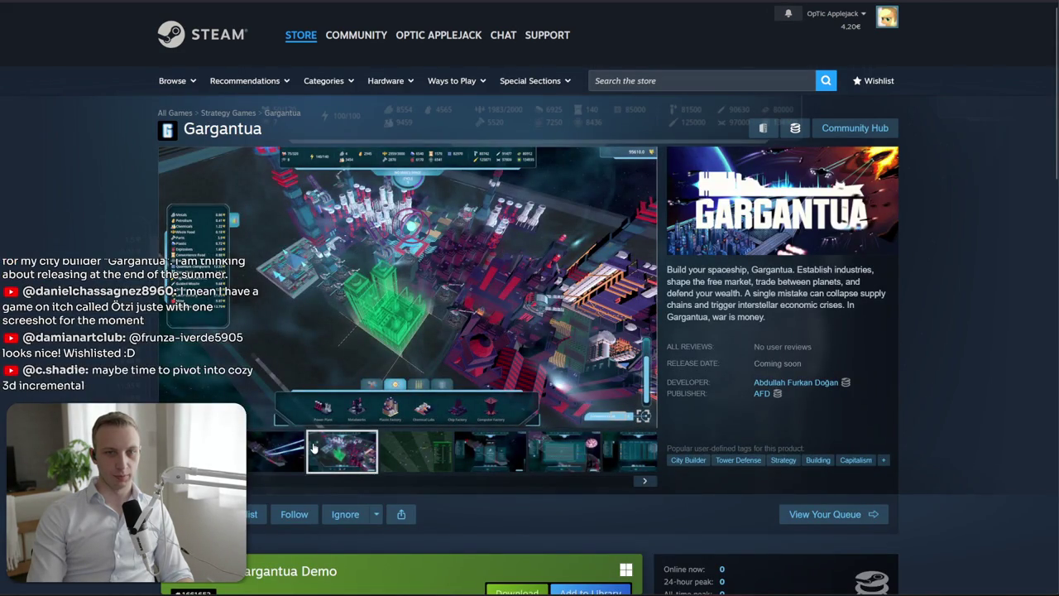
click(440, 469)
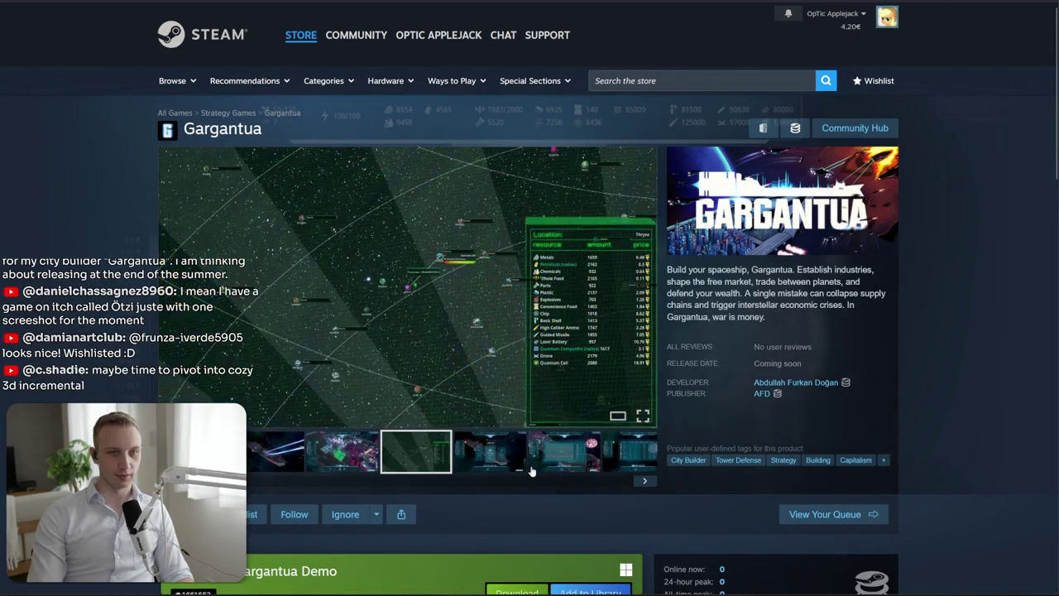
click(530, 470)
click(286, 464)
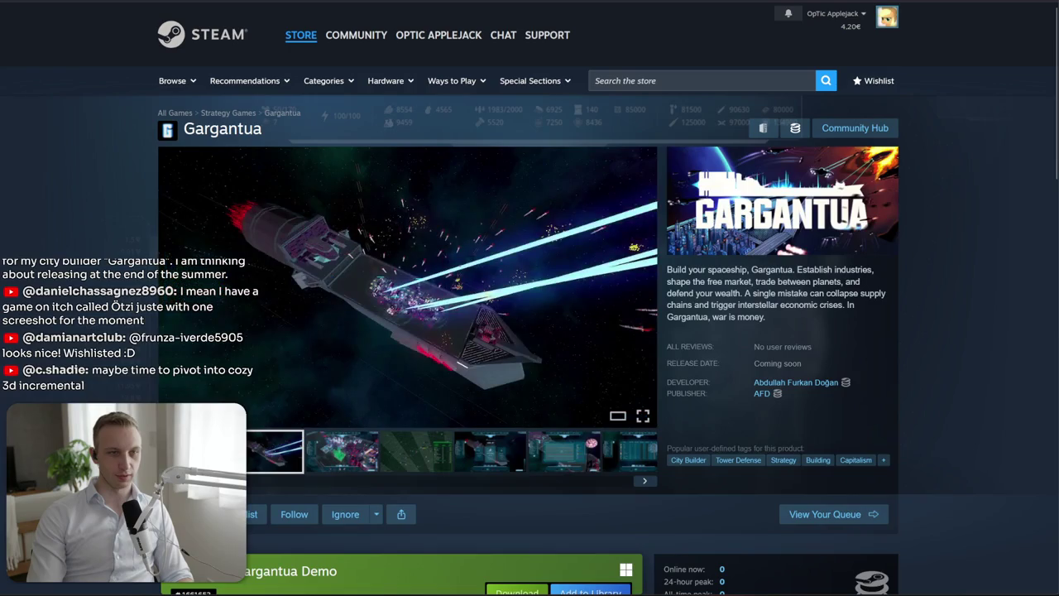
click(369, 302)
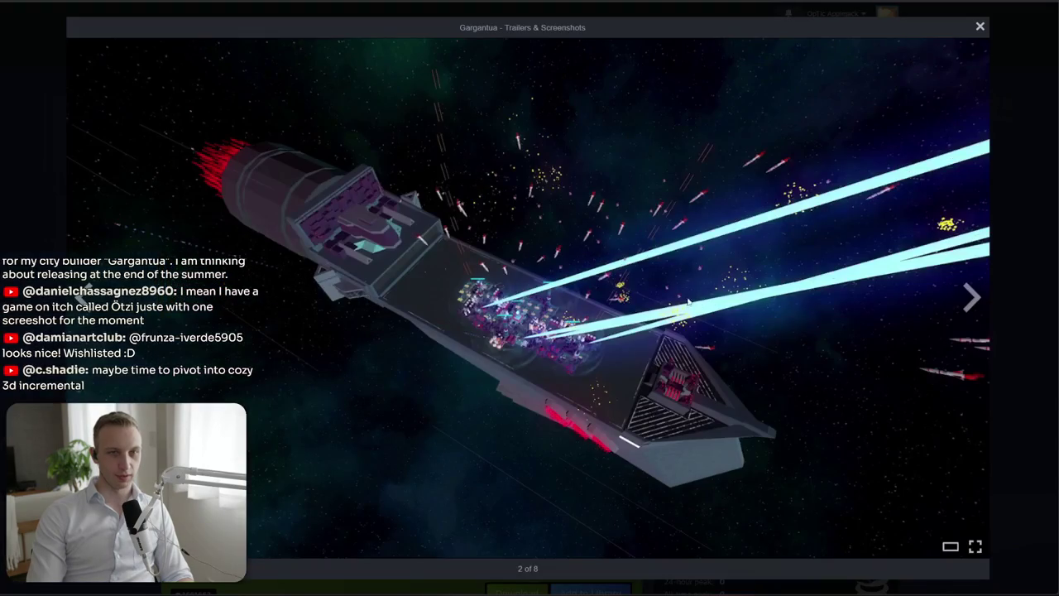
click(970, 297)
click(970, 297)
click(45, 232)
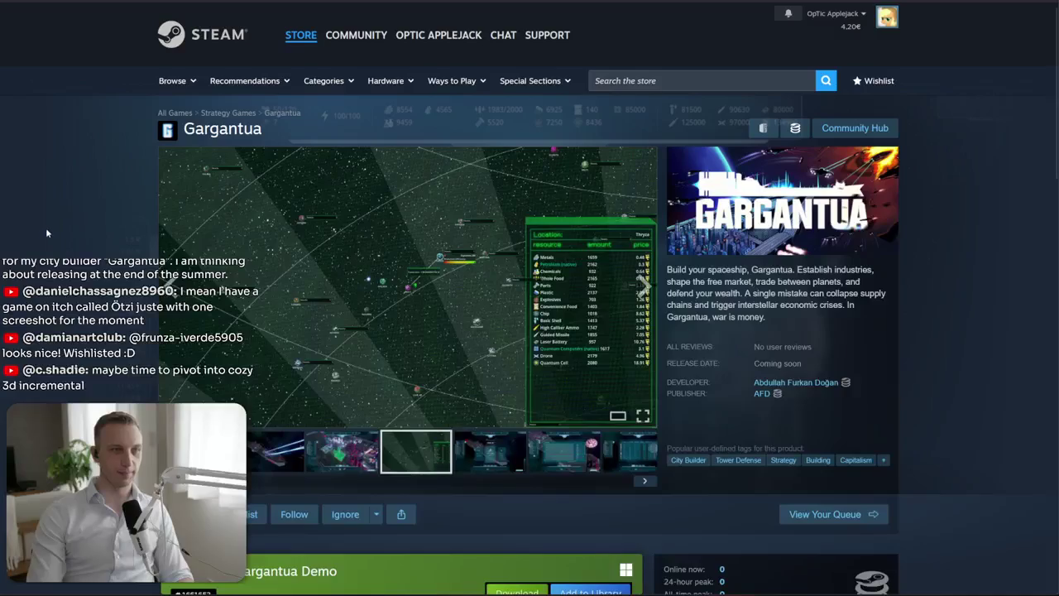
key(alt+Left)
key(alt+Left)
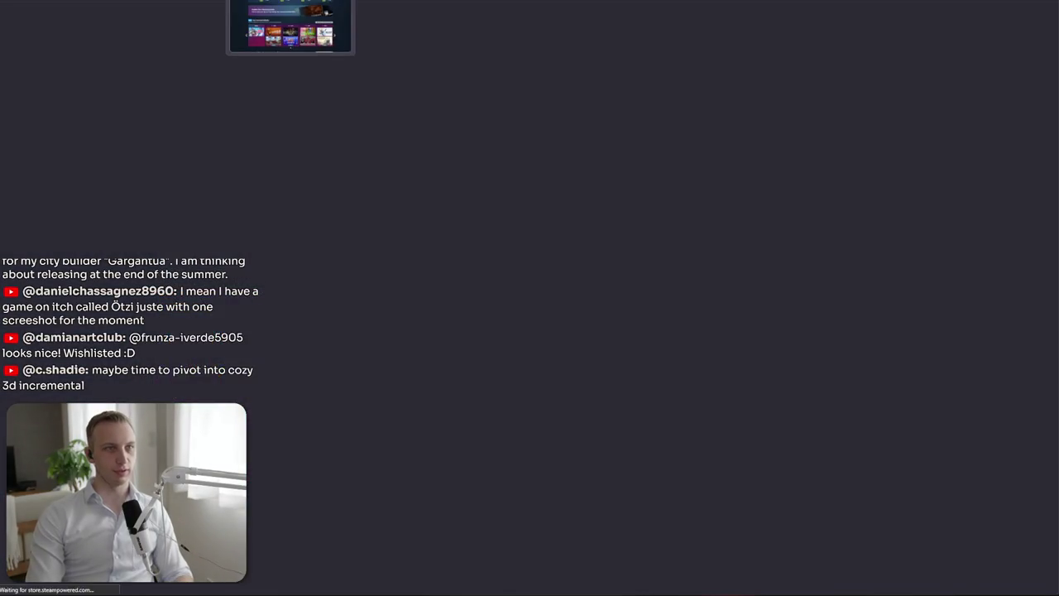
key(alt+Left)
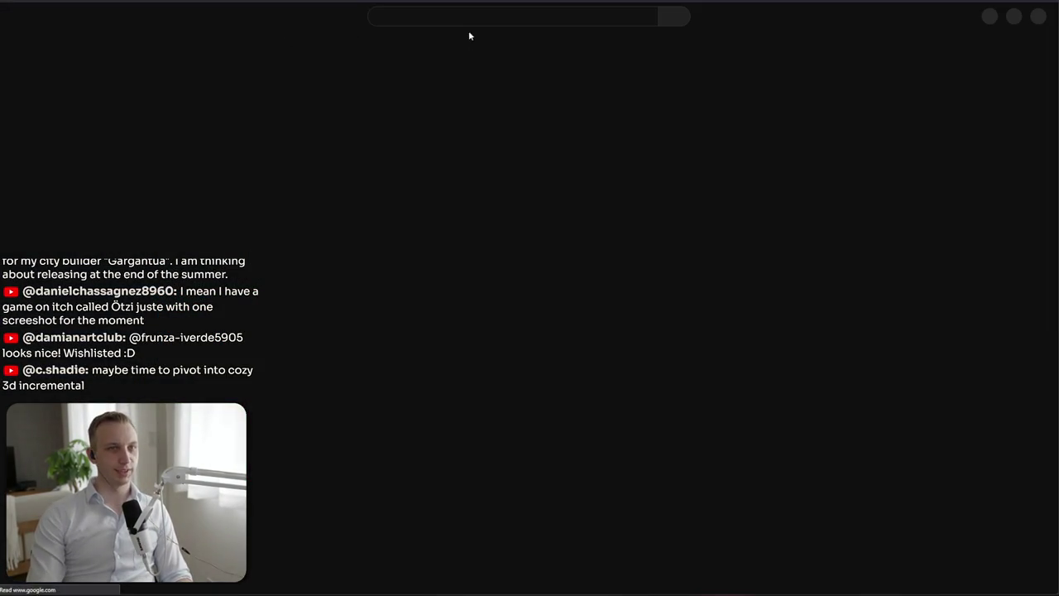
Search YouTube for 'blender space light', open the Space Lighting made simple tutorial, then return to Steam
click(467, 25)
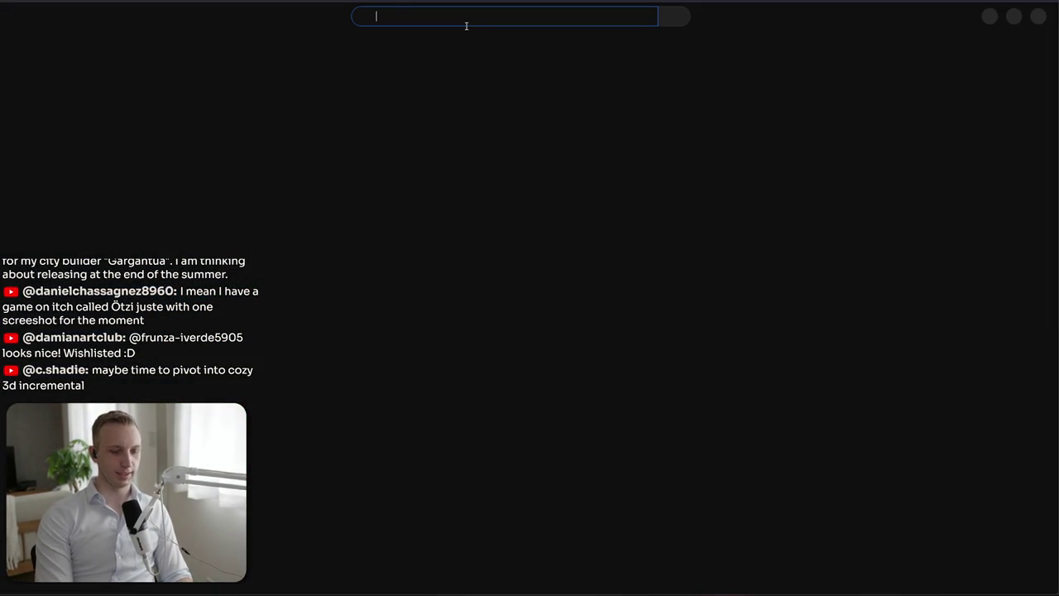
text(blender spac)
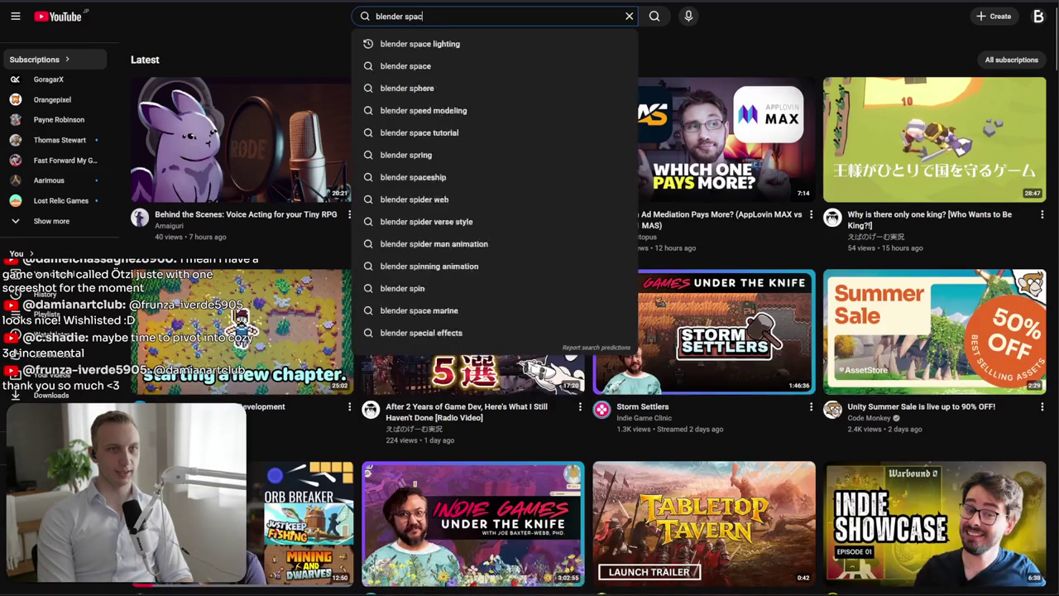
text(e lightin)
click(367, 42)
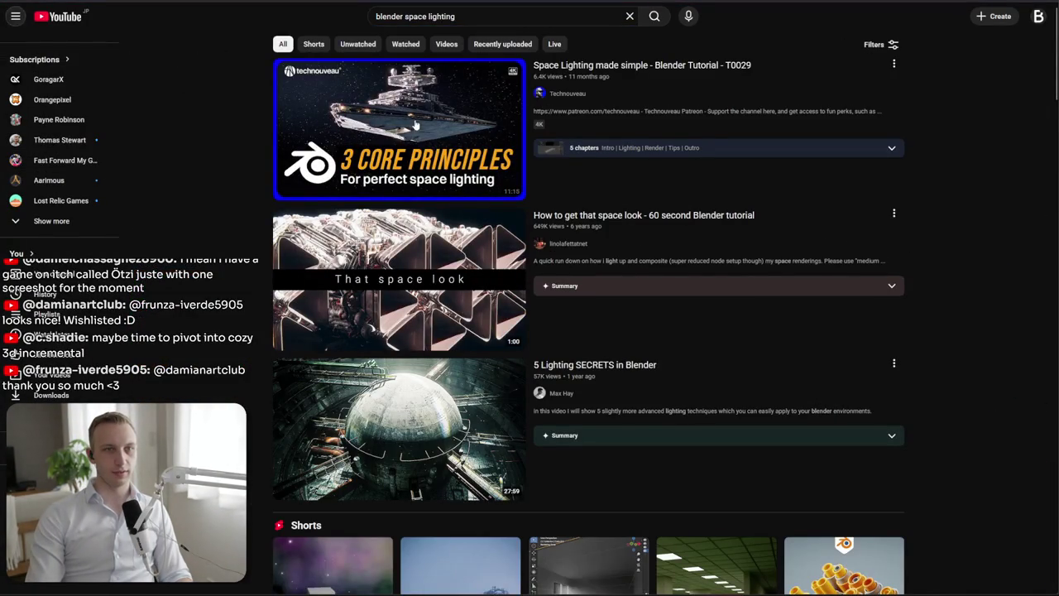
click(467, 160)
key(alt+Left)
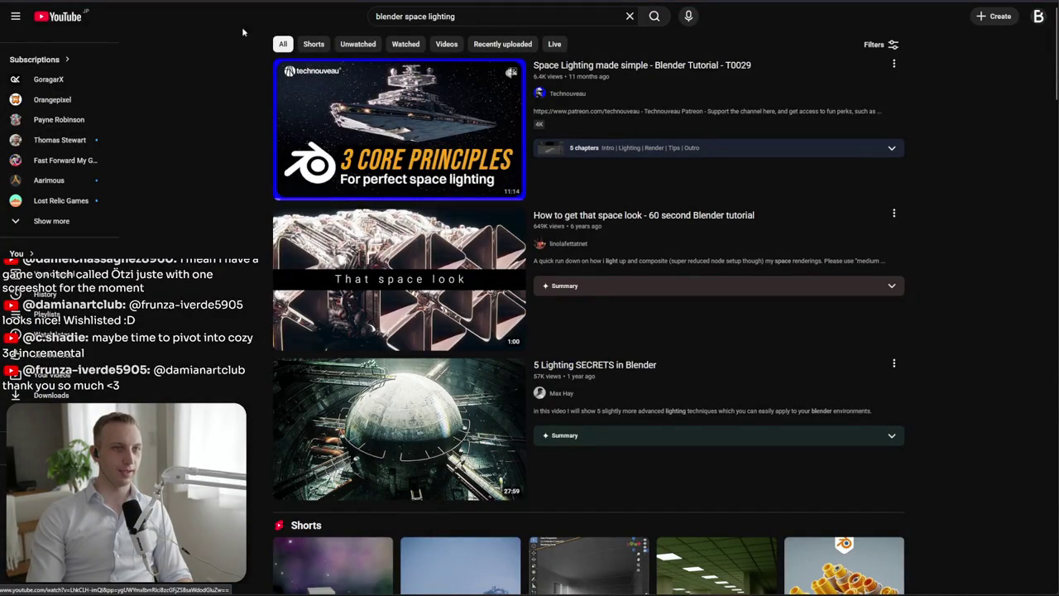
key(alt+Tab)
Enlarge the Gargantua spaceship screenshot, glancing at the YouTube results in between
click(259, 462)
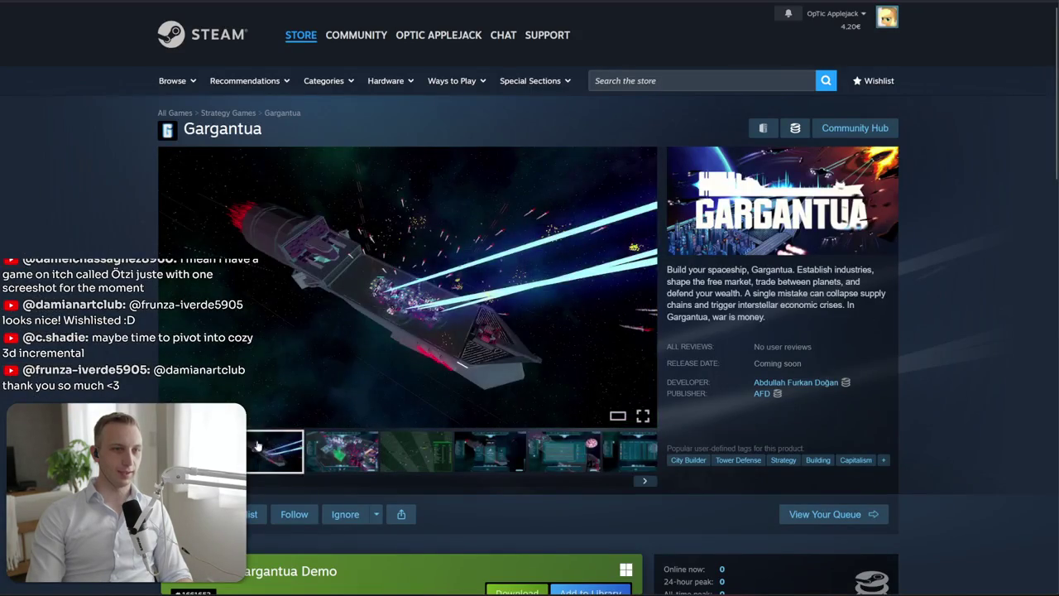
click(418, 337)
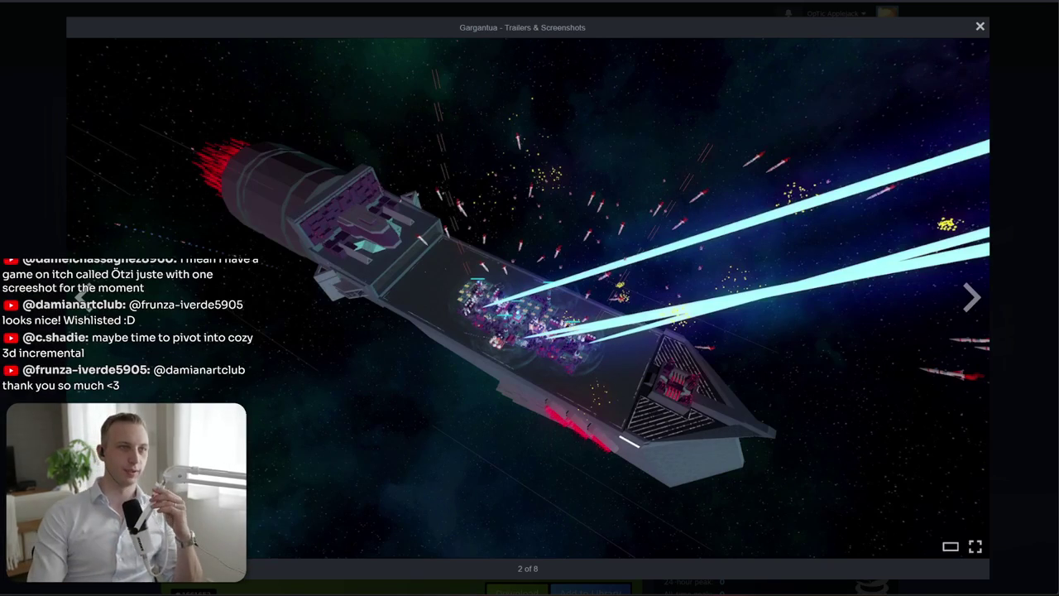
key(alt+Tab)
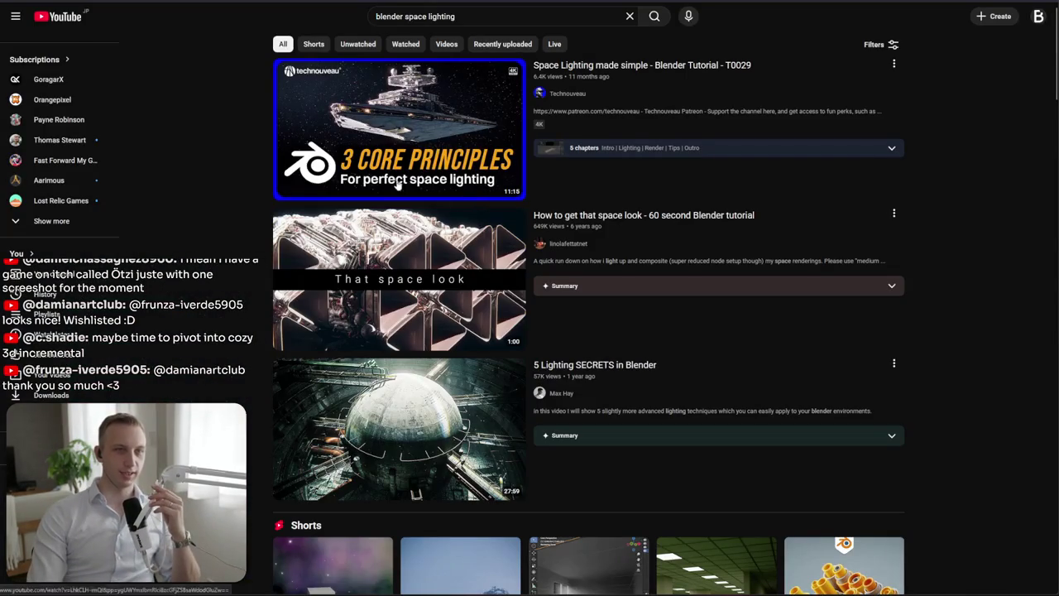
key(alt+Tab)
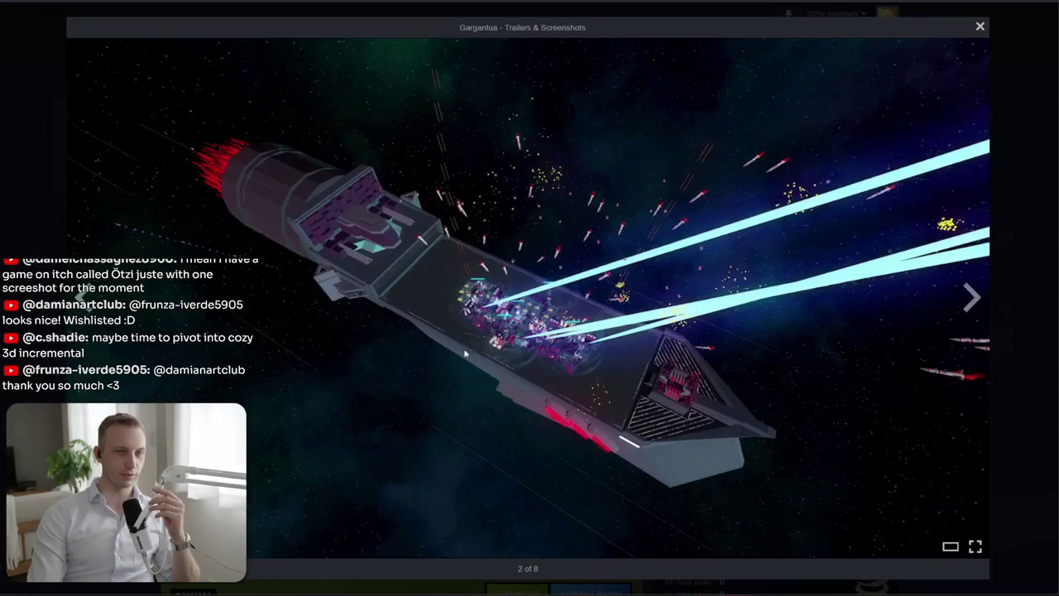
click(1021, 281)
Feature the Level Up, then the price-chart screenshot, and open the price chart full-size
scroll(599, 325, down, 2)
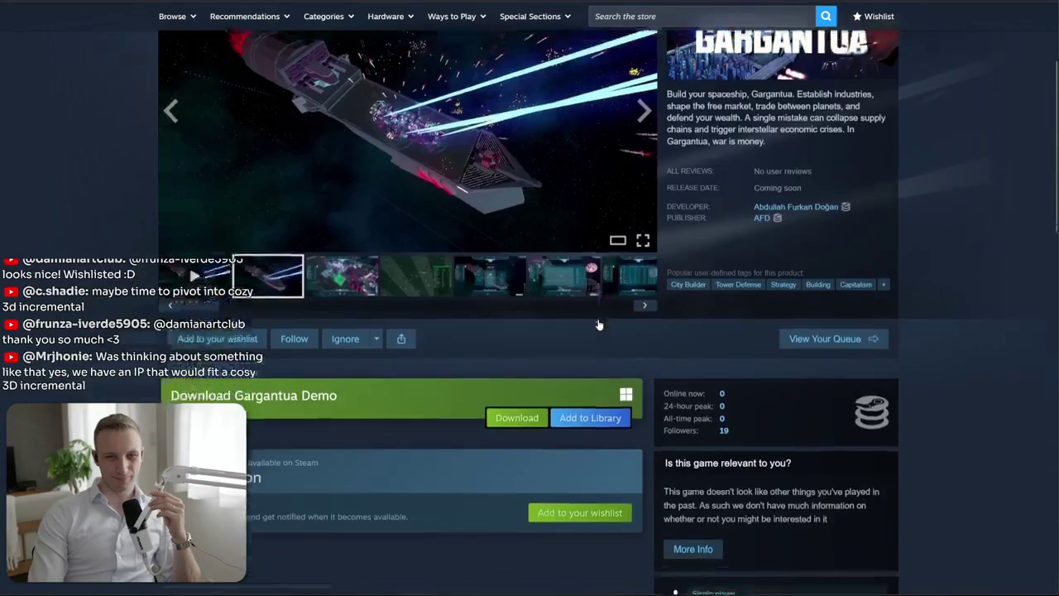
scroll(598, 323, down, 3)
scroll(352, 352, up, 4)
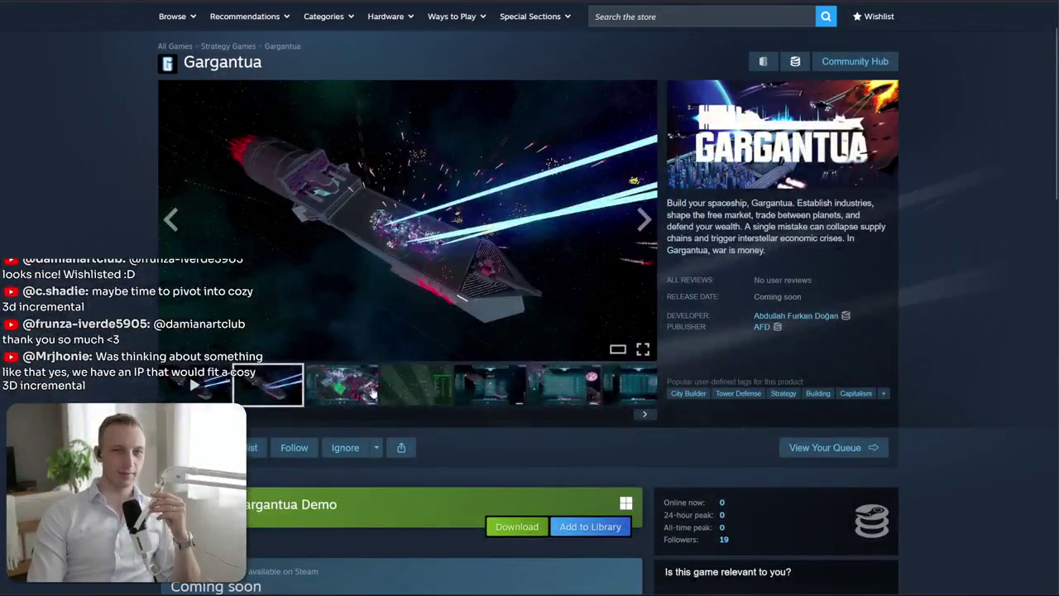
click(416, 385)
click(490, 385)
click(534, 392)
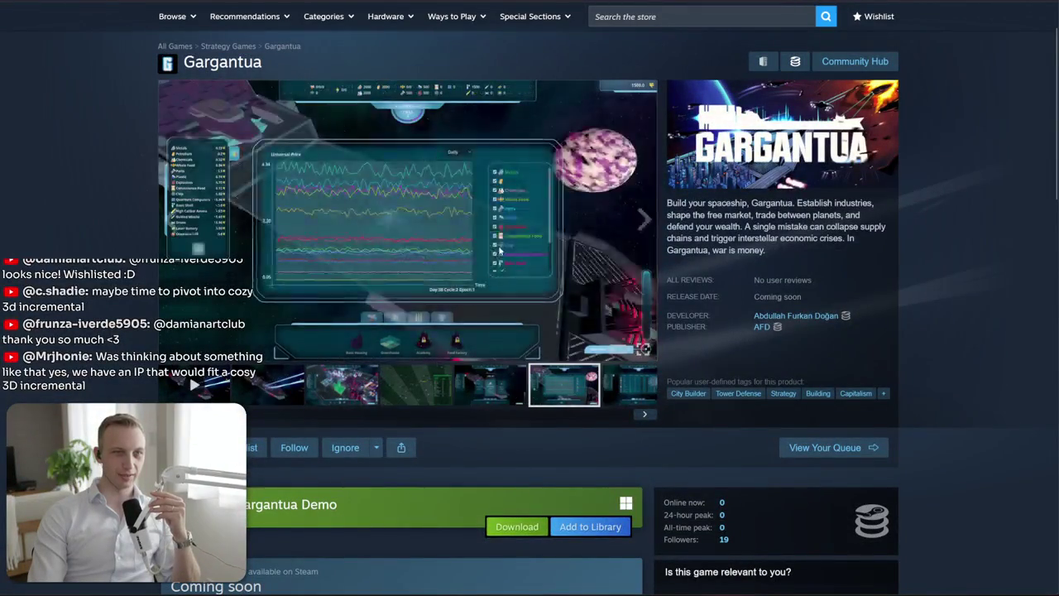
click(620, 347)
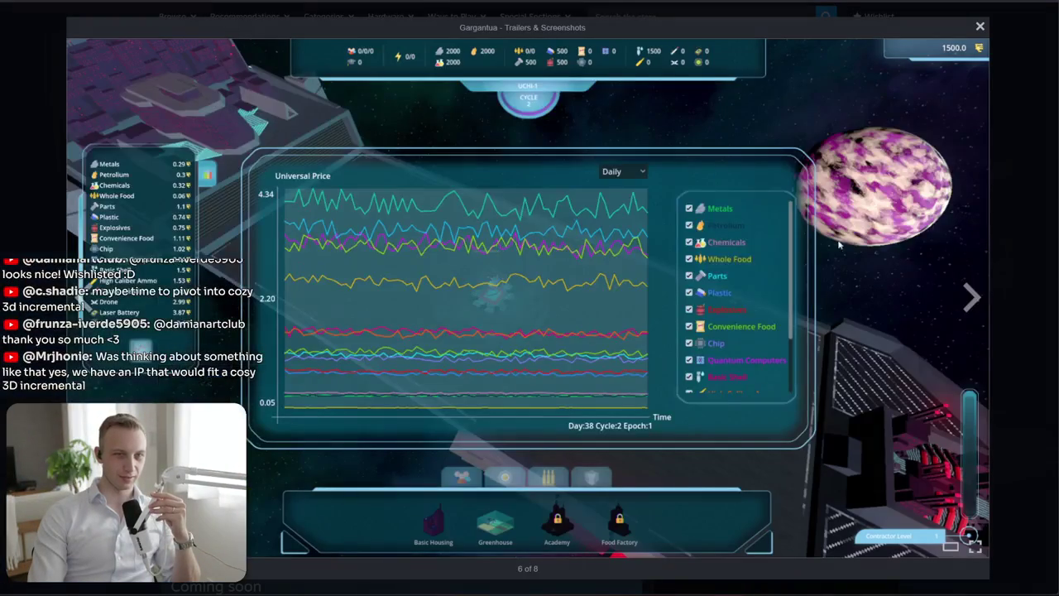
Cycle forward and back through the screenshots, including tech tree and star map, then close the viewer
click(986, 303)
click(985, 304)
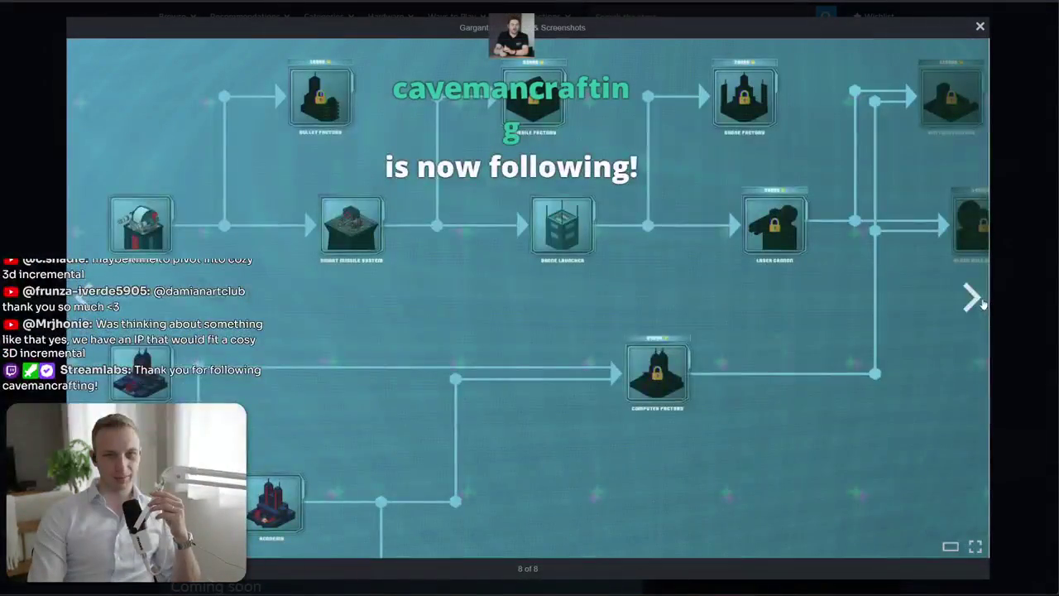
click(983, 304)
click(984, 304)
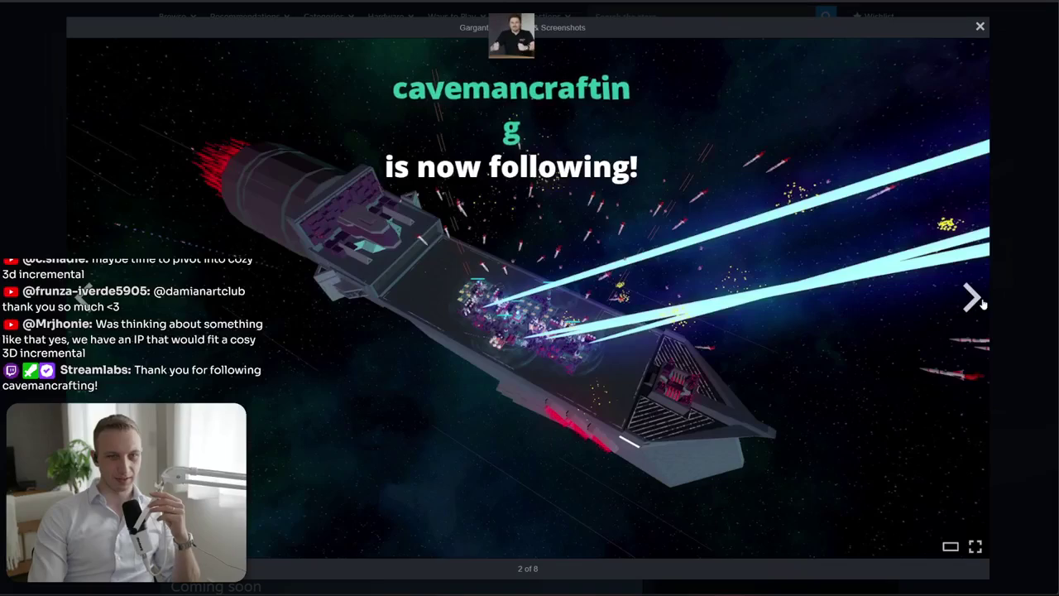
click(983, 304)
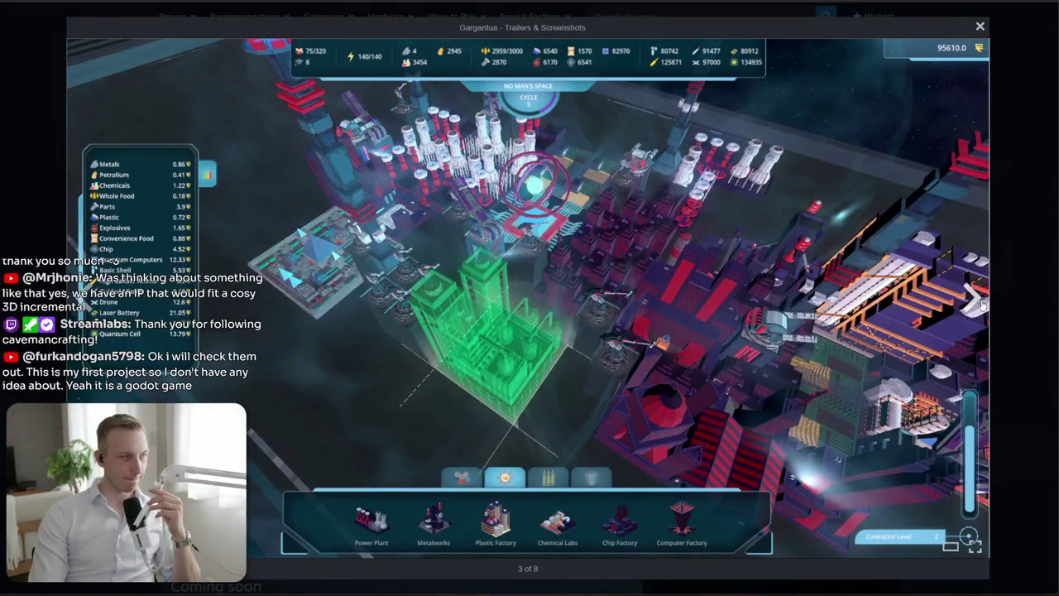
click(982, 304)
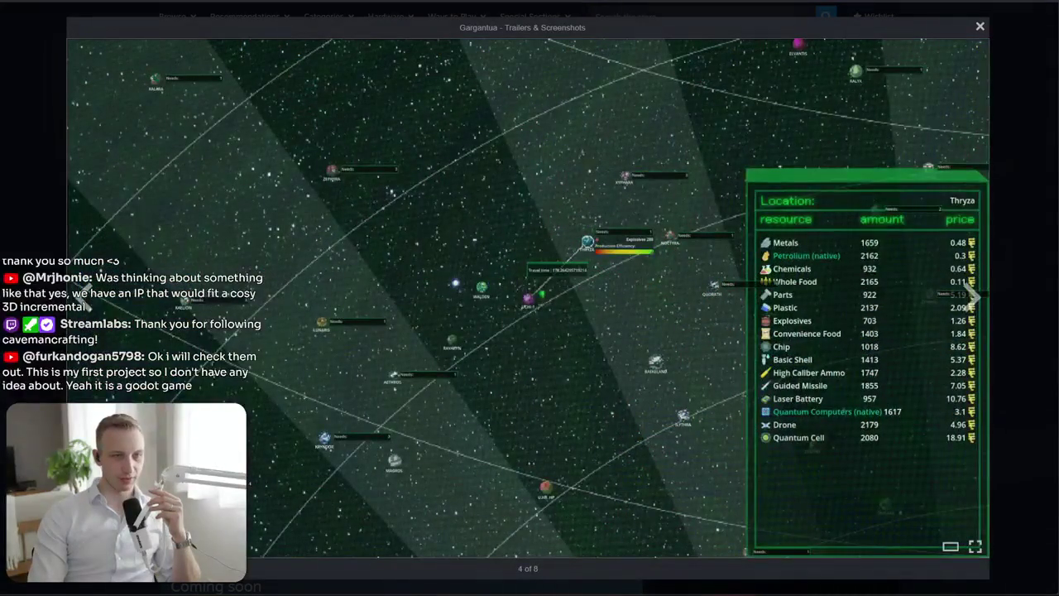
click(81, 299)
click(80, 300)
click(81, 300)
click(80, 300)
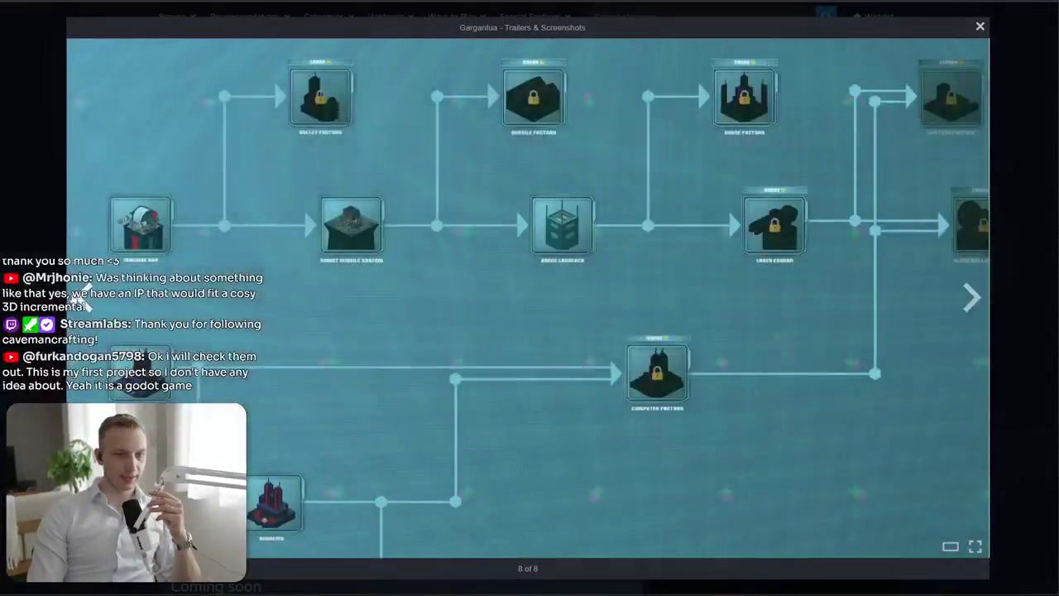
key(alt+Tab)
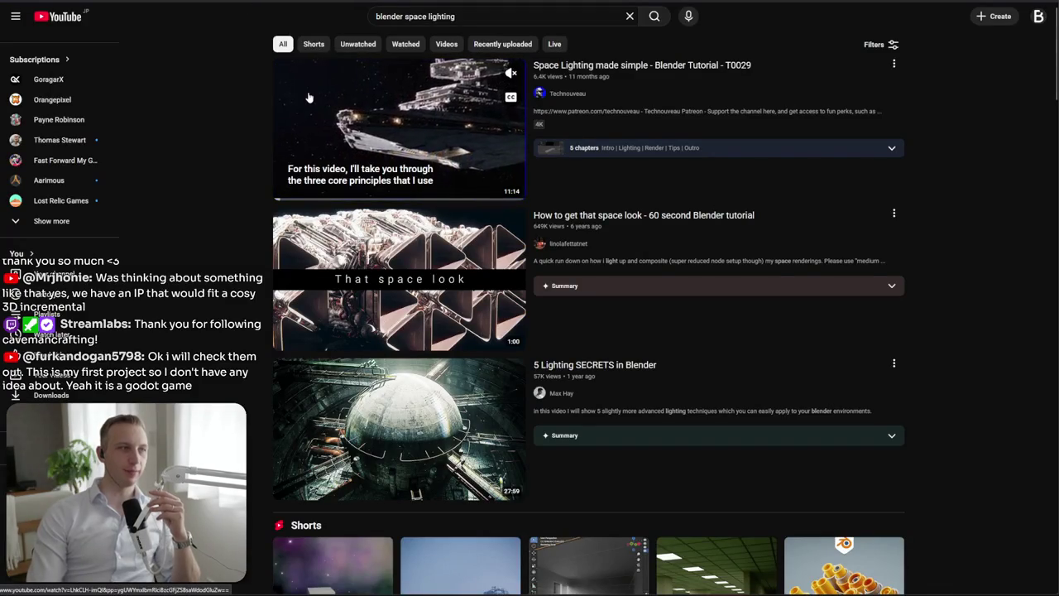
key(alt+Tab)
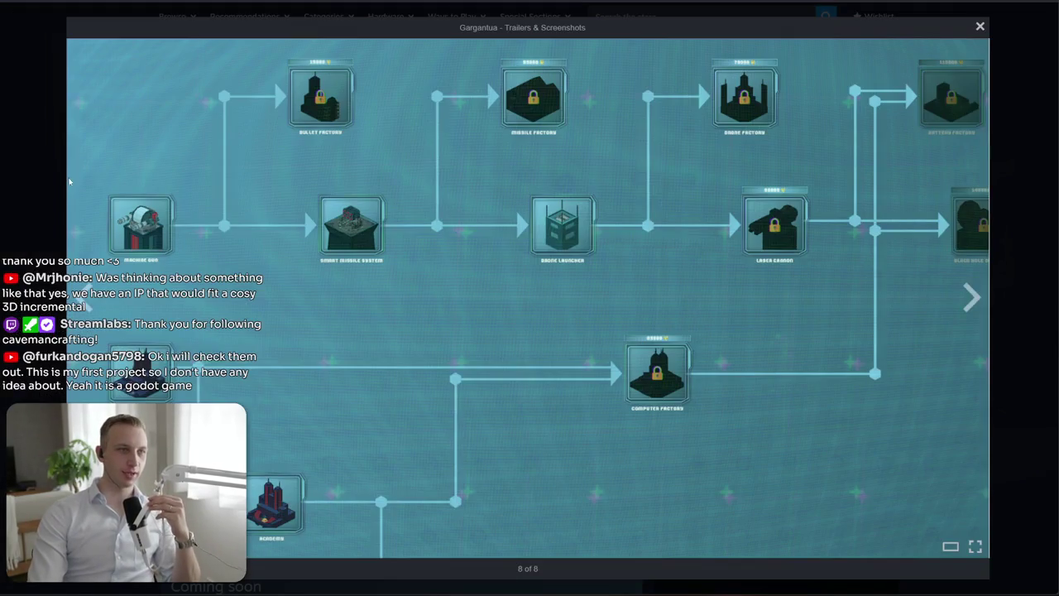
click(33, 186)
Feature the ship-battle screenshot and page from it to the star map full-size
click(460, 400)
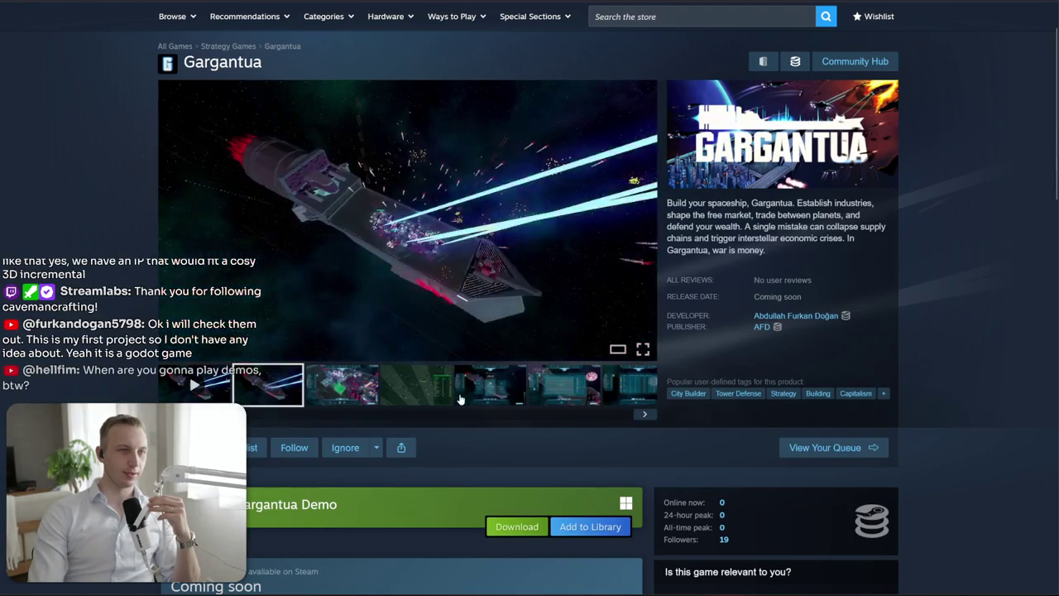
click(267, 385)
mouse_move(407, 220)
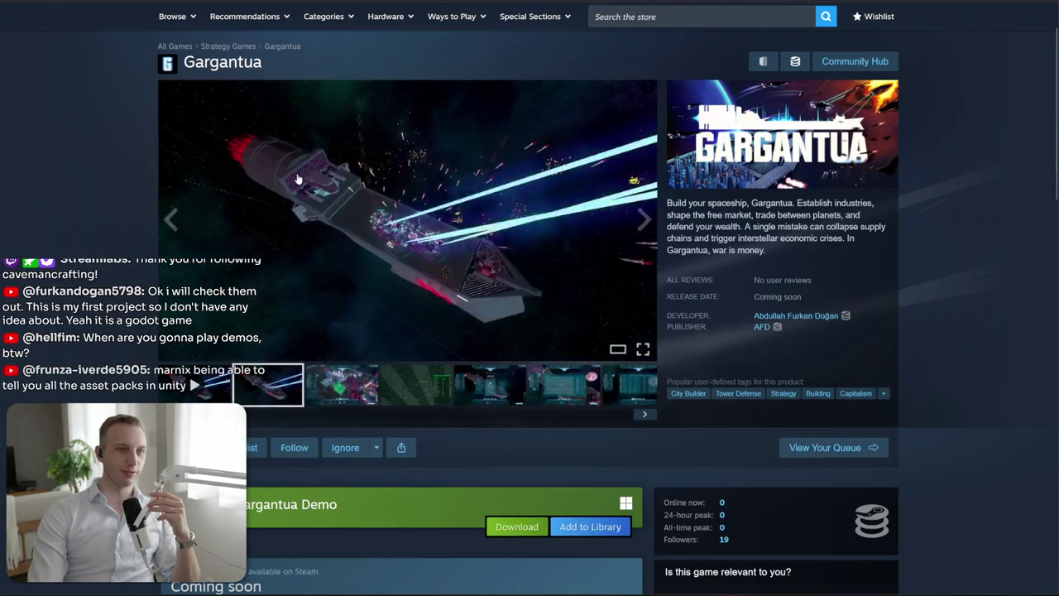
click(198, 172)
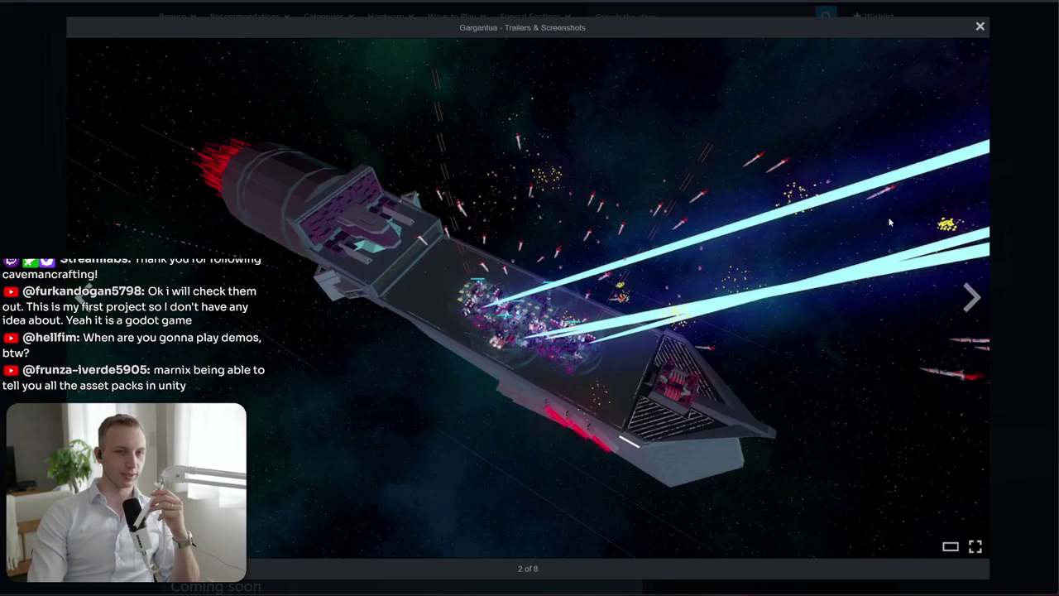
click(974, 296)
click(974, 297)
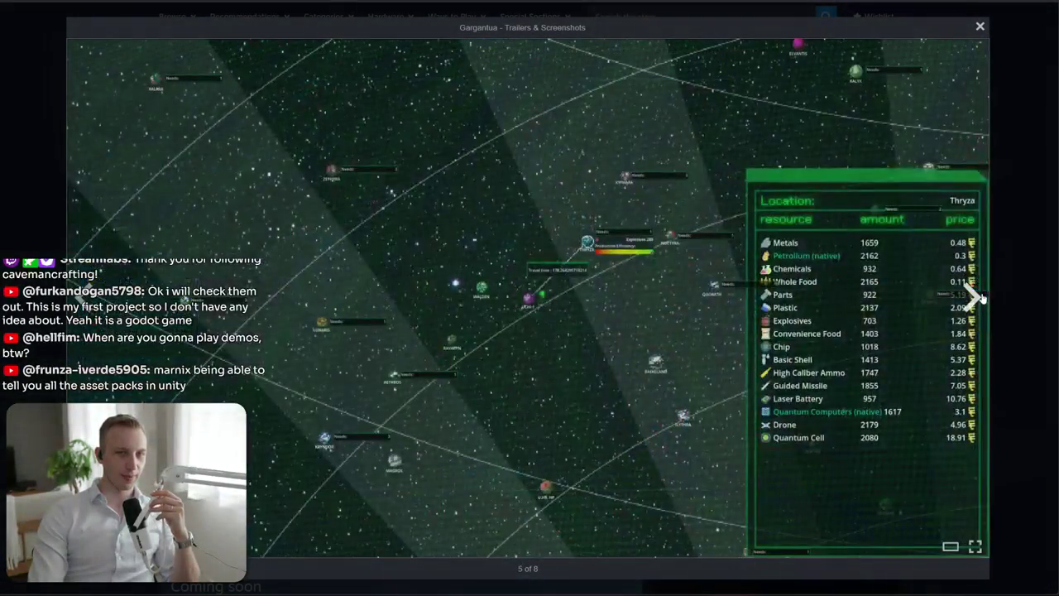
click(974, 296)
key(Escape)
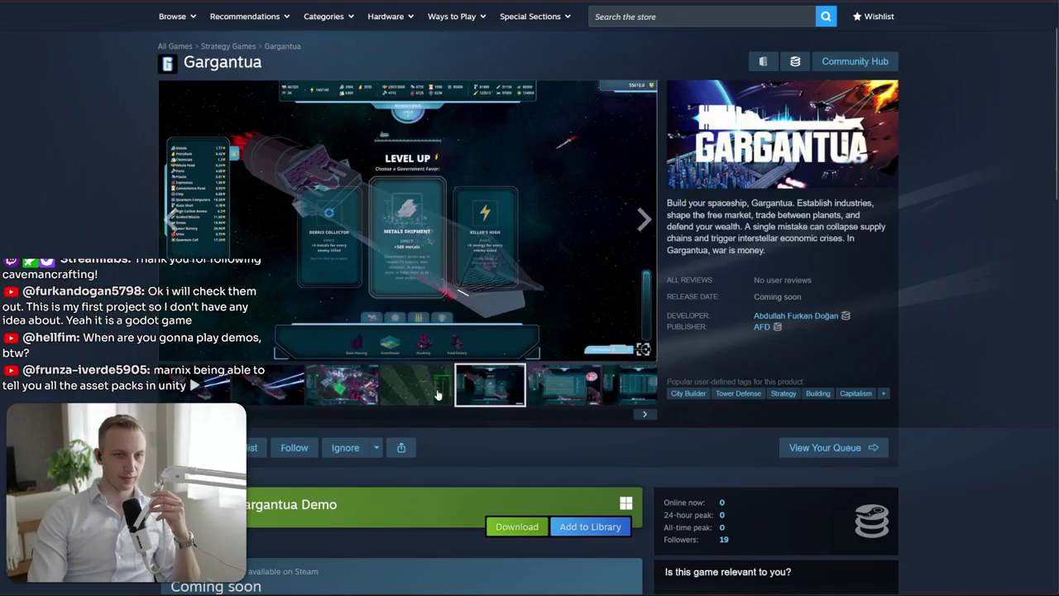
Open the green star map screenshot full-size, advance once, and close the viewer
click(438, 395)
click(449, 316)
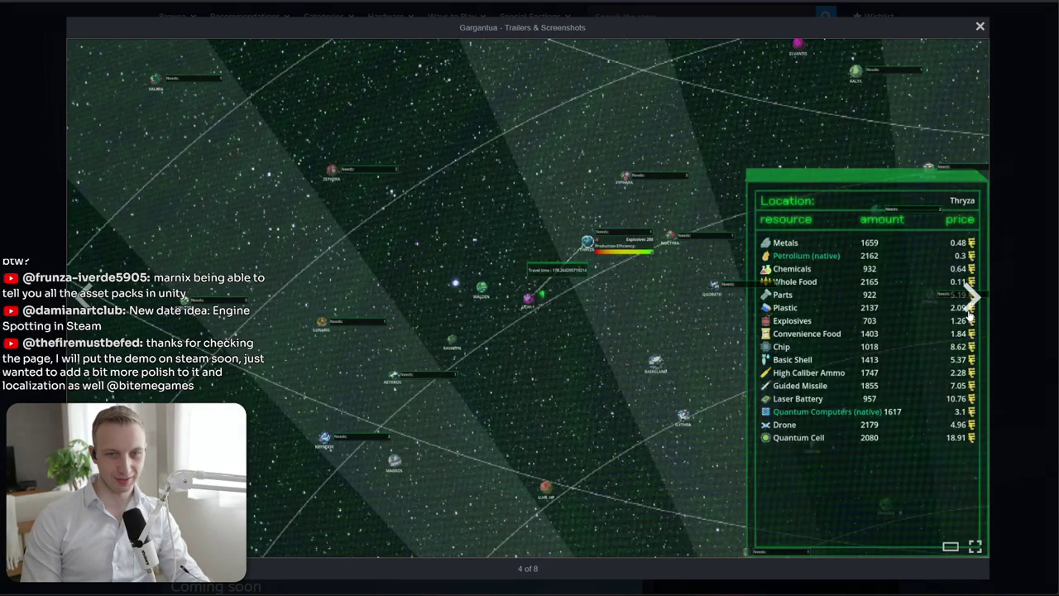
click(972, 302)
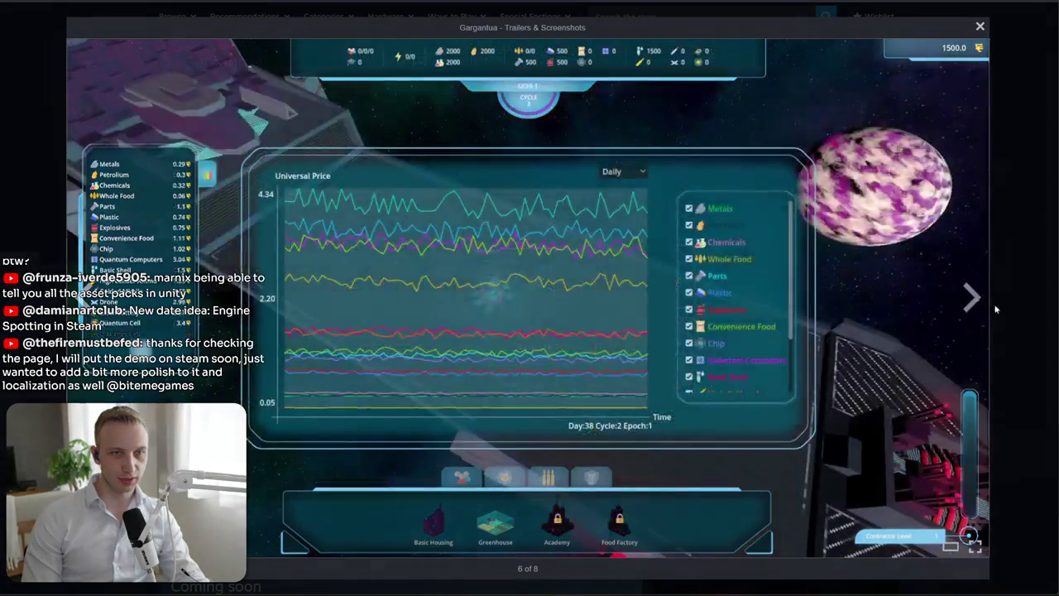
click(1011, 312)
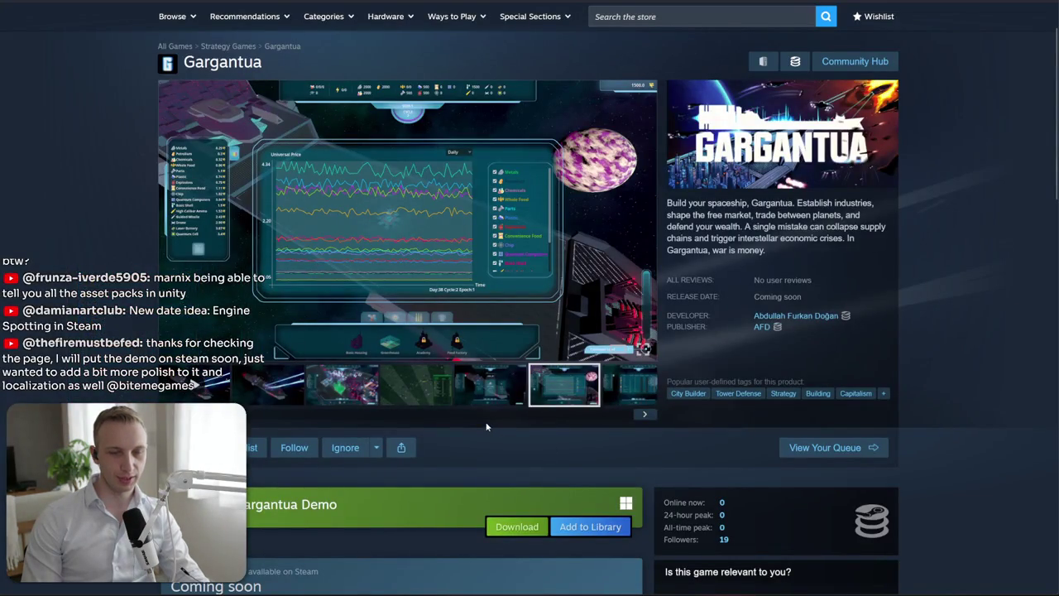
scroll(253, 538, down, 2)
scroll(254, 538, down, 4)
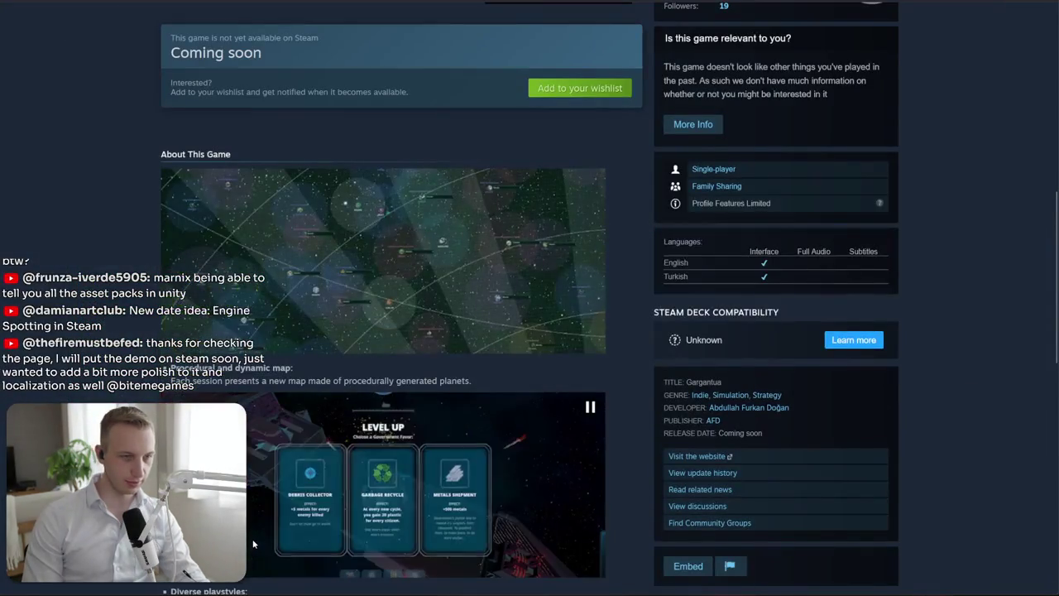
scroll(253, 544, up, 3)
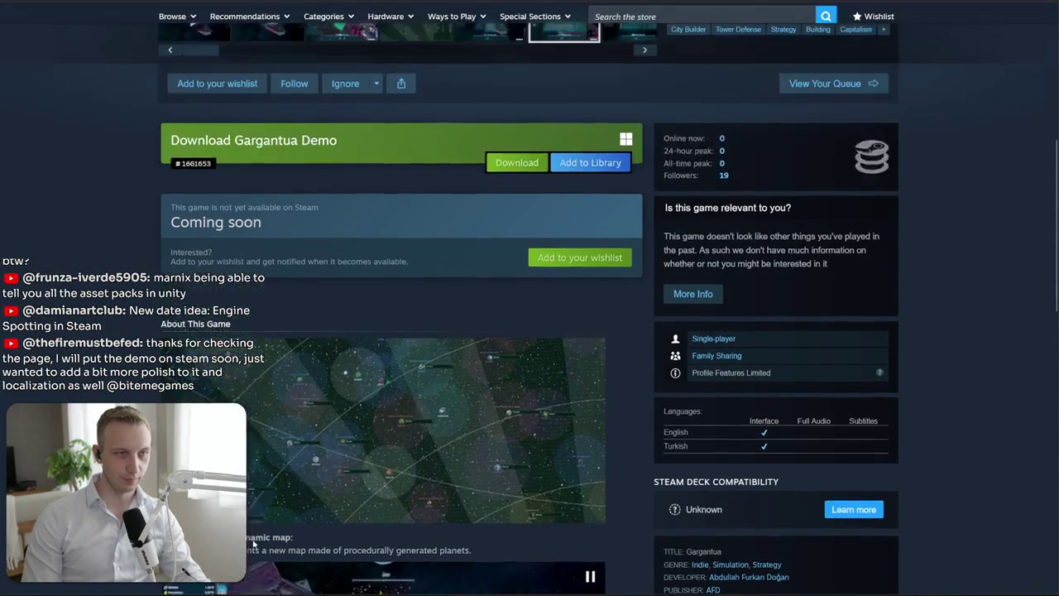
scroll(253, 544, up, 3)
mouse_move(737, 222)
mouse_down()
mouse_move(828, 240)
mouse_move(703, 214)
mouse_up()
click(744, 223)
click(655, 192)
drag(770, 253, 687, 235)
click(704, 240)
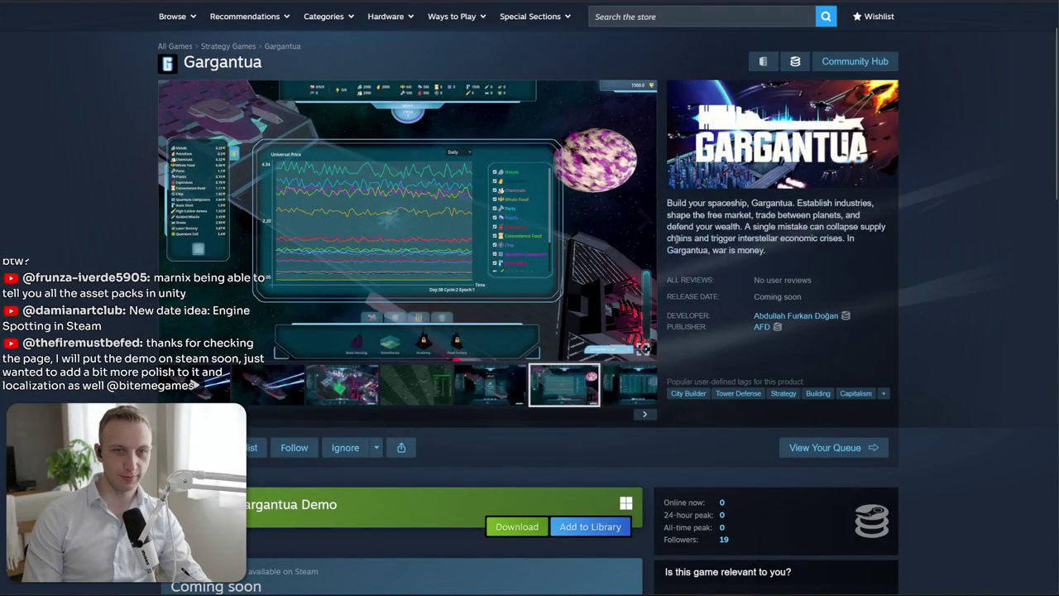
click(704, 240)
mouse_move(770, 252)
mouse_down()
mouse_move(668, 202)
mouse_move(768, 252)
mouse_up()
click(688, 249)
click(688, 249)
mouse_move(688, 249)
mouse_down()
mouse_move(768, 252)
mouse_move(706, 214)
mouse_up()
click(675, 252)
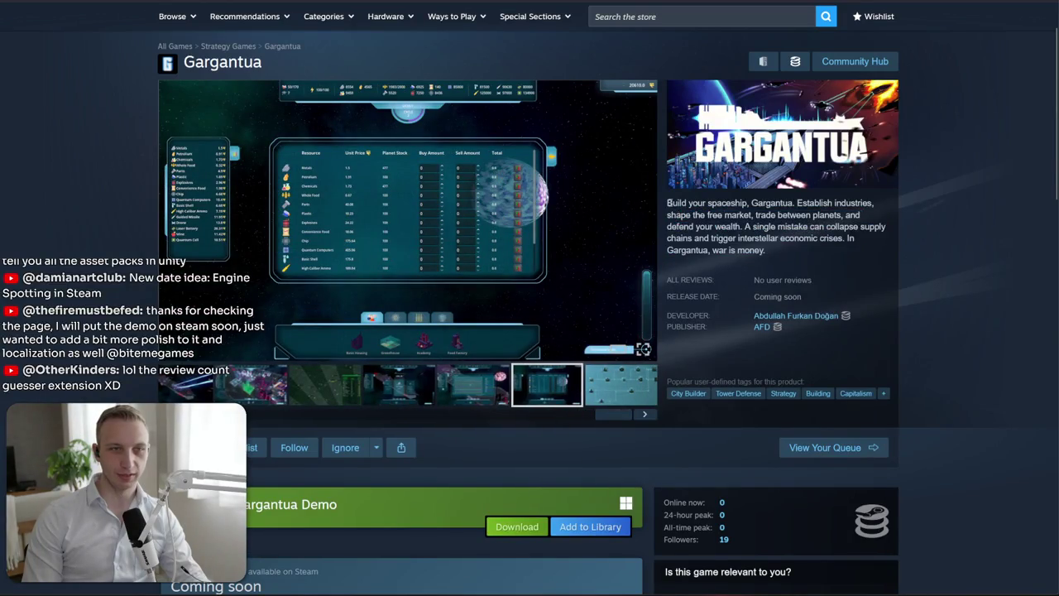
drag(675, 251, 667, 202)
click(675, 252)
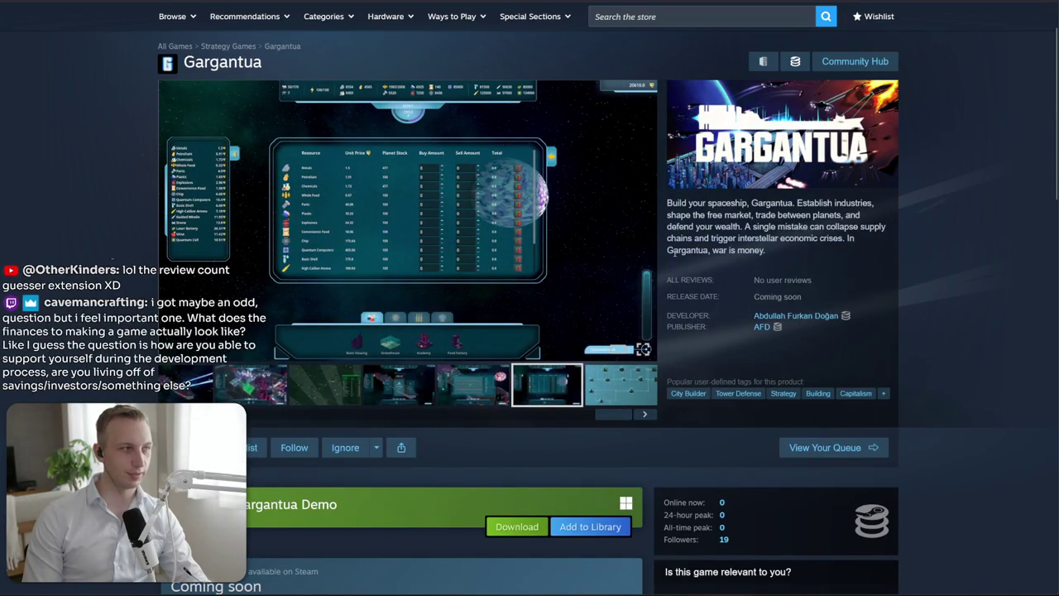
mouse_move(408, 221)
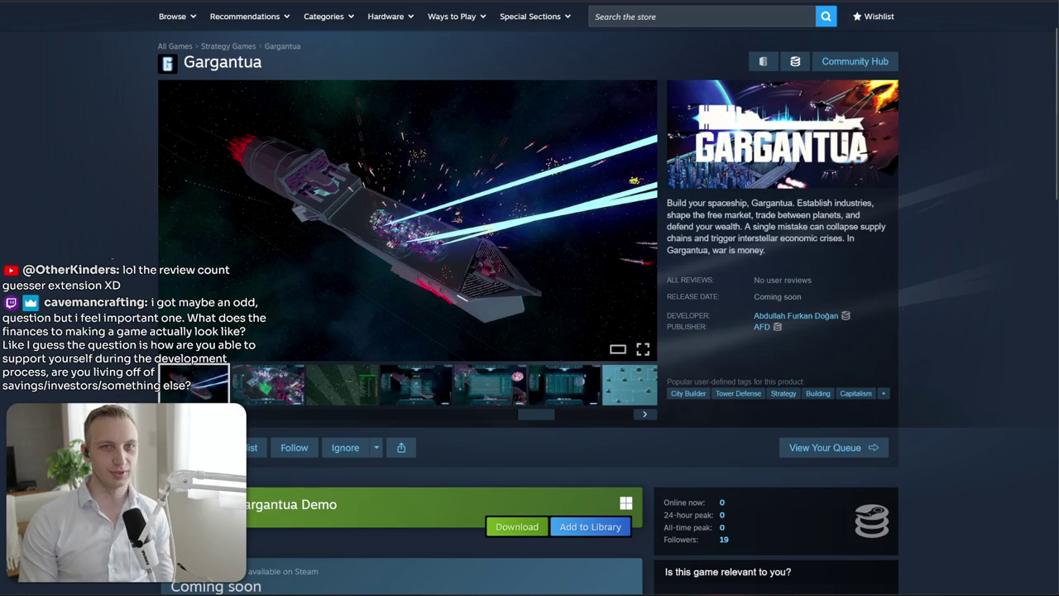
Open Patreon in a new browser tab
key(ctrl+t)
text(pat)
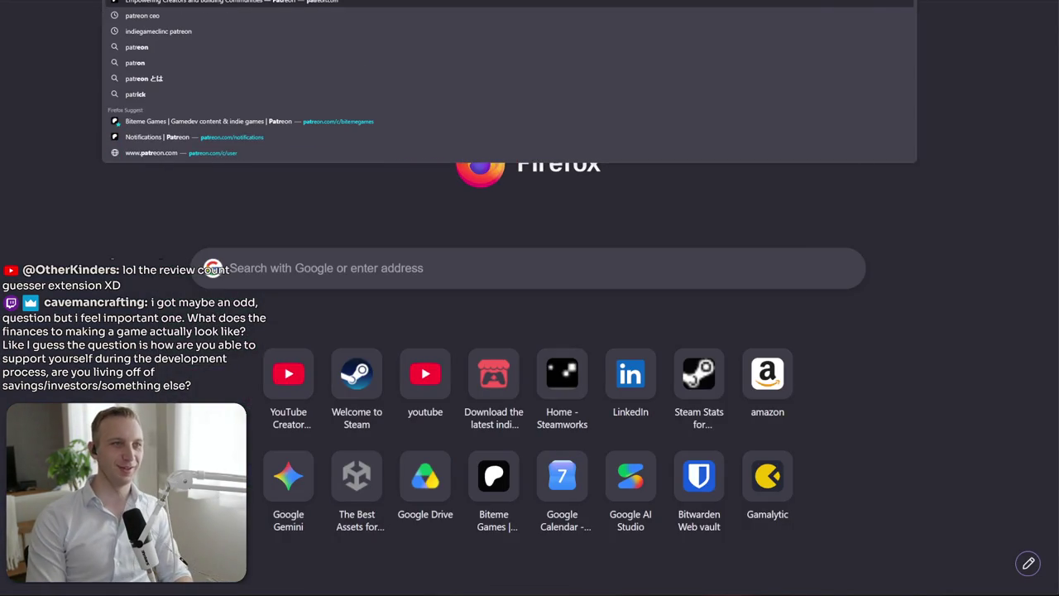
key(Return)
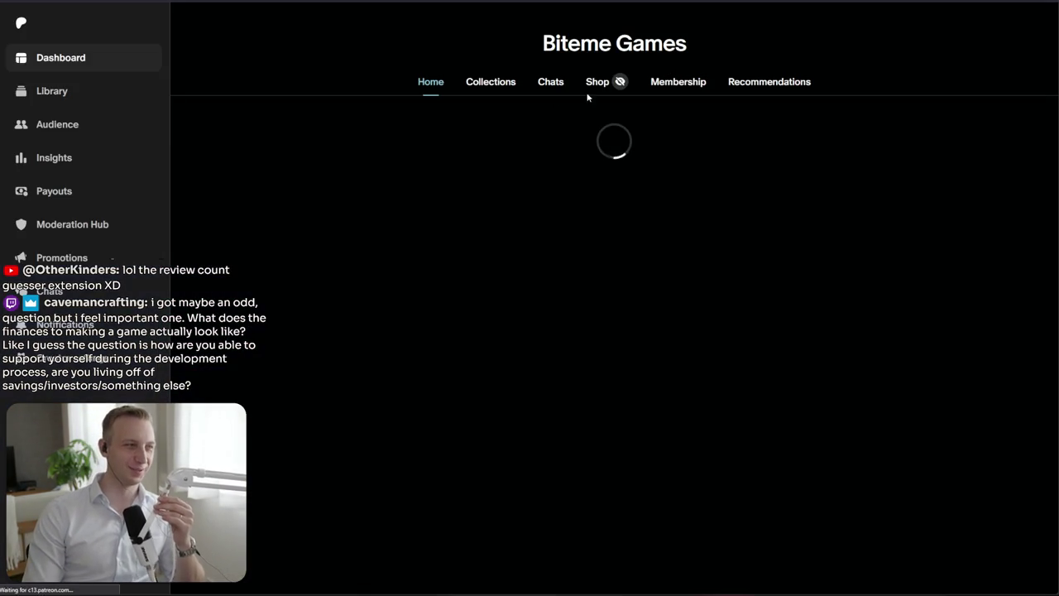
Scroll the dashboard feed, load more comments, and open the Business Review - May 2026 post
scroll(530, 155, down, 5)
scroll(544, 137, down, 3)
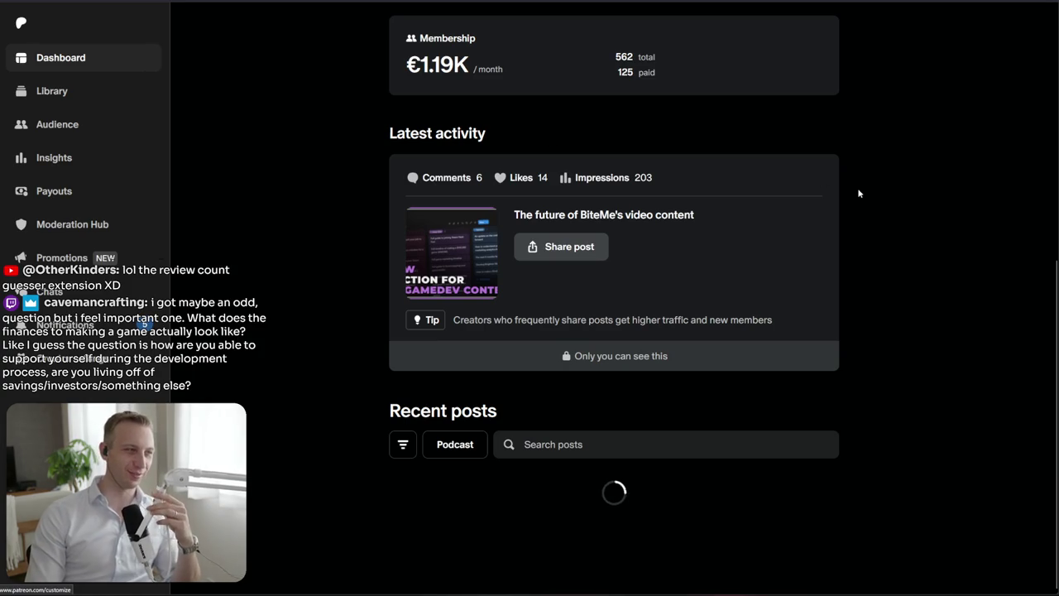
scroll(497, 273, down, 3)
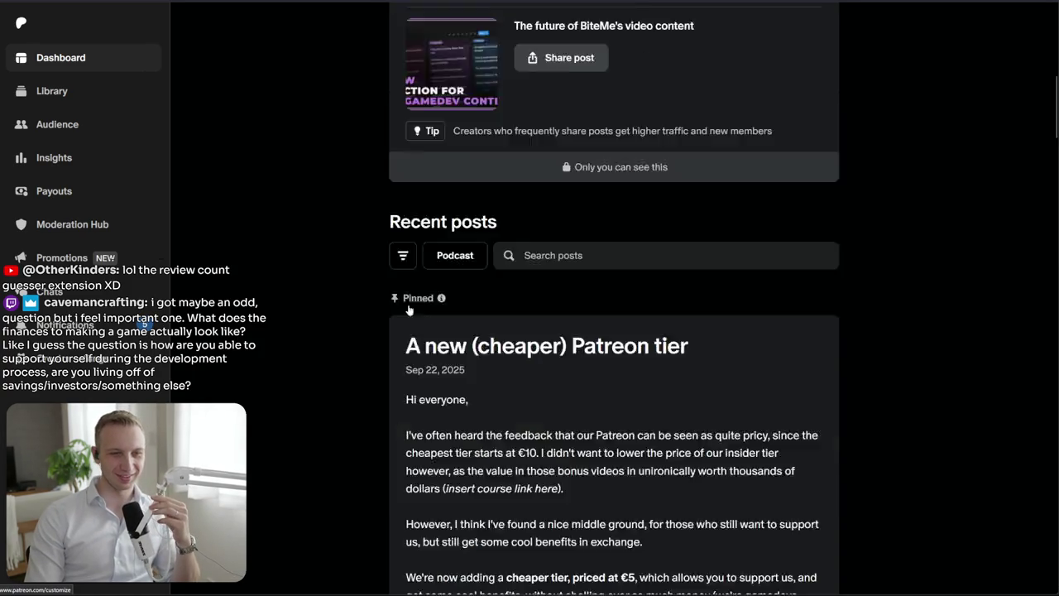
scroll(347, 326, down, 10)
scroll(347, 327, down, 4)
scroll(347, 327, down, 2)
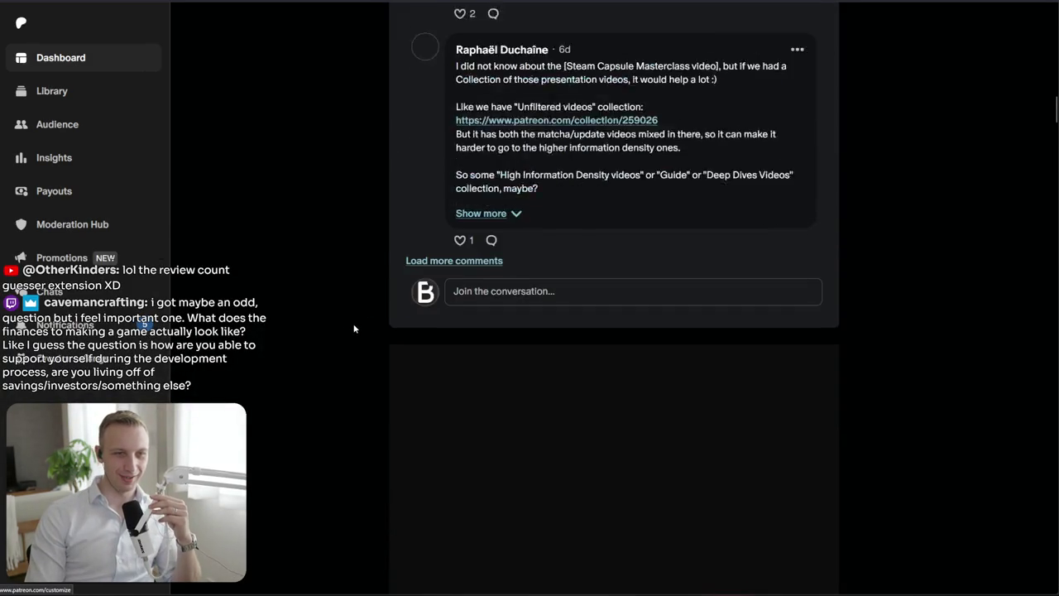
scroll(352, 327, down, 3)
click(453, 466)
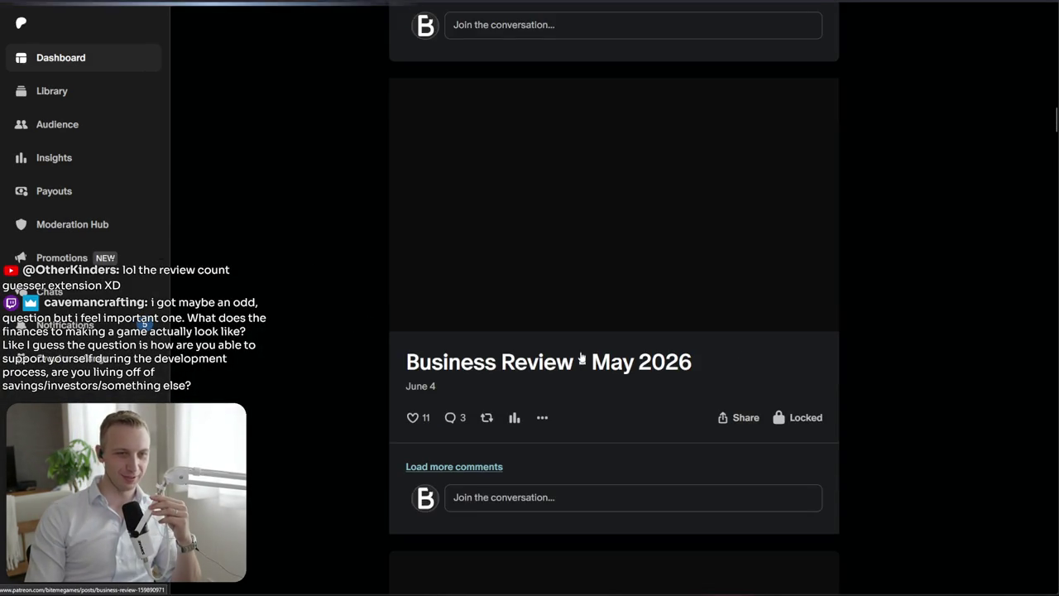
click(768, 352)
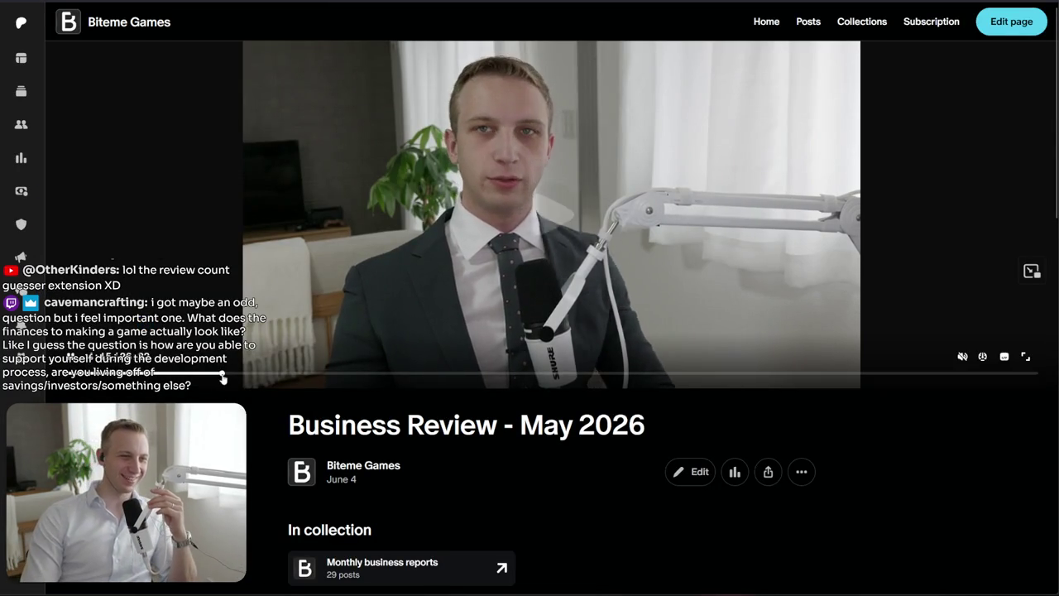
Seek the Business Review video forward and pause it on the expenses spreadsheet
click(236, 374)
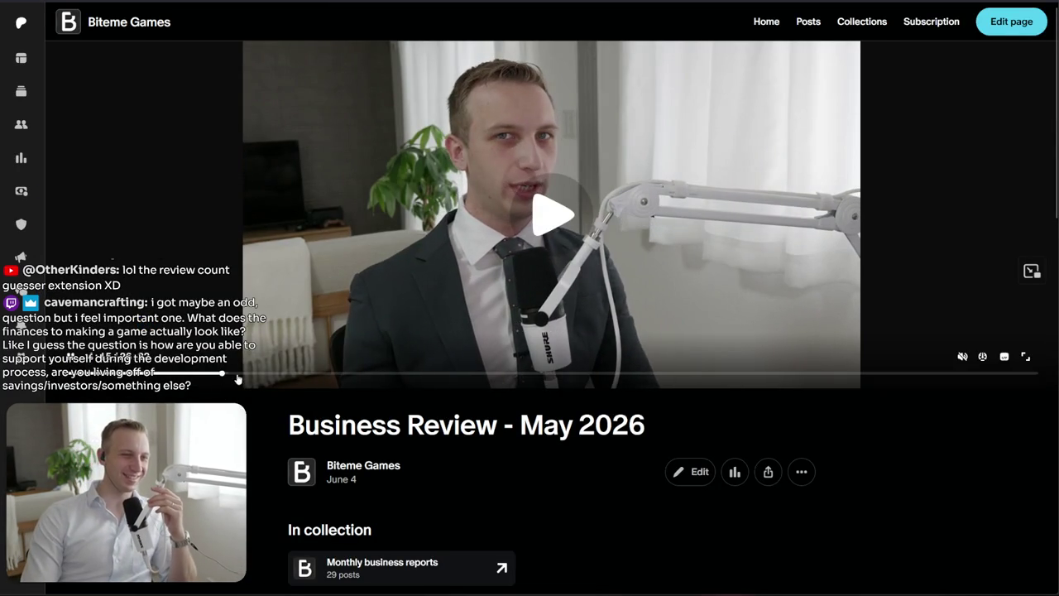
click(426, 376)
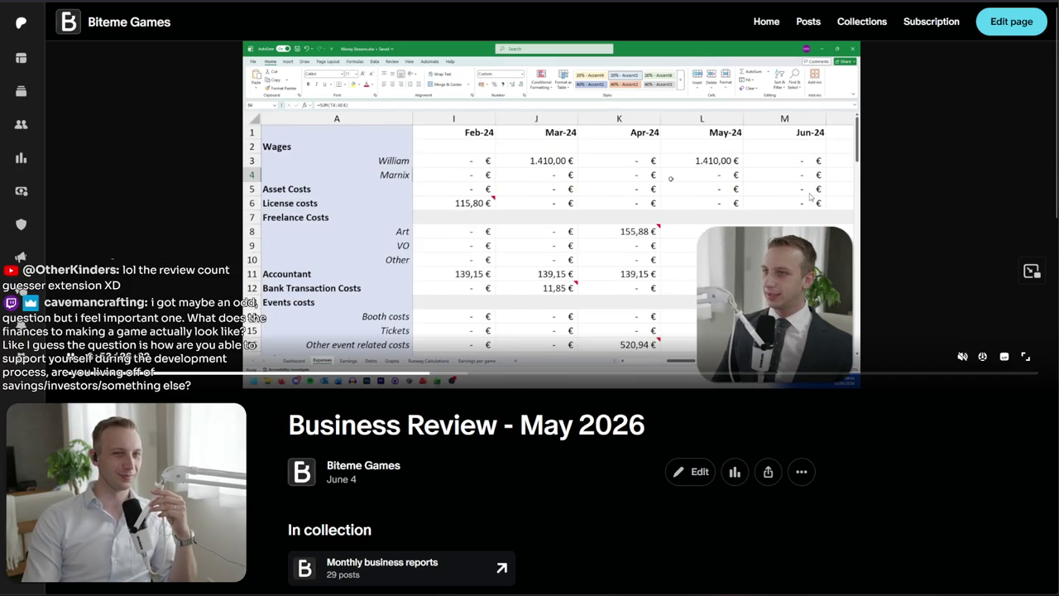
click(811, 197)
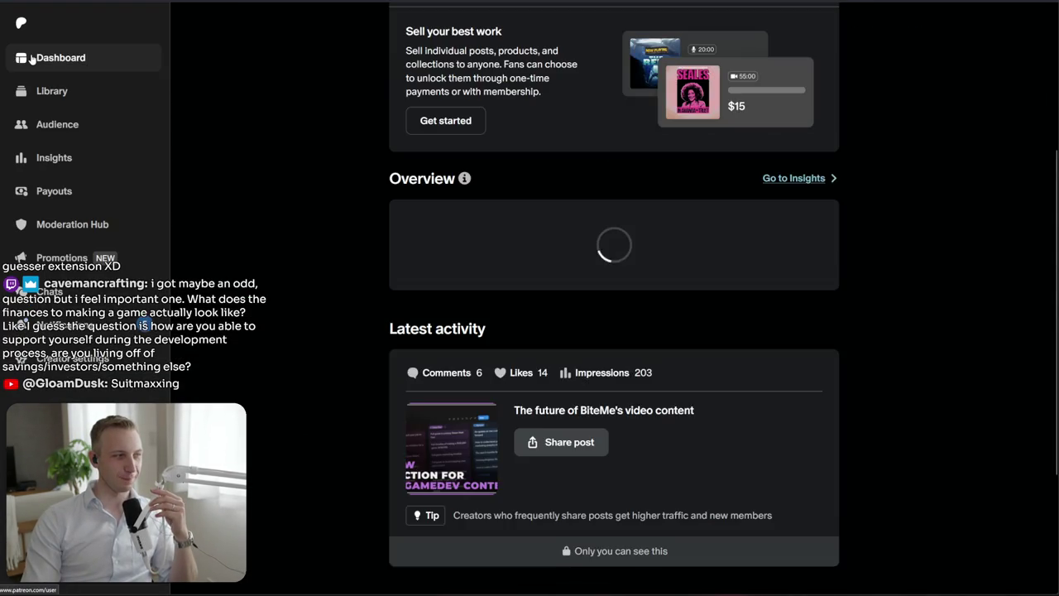
Search the dashboard's recent posts for 'stats'
scroll(801, 154, up, 3)
scroll(760, 282, down, 5)
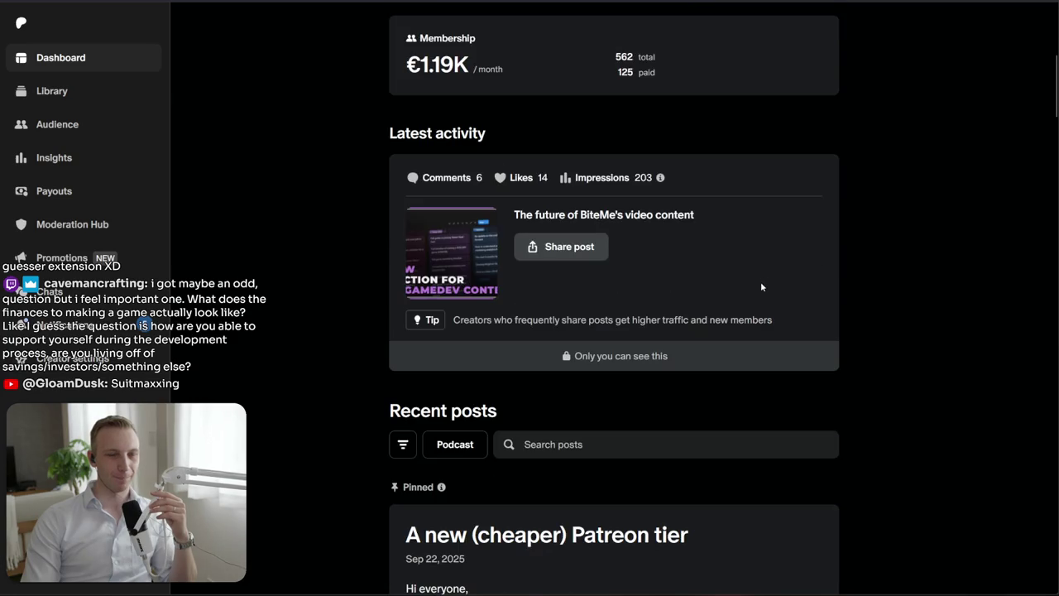
scroll(599, 273, down, 7)
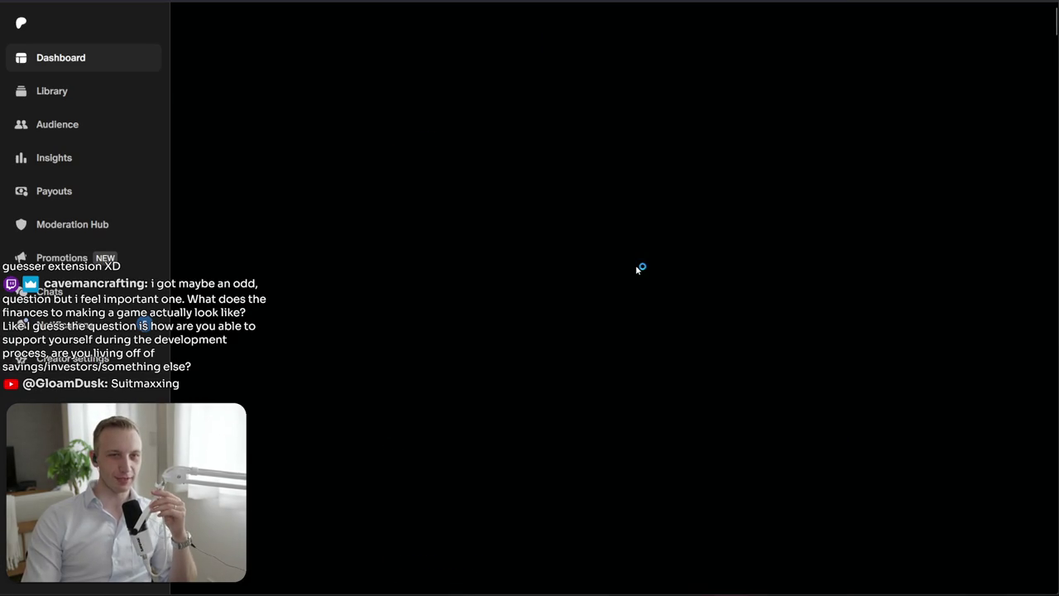
scroll(691, 237, down, 3)
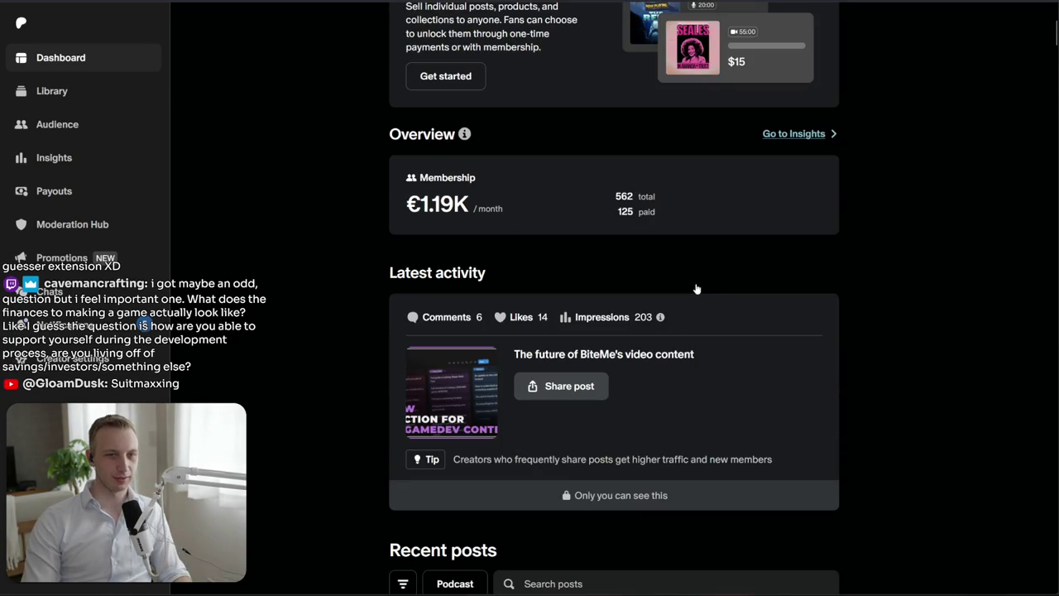
scroll(695, 286, down, 3)
click(644, 293)
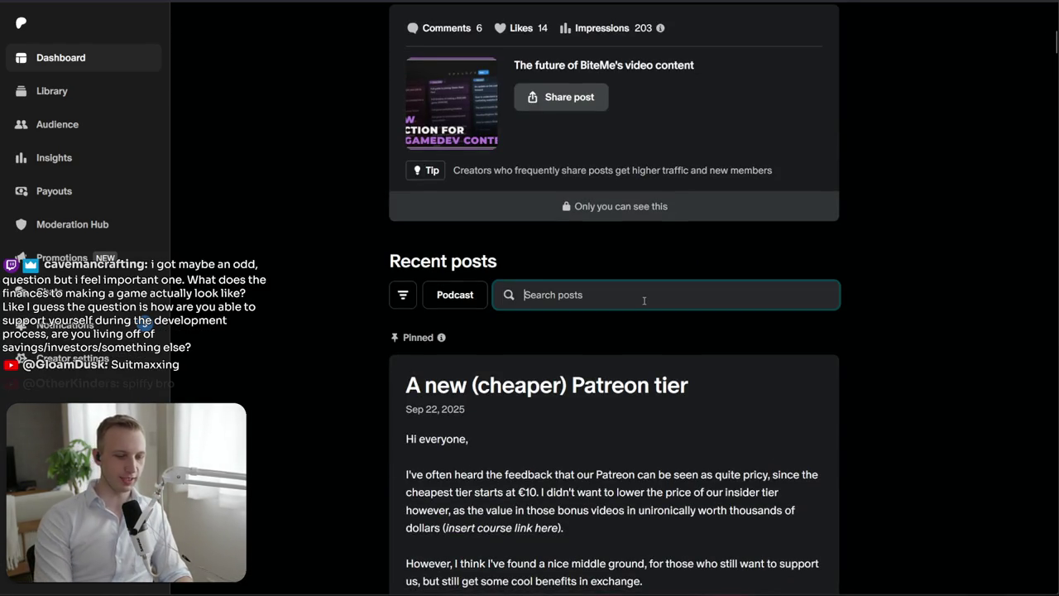
text(stats)
key(Return)
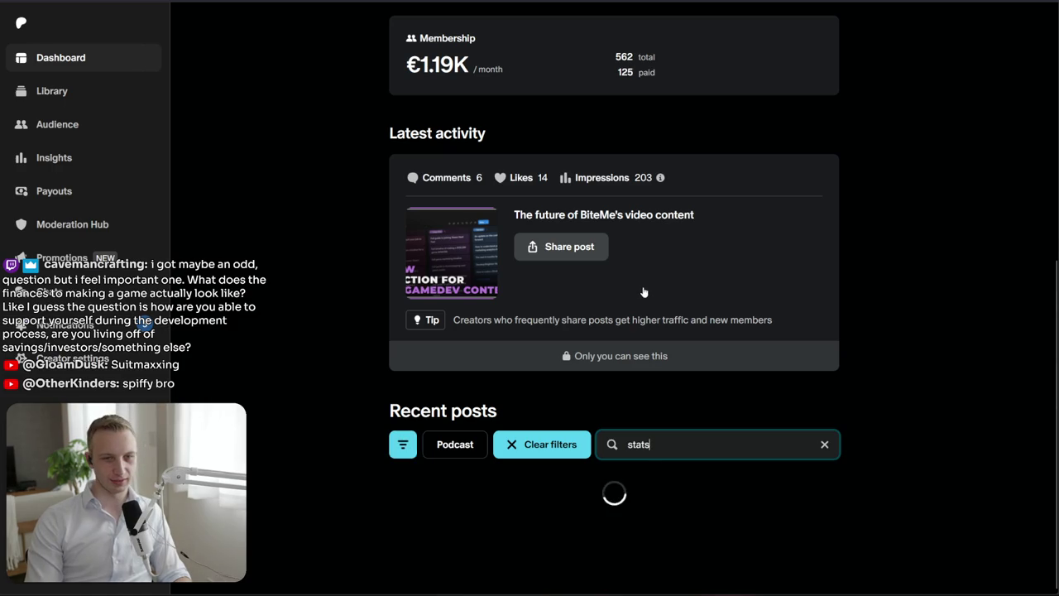
scroll(596, 282, down, 5)
scroll(596, 282, up, 4)
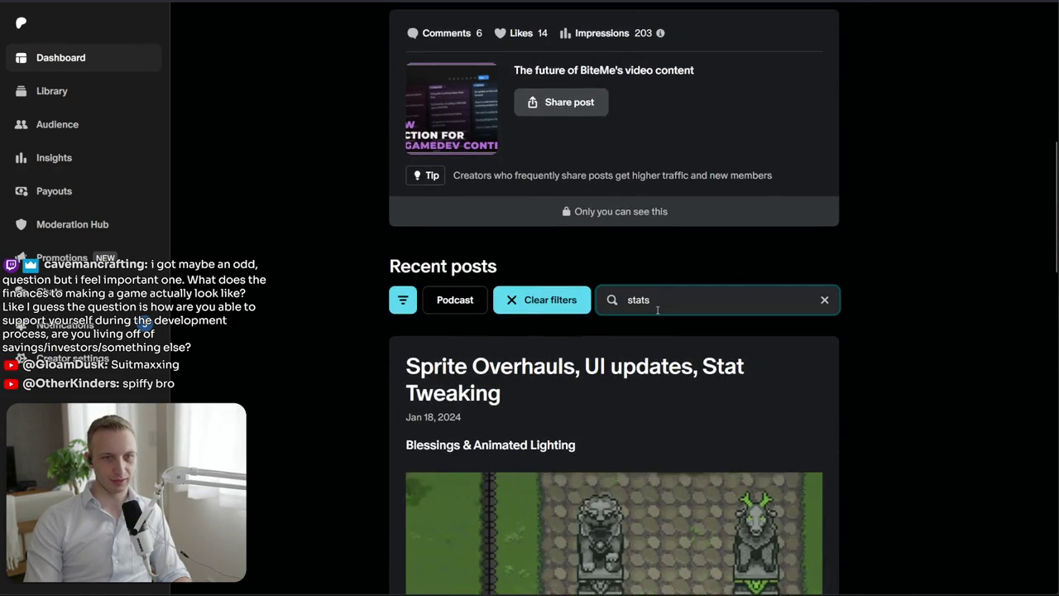
Change the recent-posts search to '2025' and scroll down to the Charts & Graphs edition post
key(BackSpace)
key(BackSpace)
key(BackSpace)
key(BackSpace)
text(2025)
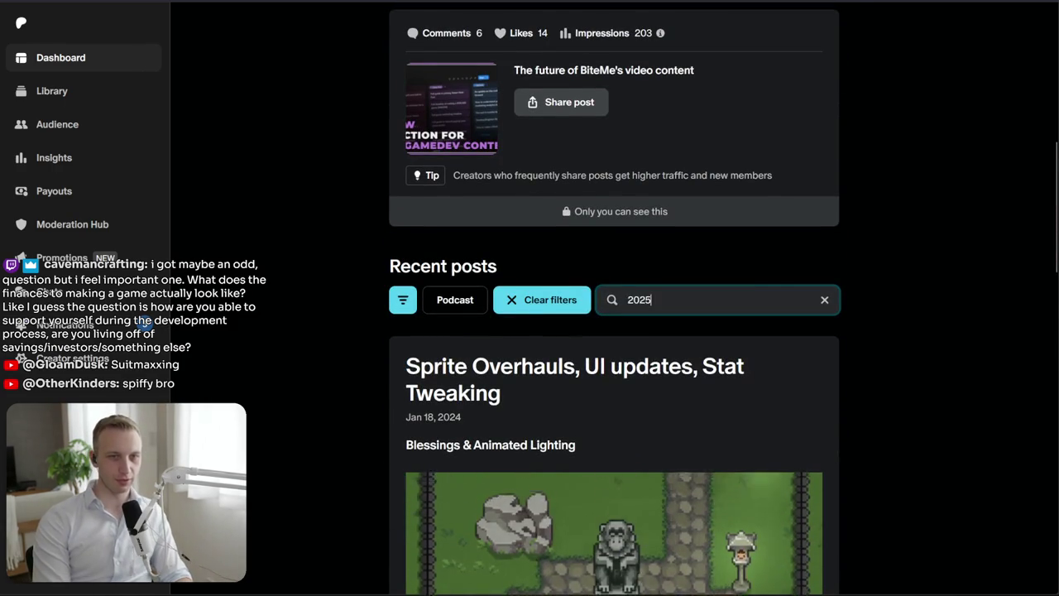
key(Return)
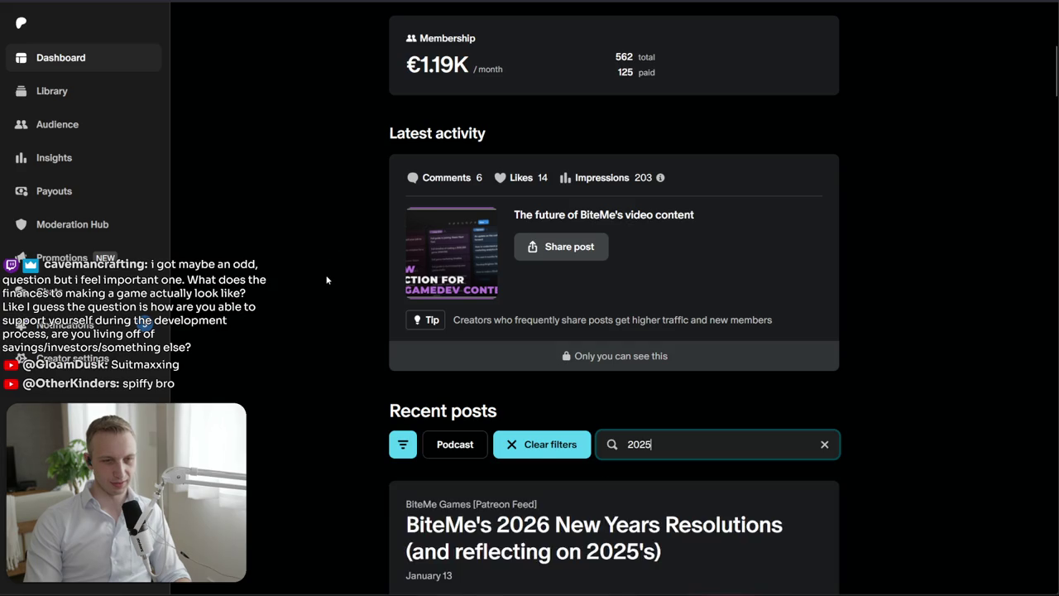
scroll(327, 274, down, 3)
scroll(326, 280, down, 5)
scroll(325, 280, down, 3)
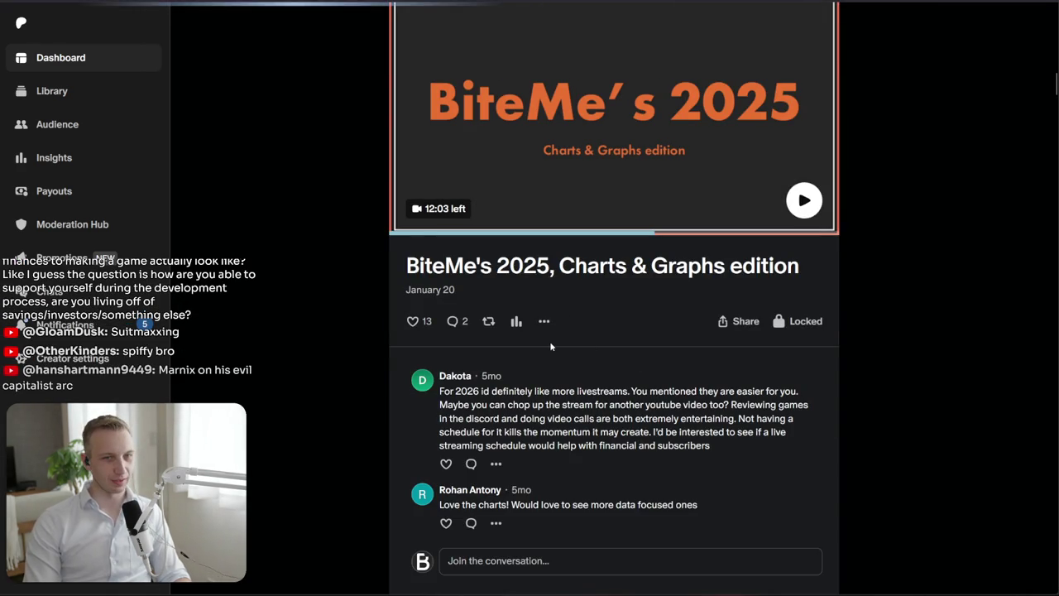
Open the Charts & Graphs edition post and skip its video past Profit?, Wages and Costs to Earnings
click(550, 347)
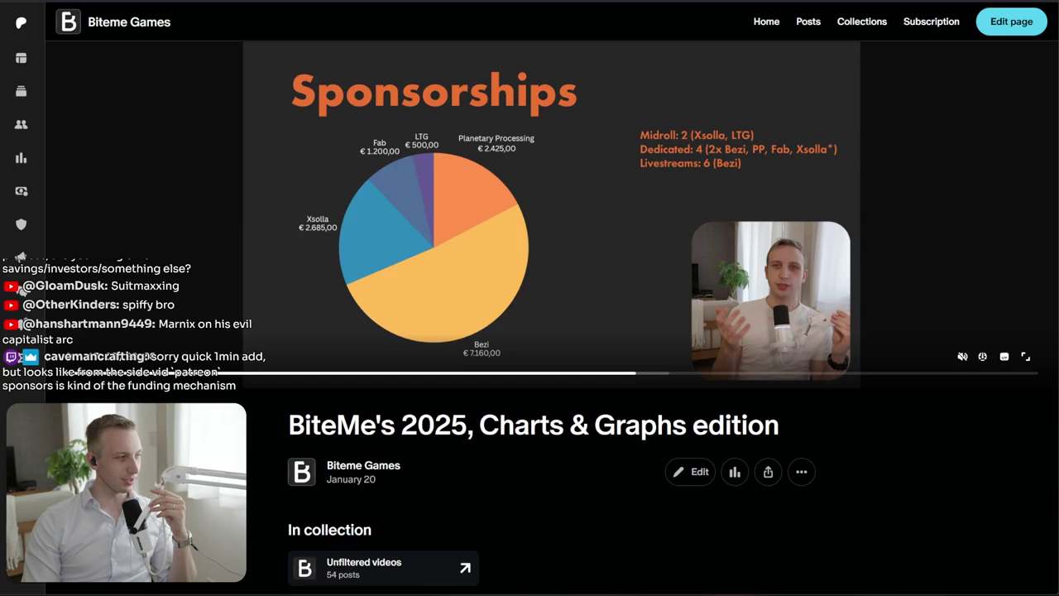
mouse_move(551, 207)
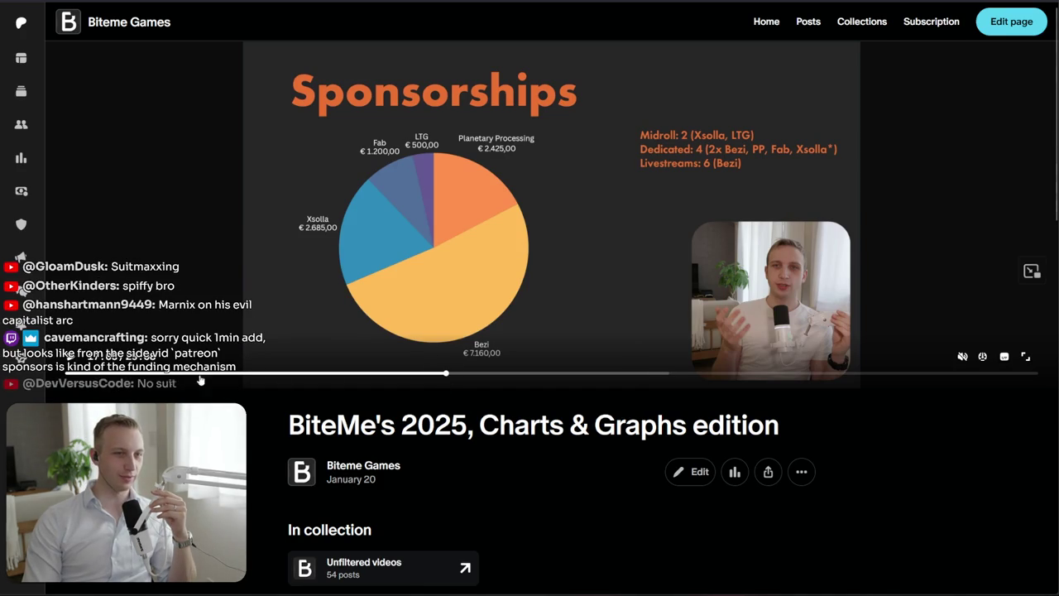
drag(447, 374, 120, 373)
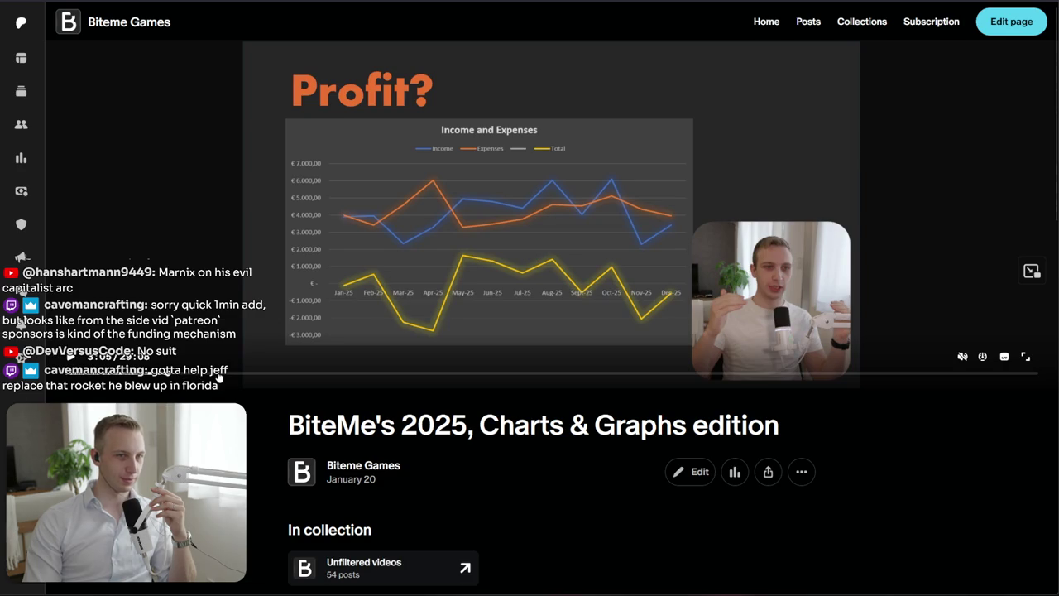
drag(219, 377, 254, 378)
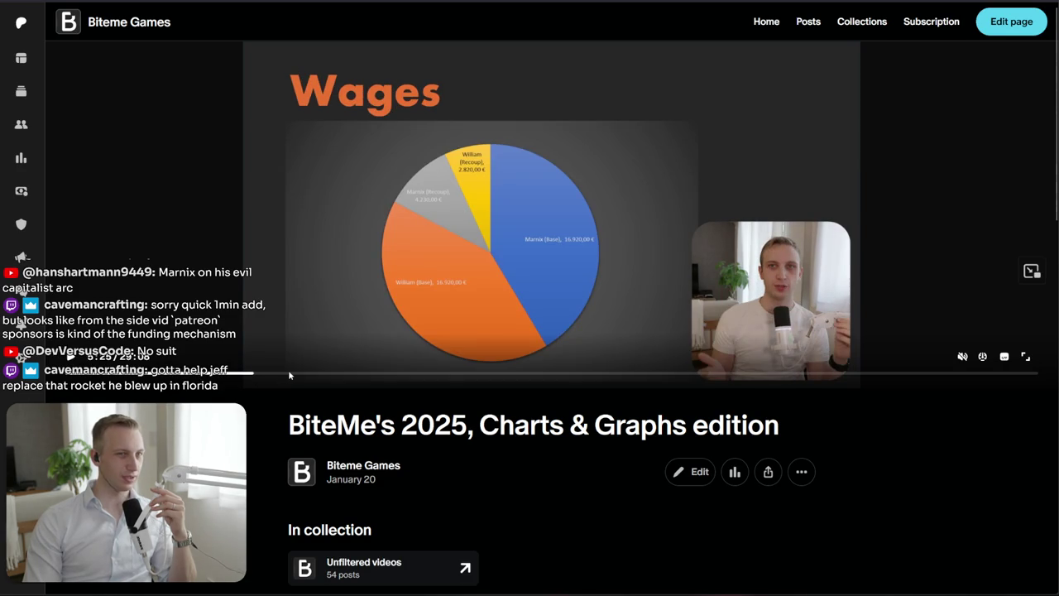
click(289, 375)
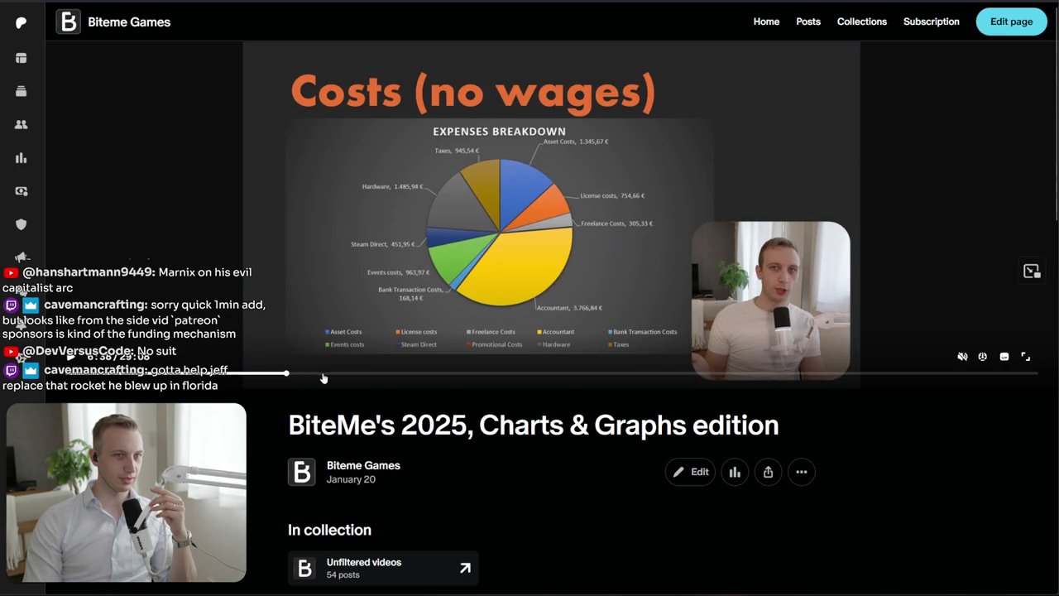
click(365, 372)
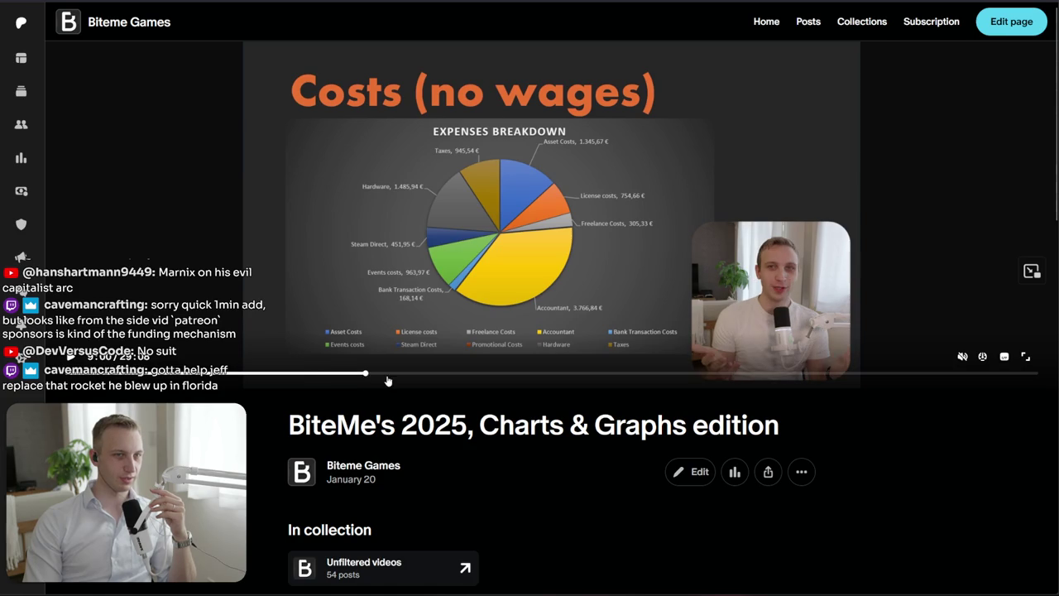
click(421, 379)
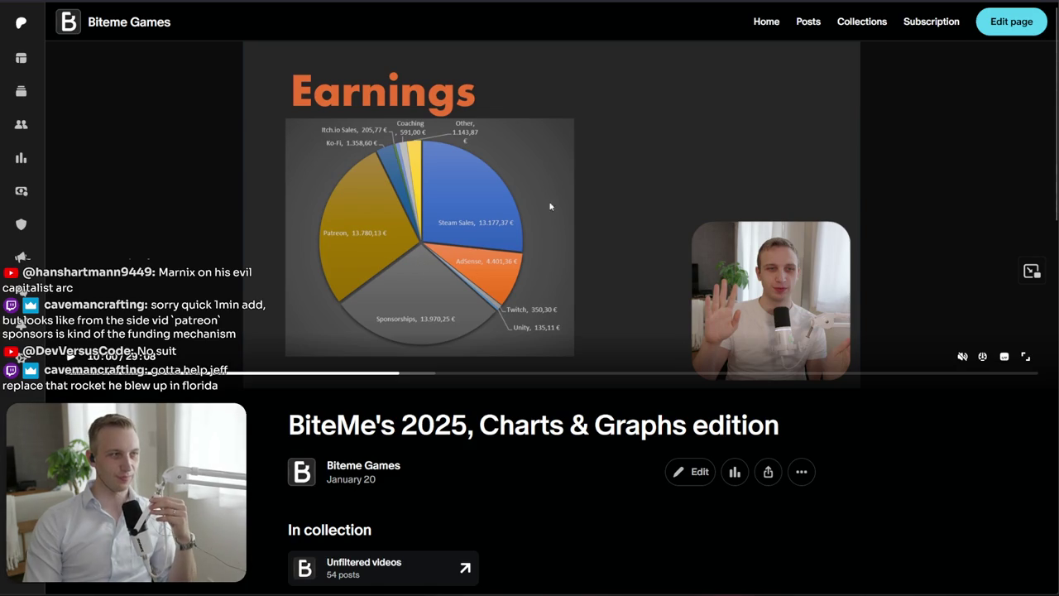
key(ctrl+t)
Check today's BiteMe Games VOF sales in the Steamworks bookmark, then return to the Patreon post
click(17, 1)
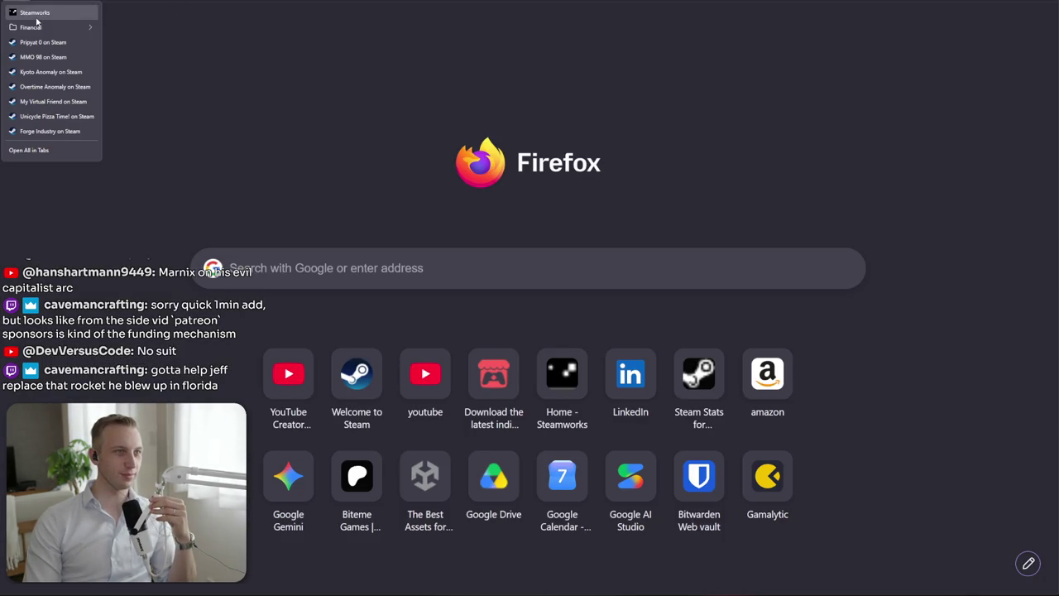
click(152, 45)
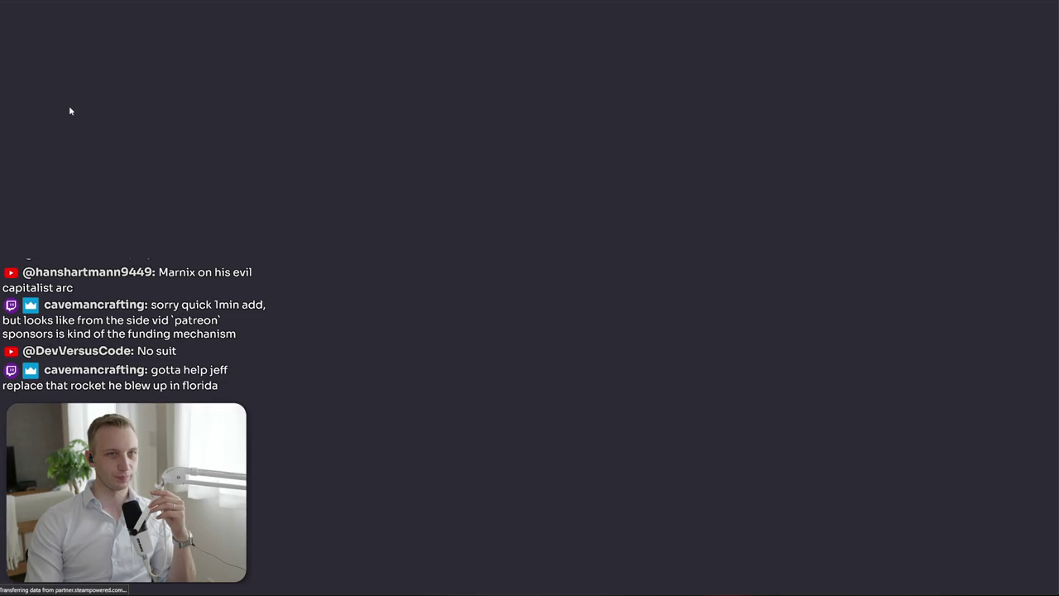
scroll(298, 307, down, 2)
scroll(298, 301, down, 1)
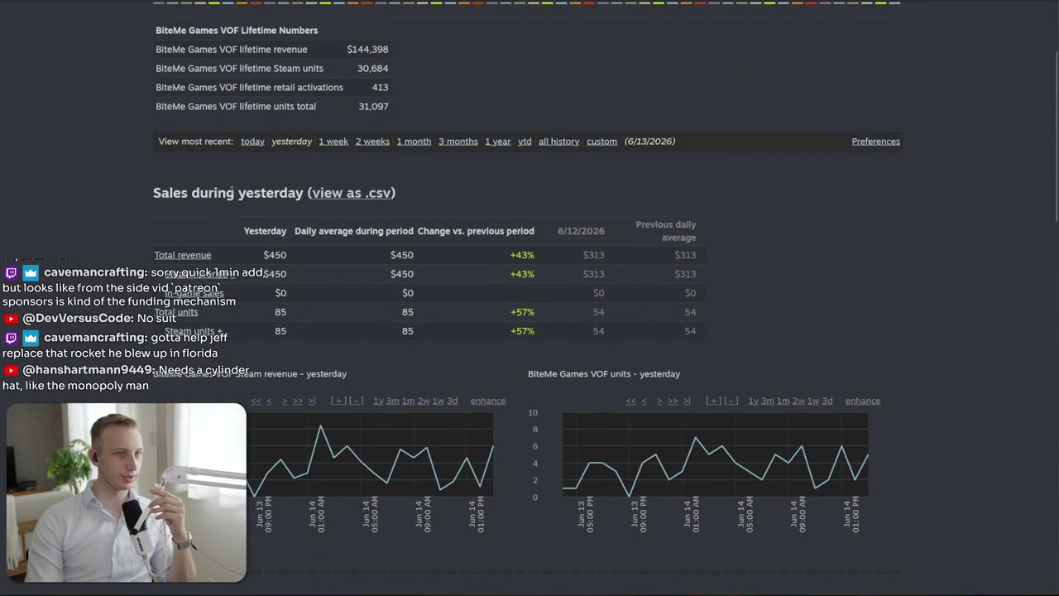
click(244, 144)
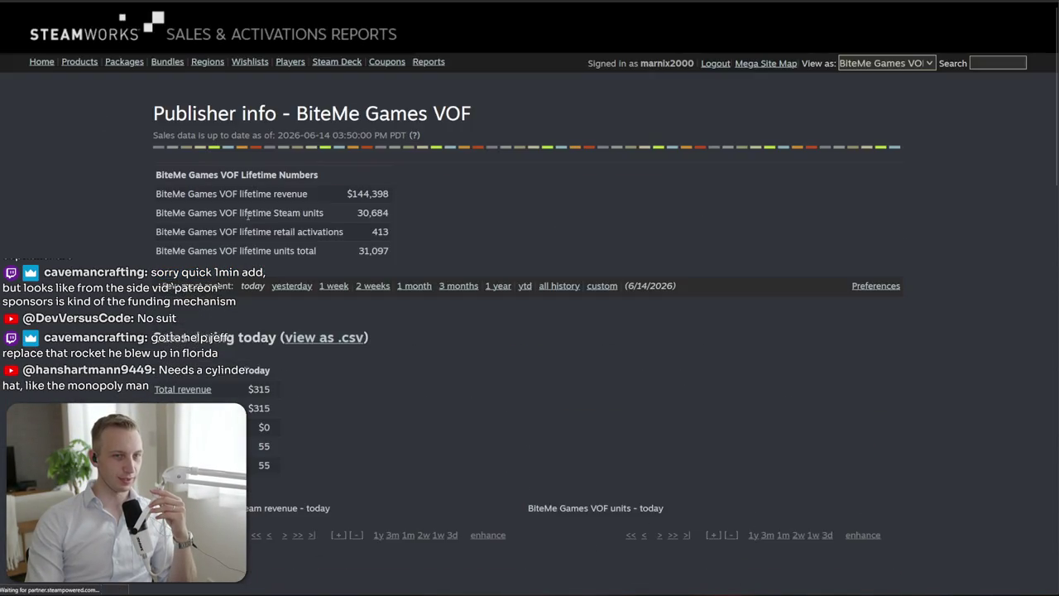
scroll(254, 251, down, 4)
scroll(253, 251, down, 1)
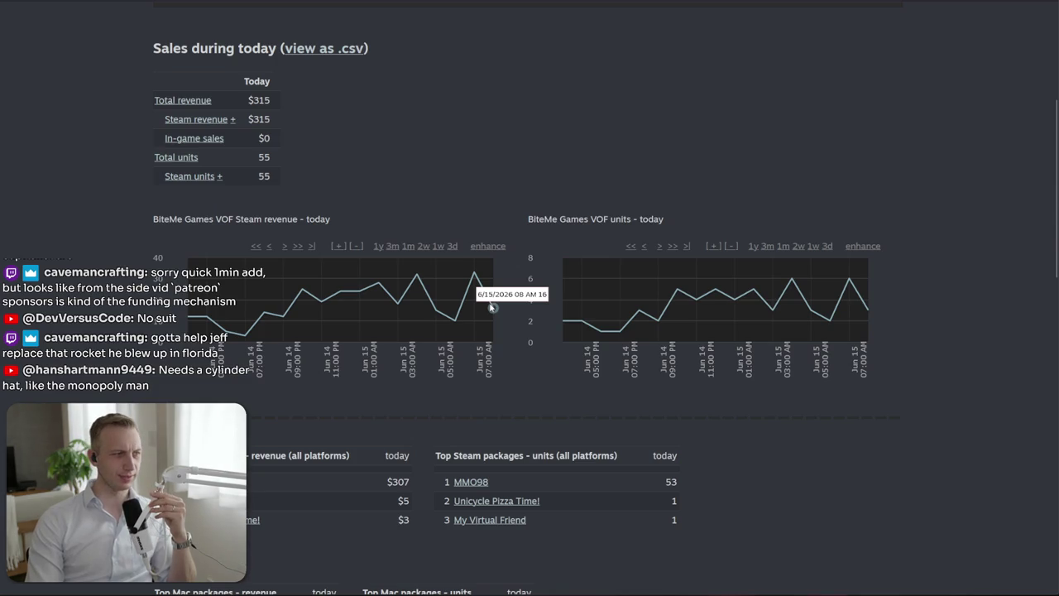
scroll(373, 298, up, 7)
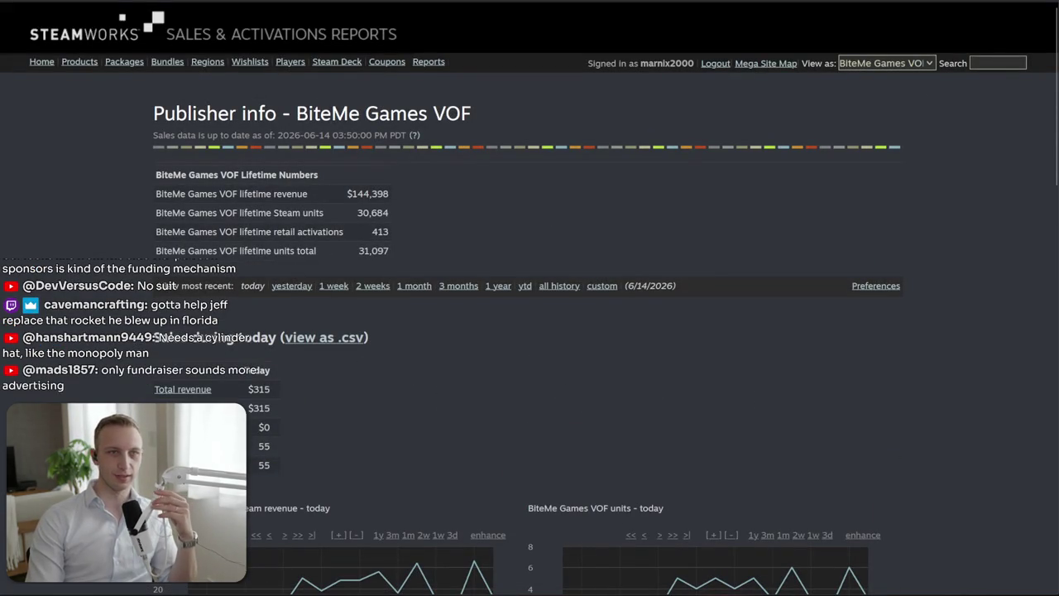
key(ctrl+Tab)
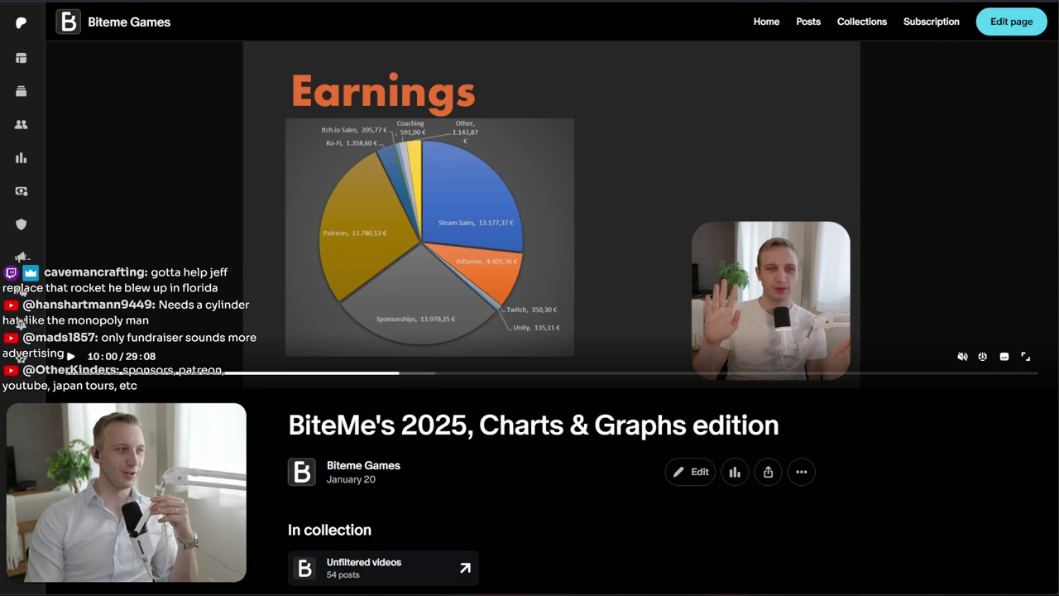
Cycle forward through four open Firefox tabs to reach the Steam store pages
key(ctrl+Tab)
key(ctrl+Tab)
key(ctrl+Tab)
key(ctrl+Tab)
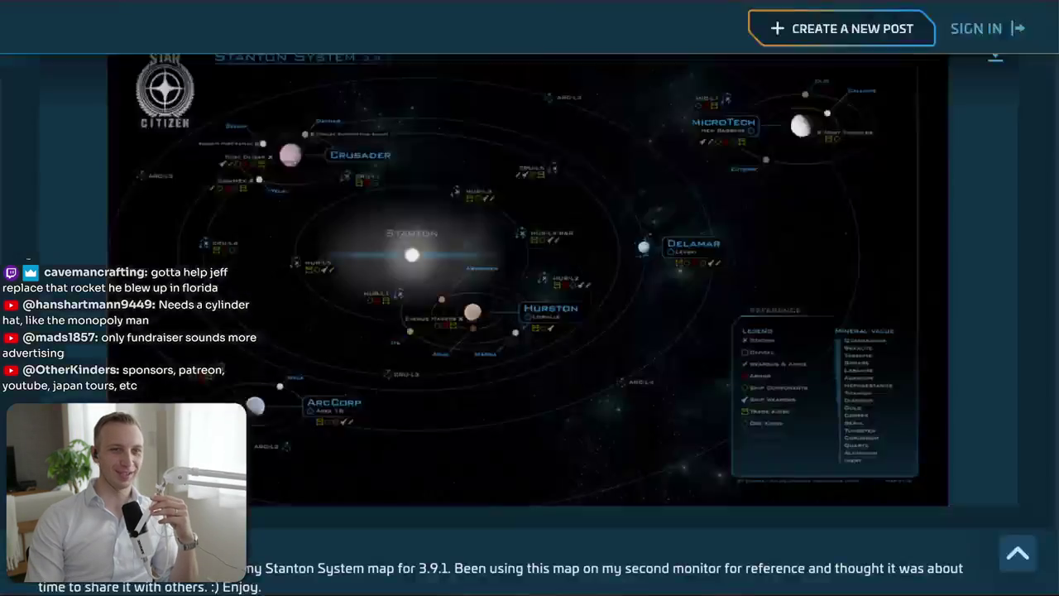
key(ctrl+Tab)
key(ctrl+Tab)
key(ctrl+Tab)
key(ctrl+Tab)
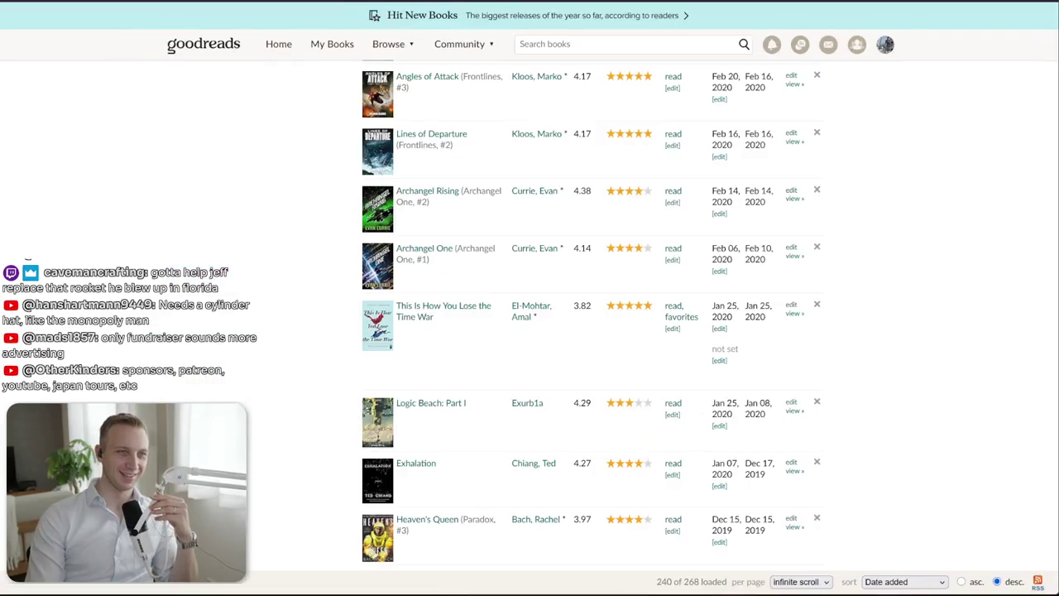
key(ctrl+Tab)
key(ctrl+Tab)
key(ctrl+Tab)
key(ctrl+Tab)
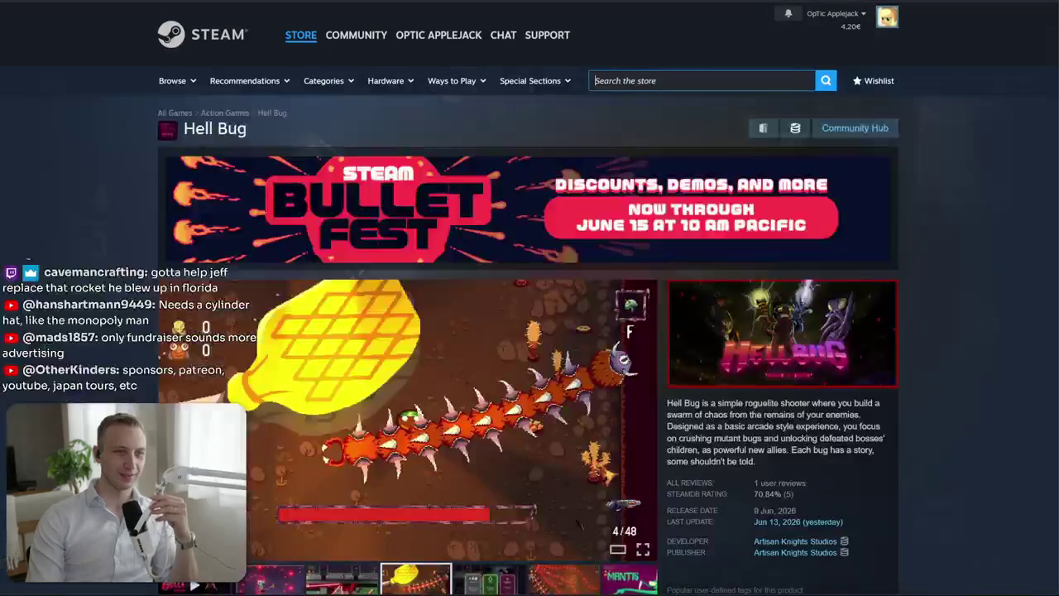
key(ctrl+Tab)
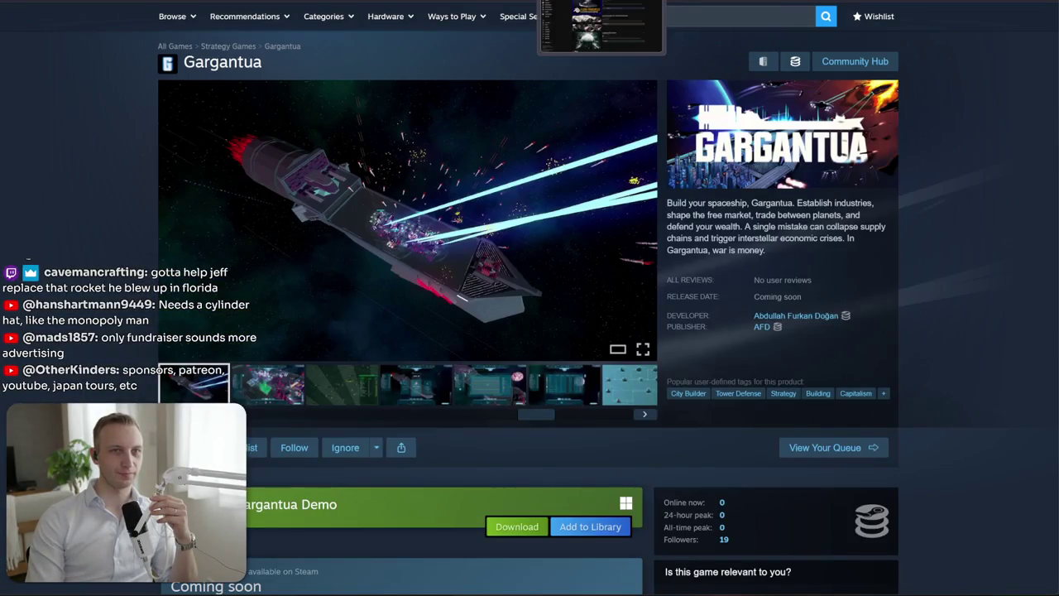
Glance at a Gargantua screenshot full size, then view The Wandering Village desert-creature screenshot
click(480, 215)
click(1023, 374)
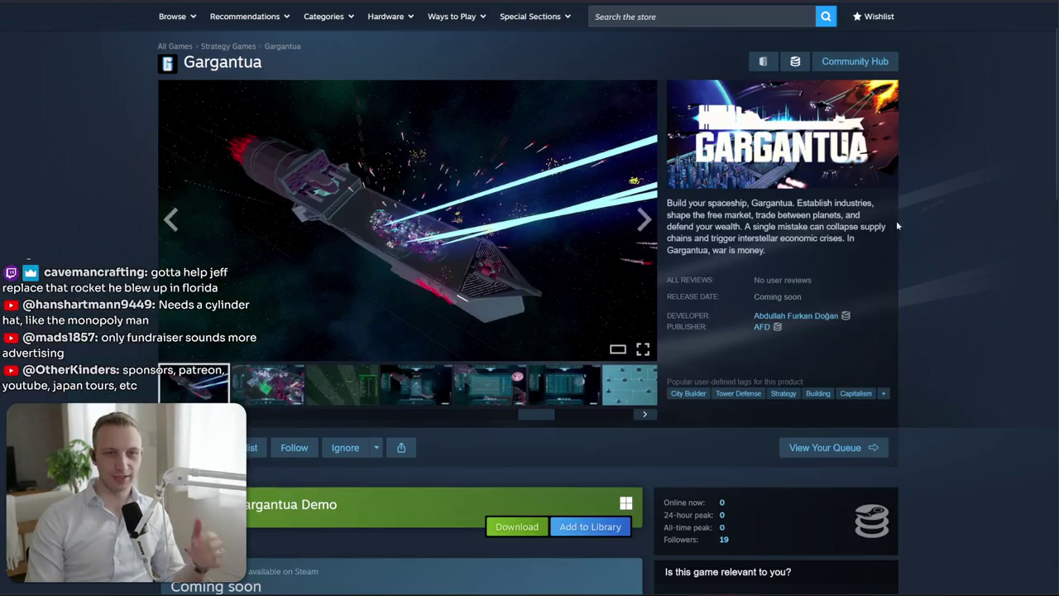
key(ctrl+Tab)
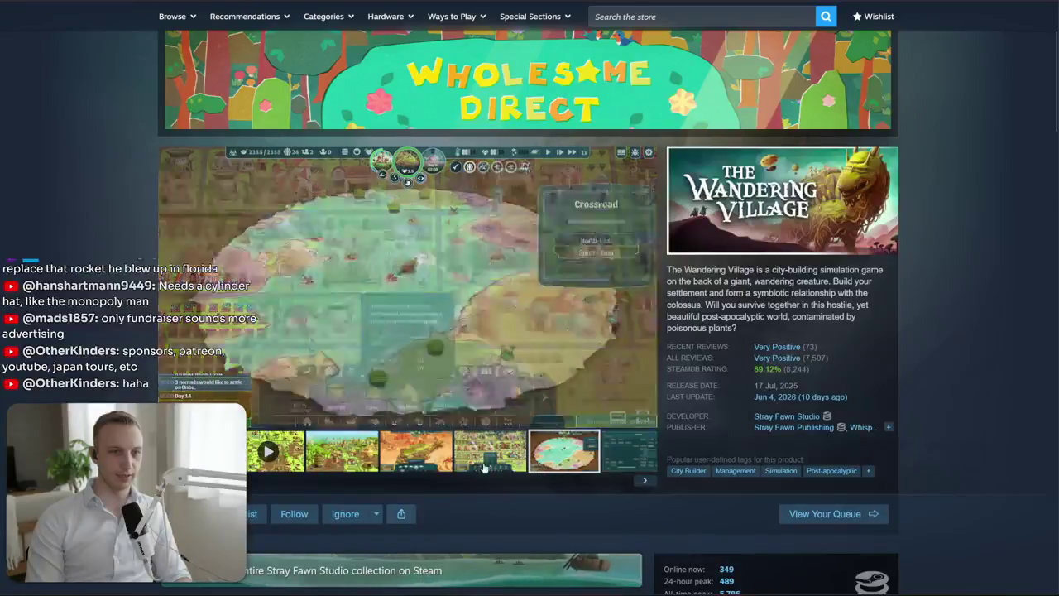
click(427, 468)
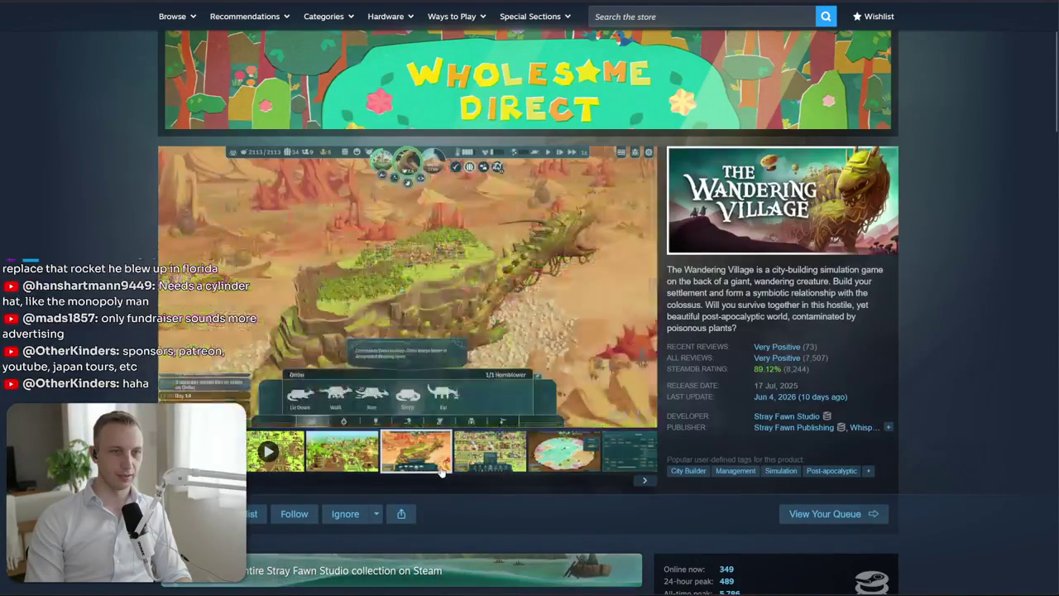
Back on Gargantua, browse the screenshot thumbnails and view the price-chart screenshot full size
key(ctrl+shift+Tab)
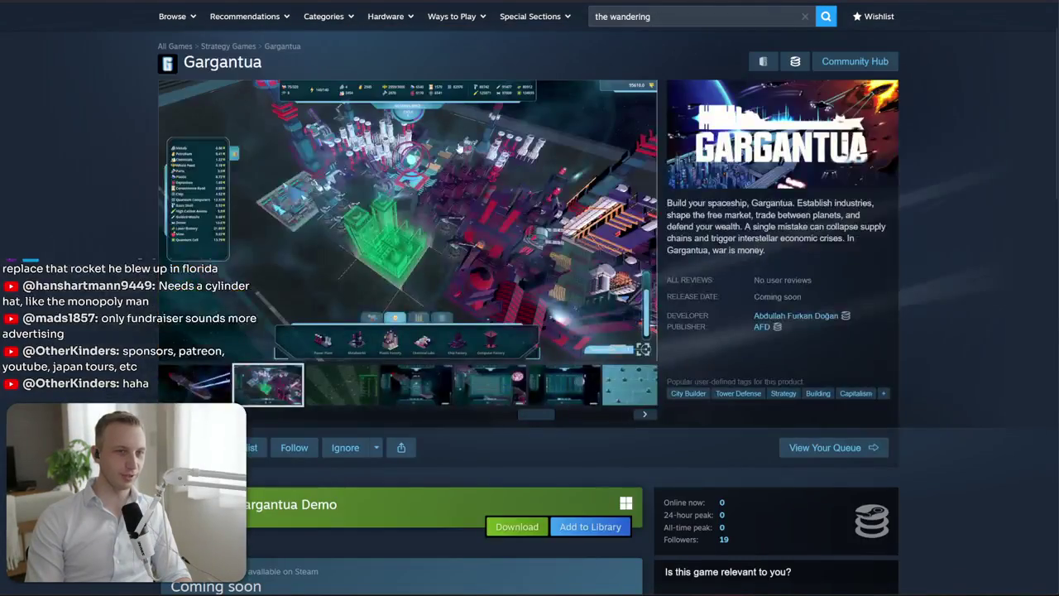
click(354, 382)
click(415, 384)
click(490, 384)
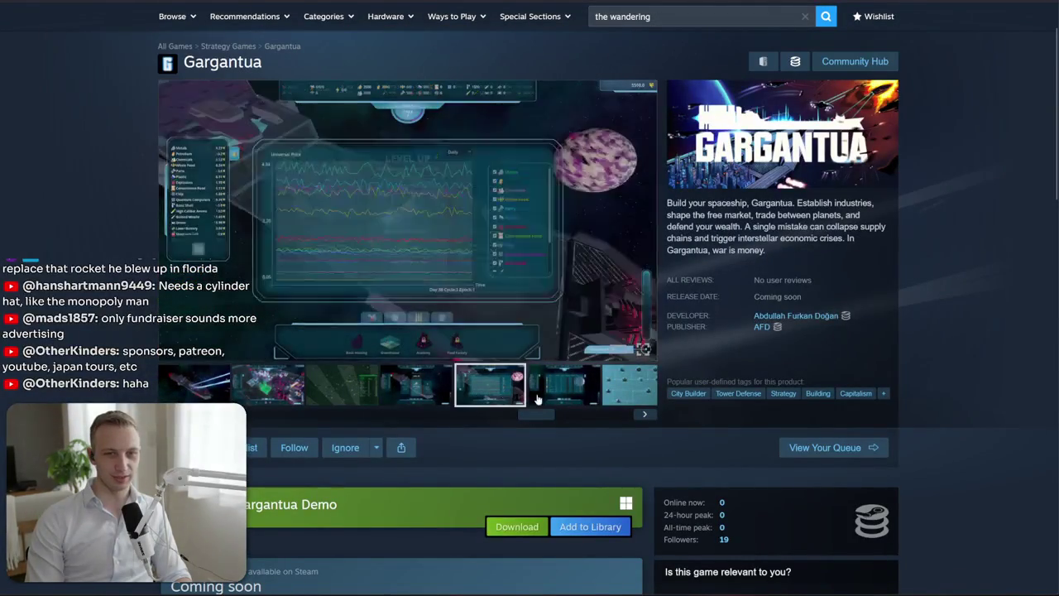
click(626, 398)
click(473, 385)
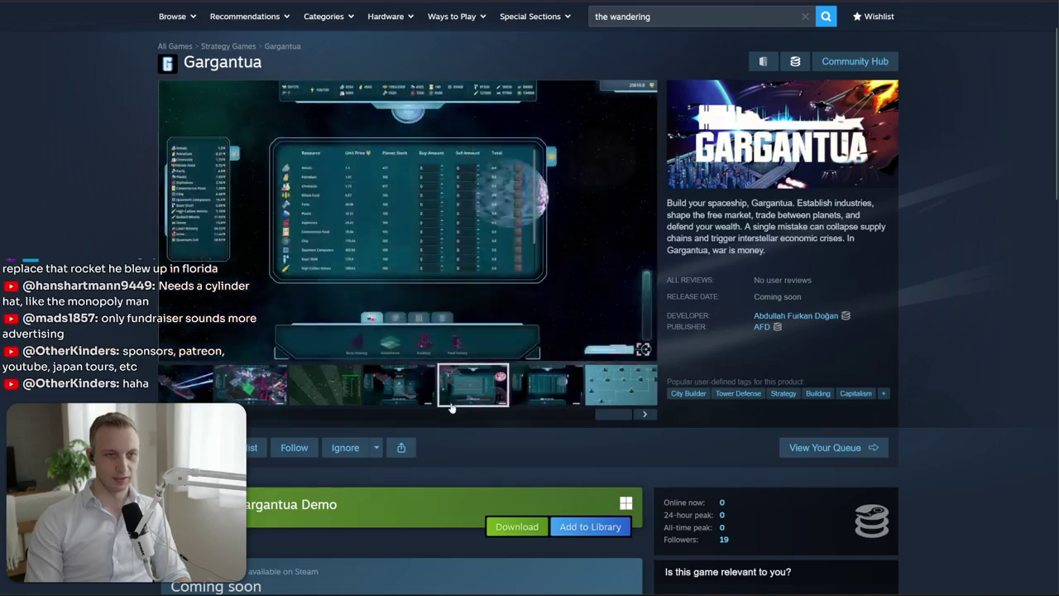
click(426, 344)
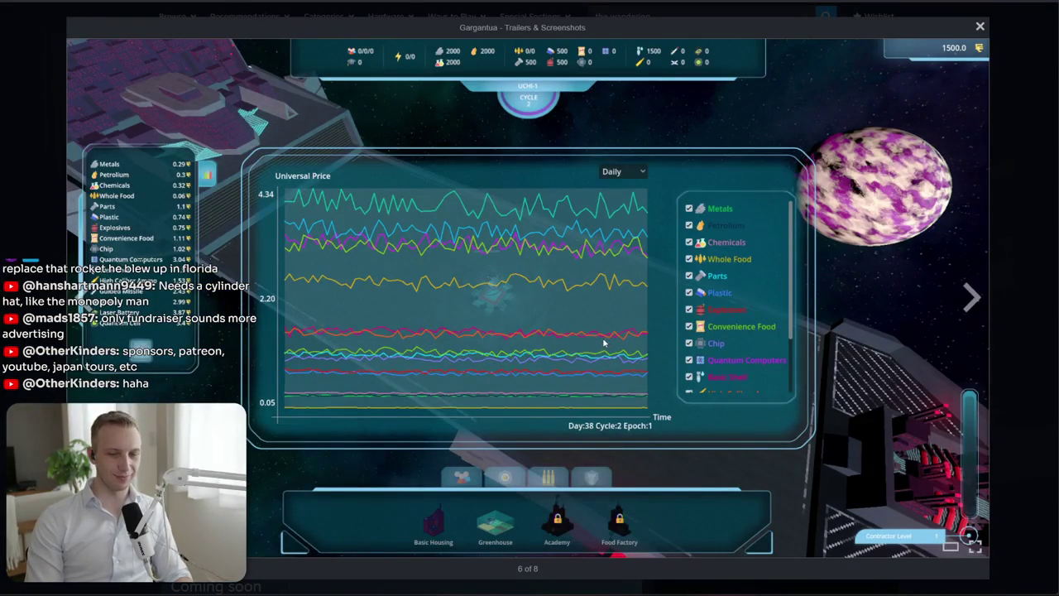
click(1018, 298)
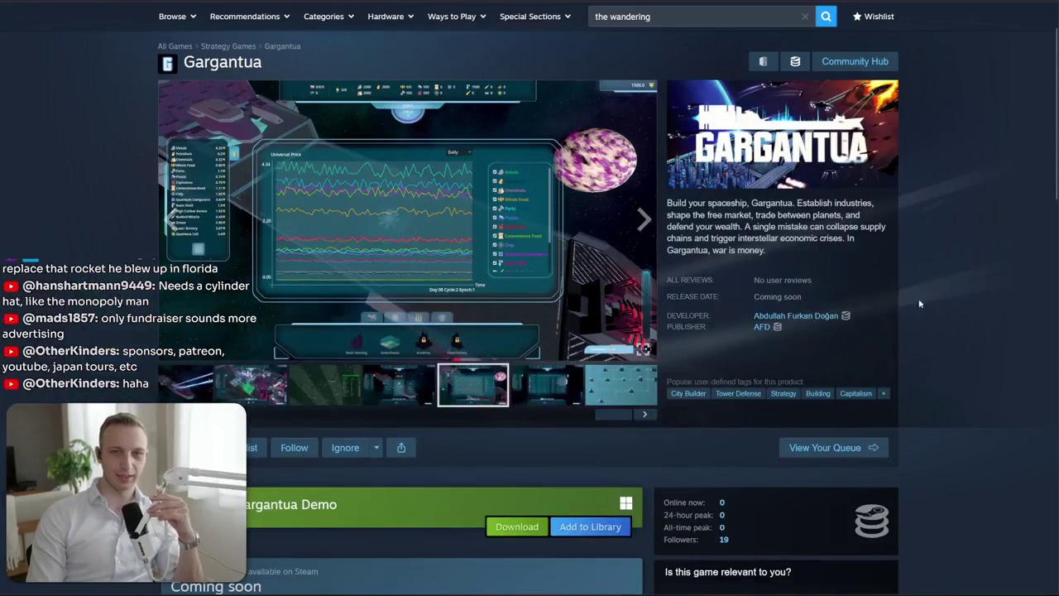
Reopen the price-chart screenshot full size and step back through every screenshot to it again
click(484, 236)
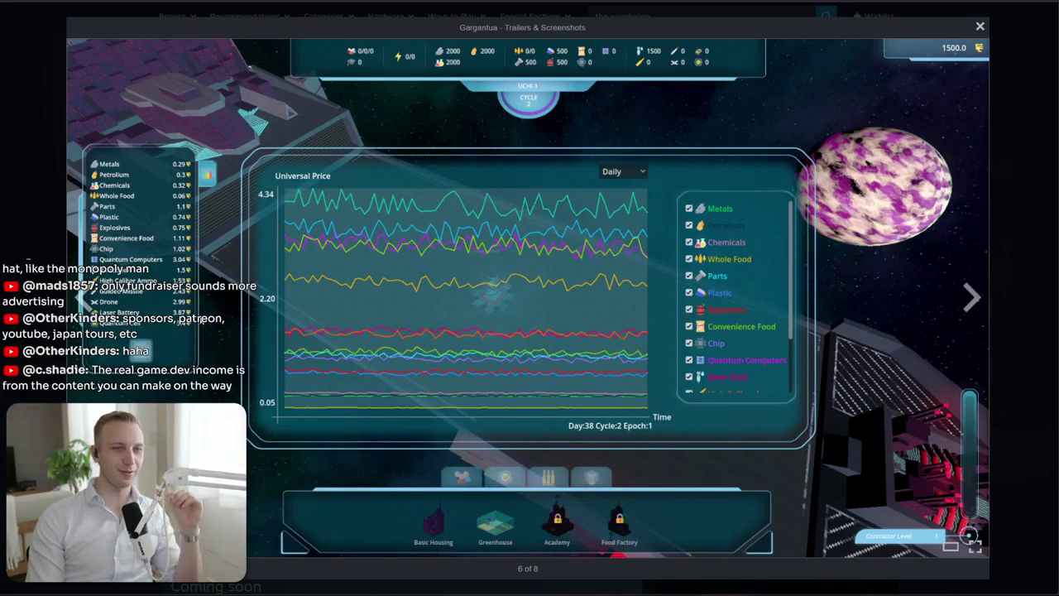
click(75, 308)
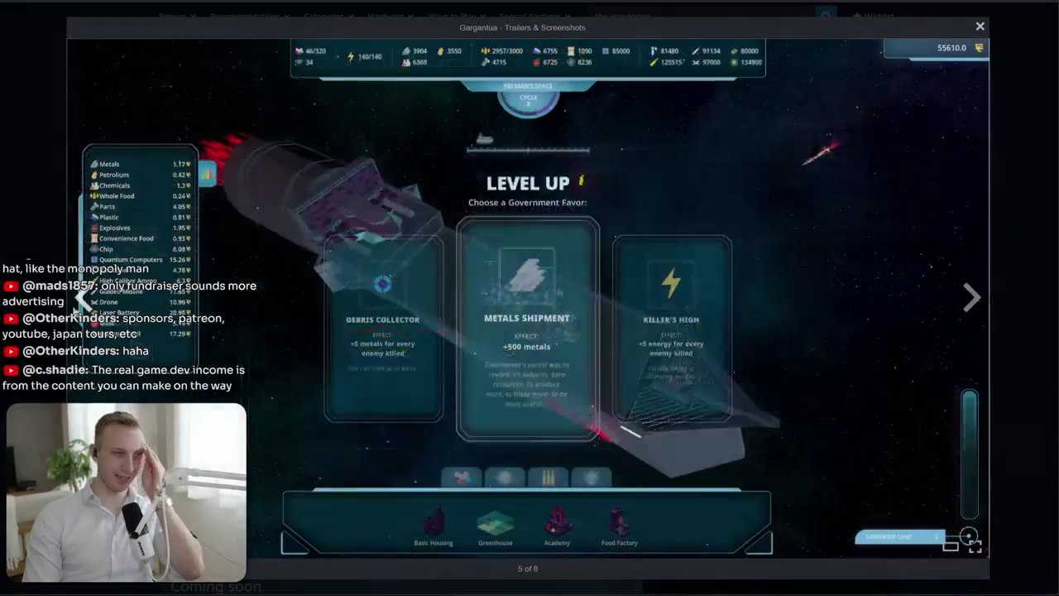
click(75, 309)
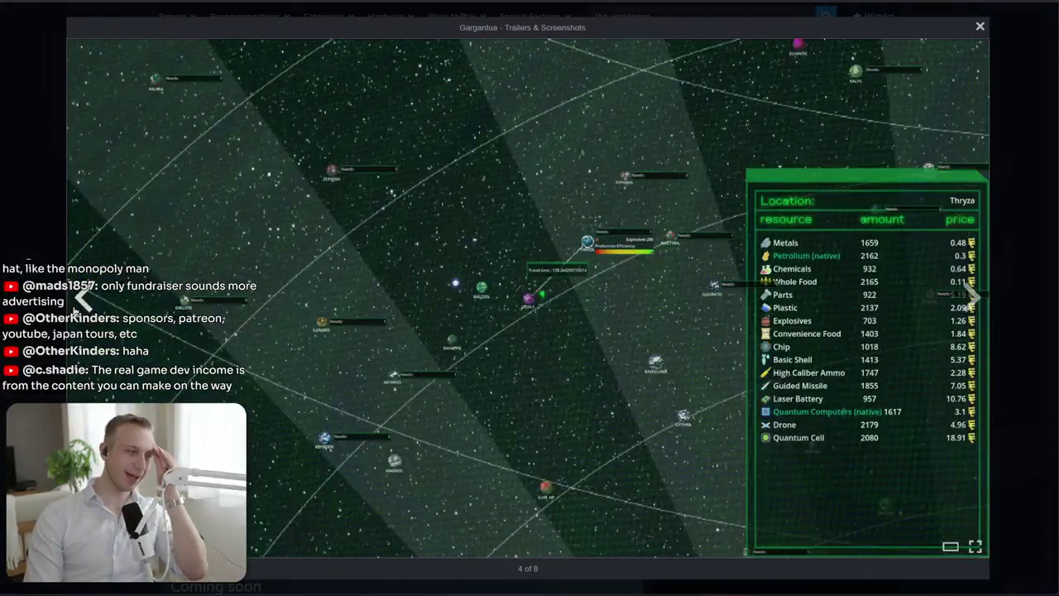
click(75, 309)
click(75, 309)
click(76, 308)
click(75, 309)
click(76, 309)
click(76, 308)
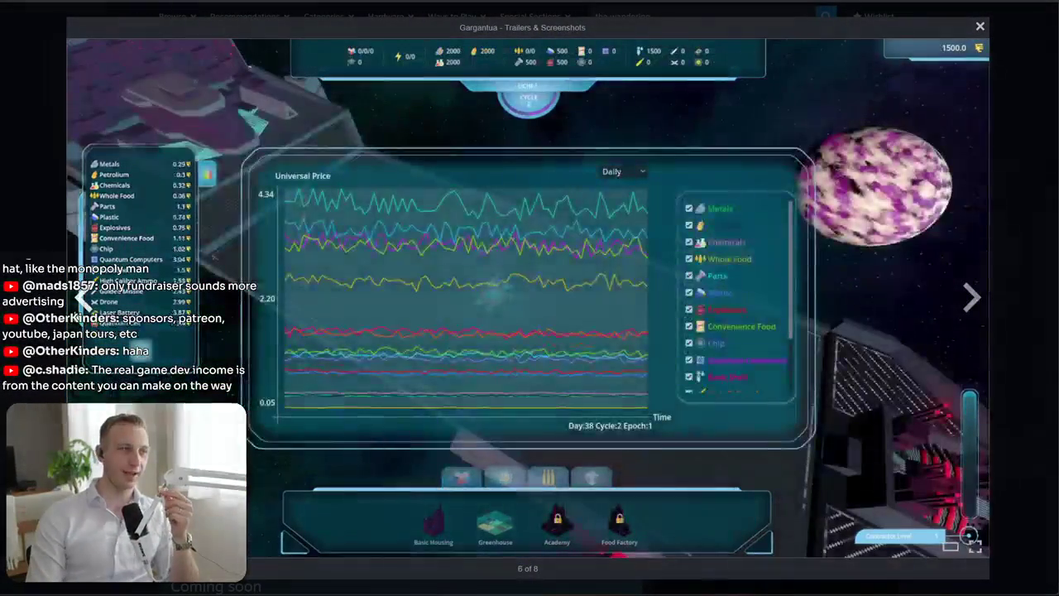
click(50, 331)
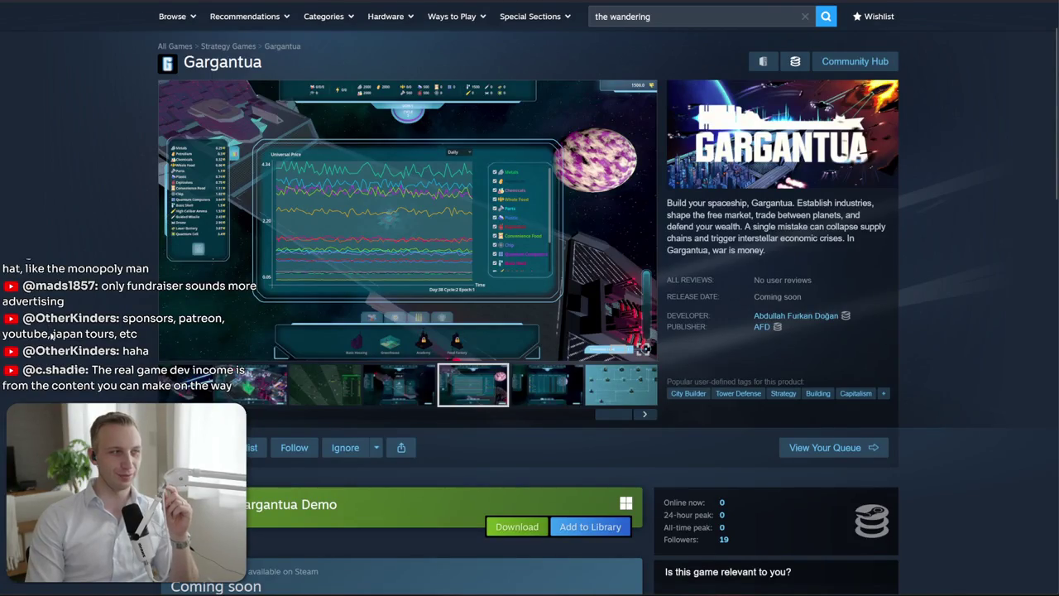
Close the Steam tabs and search Google Images for 'grimhex mfd'
key(ctrl+w)
key(ctrl+w)
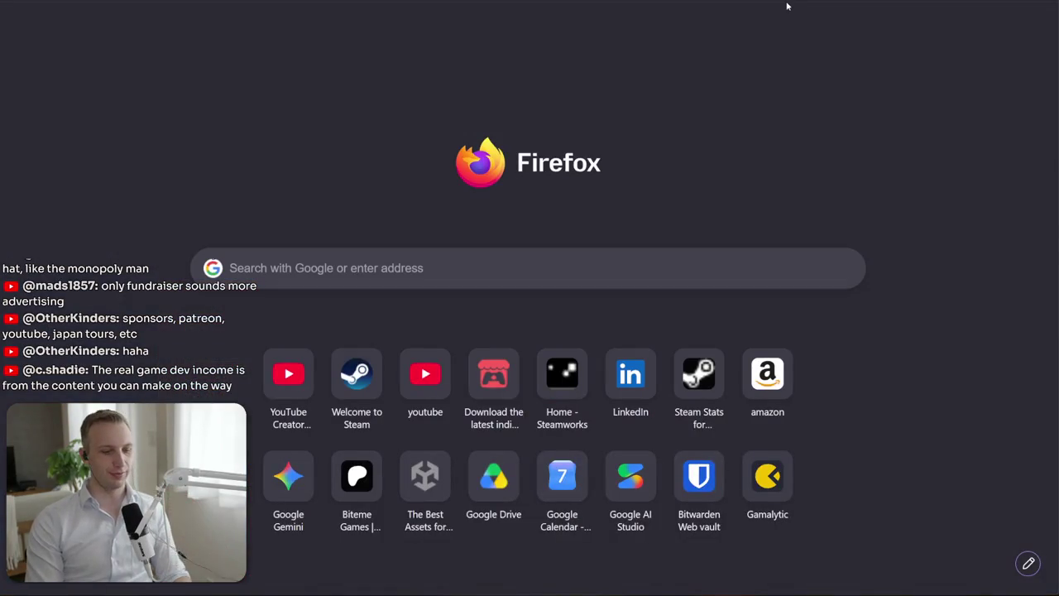
click(787, 6)
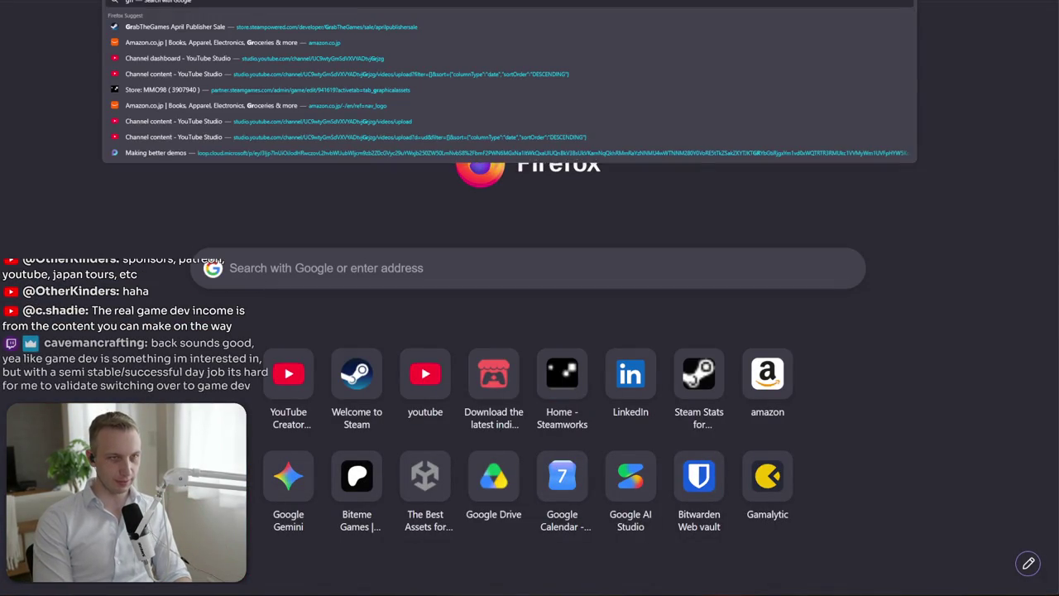
text(grimhex)
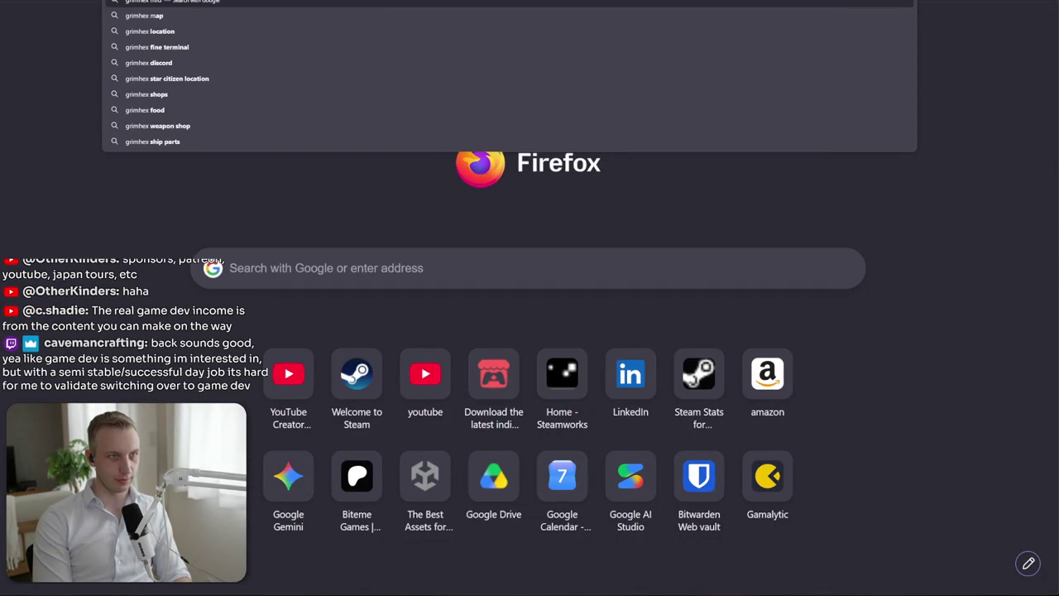
key(Return)
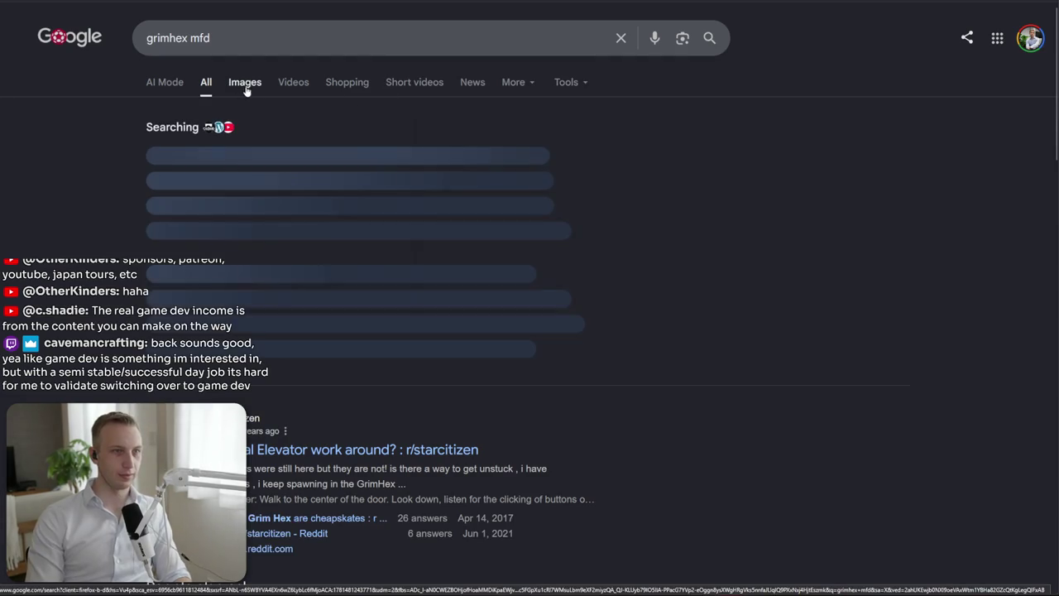
click(245, 83)
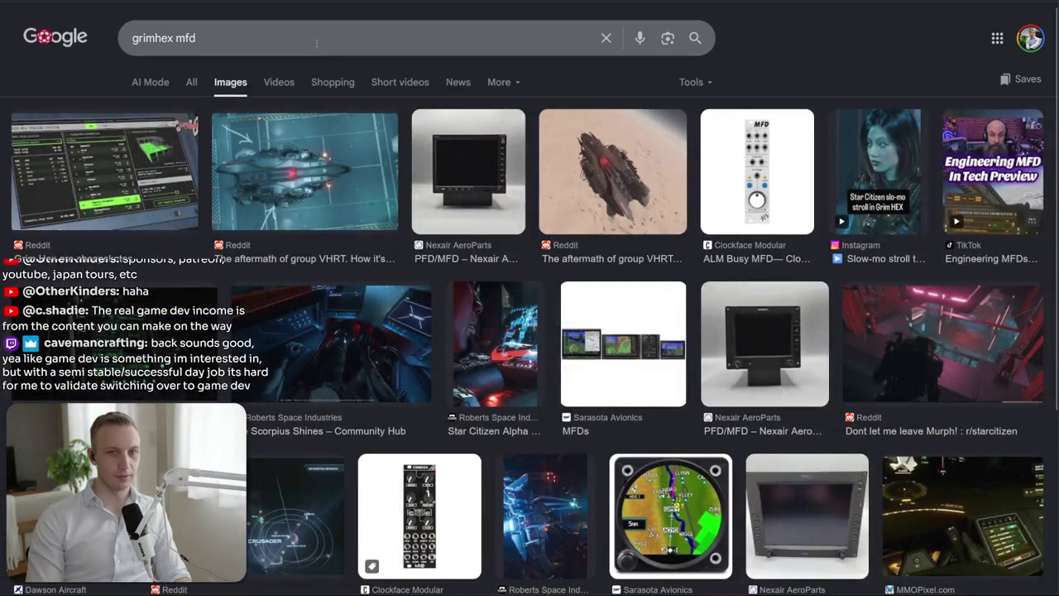
Change the image search to 'grimhex terminal' and preview the Reddit GrimHEX UI redesign image
click(316, 43)
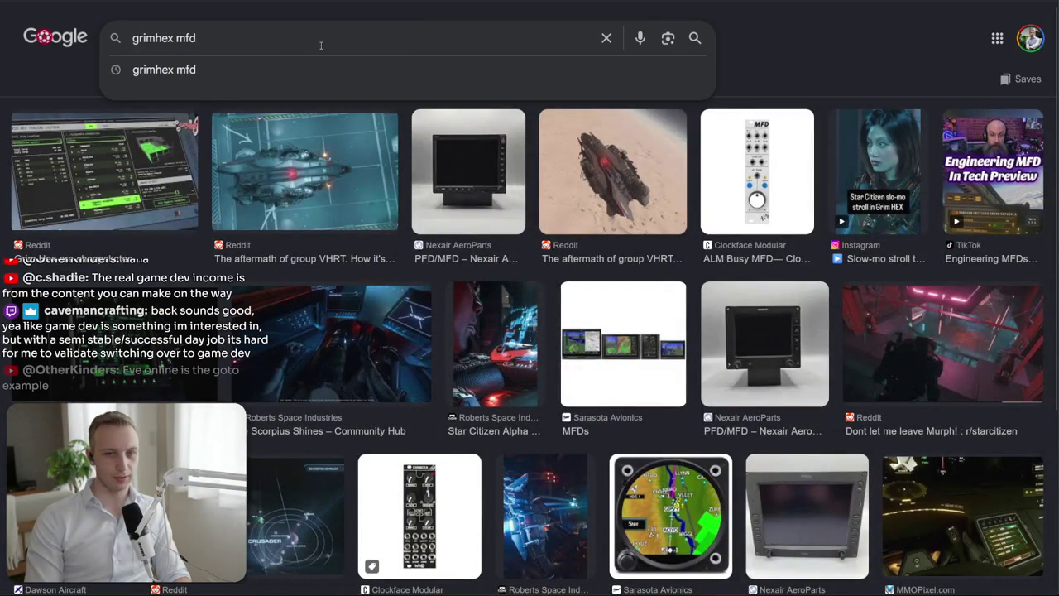
key(BackSpace)
key(BackSpace)
key(BackSpace)
text(t)
text(l)
key(Return)
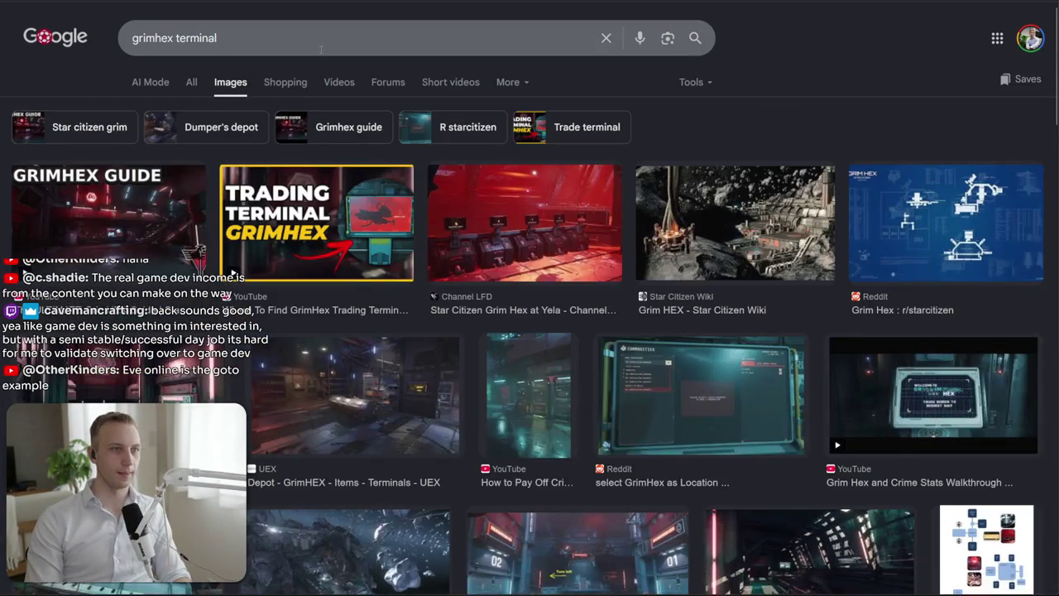
scroll(252, 381, down, 3)
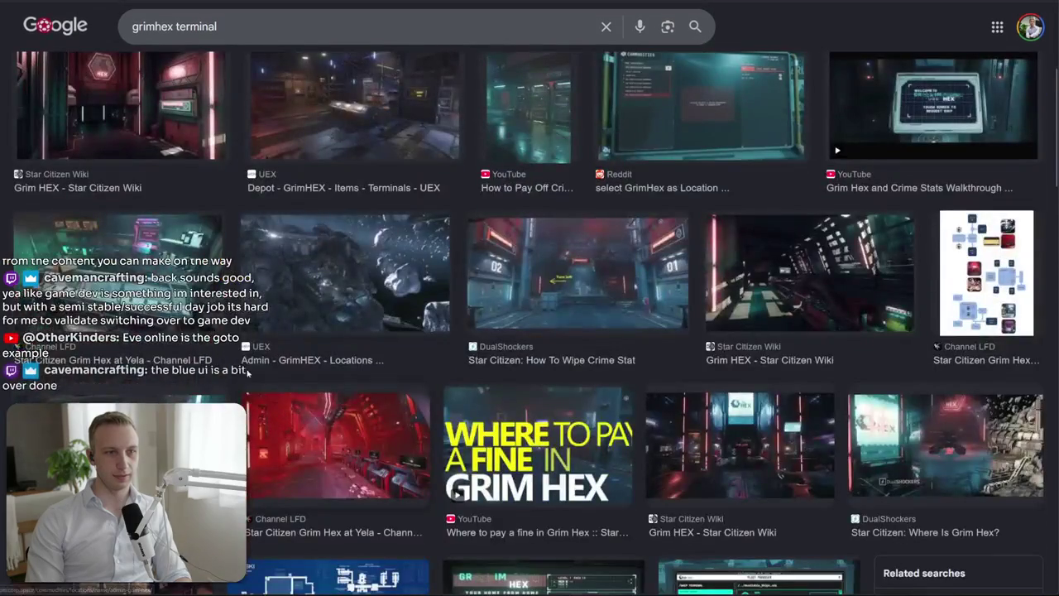
scroll(432, 116, down, 4)
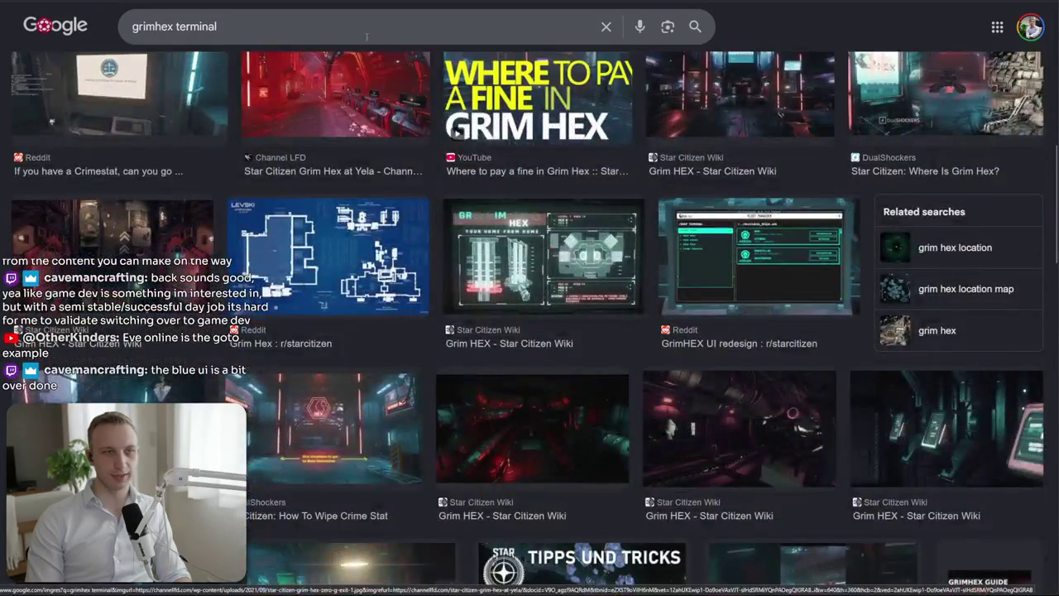
click(686, 273)
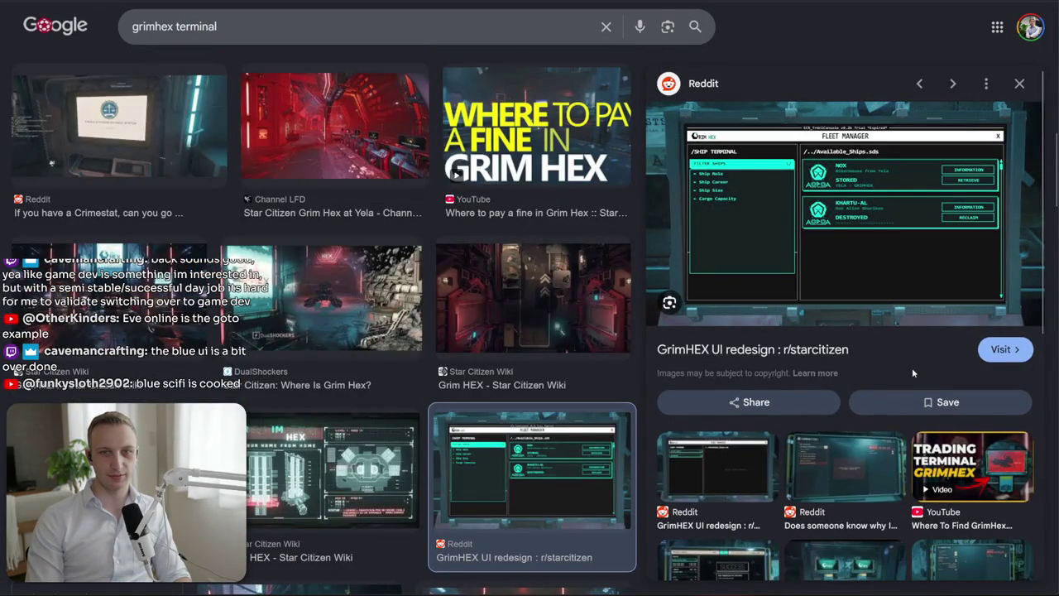
scroll(371, 327, down, 3)
scroll(383, 338, down, 5)
scroll(384, 338, down, 4)
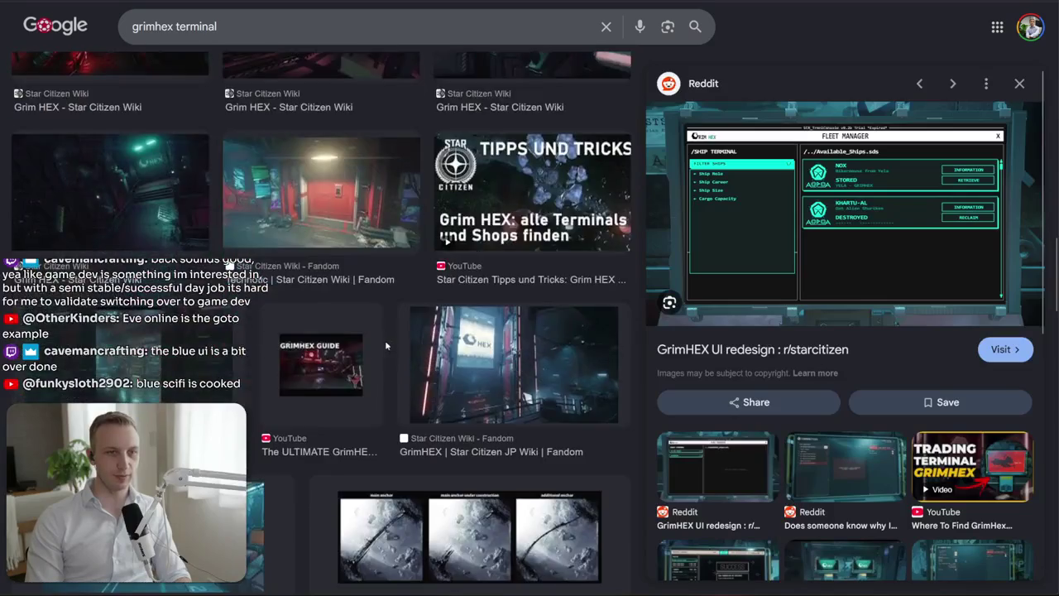
scroll(383, 337, down, 4)
scroll(407, 364, down, 3)
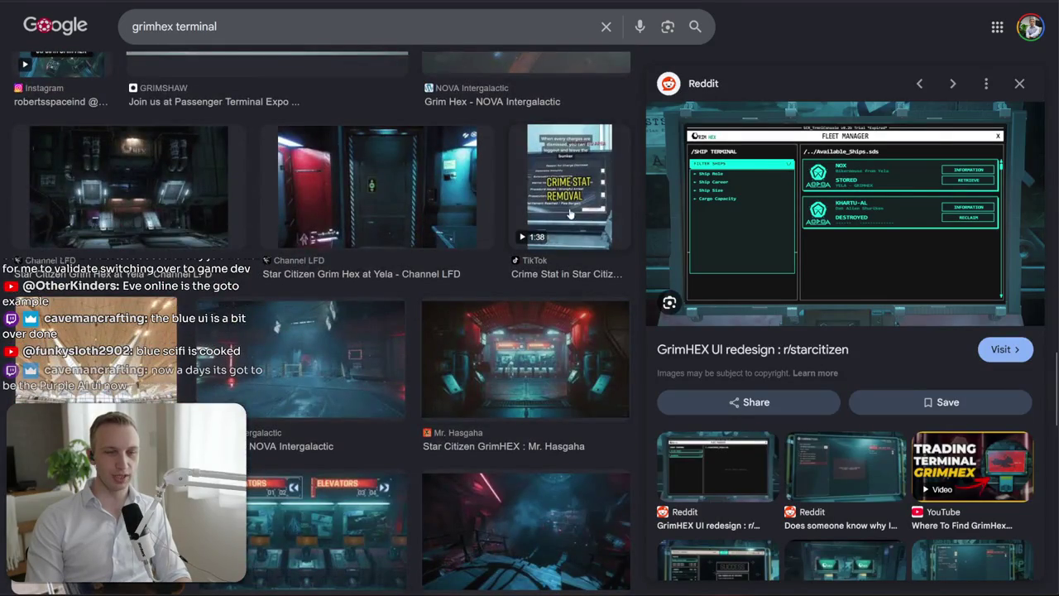
Scroll back up the results and bring the Hell Bug Steam store page forward
click(386, 30)
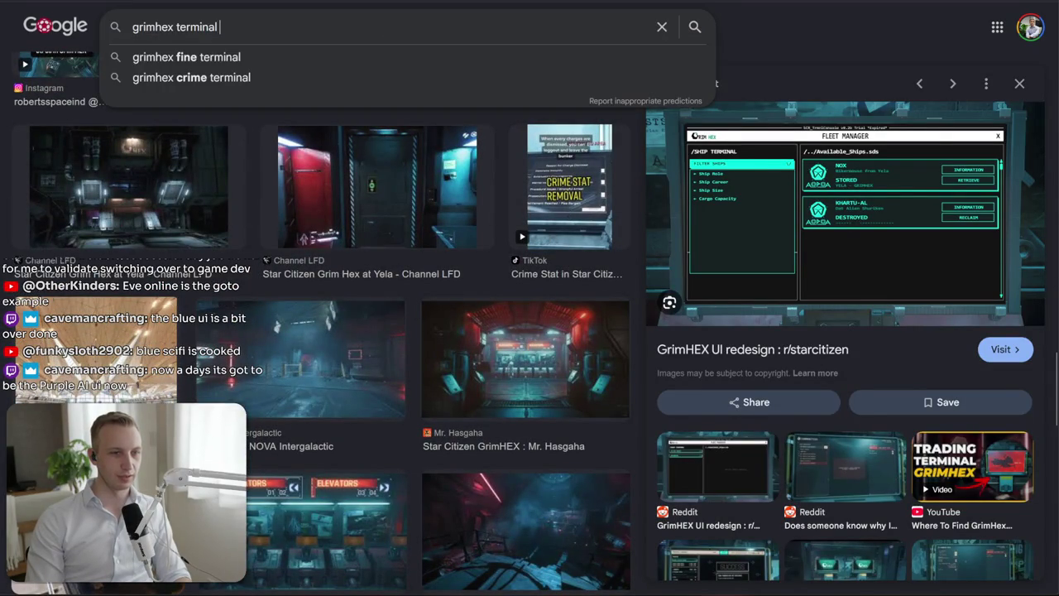
scroll(532, 320, up, 5)
scroll(531, 320, up, 5)
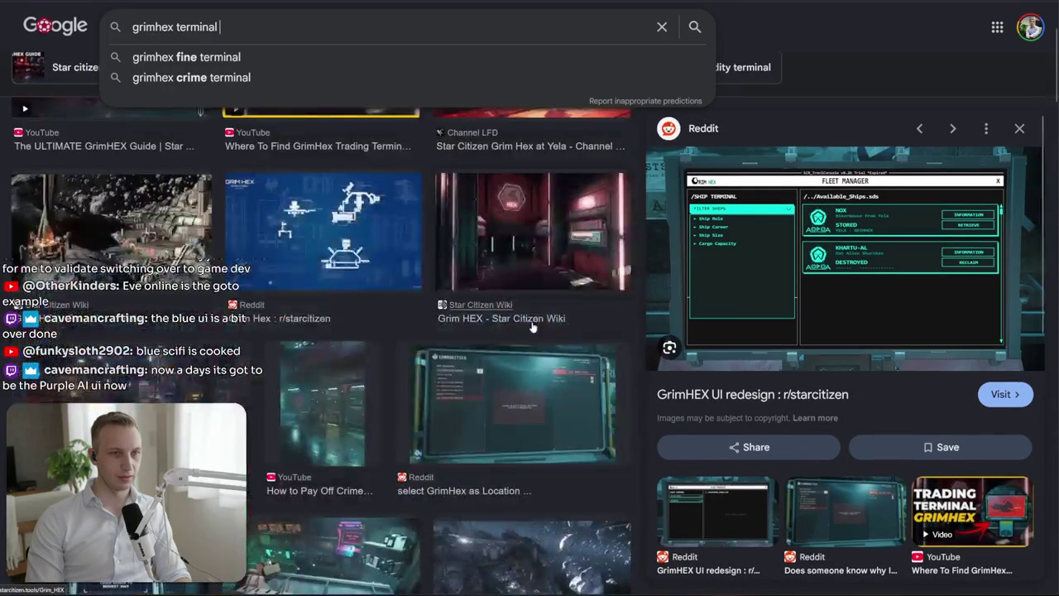
scroll(531, 321, up, 5)
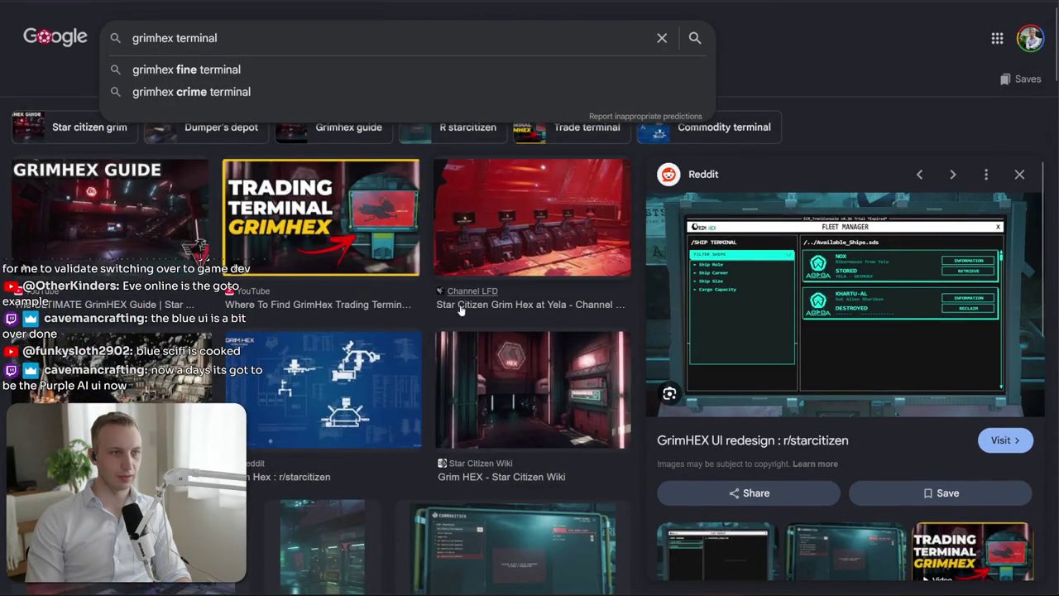
key(alt+Tab)
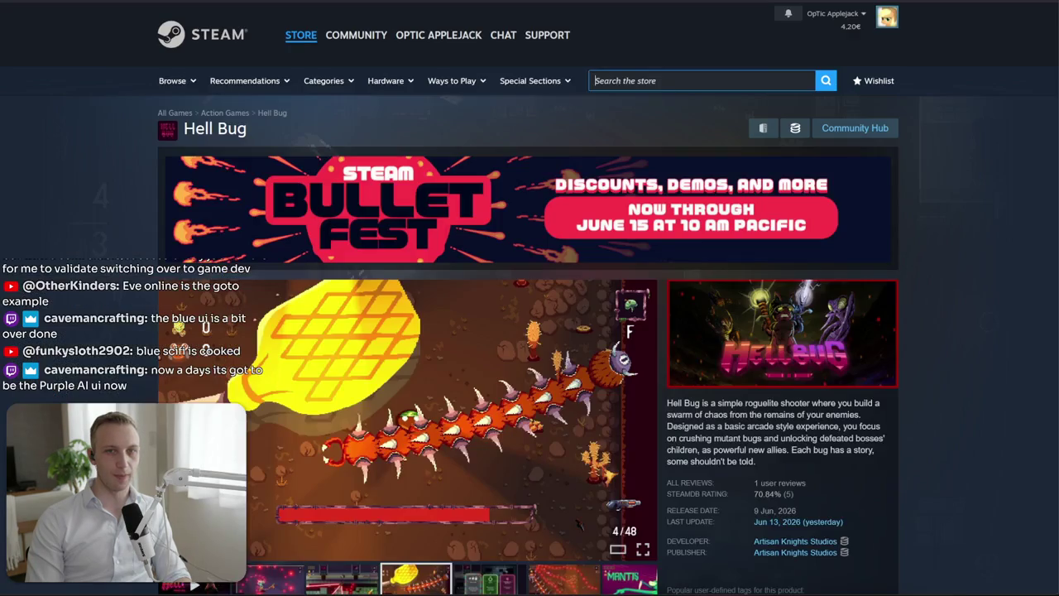
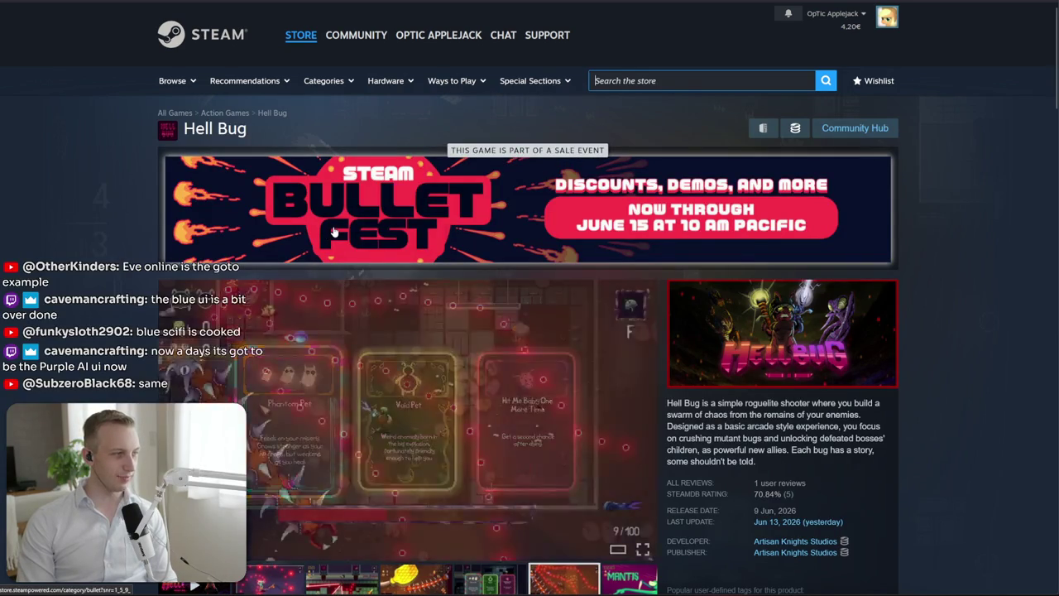
Search the Steam store for 'e online', then search 'elite dan' and open Elite Dangerous
click(645, 81)
text(e online)
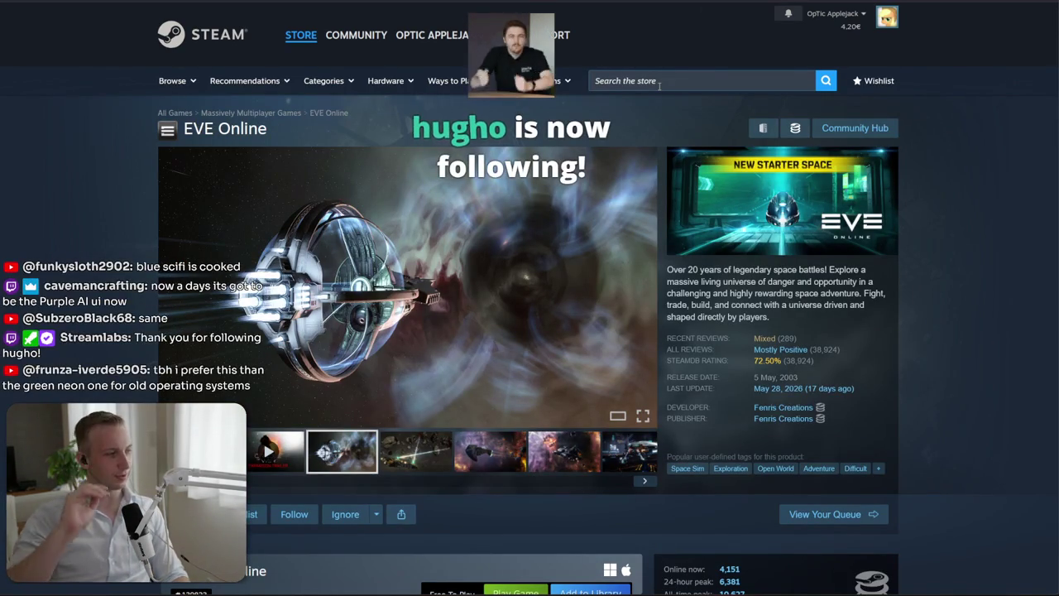
click(659, 82)
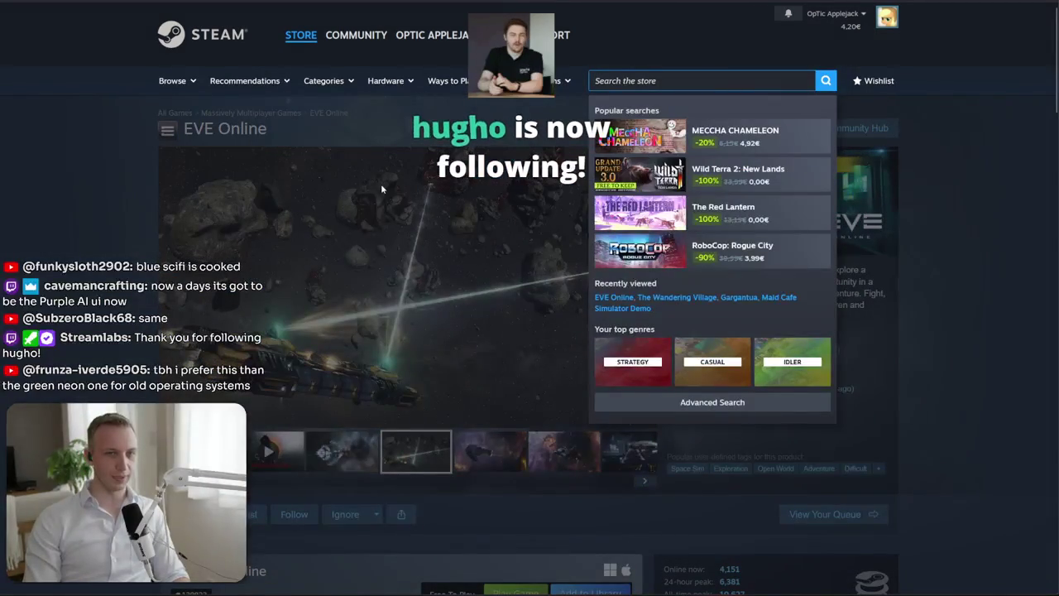
text(elit)
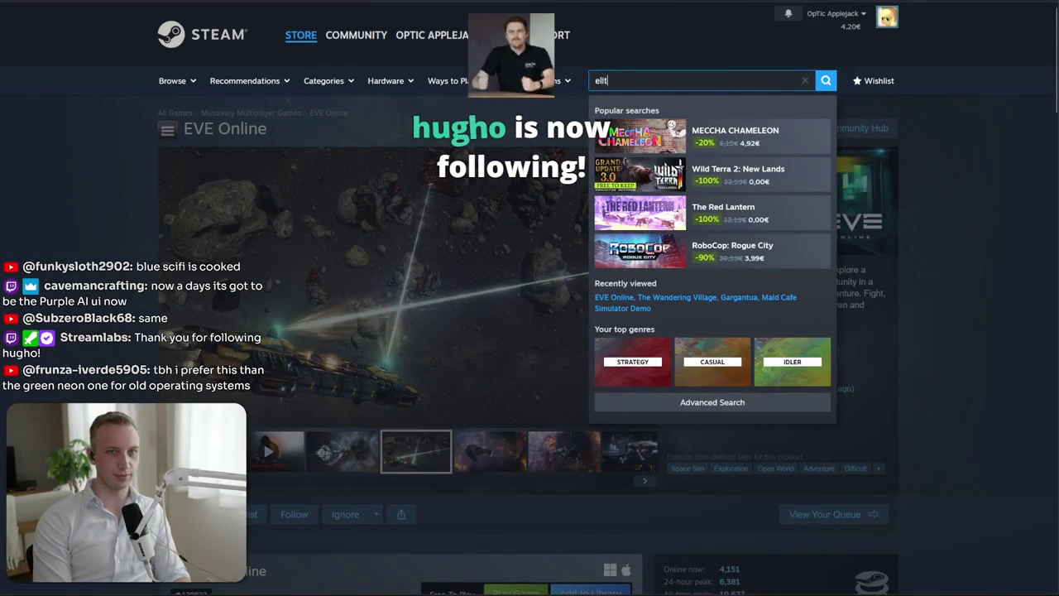
text(e dan)
click(720, 137)
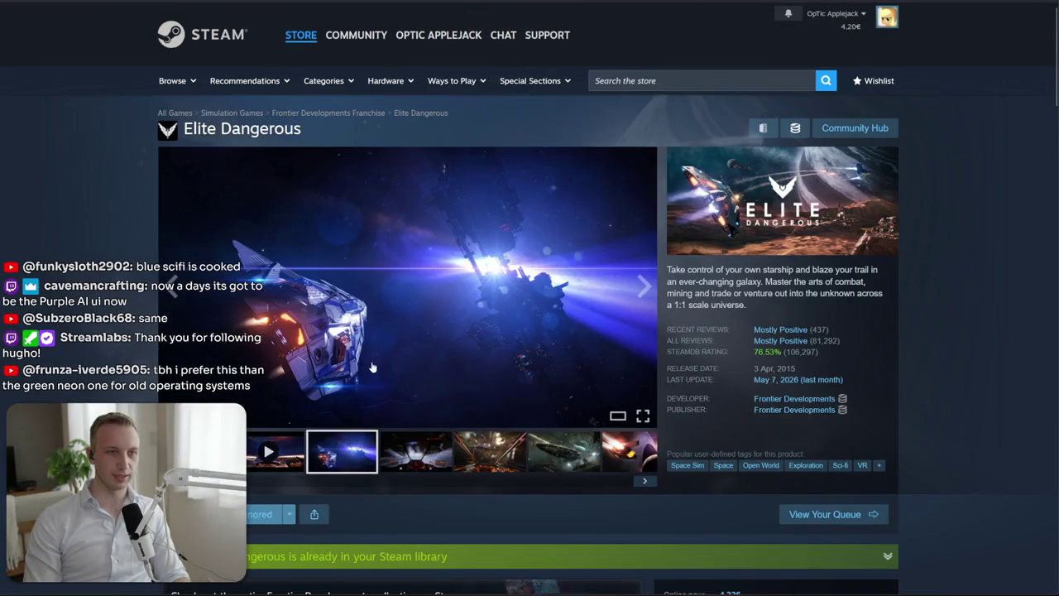
Browse the Elite Dangerous screenshots, including the orange-planet combat shot
click(488, 451)
click(564, 451)
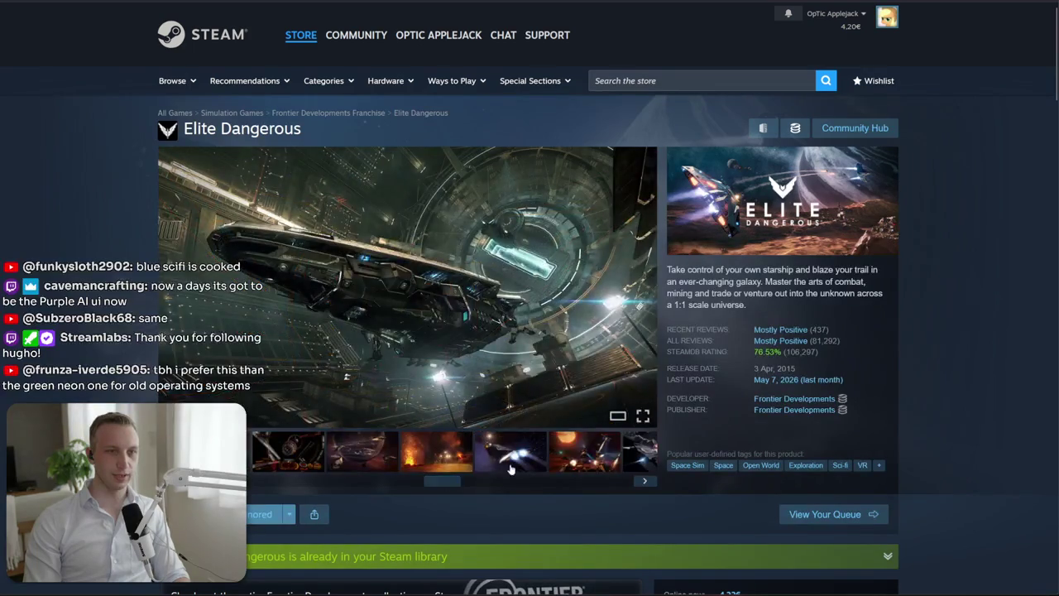
click(511, 451)
click(580, 470)
click(362, 451)
click(584, 451)
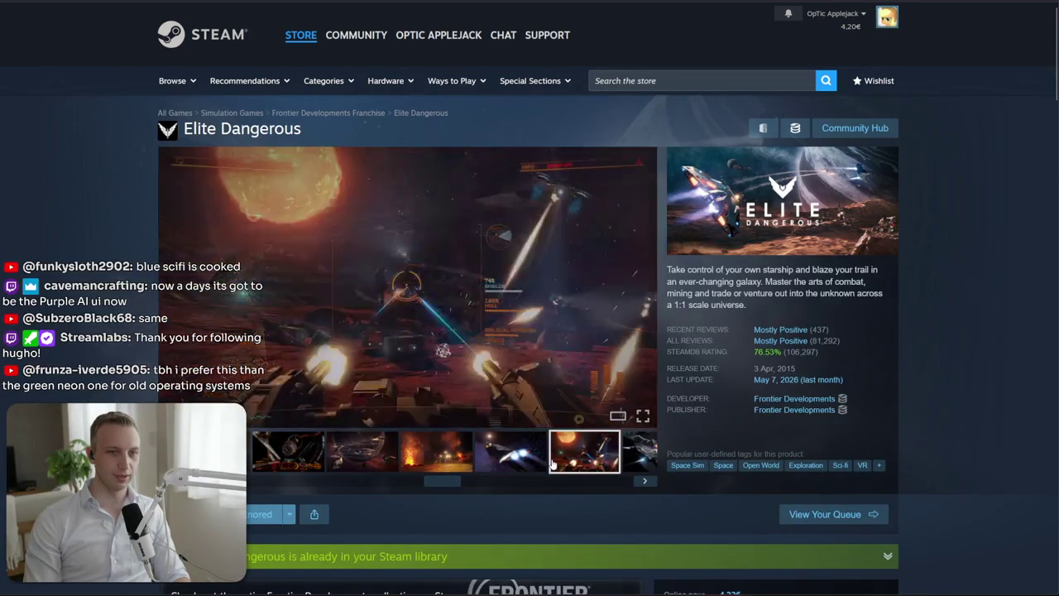
click(645, 285)
click(645, 285)
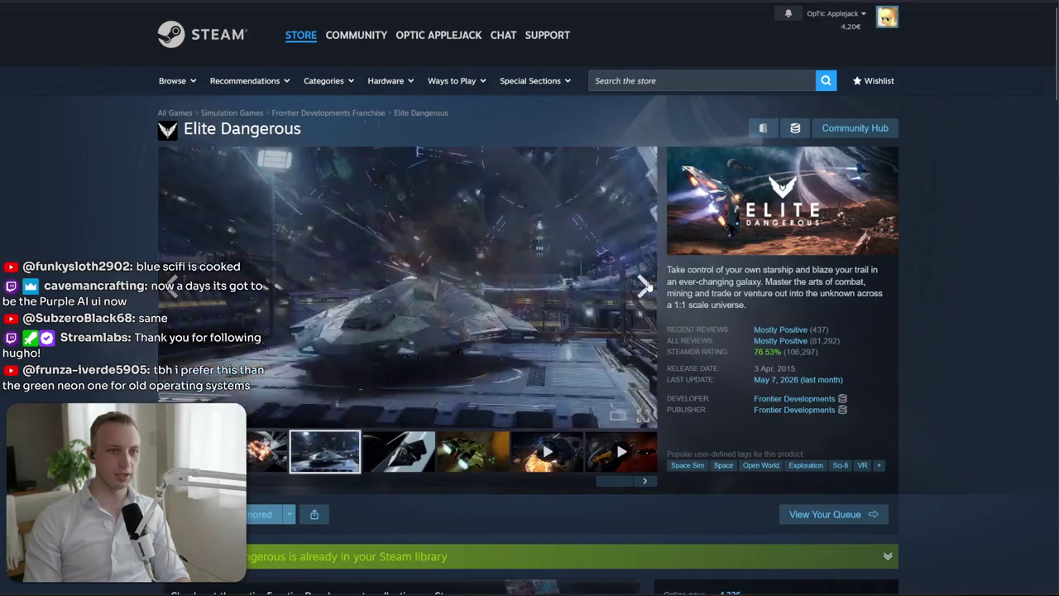
click(644, 285)
click(644, 286)
Play and scrub the Elite Dangerous cinematic trailer, load another trailer, and open a new tab
click(265, 451)
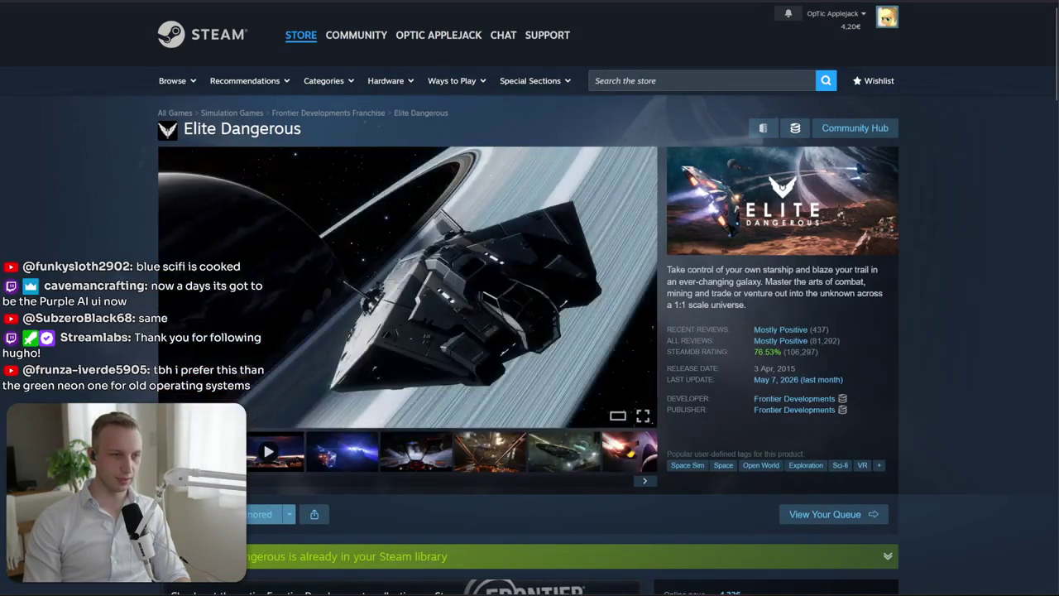
click(268, 451)
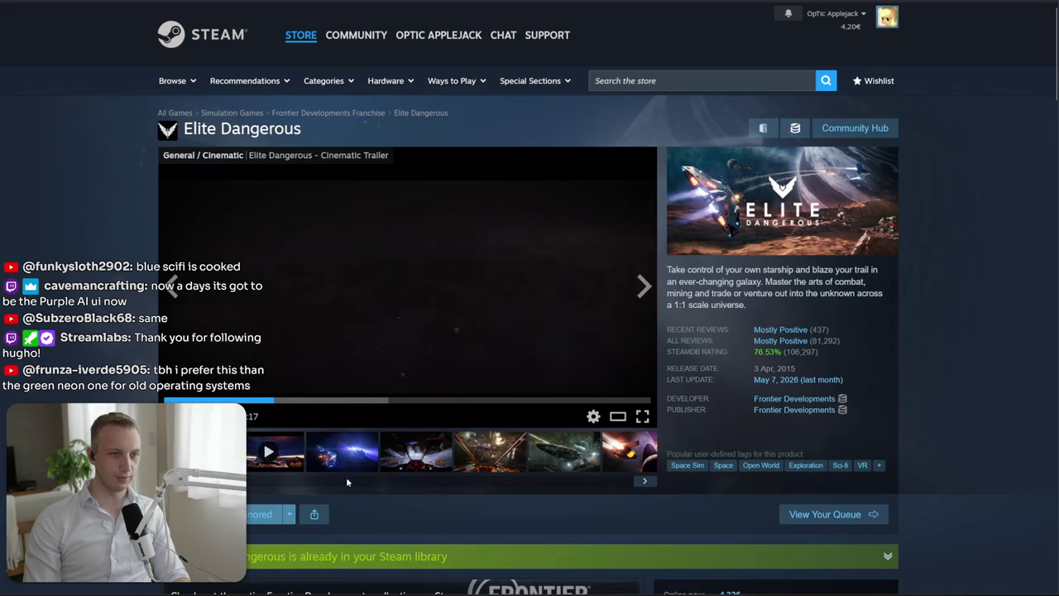
drag(298, 480, 613, 481)
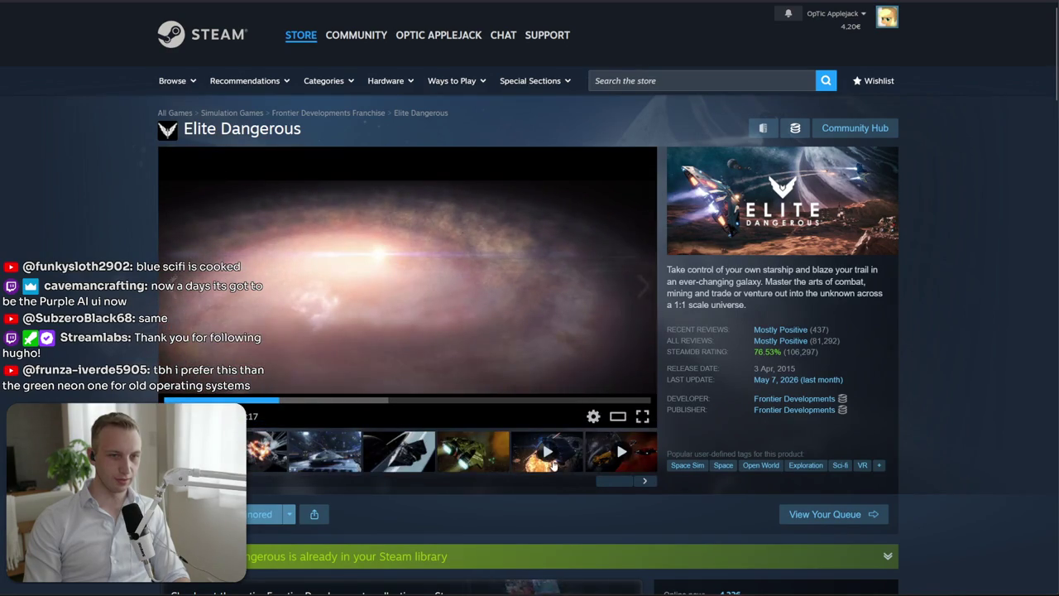
click(554, 465)
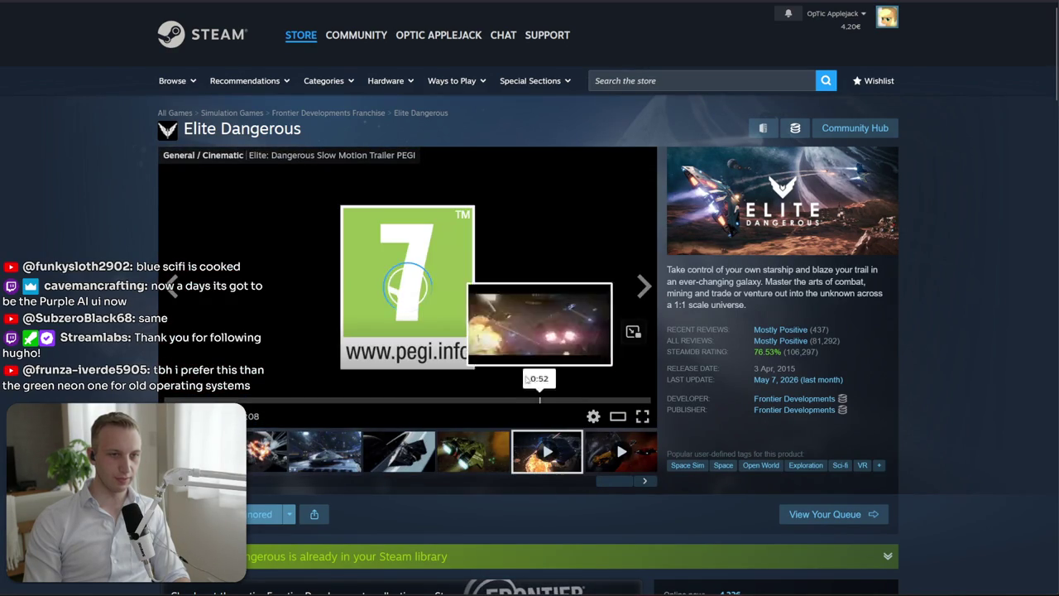
key(ctrl+t)
Search Google Images for 'elite dangerous UI' and preview the IGN, Game UI Database and EDHM_UI images
text(ez)
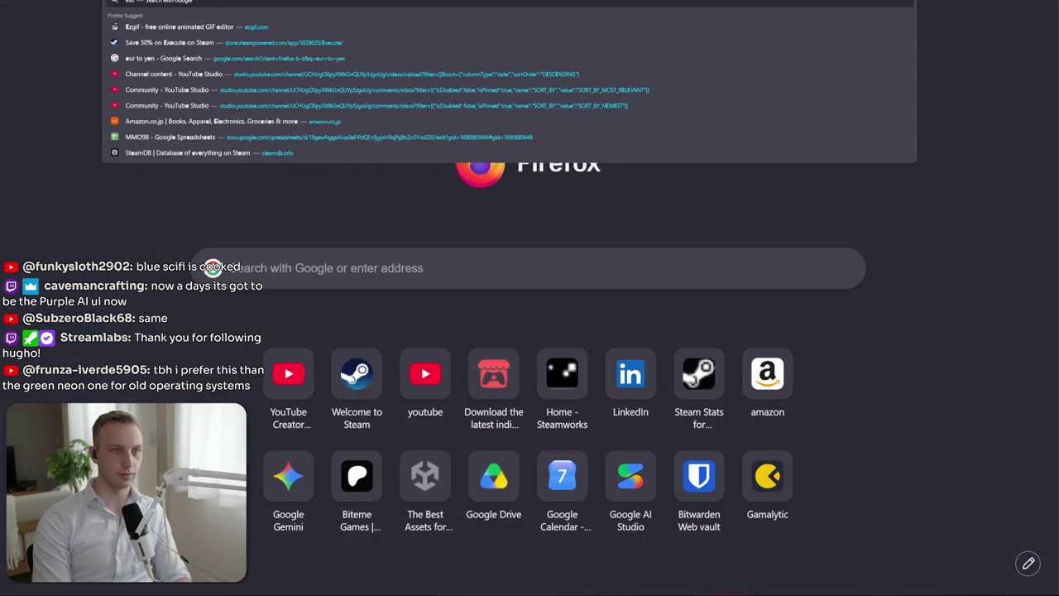
text( UI)
key(Return)
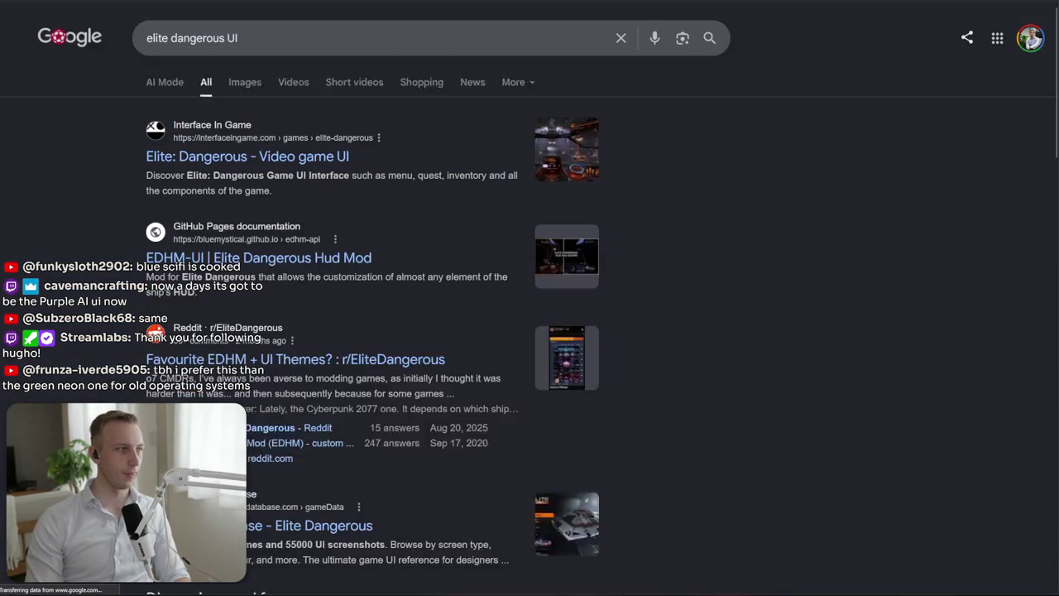
click(262, 83)
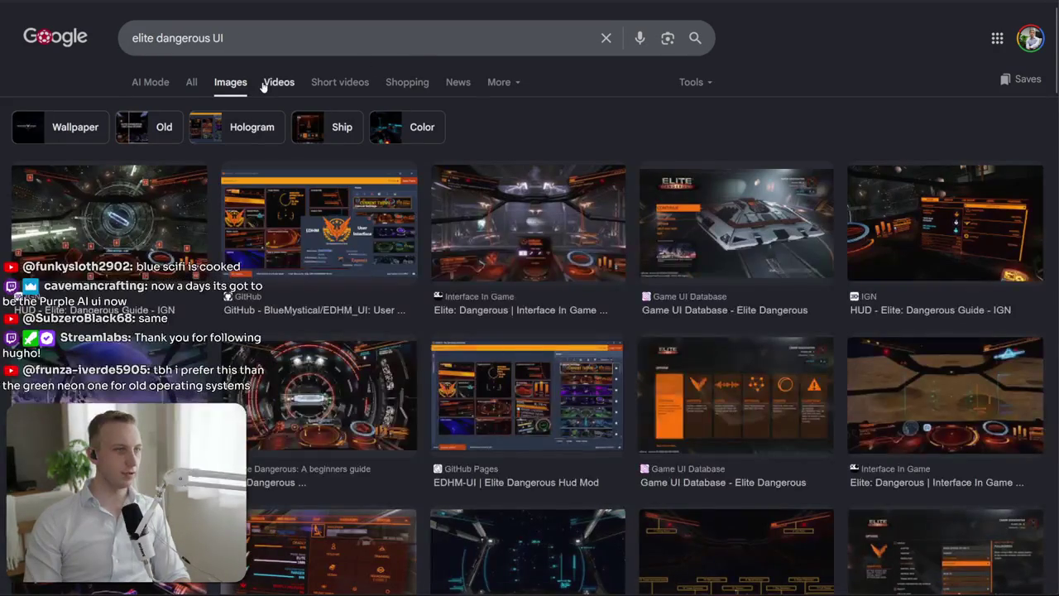
click(911, 224)
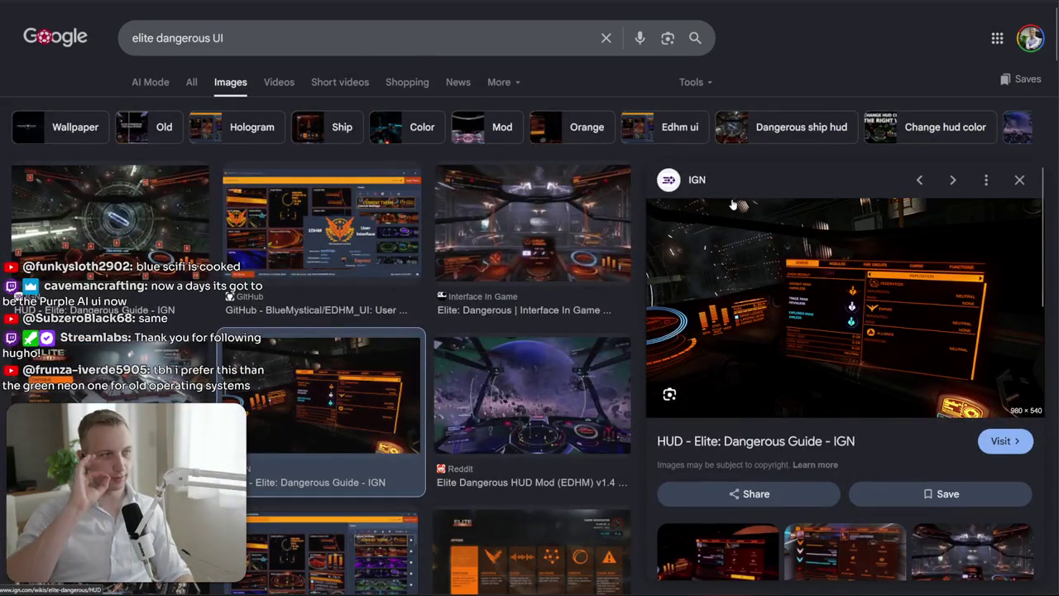
scroll(714, 187, down, 3)
scroll(530, 331, down, 2)
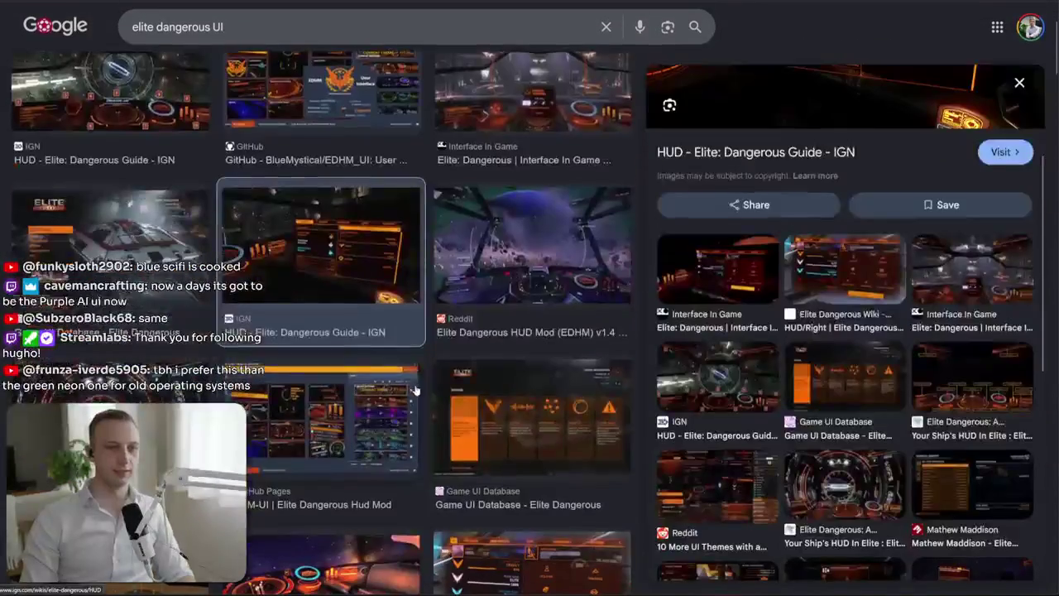
click(501, 447)
scroll(523, 330, up, 3)
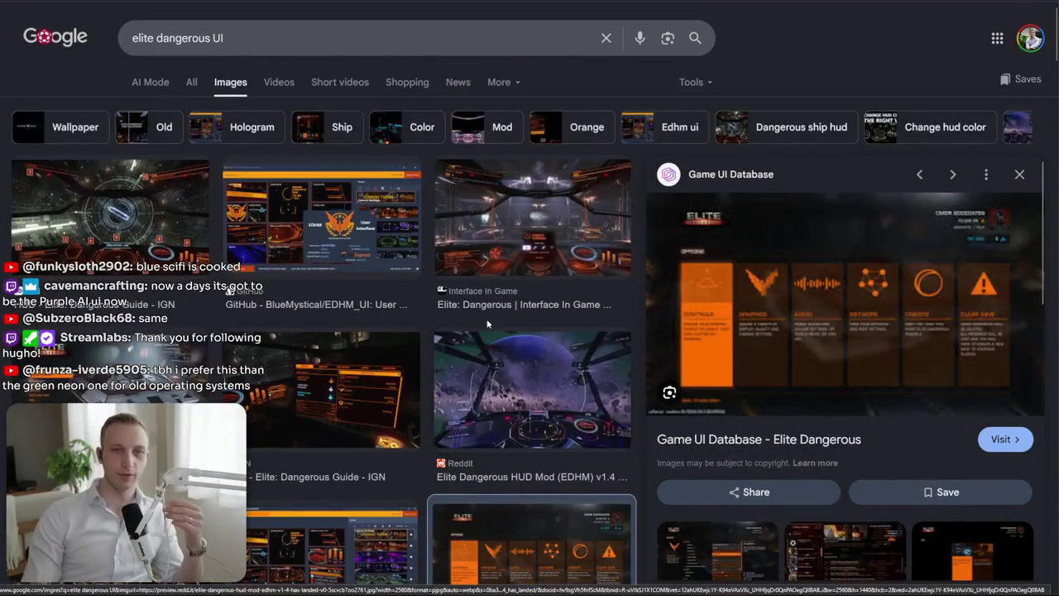
click(309, 262)
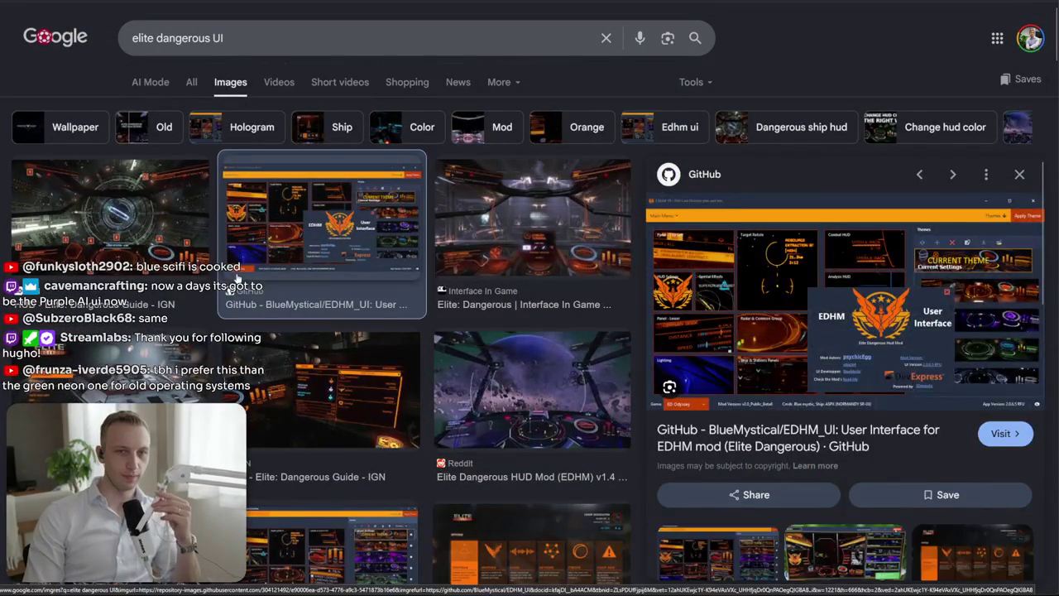
click(152, 243)
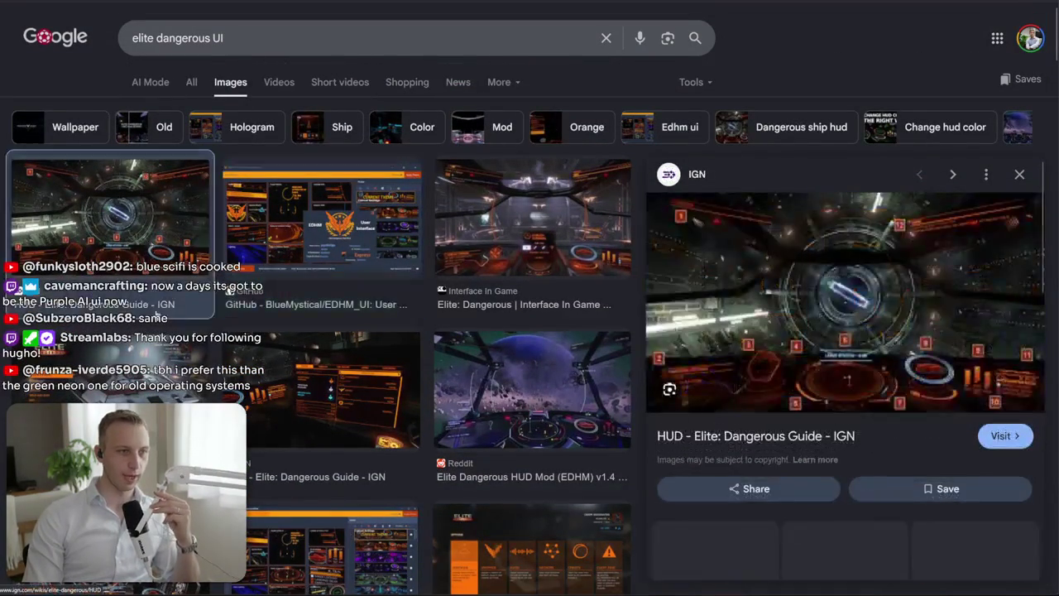
click(167, 361)
Preview more results like HUD Explained, NEWP HUD Guide and the Reddit UI themes, then return to Steam
scroll(166, 364, down, 3)
scroll(167, 364, down, 3)
scroll(167, 364, down, 2)
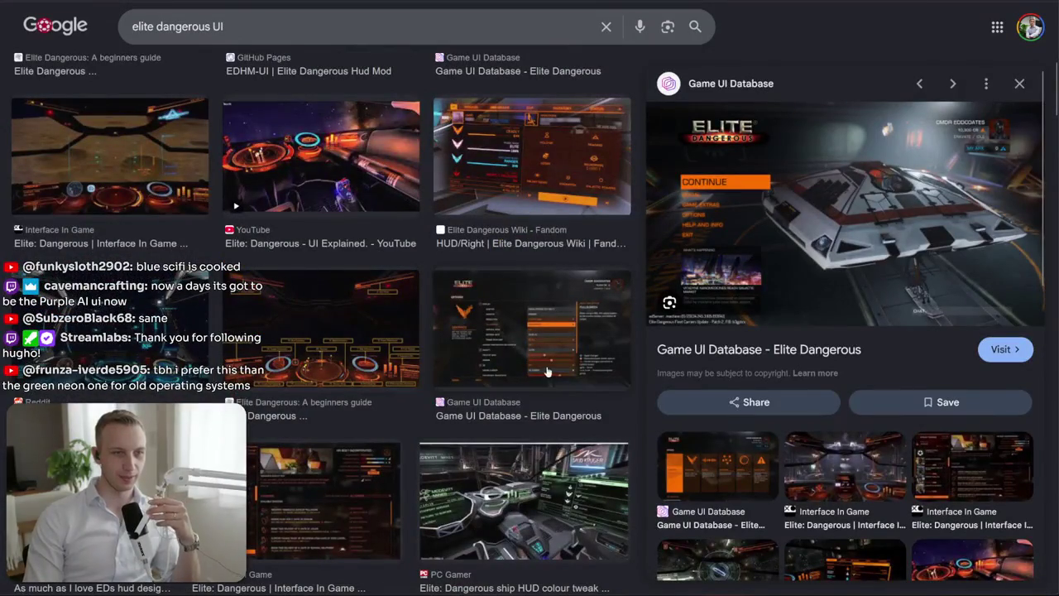
click(546, 373)
scroll(546, 372, down, 3)
scroll(546, 371, down, 3)
click(513, 240)
click(383, 248)
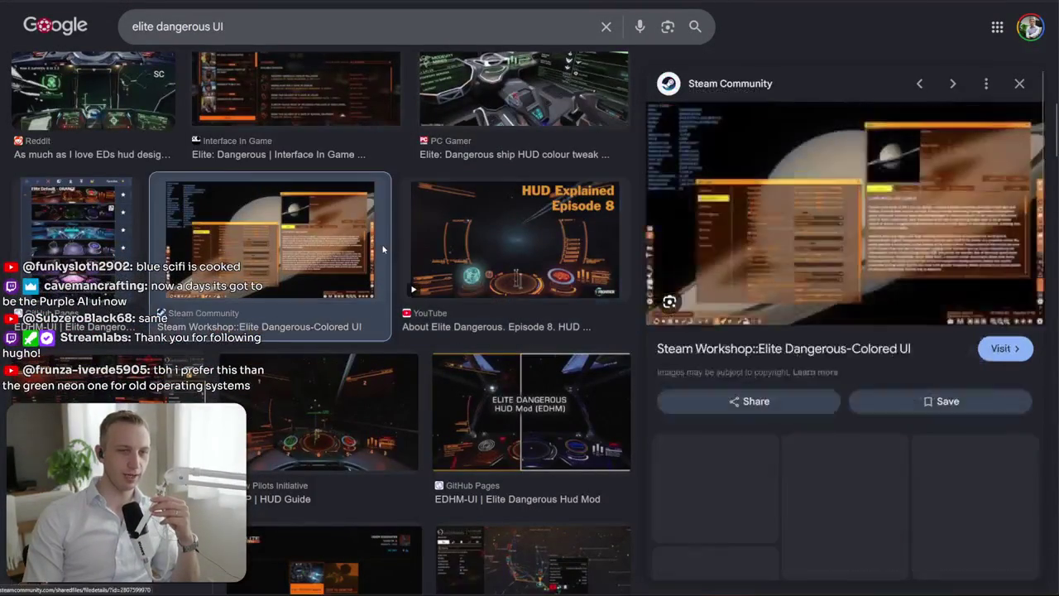
click(454, 260)
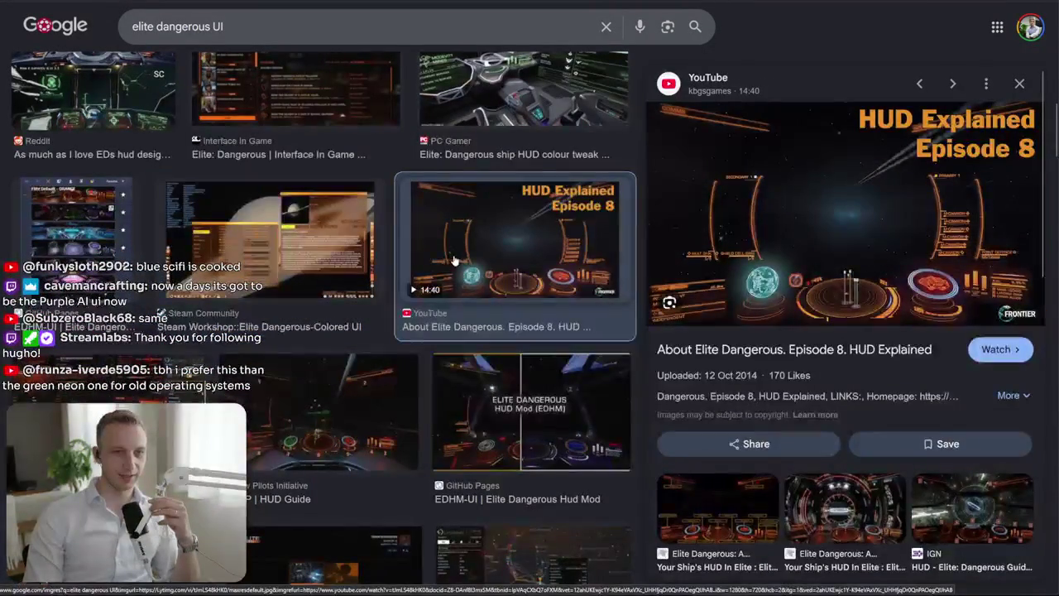
click(224, 396)
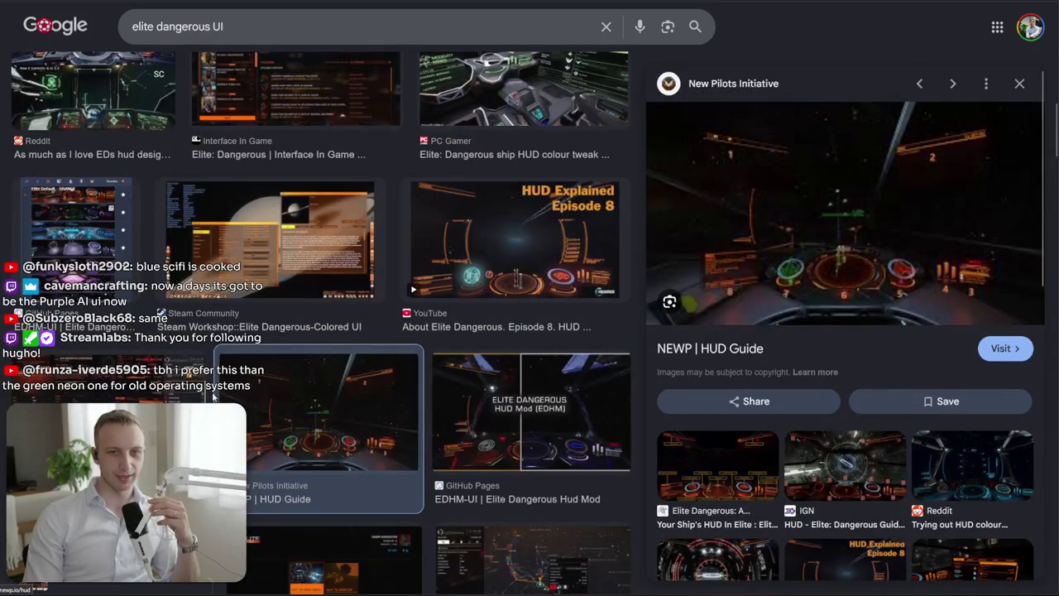
click(174, 400)
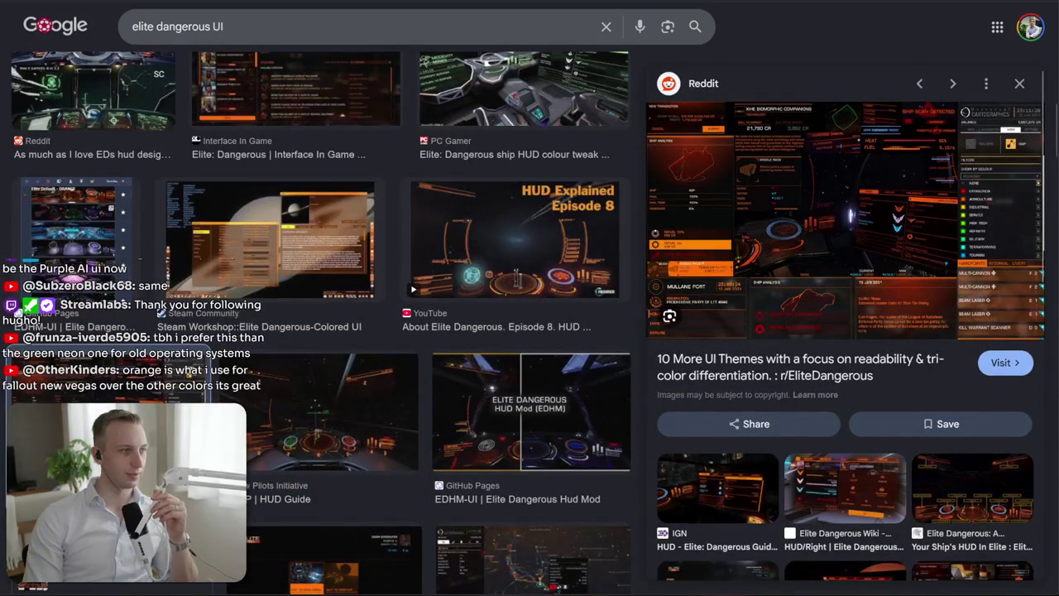
key(alt+Tab)
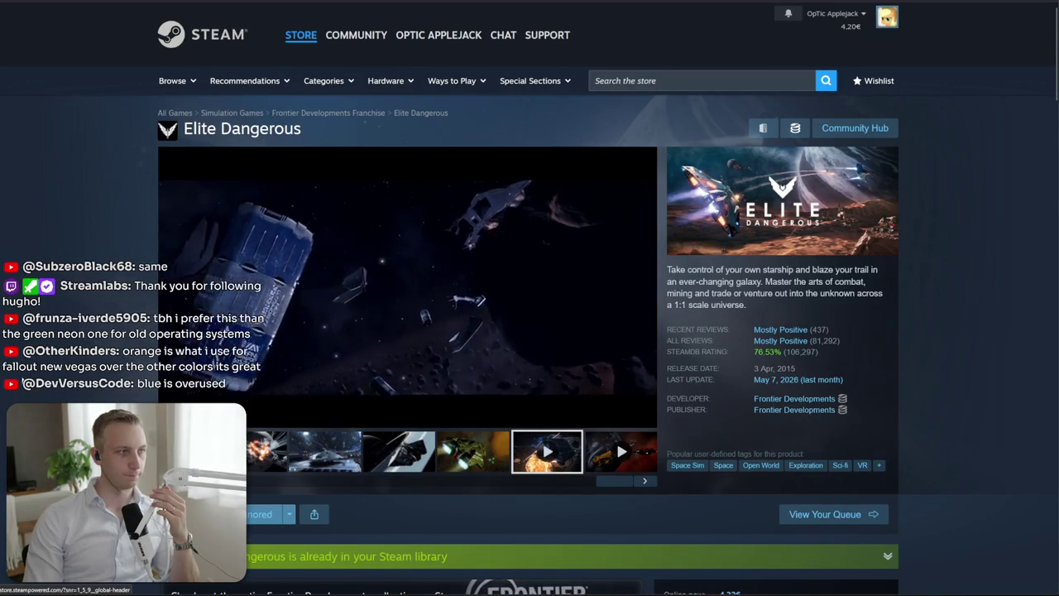
Search the Steam store for 'y manor' and open the Anomaly Manor page
click(203, 34)
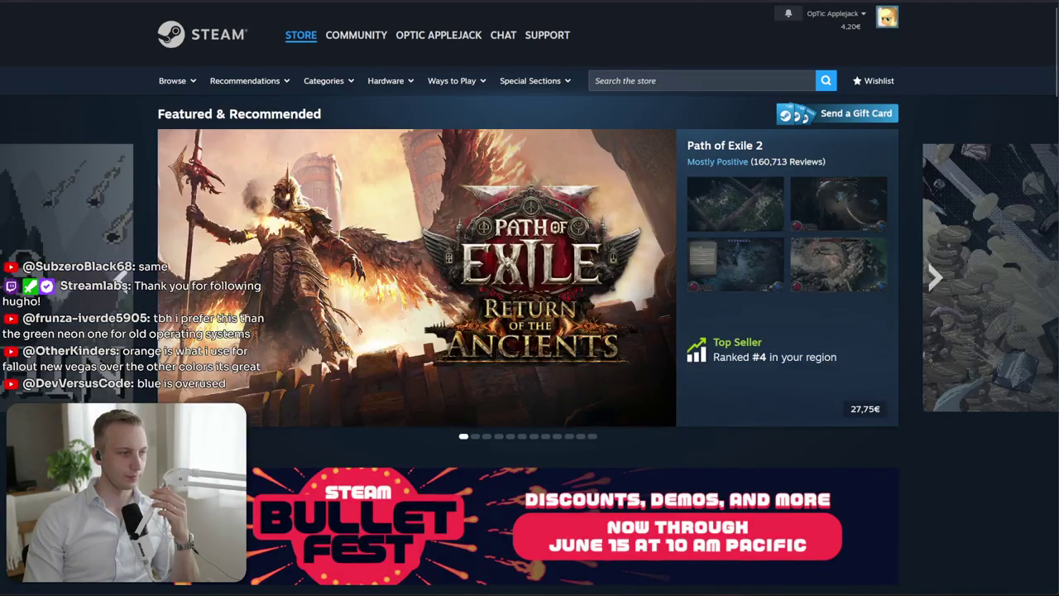
click(681, 80)
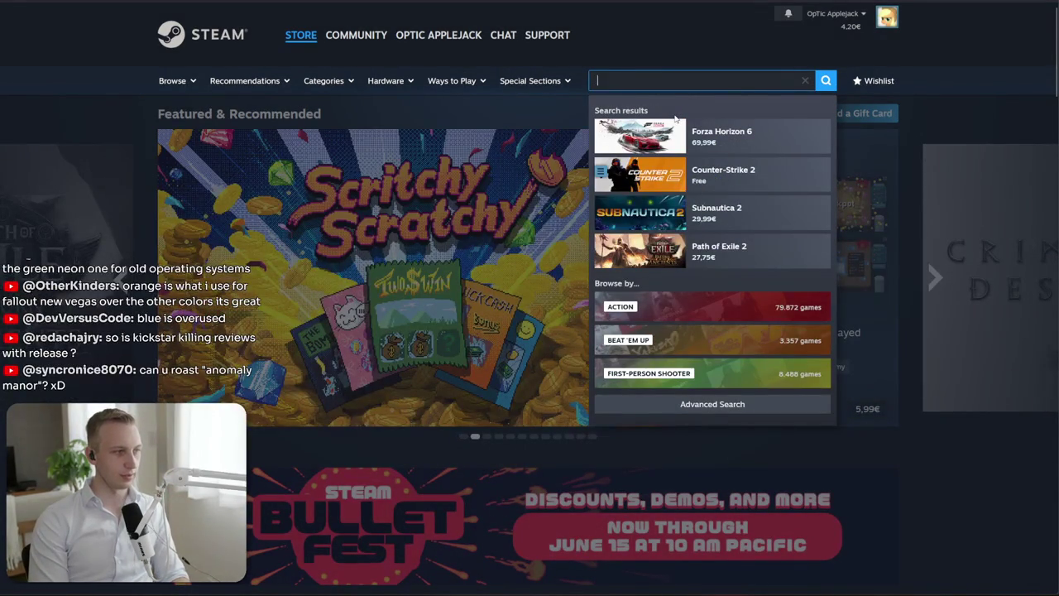
text(anomaly ma)
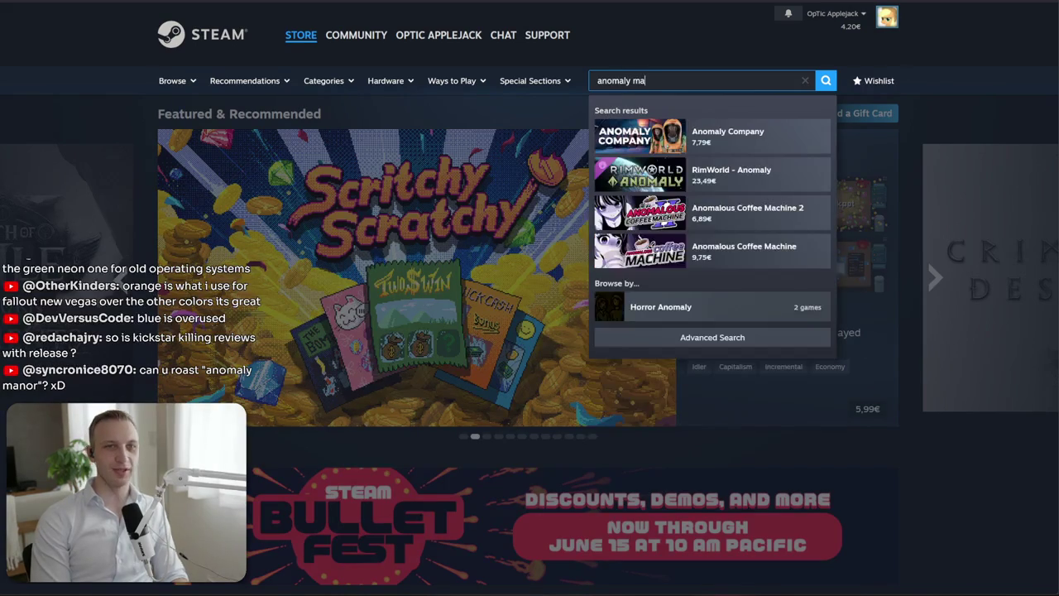
text(nor)
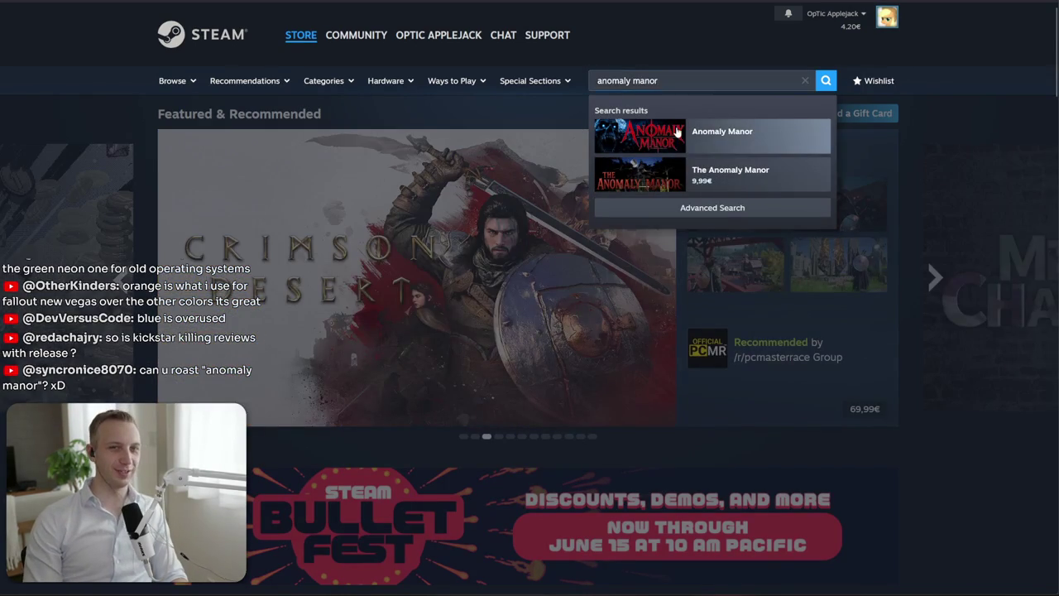
click(676, 131)
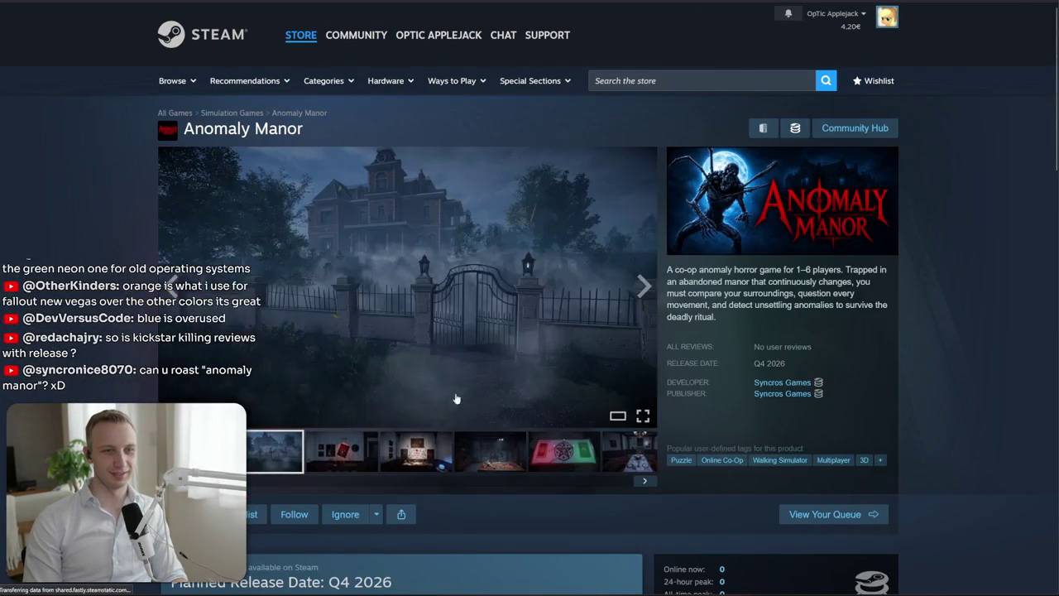
Step through Anomaly Manor's screenshots, ending on the first manor-gate shot
click(413, 451)
click(489, 451)
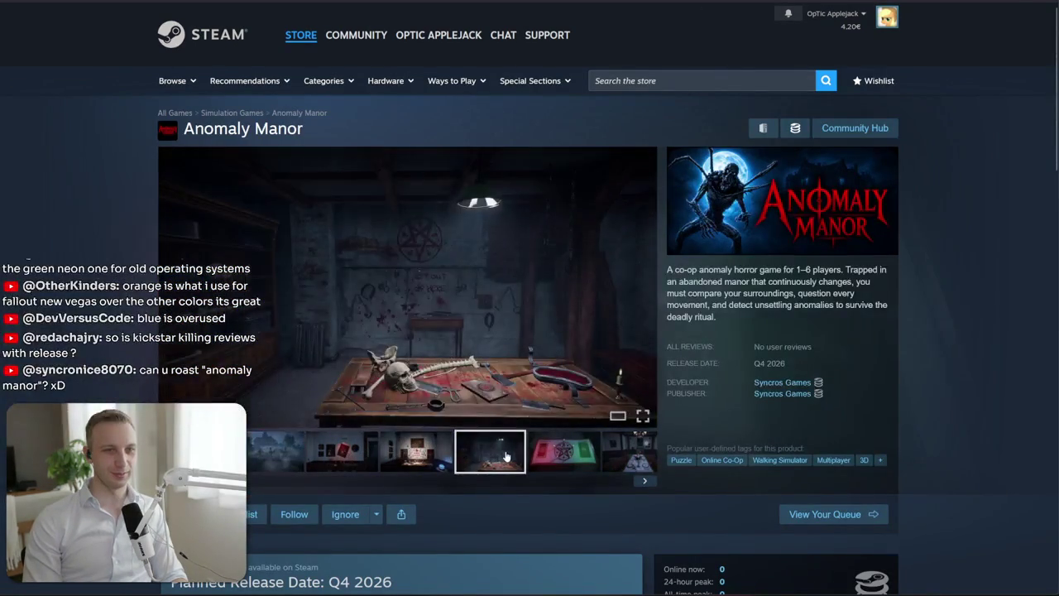
click(610, 460)
click(499, 451)
click(358, 460)
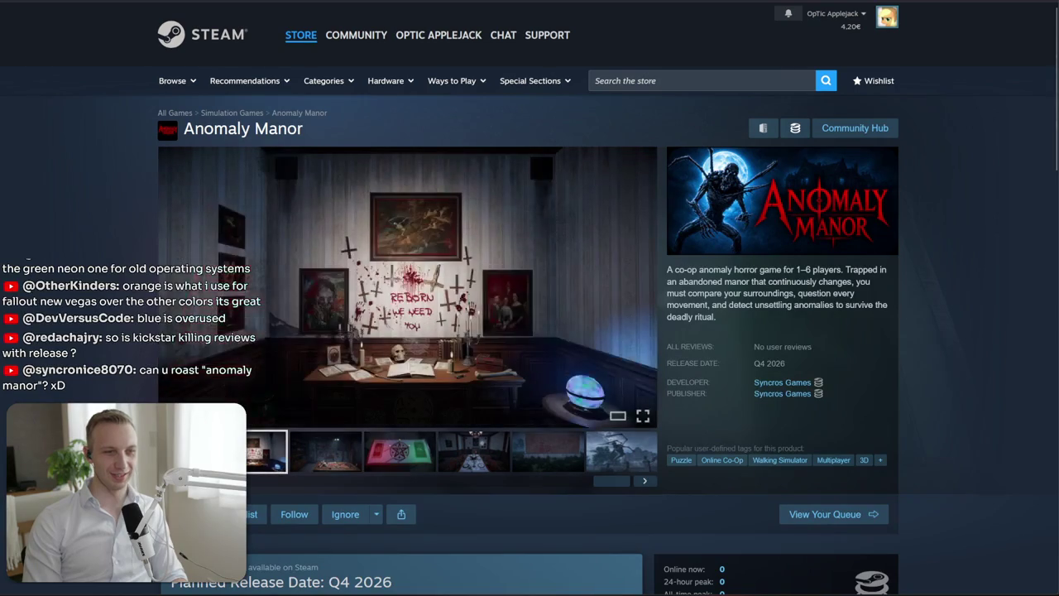
click(274, 451)
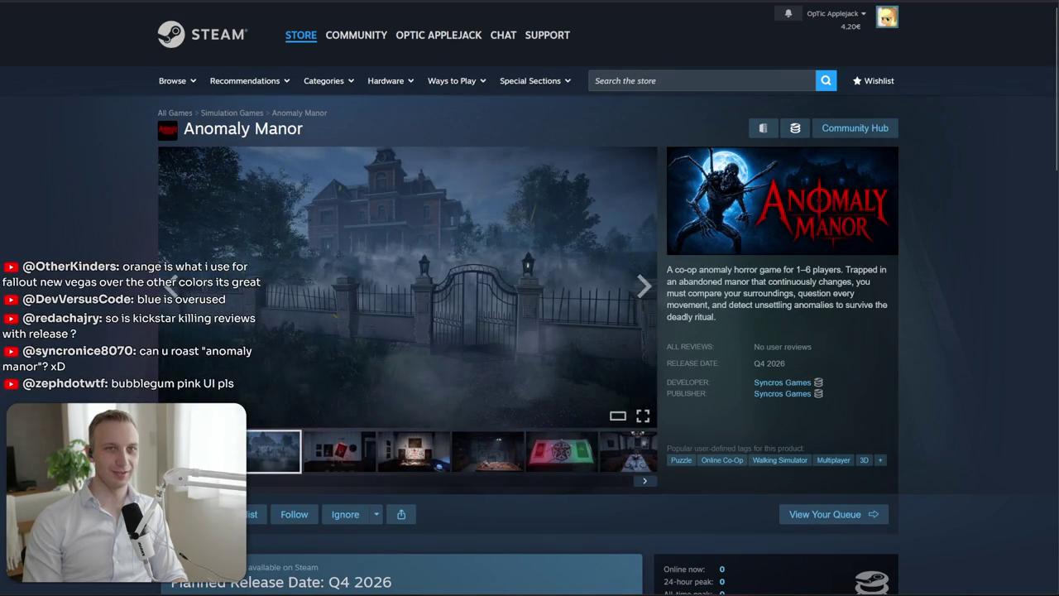
Load the Unity Asset Store home page in a new browser tab
key(ctrl+t)
key(ctrl+v)
key(Return)
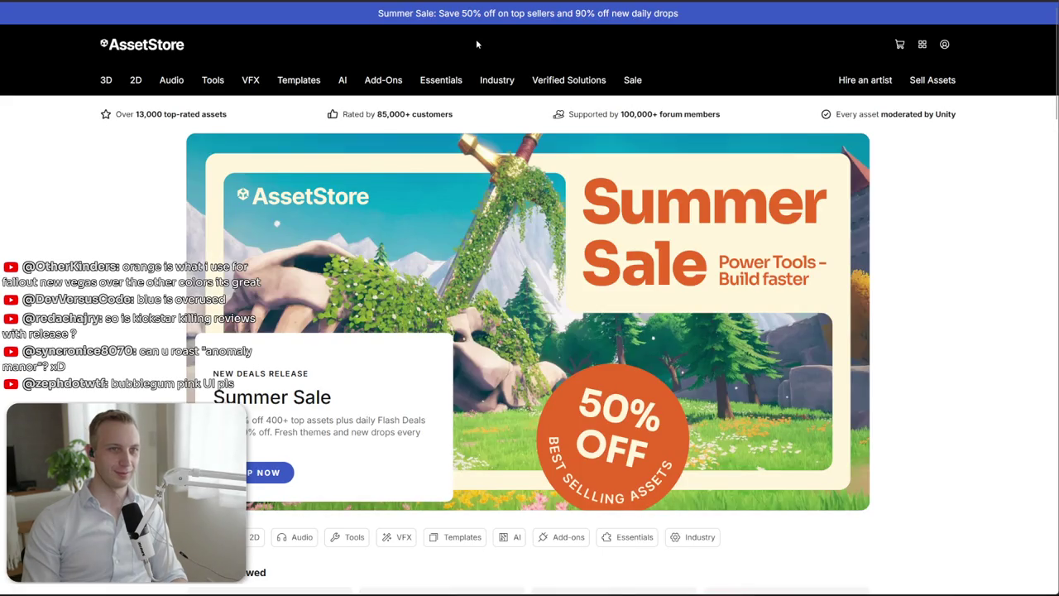
Search the Unity Asset Store for 'horror mansion', view the $49.49 asset's house image, then return to Steam
click(475, 45)
text(horror)
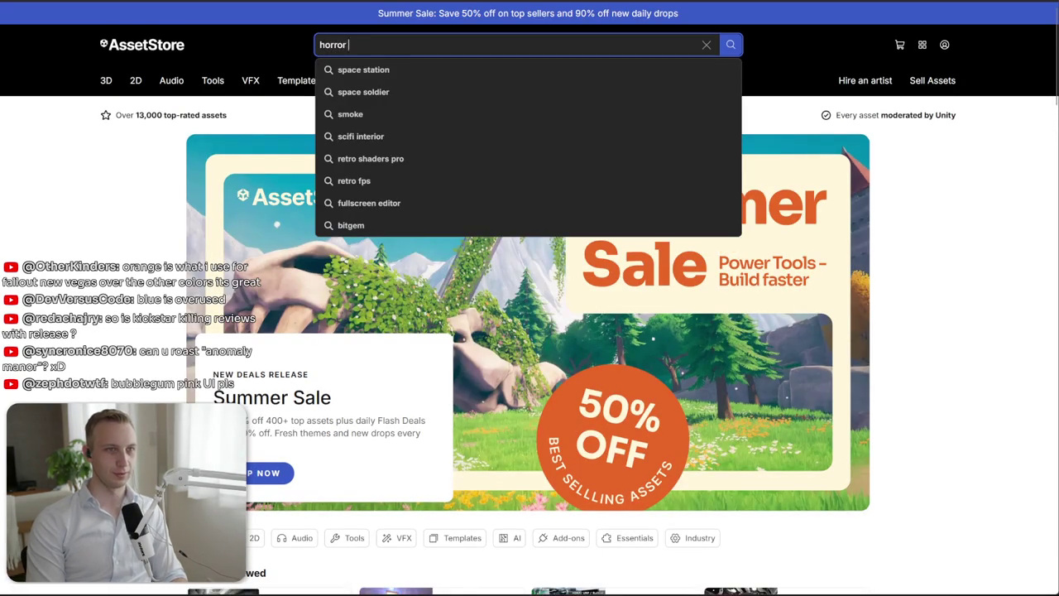
text(ion)
key(Return)
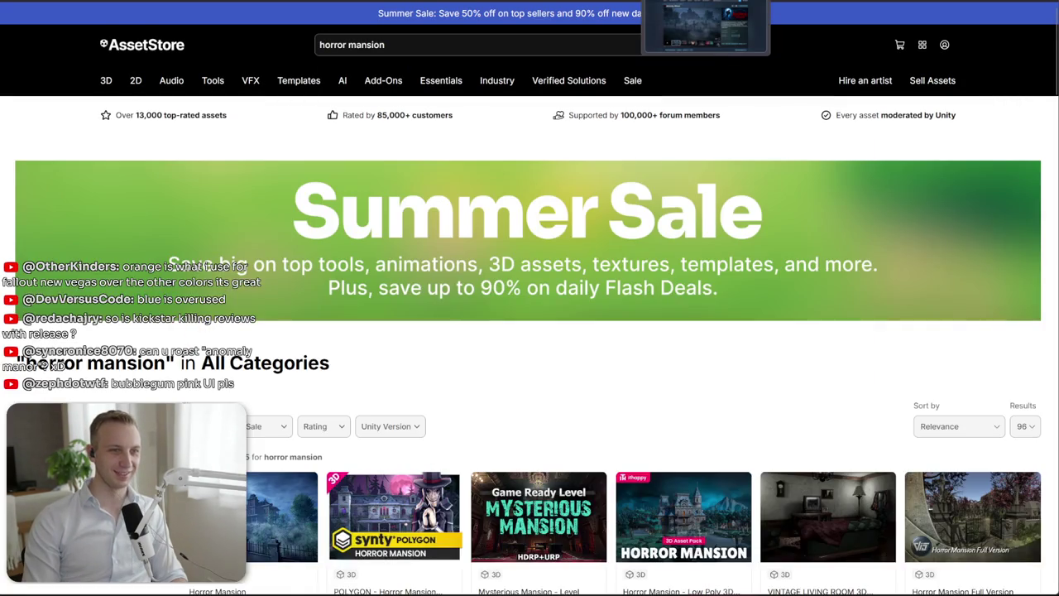
click(267, 482)
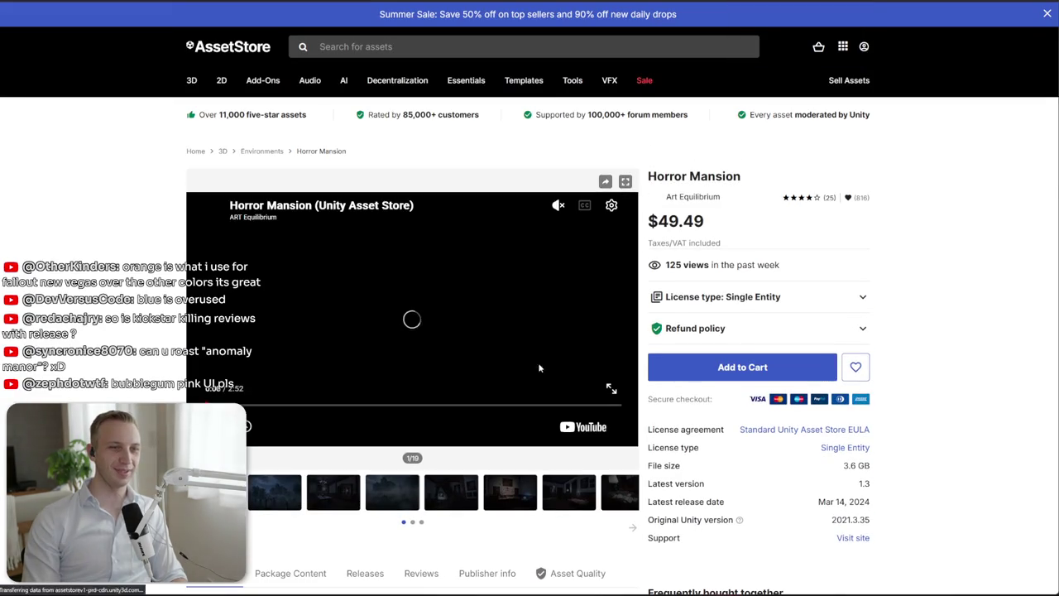
click(294, 494)
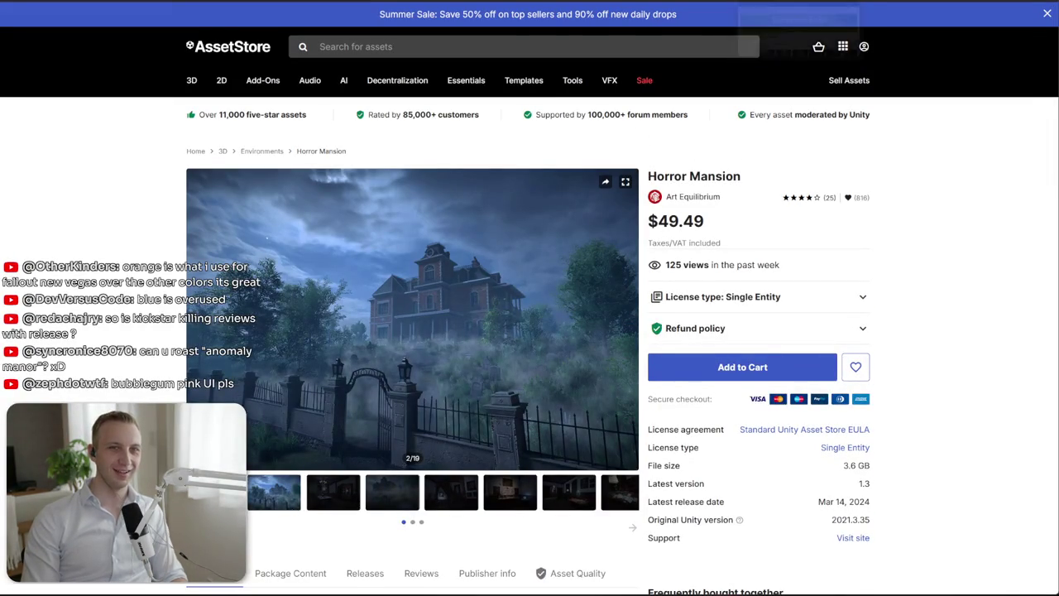
key(ctrl+w)
key(alt+Tab)
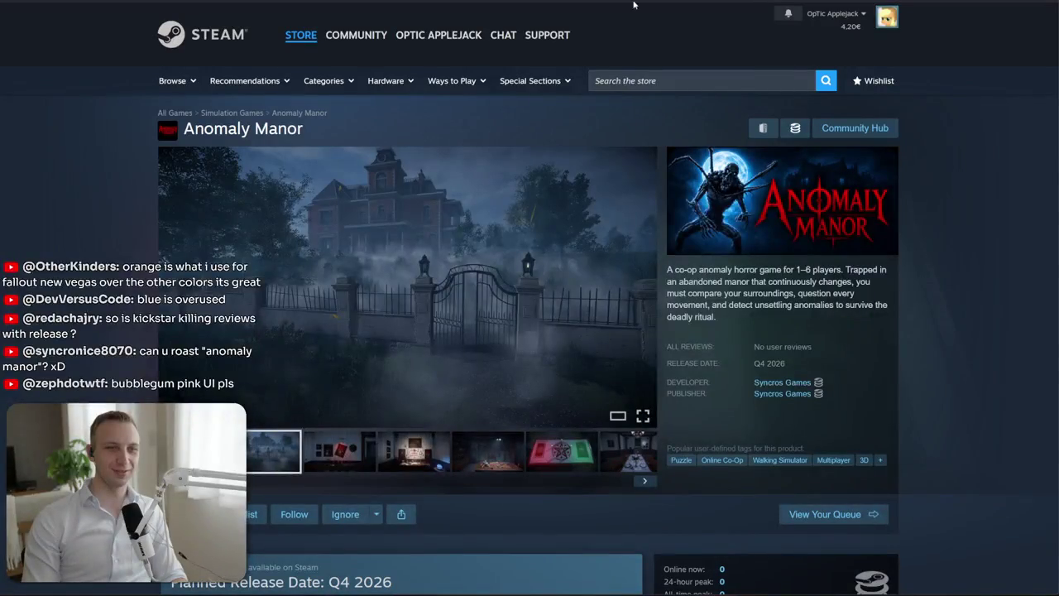
Match the asset's Reborn room render with the same Anomaly Manor screenshot on Steam
key(alt+Tab)
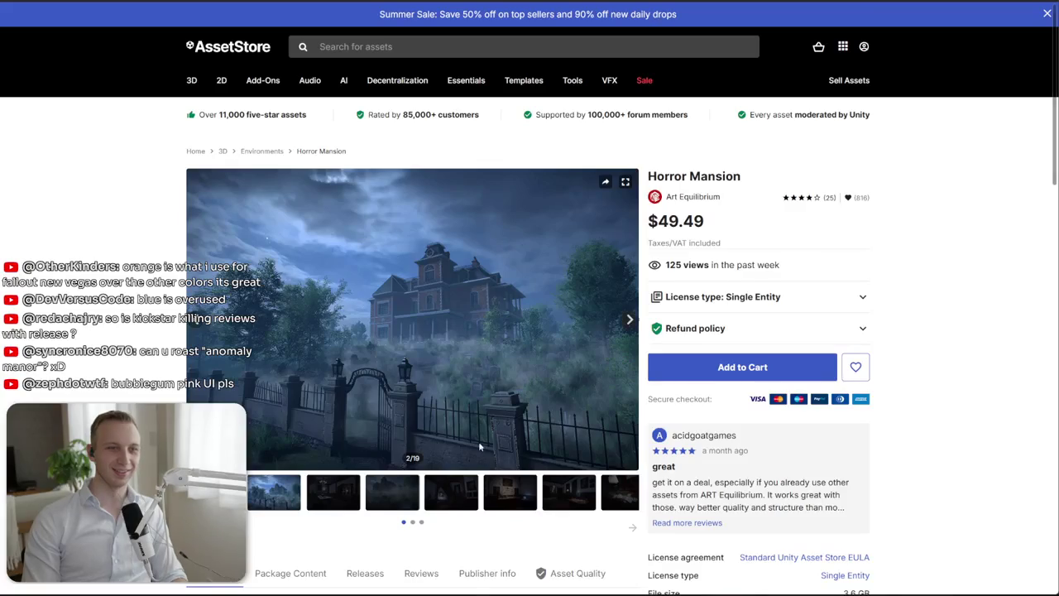
click(630, 319)
click(630, 320)
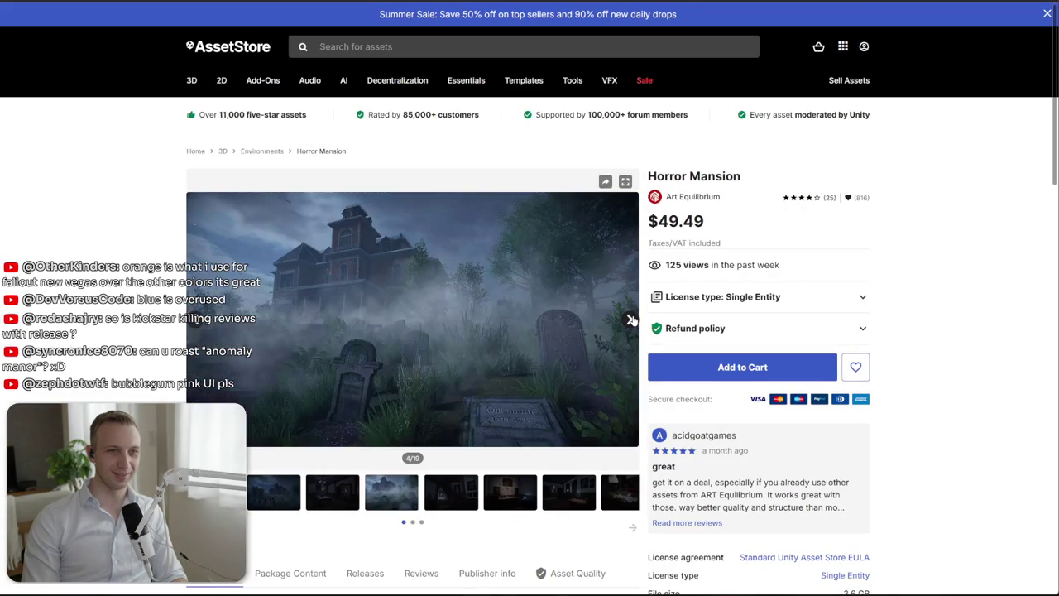
click(630, 319)
click(630, 320)
click(630, 320)
click(195, 319)
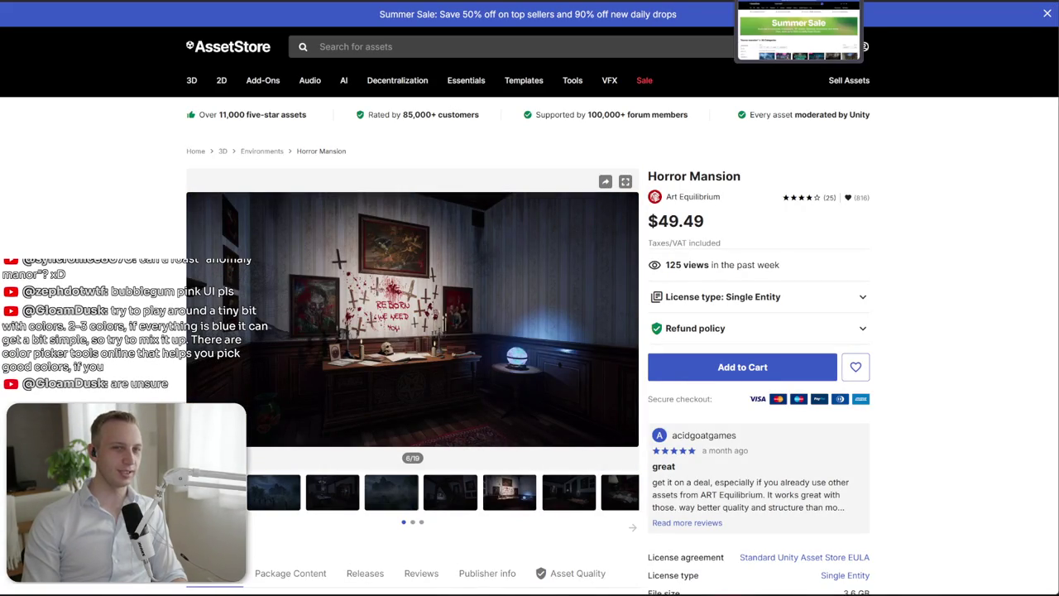
key(ctrl+Tab)
key(ctrl+Tab)
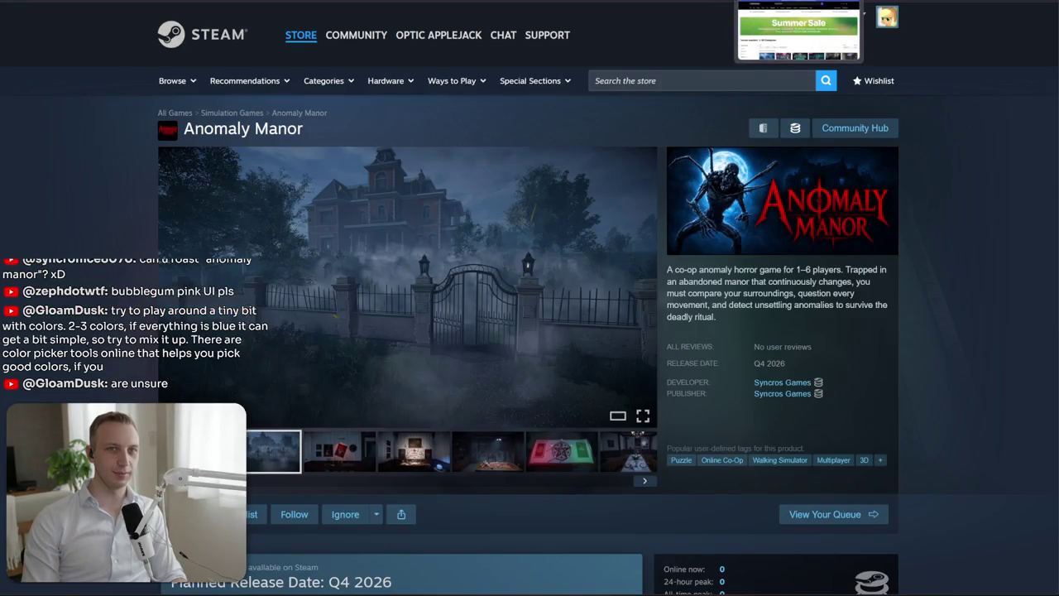
click(441, 447)
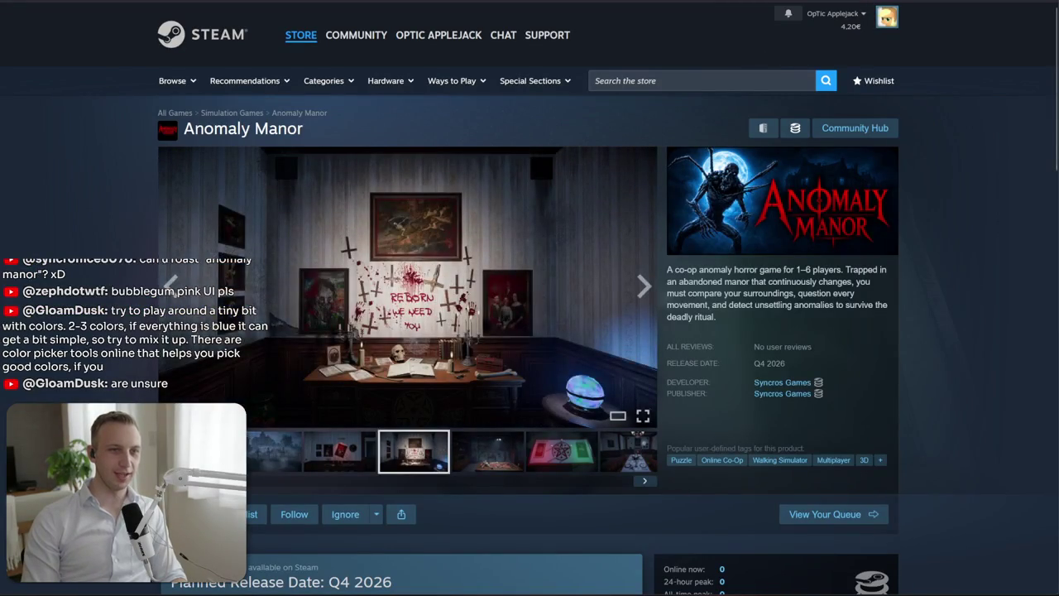
key(alt+Tab)
key(alt+Tab)
key(alt+Tab)
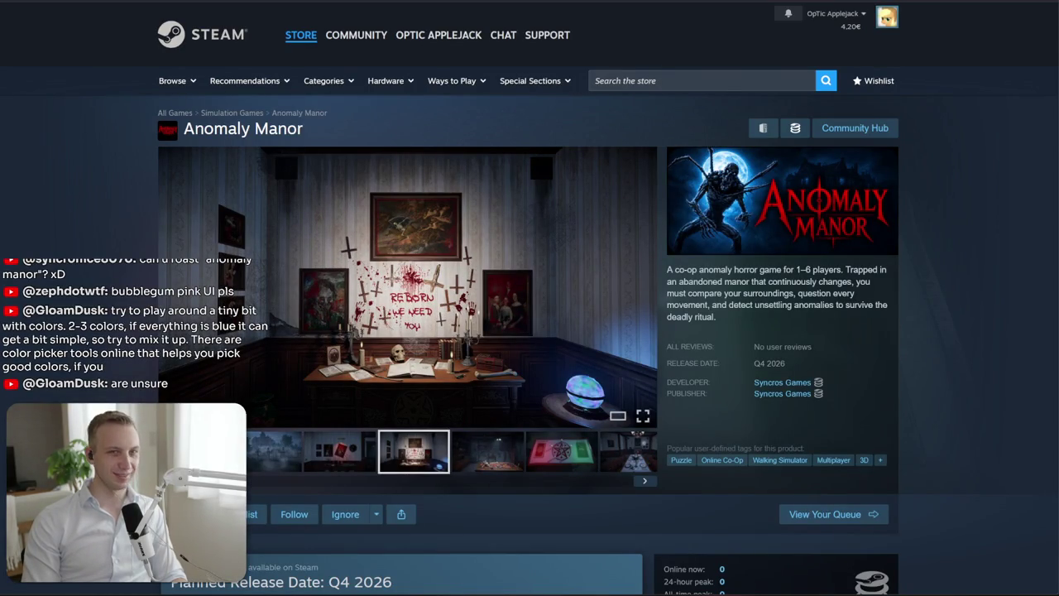
Line up the bloody skeleton-table image on both the Steam page and the asset gallery
key(alt+Tab)
key(alt+Tab)
click(496, 459)
click(562, 463)
click(509, 468)
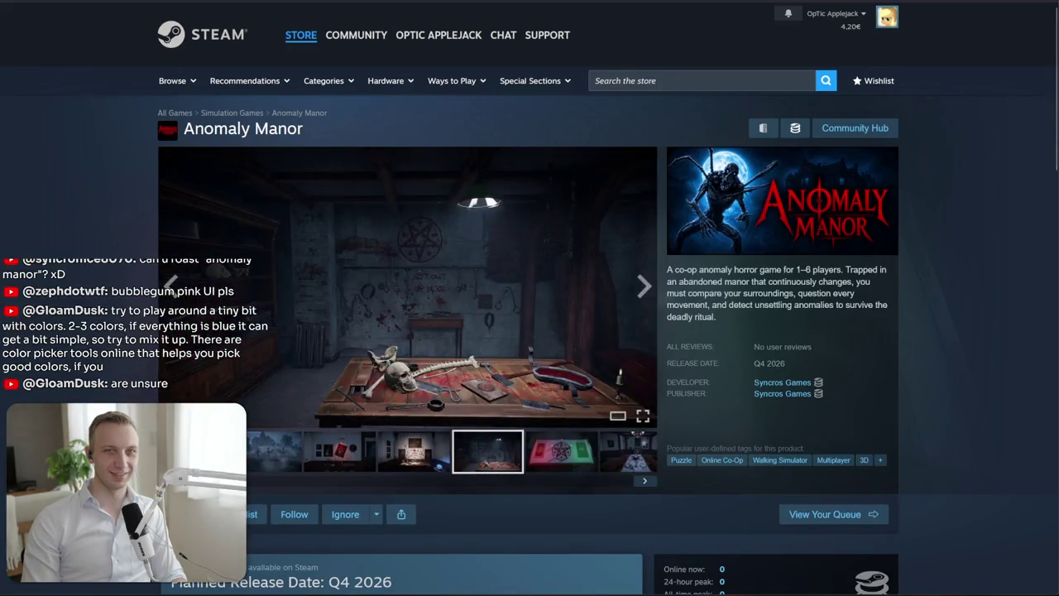
key(alt+Tab)
click(630, 319)
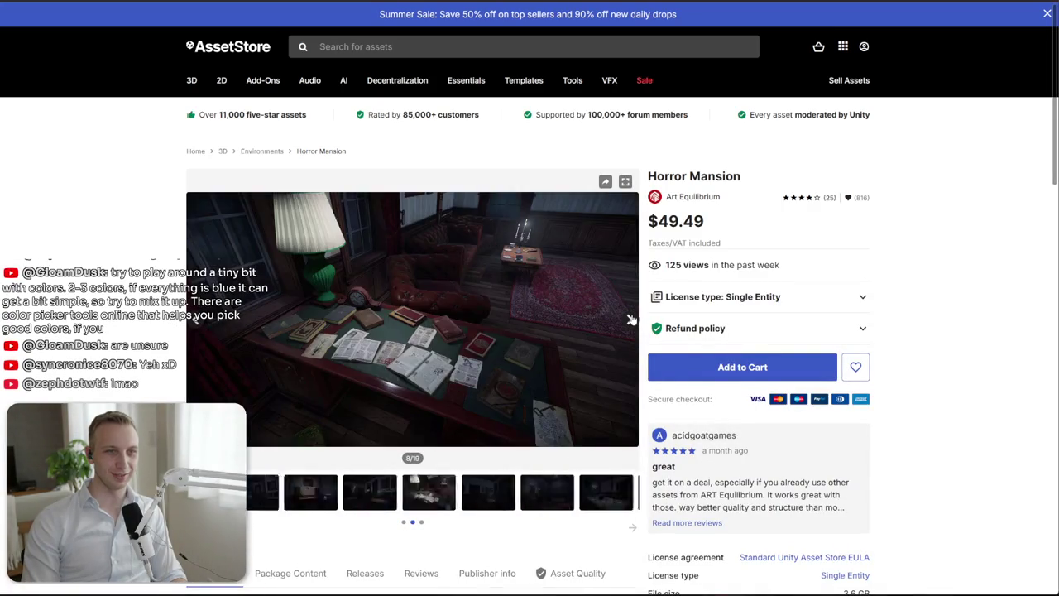
click(630, 320)
click(629, 319)
click(630, 319)
click(630, 319)
click(630, 320)
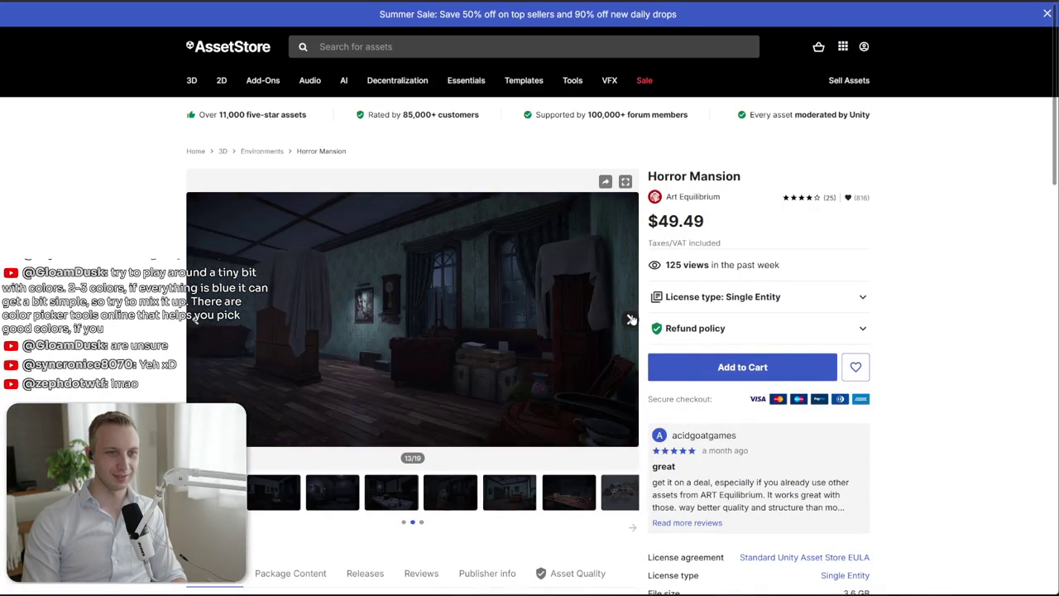
click(630, 319)
key(alt+Tab)
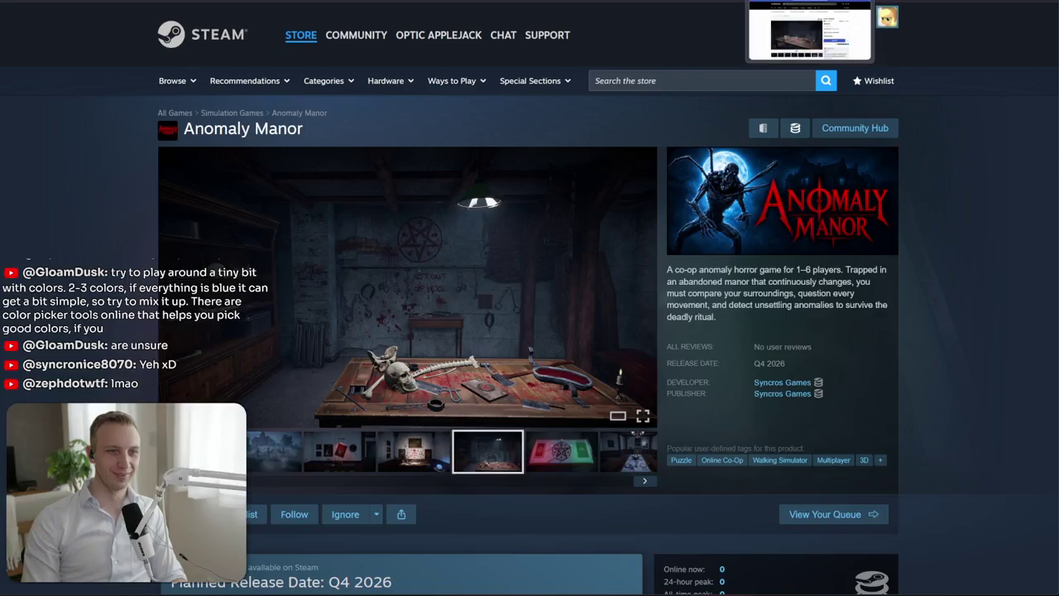
key(alt+Tab)
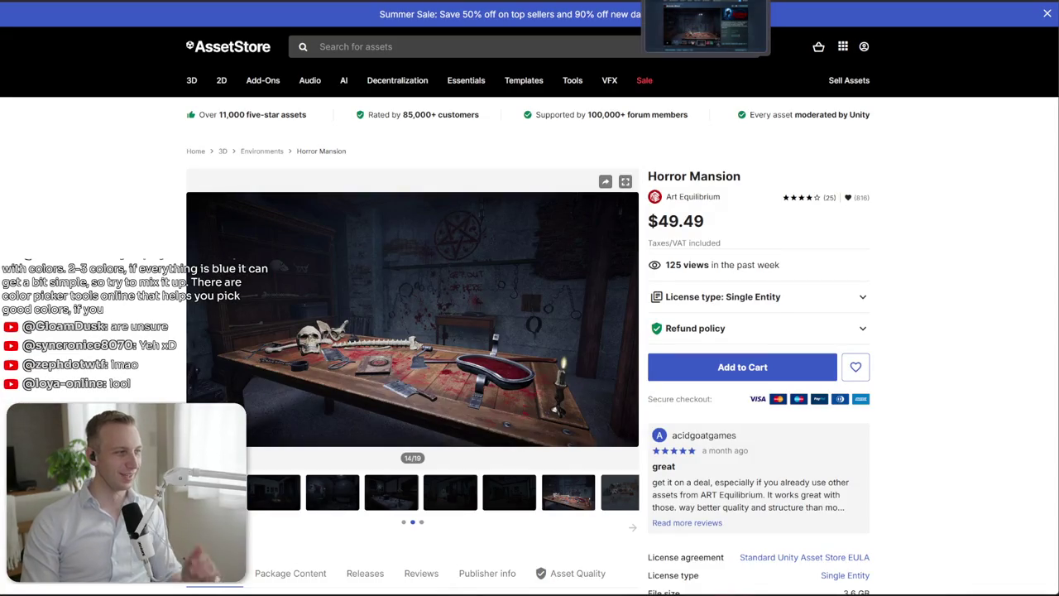
key(alt+Tab)
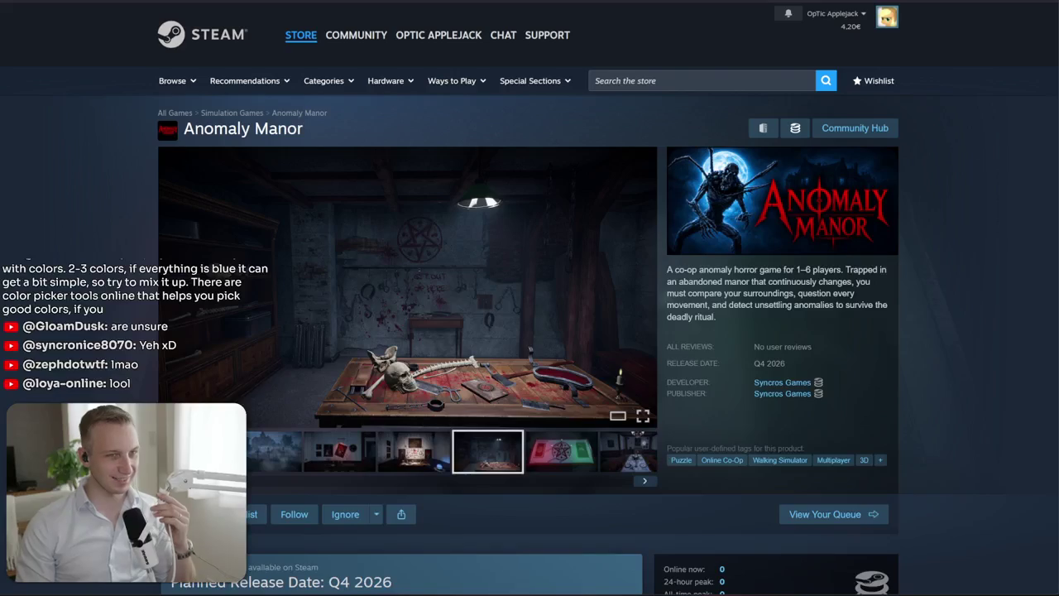
Scroll the Anomaly Manor page and begin a new Steam store search
scroll(538, 246, down, 2)
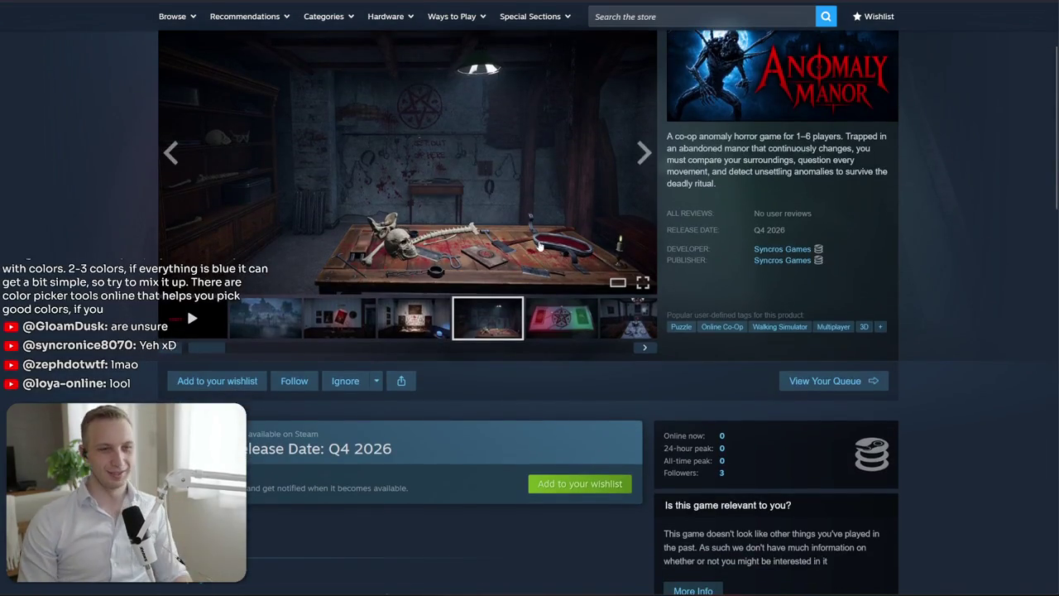
scroll(540, 245, down, 2)
scroll(540, 246, up, 4)
click(696, 80)
Search 'anomaly', open Anomaly Company, and browse its screenshots up to the bedroom shot
text(anomaly)
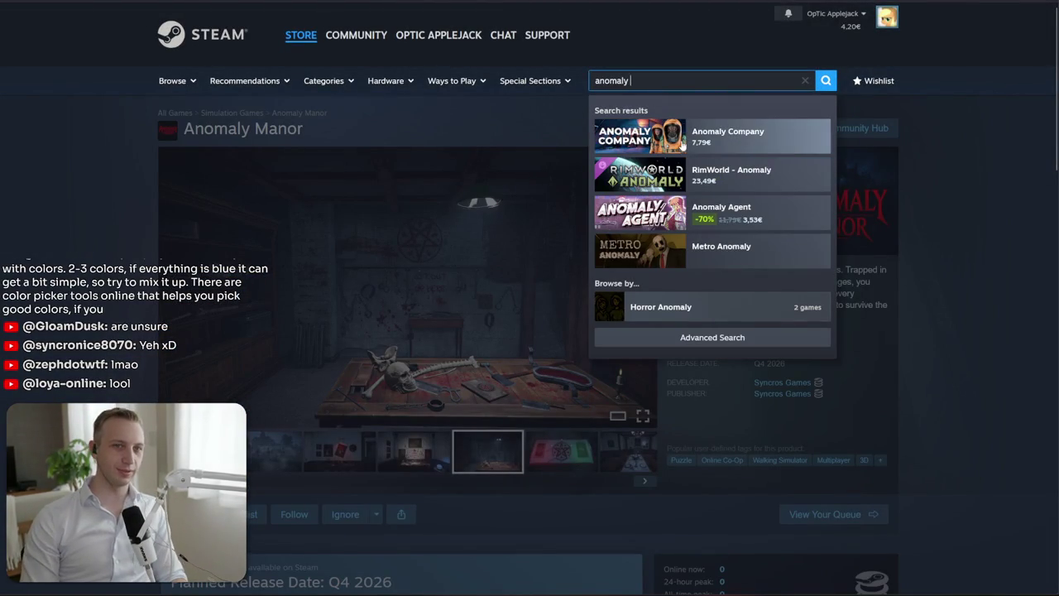
click(685, 142)
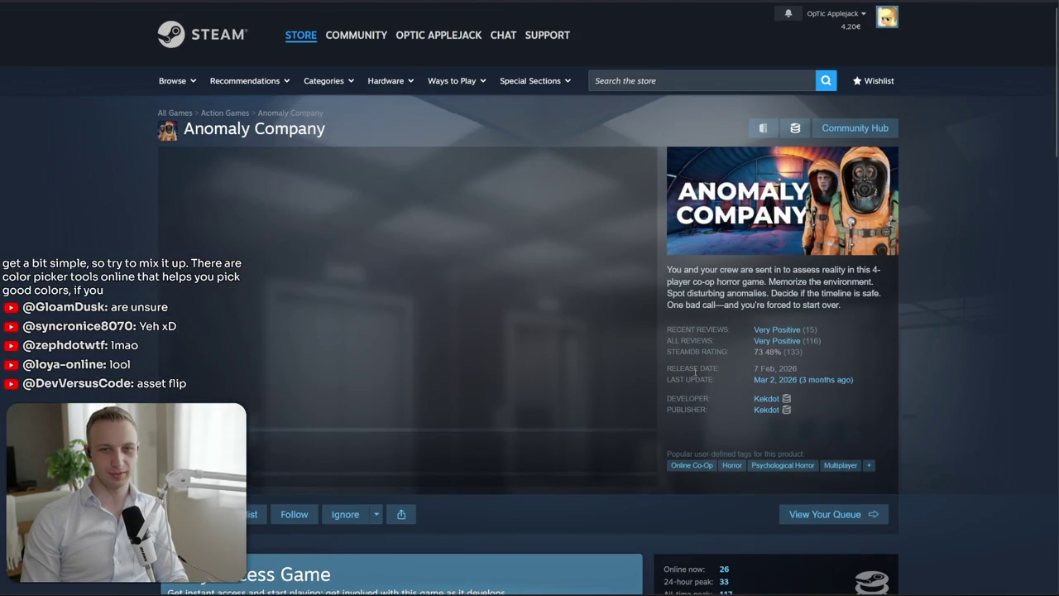
click(377, 451)
click(417, 451)
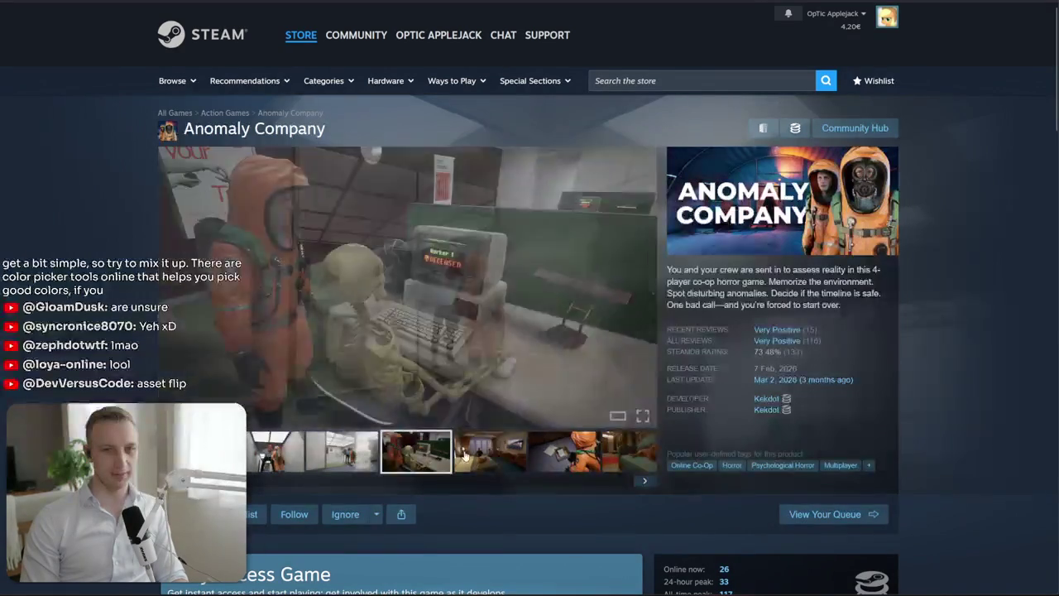
click(490, 451)
click(565, 452)
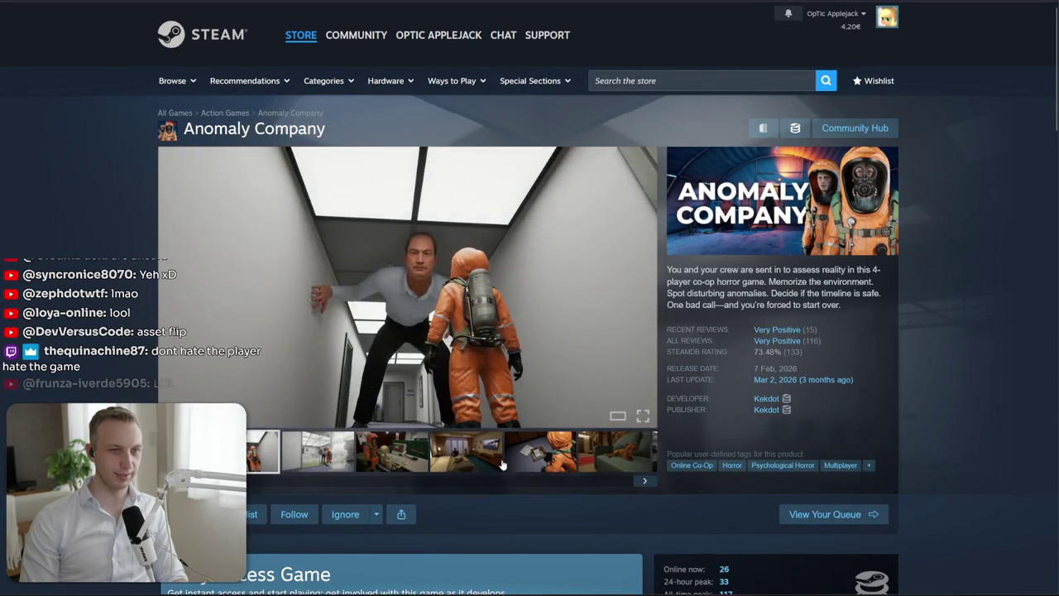
click(499, 464)
click(646, 481)
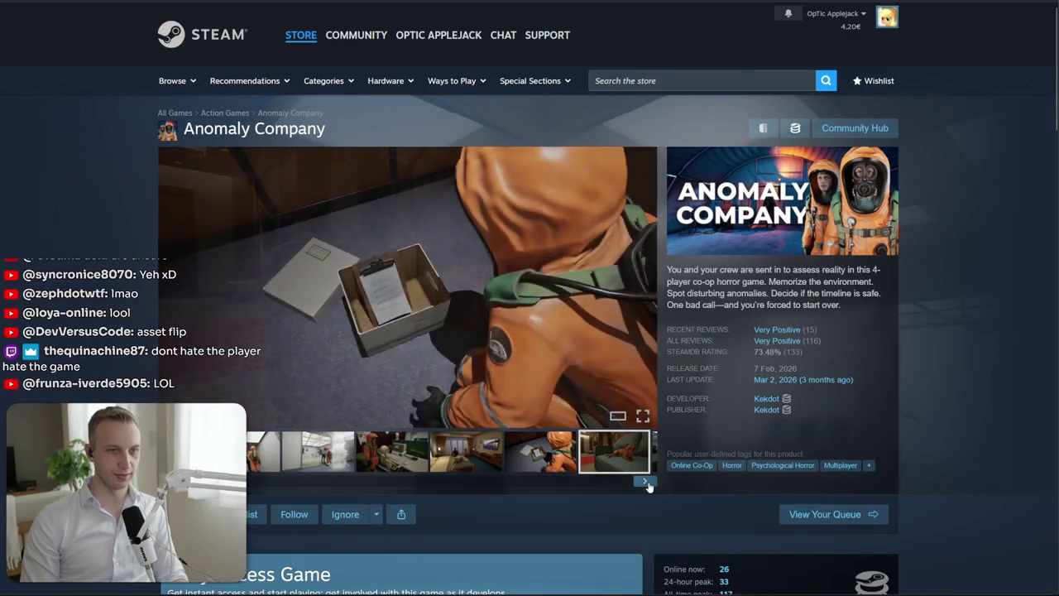
click(646, 482)
click(646, 482)
click(646, 482)
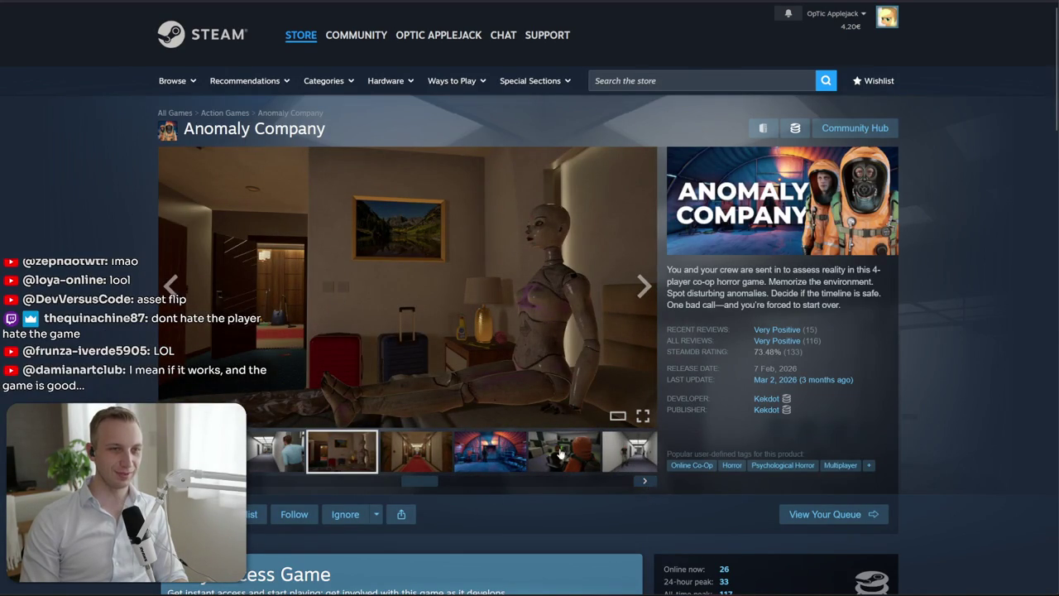
View the corridor and orange-suit screenshots, select the Early Access text, and return to Anomaly Manor's gallery
click(650, 301)
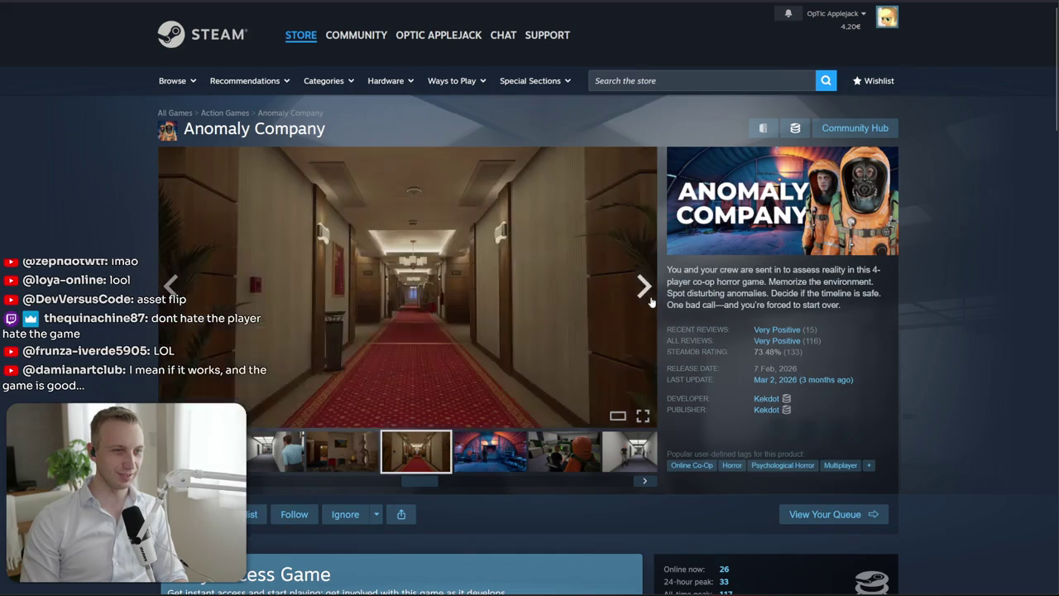
click(644, 286)
click(644, 286)
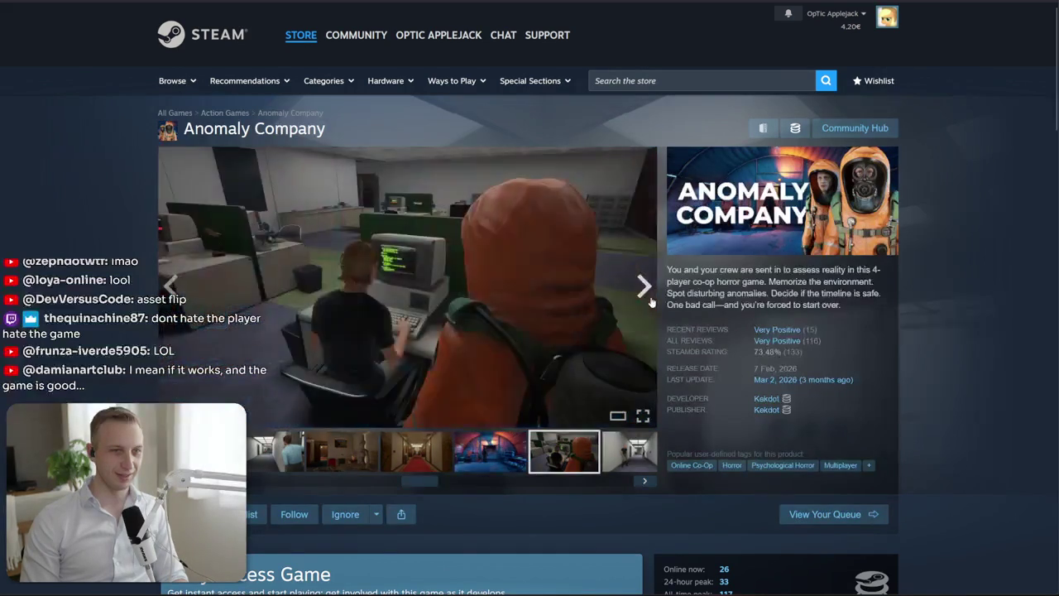
click(644, 287)
click(650, 302)
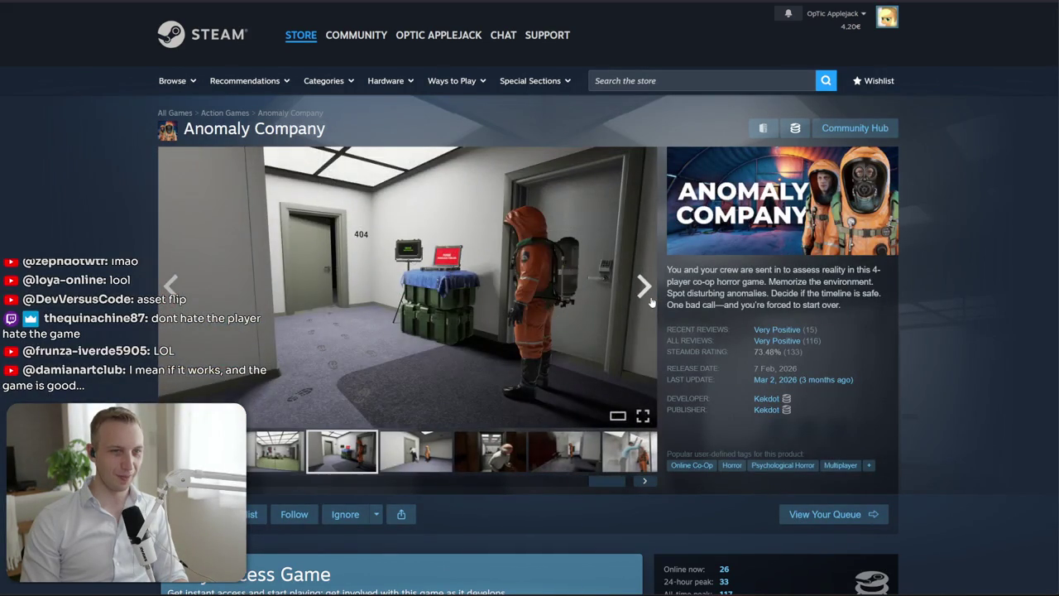
click(651, 301)
scroll(646, 298, down, 10)
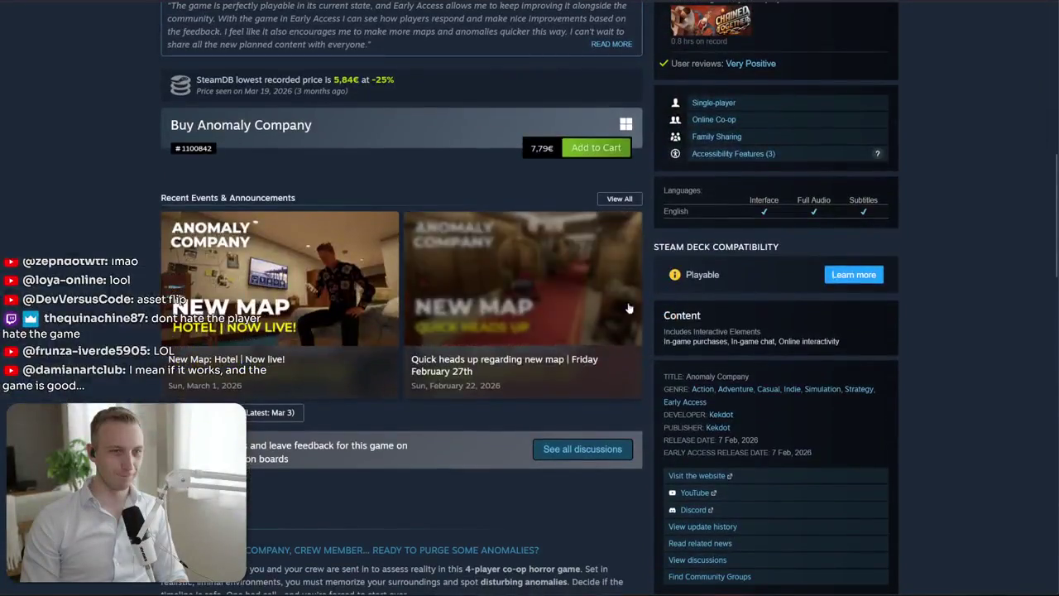
scroll(100, 203, up, 3)
scroll(106, 202, up, 2)
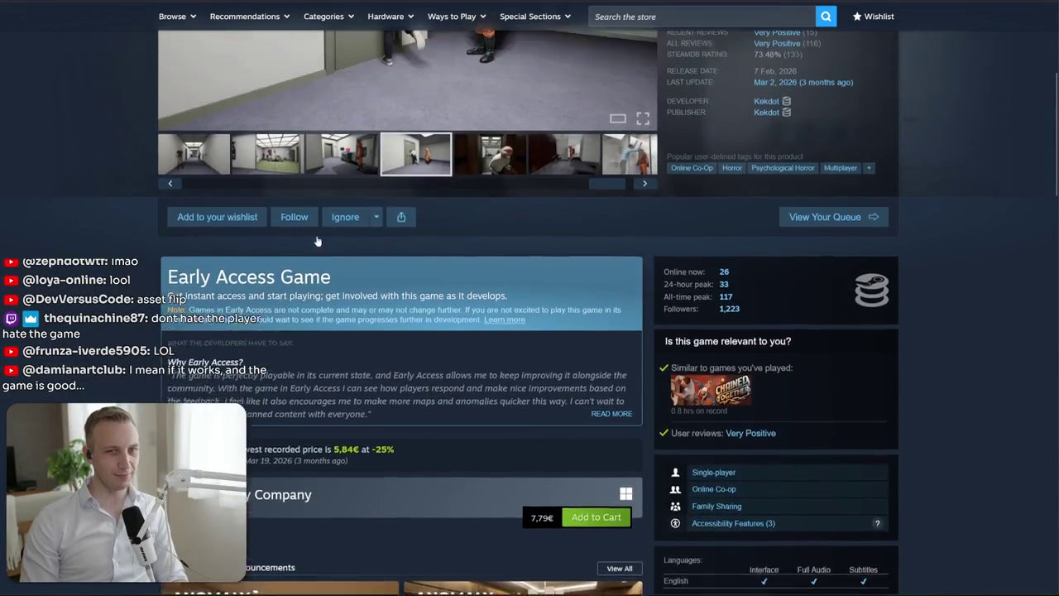
drag(542, 322, 547, 431)
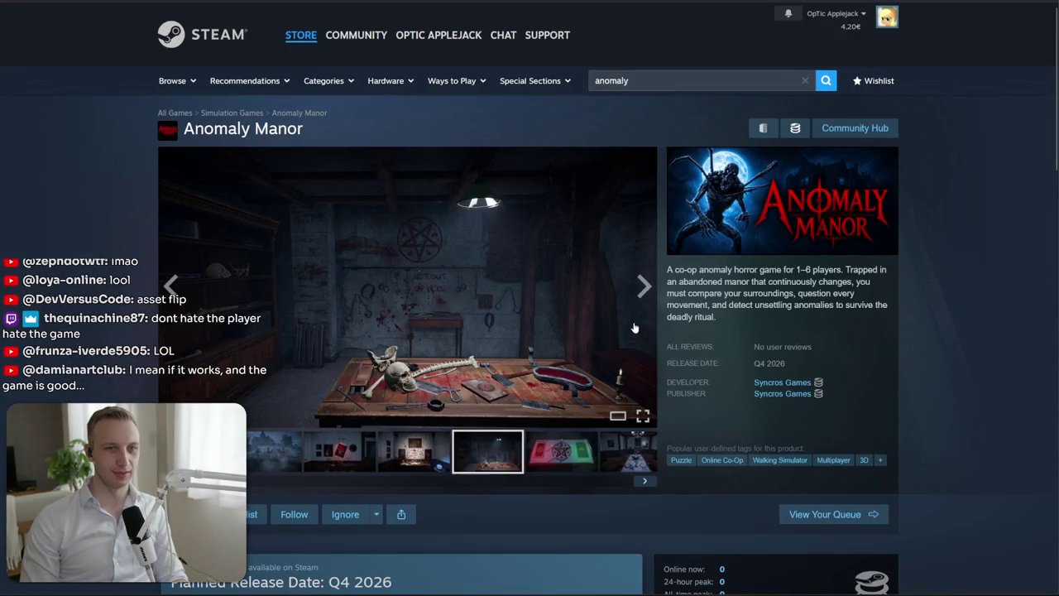
click(644, 286)
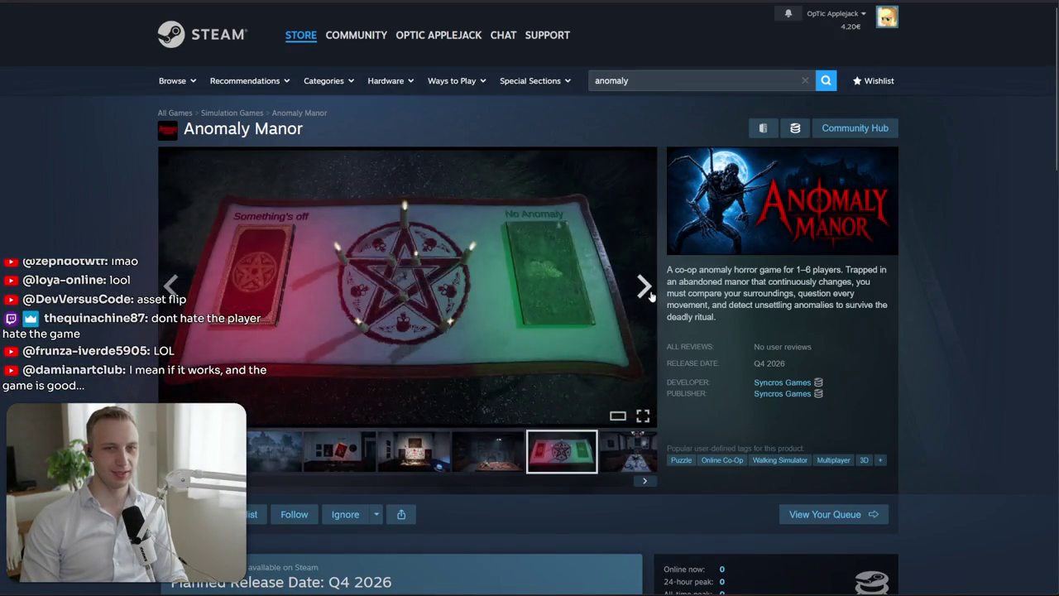
click(645, 286)
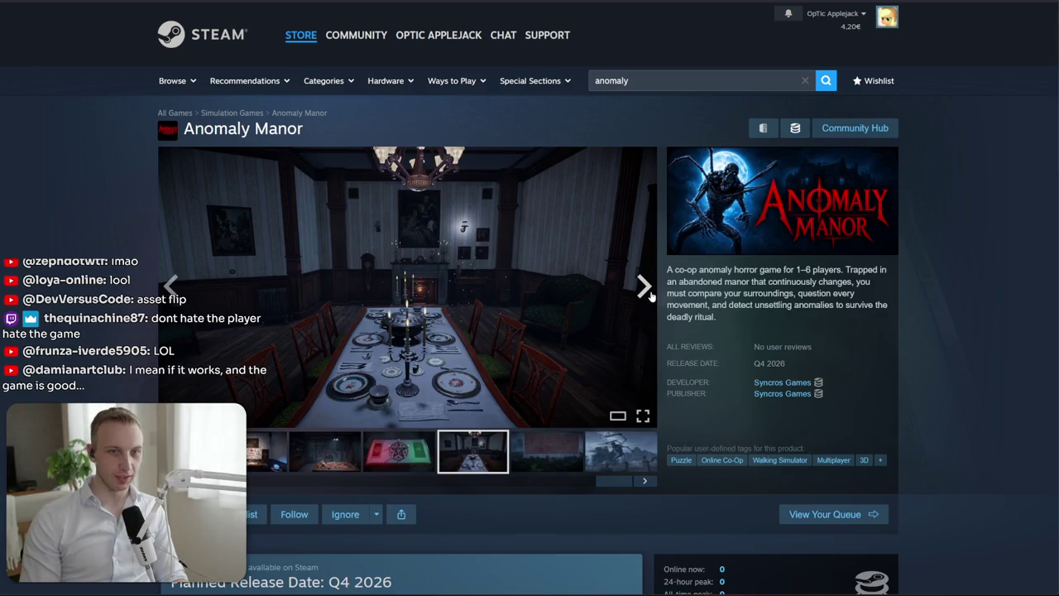
drag(703, 290, 675, 348)
click(729, 325)
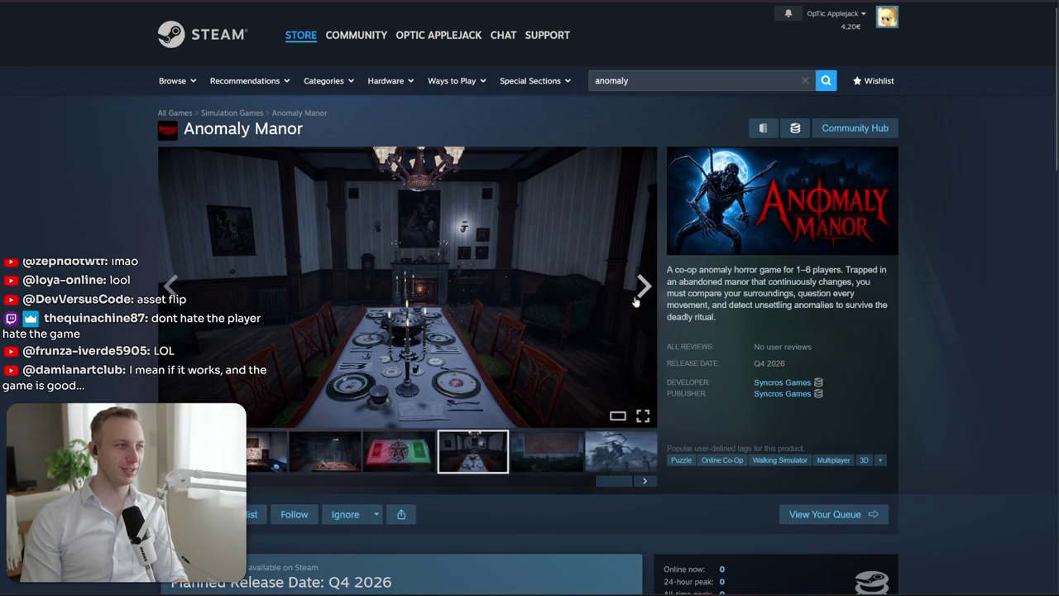
click(565, 295)
click(974, 296)
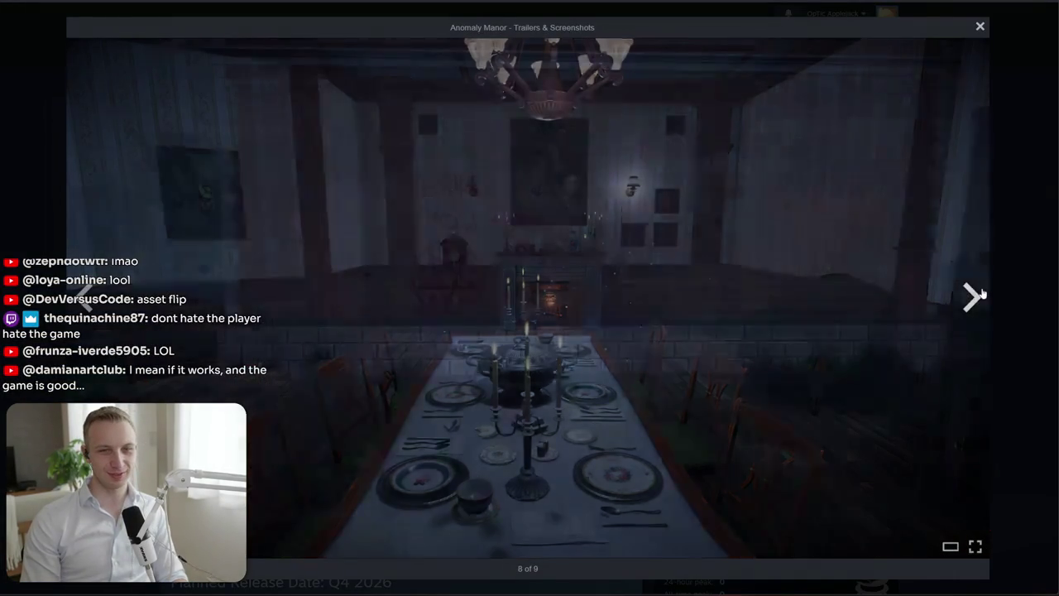
click(962, 310)
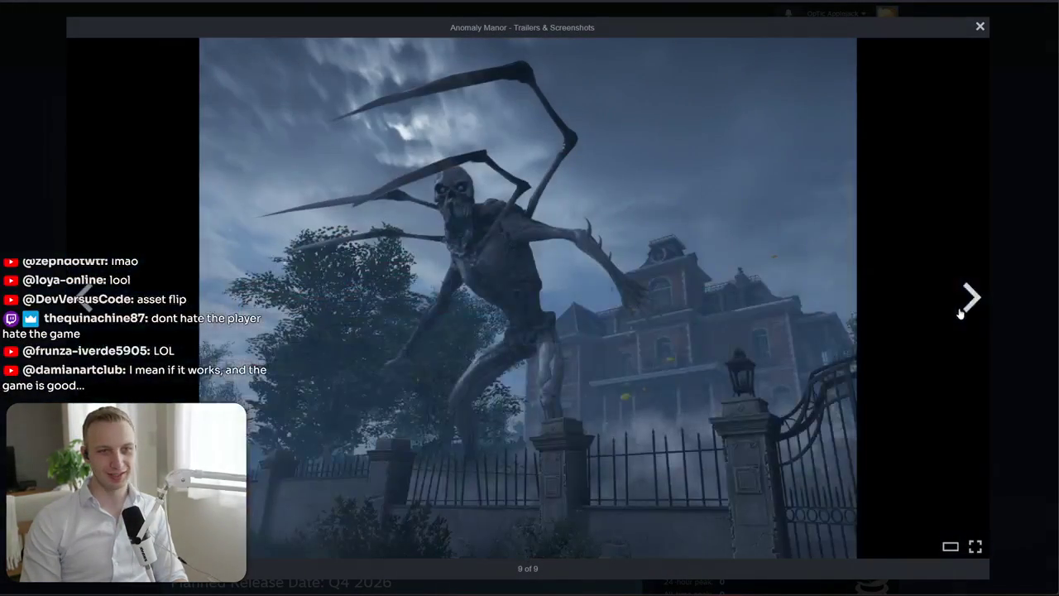
click(1026, 302)
scroll(461, 329, down, 3)
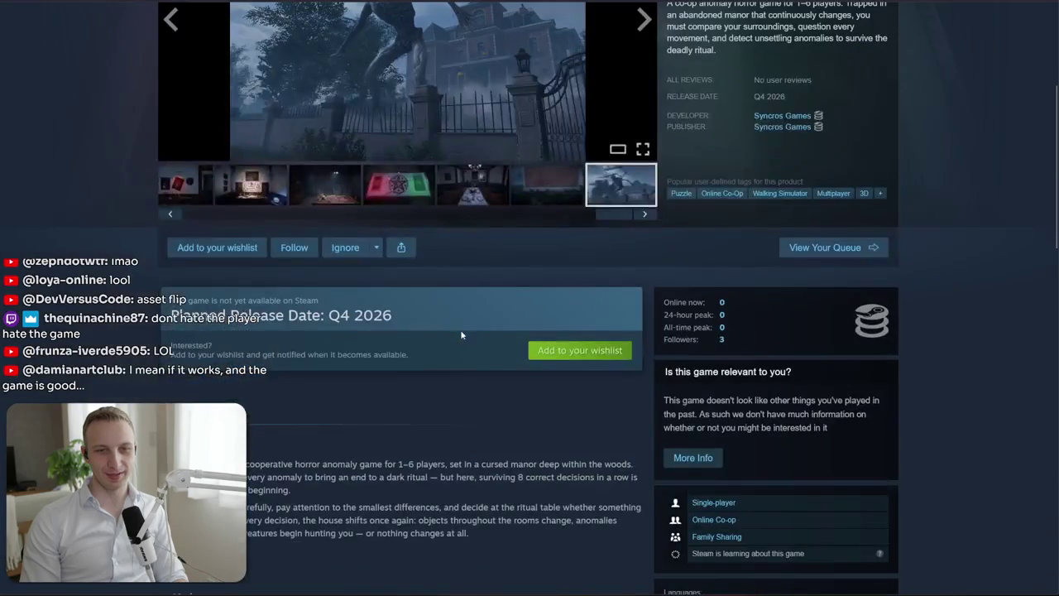
drag(453, 291, 458, 357)
click(458, 357)
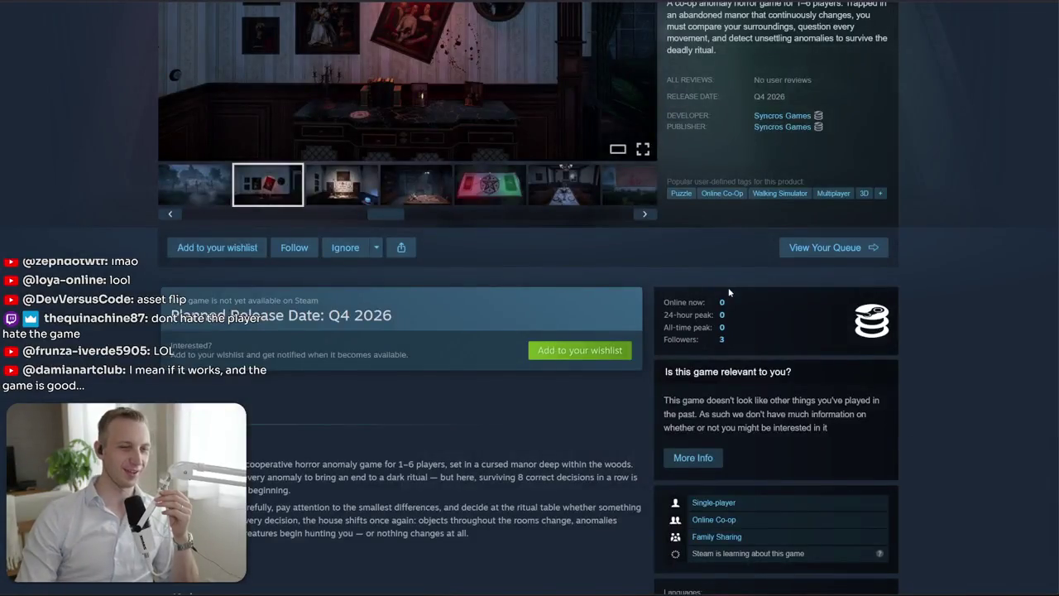
scroll(401, 351, down, 3)
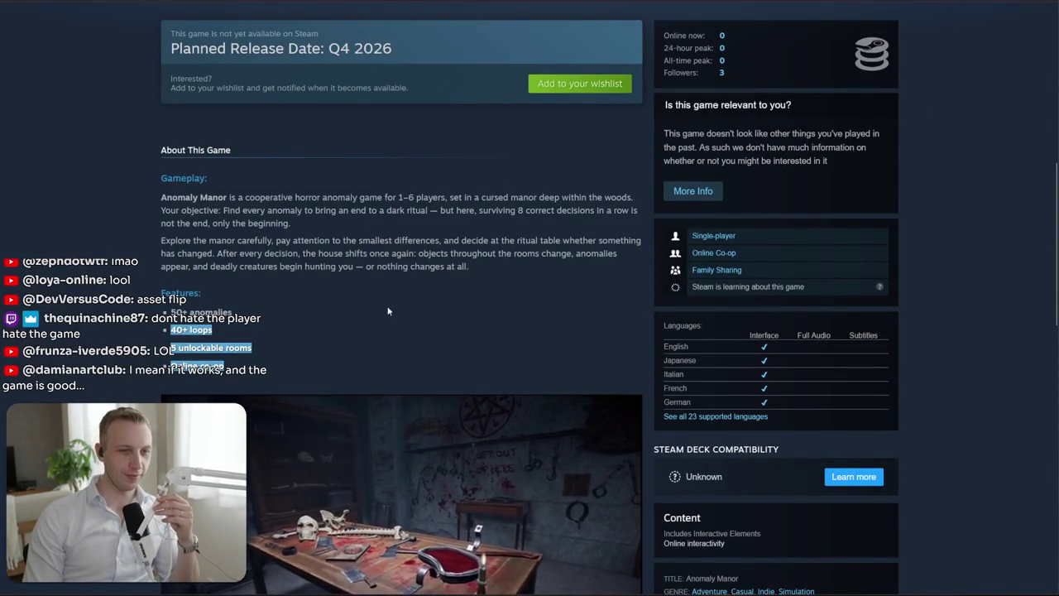
scroll(390, 343, down, 1)
scroll(391, 343, down, 5)
scroll(392, 343, up, 2)
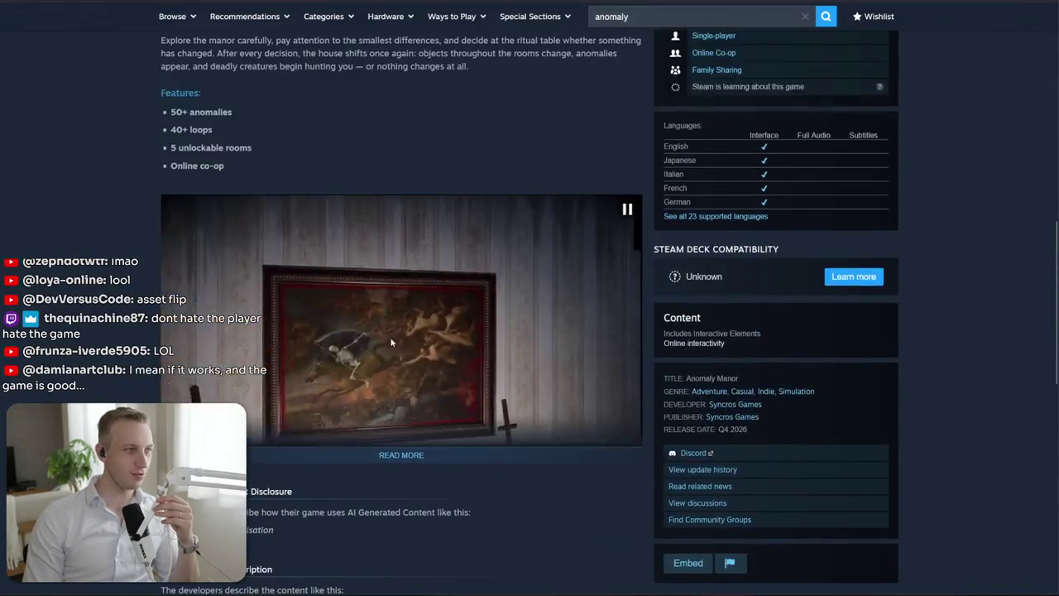
click(481, 465)
scroll(356, 418, down, 5)
scroll(356, 419, down, 3)
scroll(356, 419, down, 5)
scroll(354, 418, down, 5)
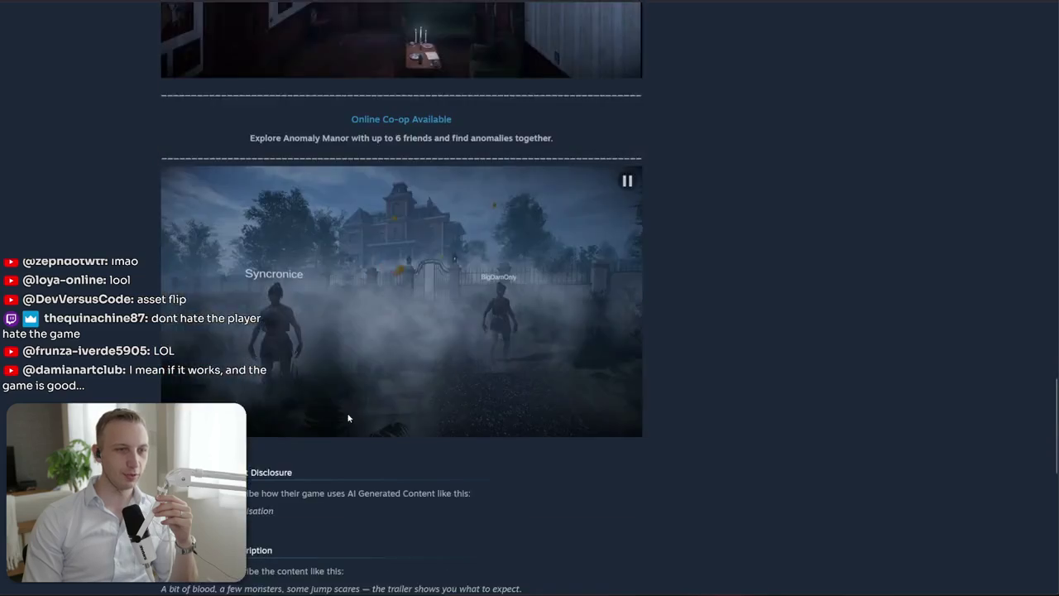
scroll(348, 417, down, 3)
key(Home)
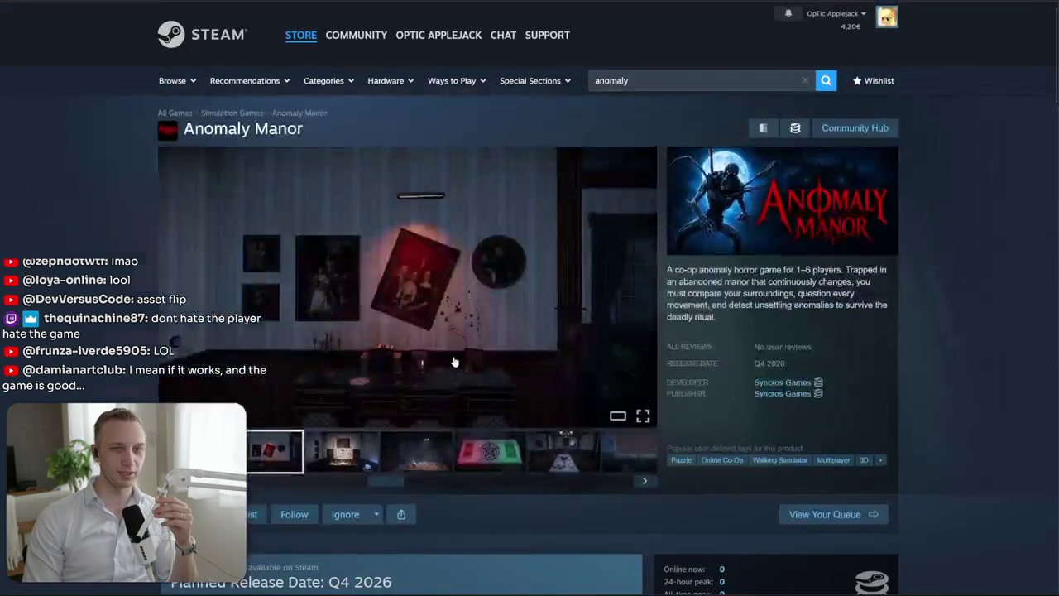
click(416, 458)
Copy the Horror Mansion foggy mansion-exterior image to the clipboard
click(274, 451)
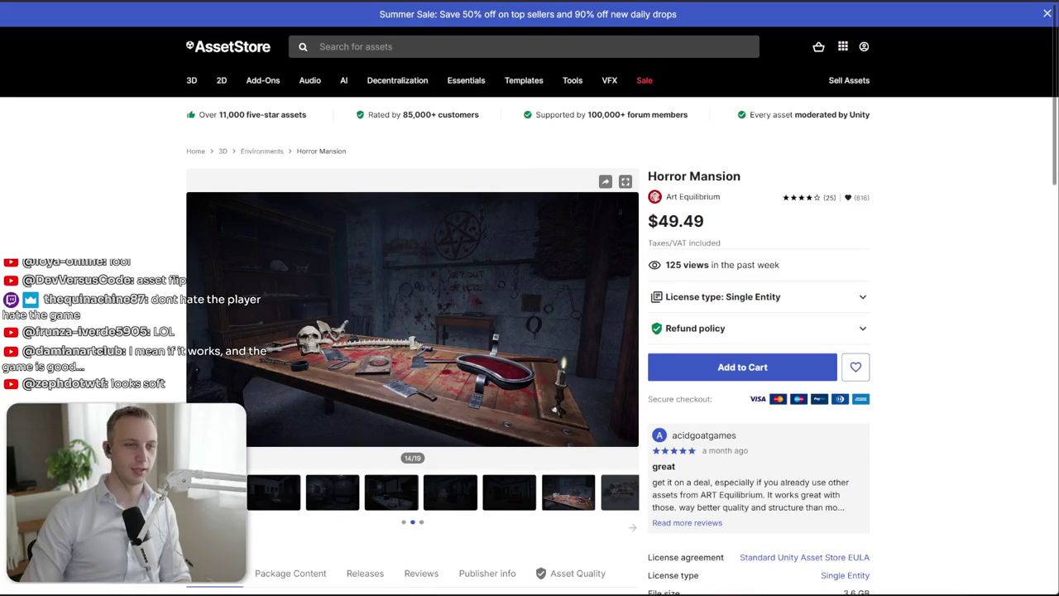
click(289, 498)
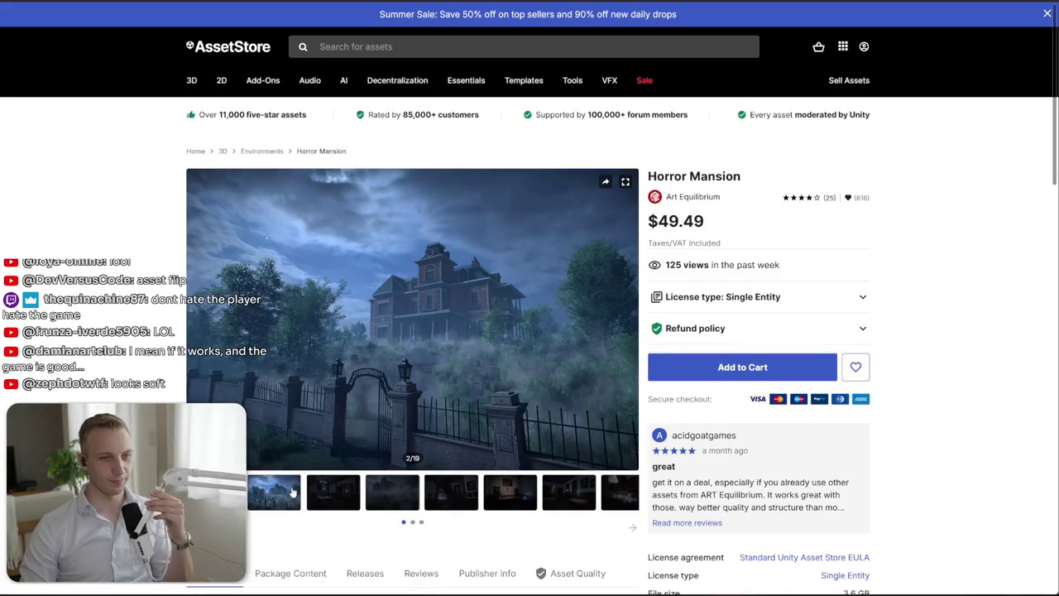
right_click(456, 312)
click(509, 351)
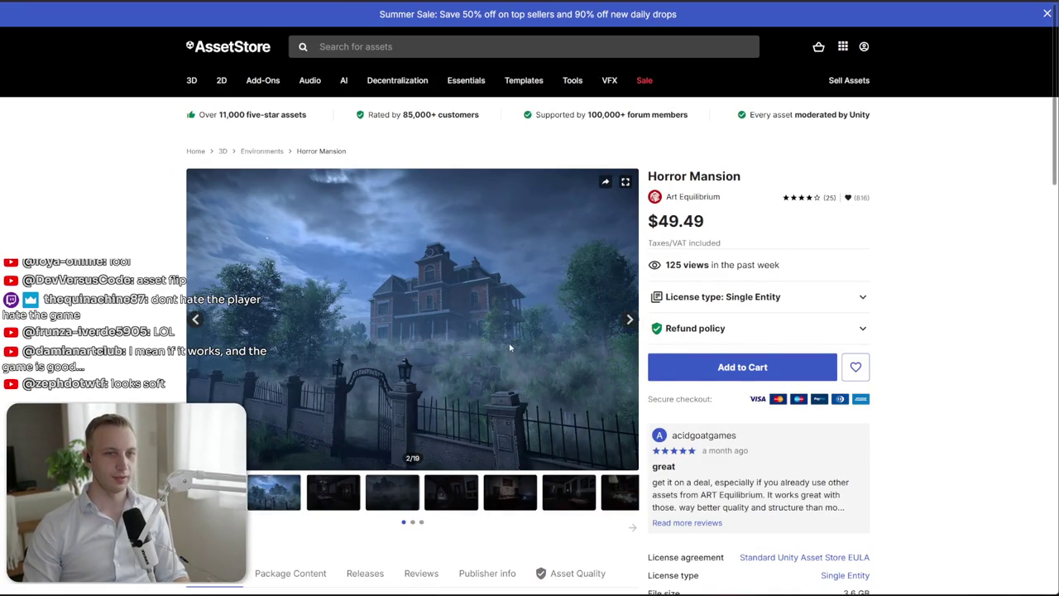
right_click(497, 343)
click(535, 379)
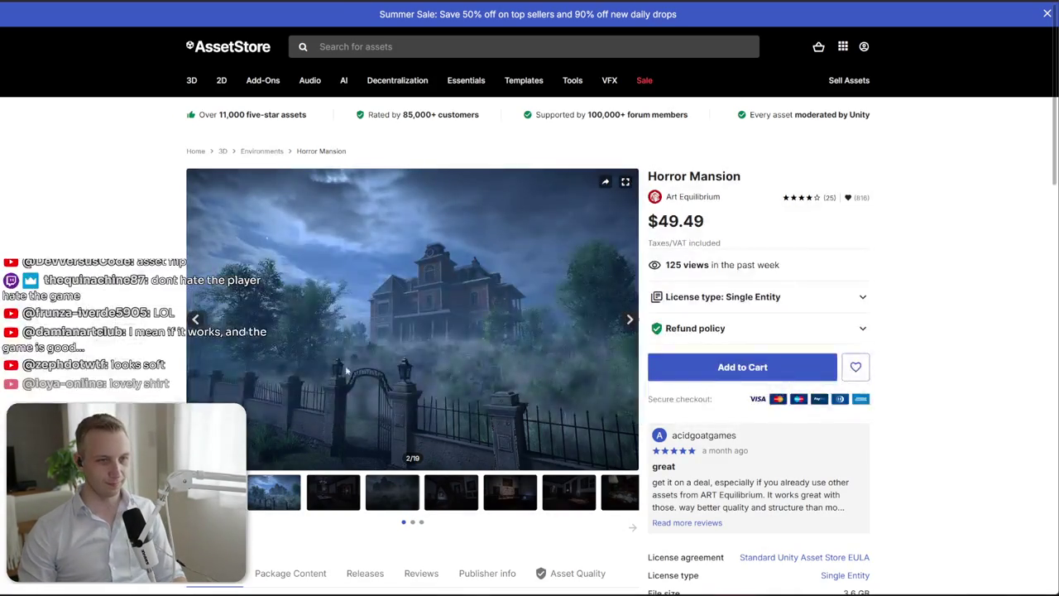
Switch from the browser pages back to Photoshop
key(alt+Tab)
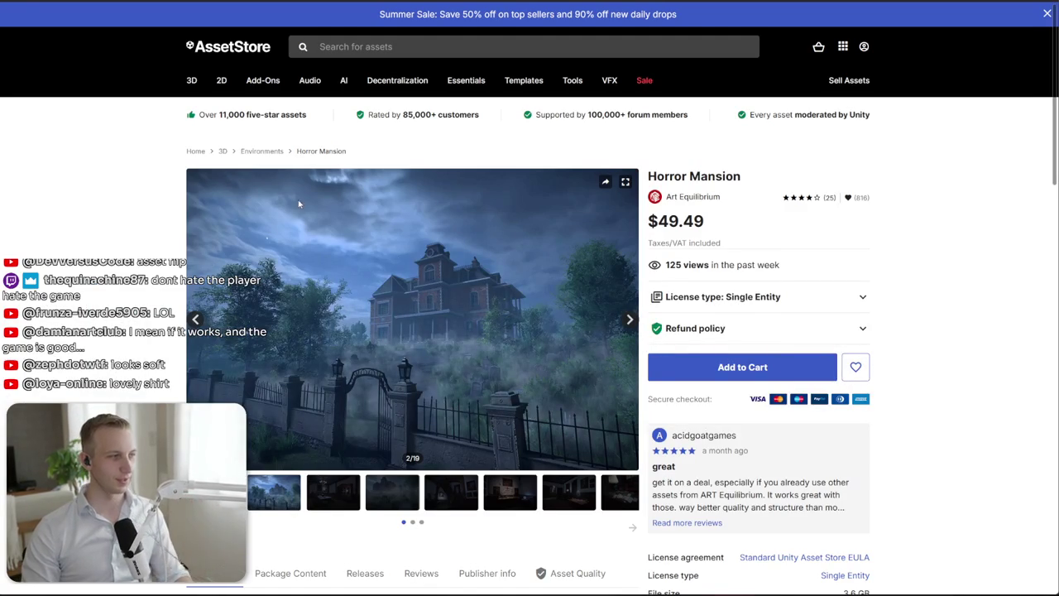
key(alt+Tab)
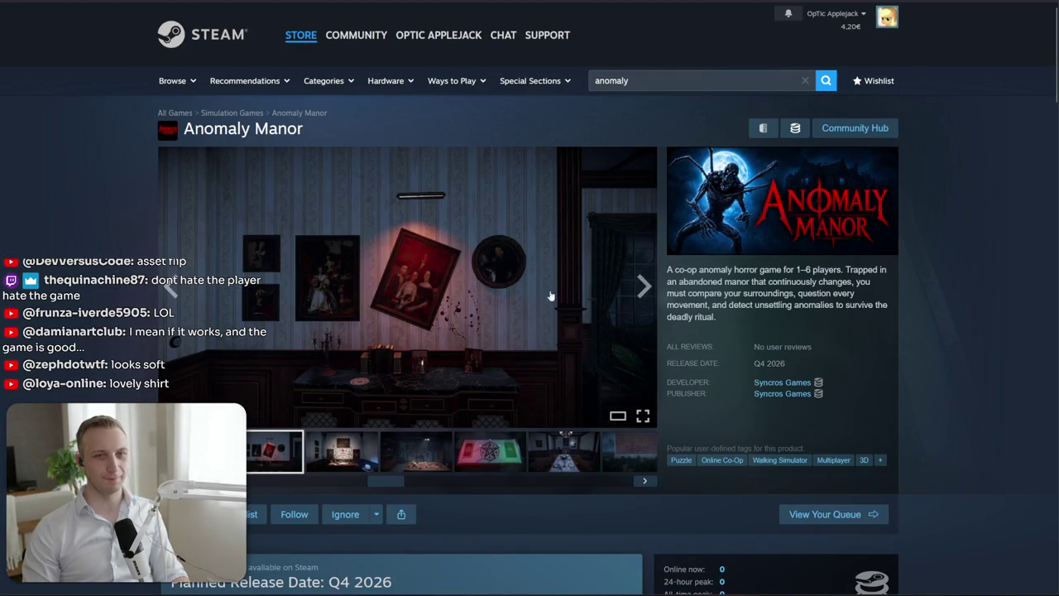
key(alt+Tab)
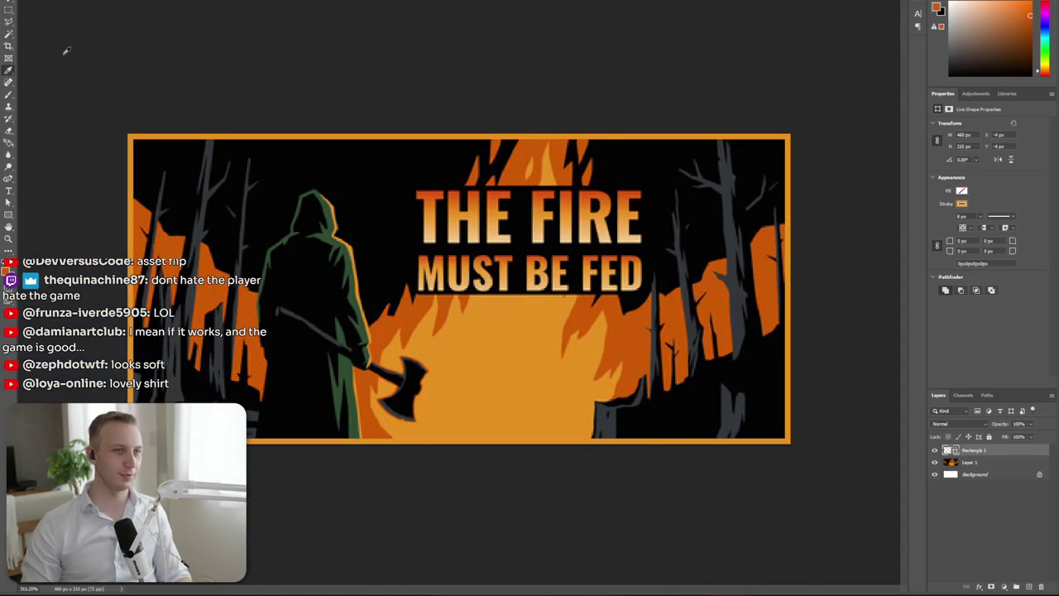
Create a 920×430 px document and paste the mansion photo, scaled to fill the canvas
click(33, 10)
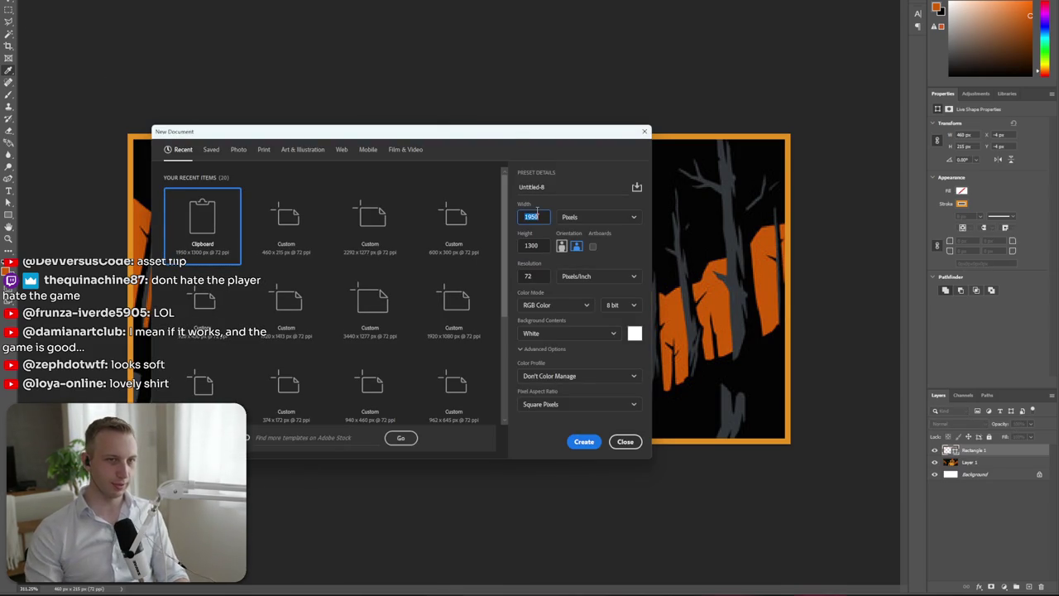
text(9)
key(Tab)
key(Return)
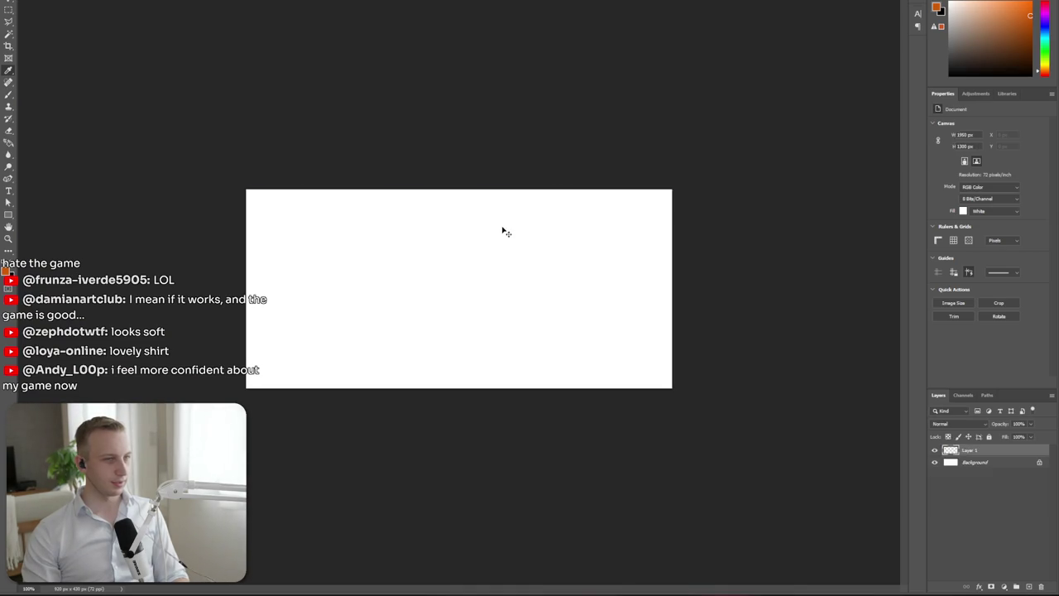
key(ctrl+v)
key(ctrl+t)
drag(246, 188, 184, 271)
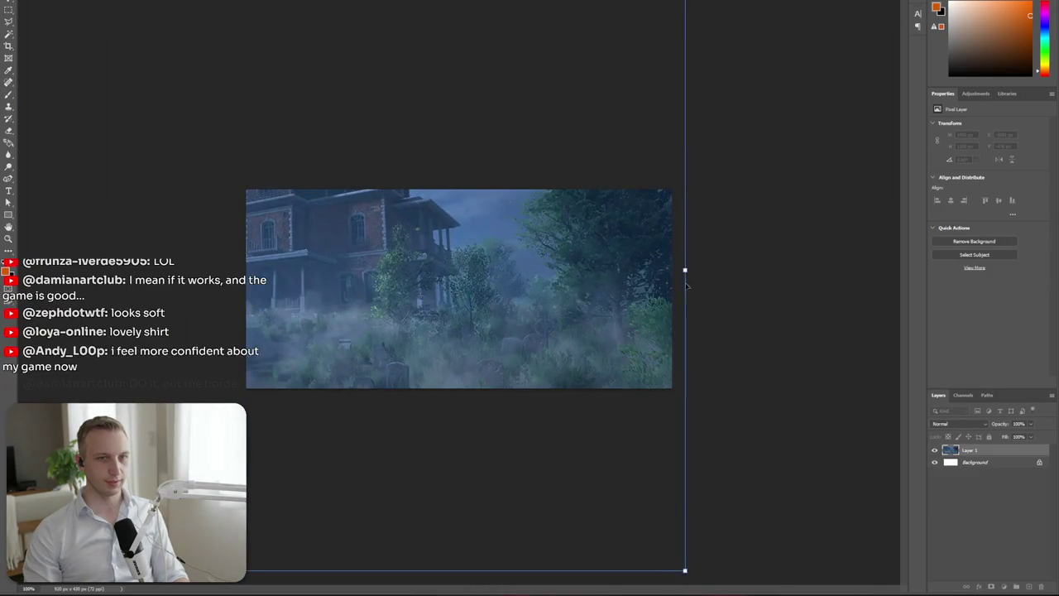
mouse_move(686, 256)
mouse_down()
mouse_move(361, 272)
mouse_move(688, 240)
mouse_move(518, 480)
mouse_move(547, 385)
mouse_up()
key(Return)
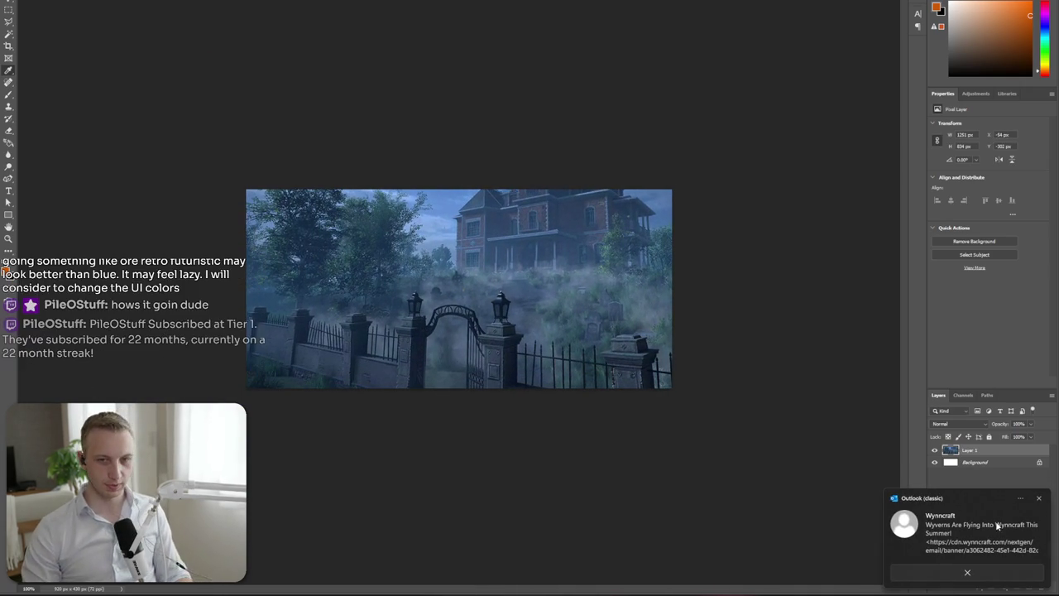
Add a new layer above the photo and fill it with solid black
click(1038, 498)
click(1031, 586)
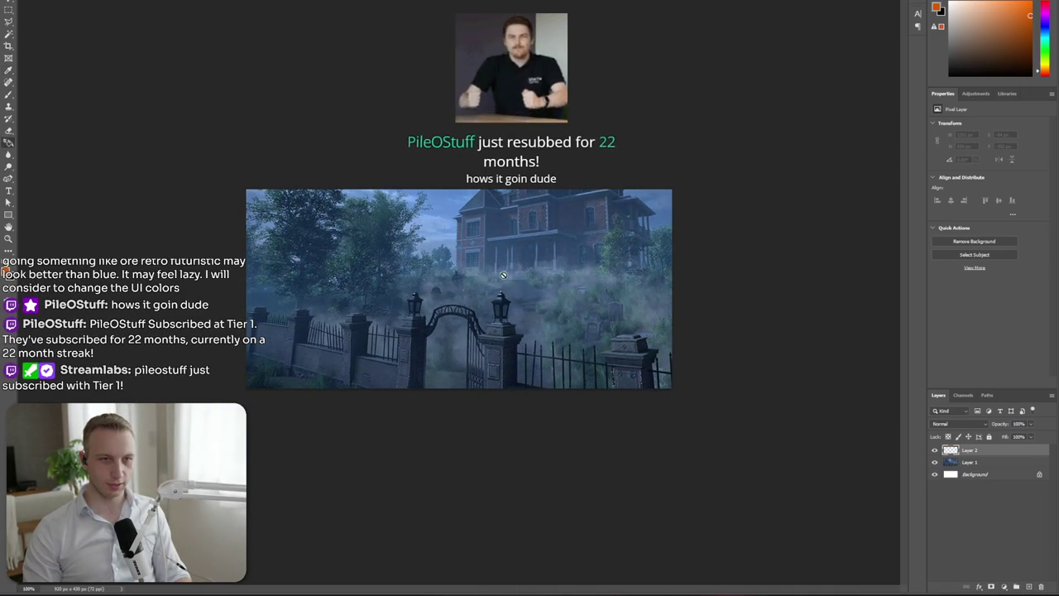
key(g)
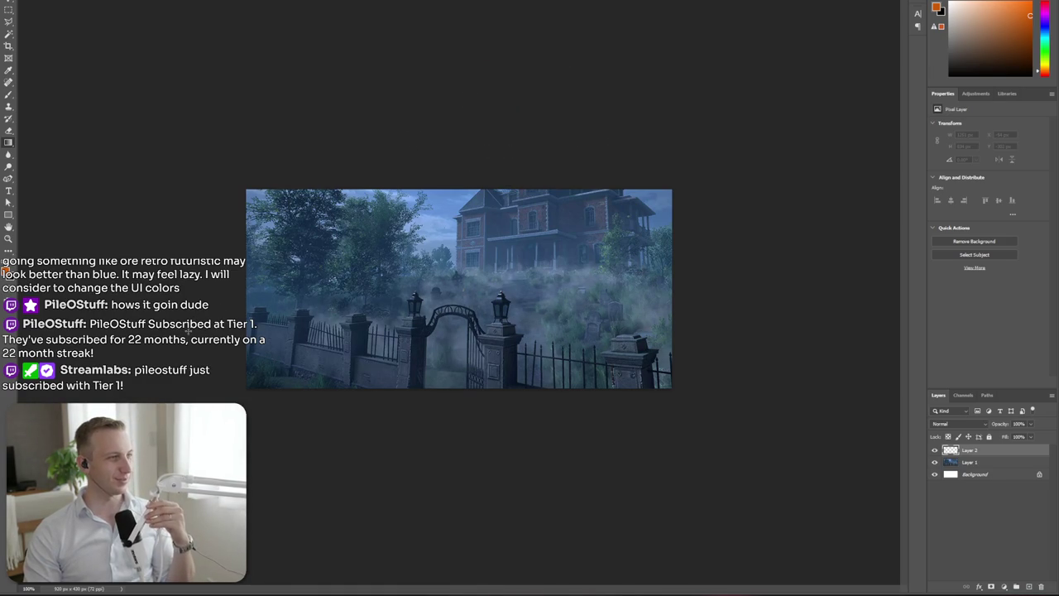
click(440, 324)
key(ctrl+z)
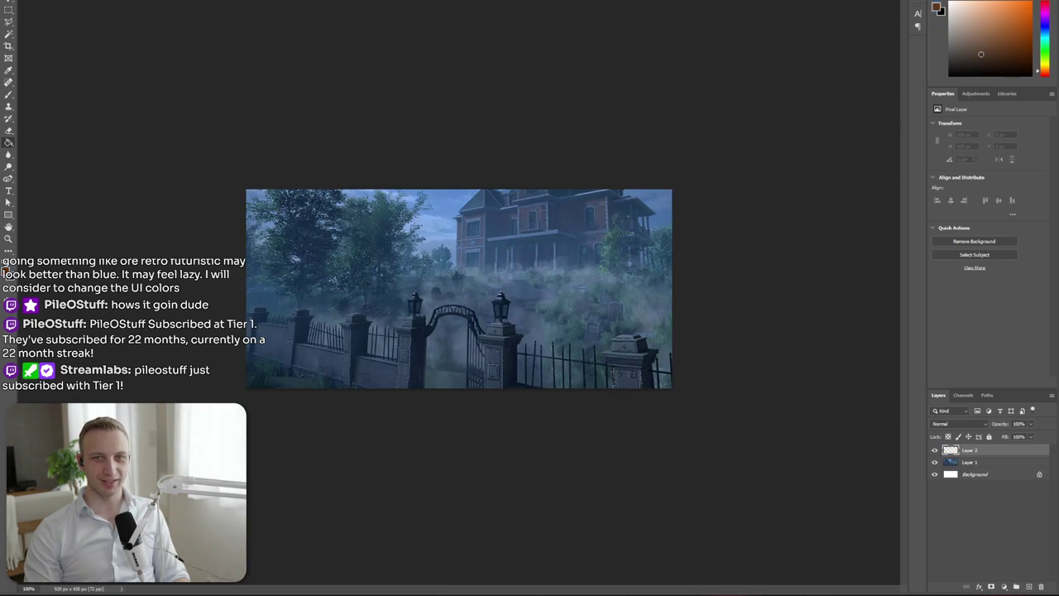
click(514, 301)
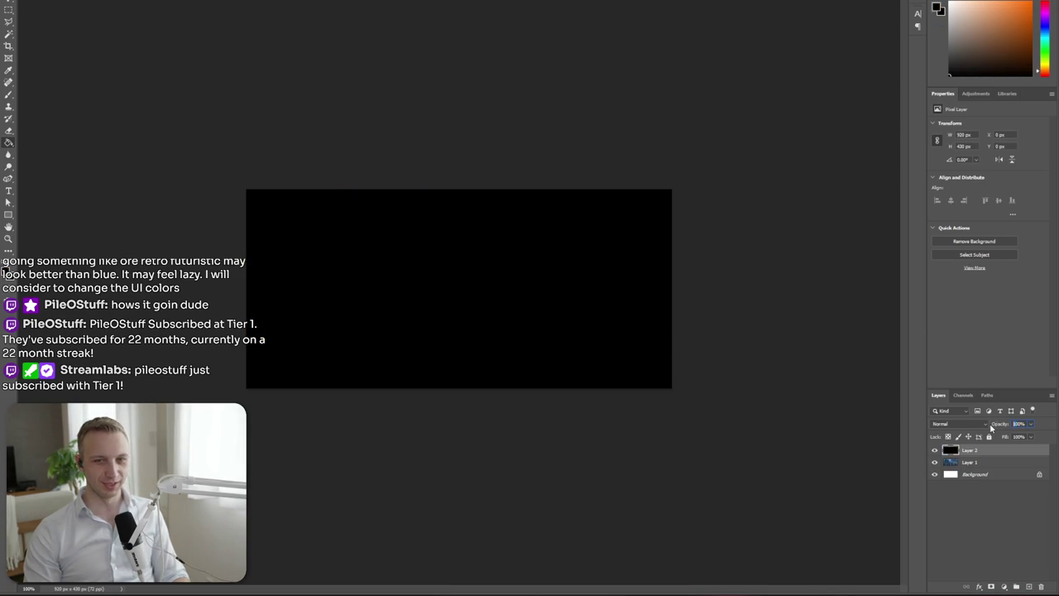
Try a red-to-blue gradient, undo it, and switch to a dark blue gradient preset
text(20)
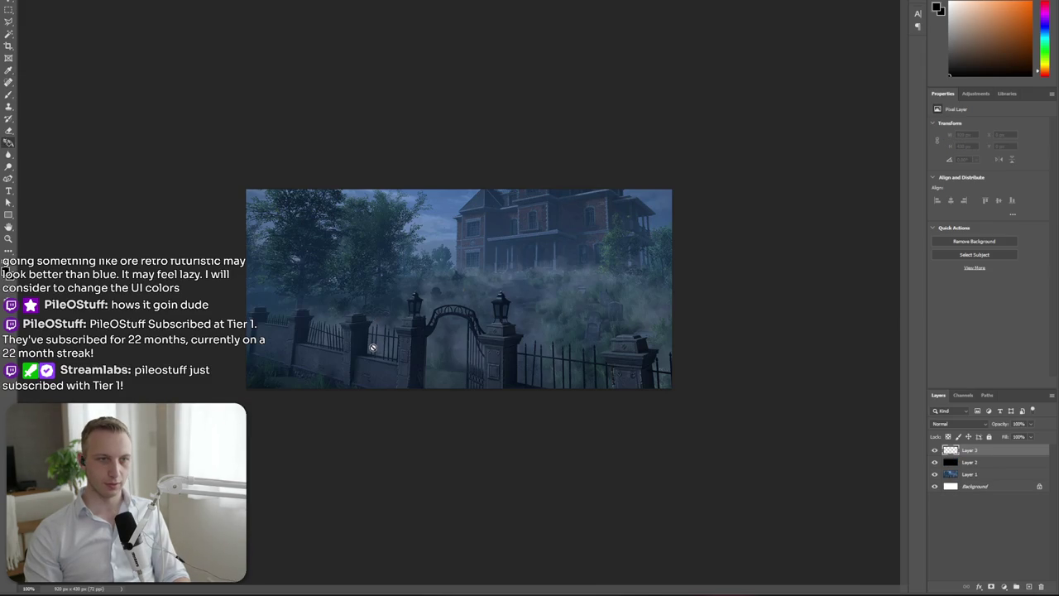
drag(372, 347, 648, 136)
key(ctrl+z)
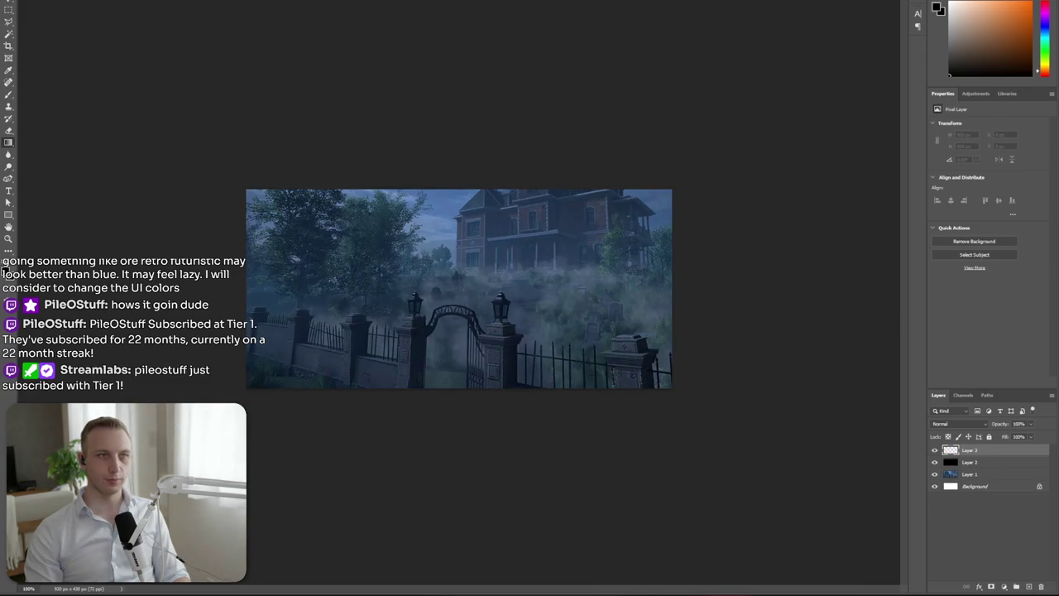
click(33, 1)
click(27, 2)
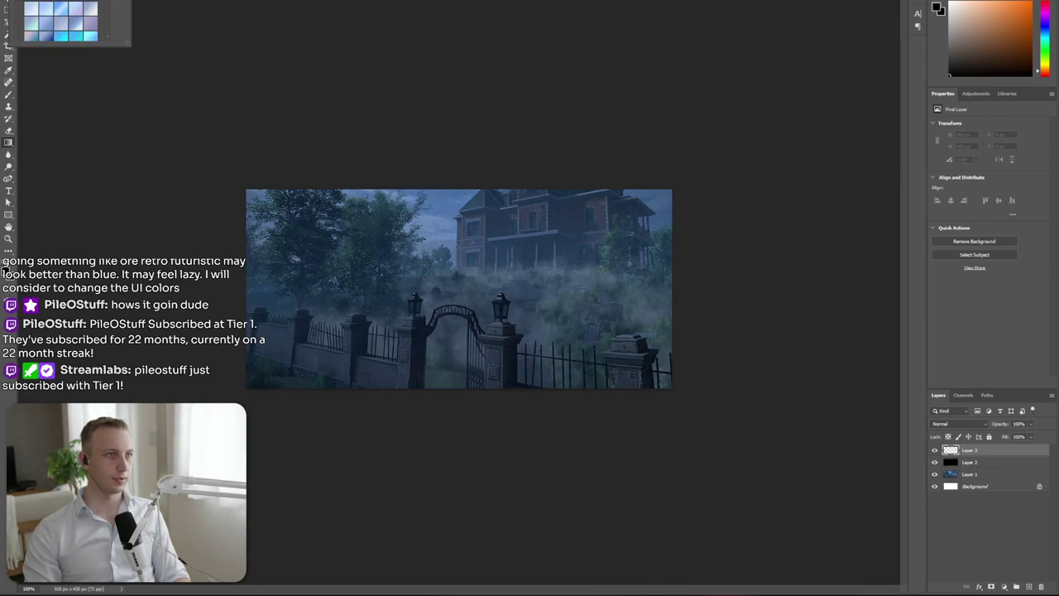
scroll(49, 19, up, 2)
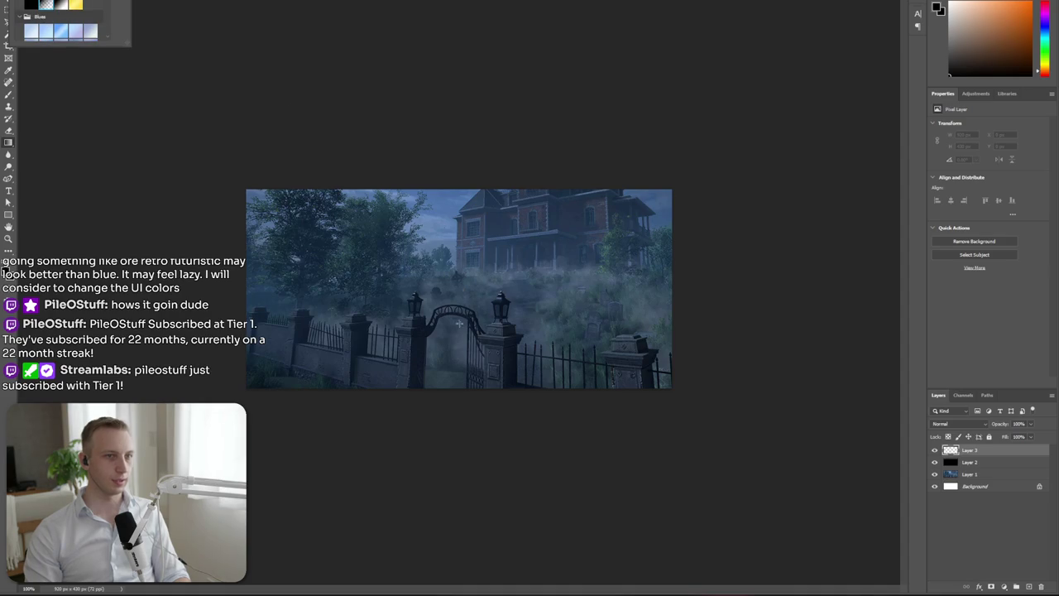
drag(359, 351, 632, 193)
Redraw the dark gradient over the mansion's left side and set Layer 3 to 20% opacity
key(ctrl+z)
drag(320, 372, 482, 203)
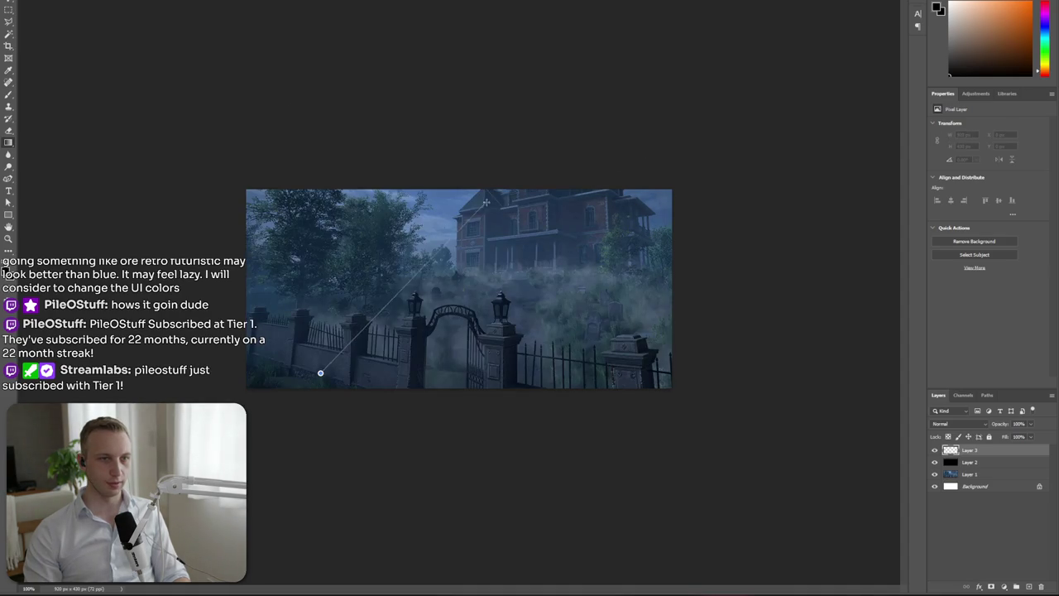
drag(678, 144, 686, 158)
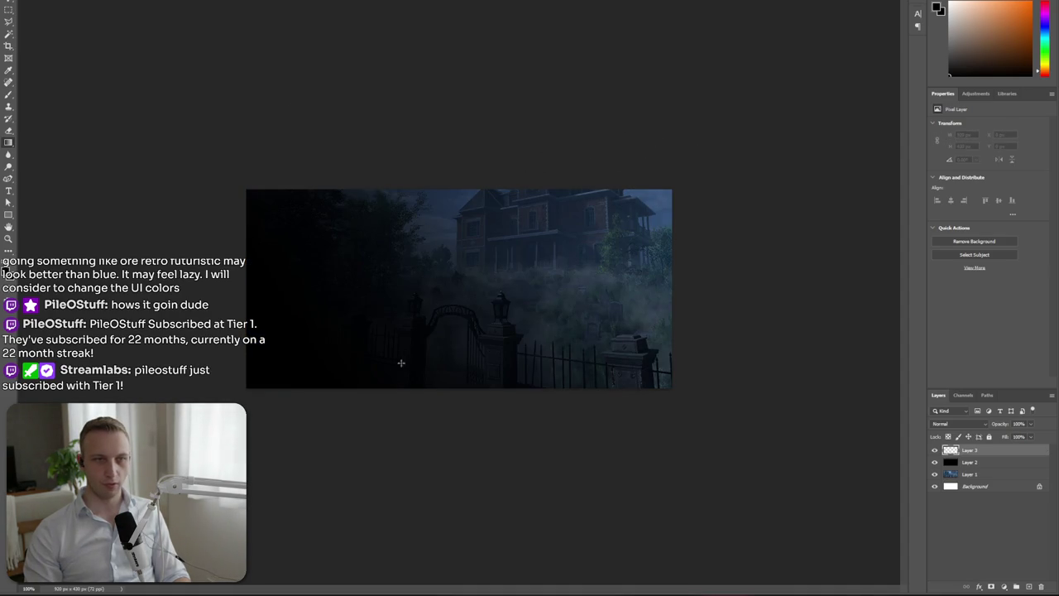
key(ctrl+z)
drag(359, 367, 629, 203)
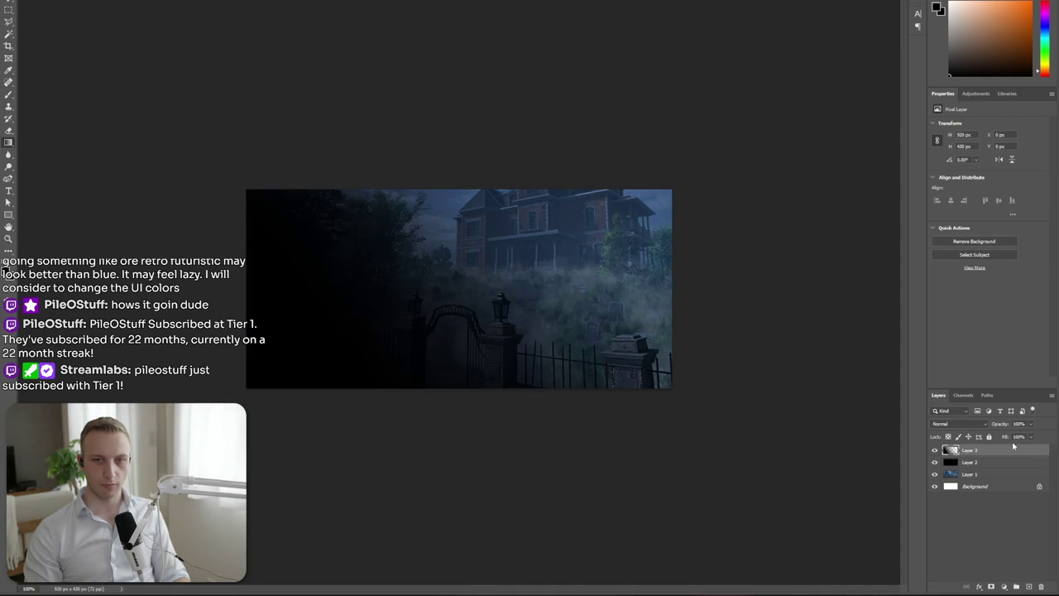
text(20)
key(Return)
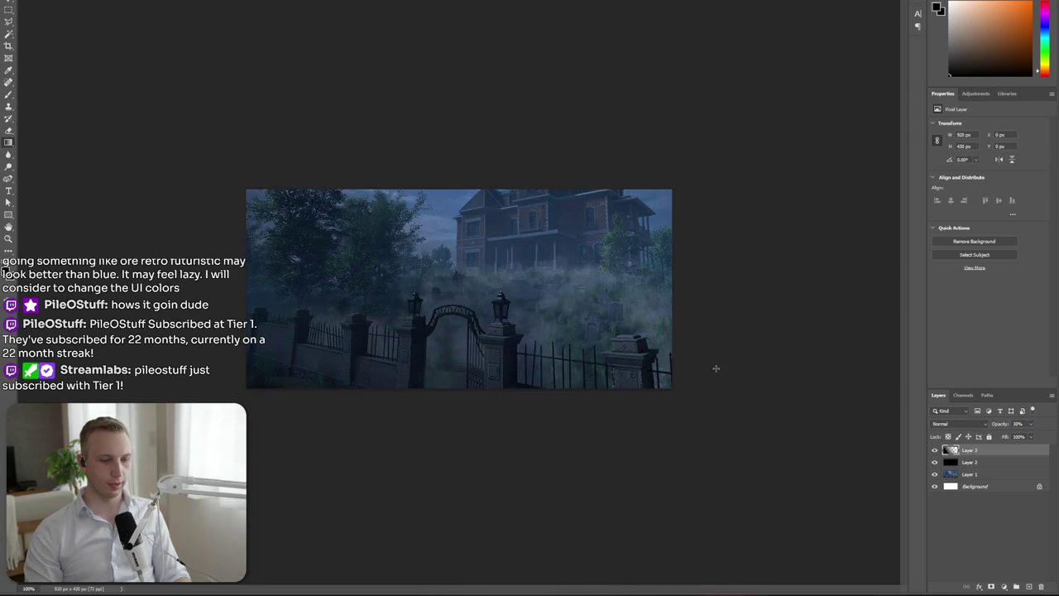
click(961, 530)
View the Steam Anomaly Manor monster-mansion screenshot, then go to the Asset Store search
key(alt+Tab)
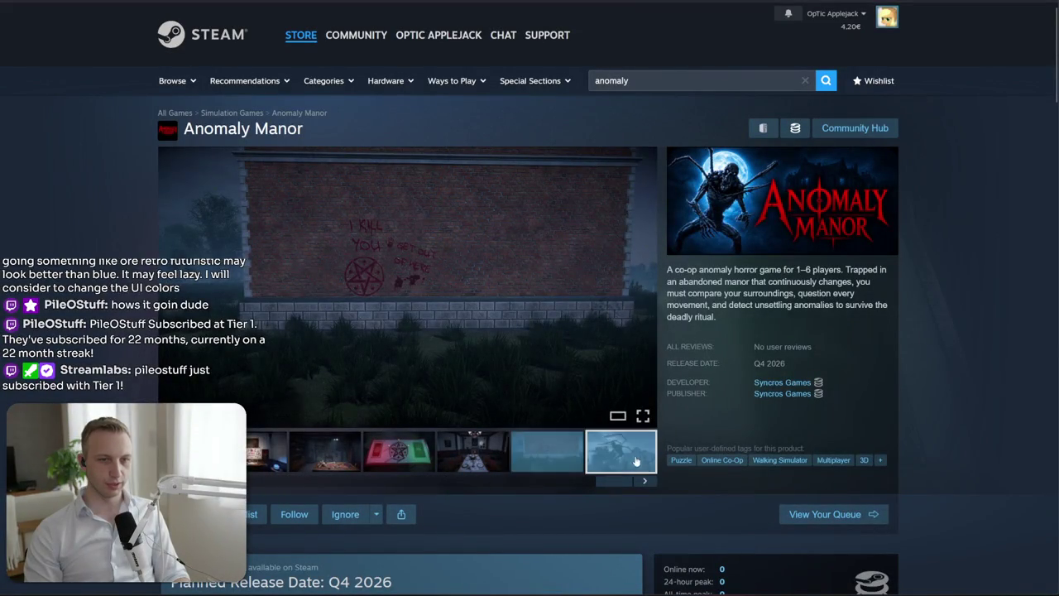
click(636, 460)
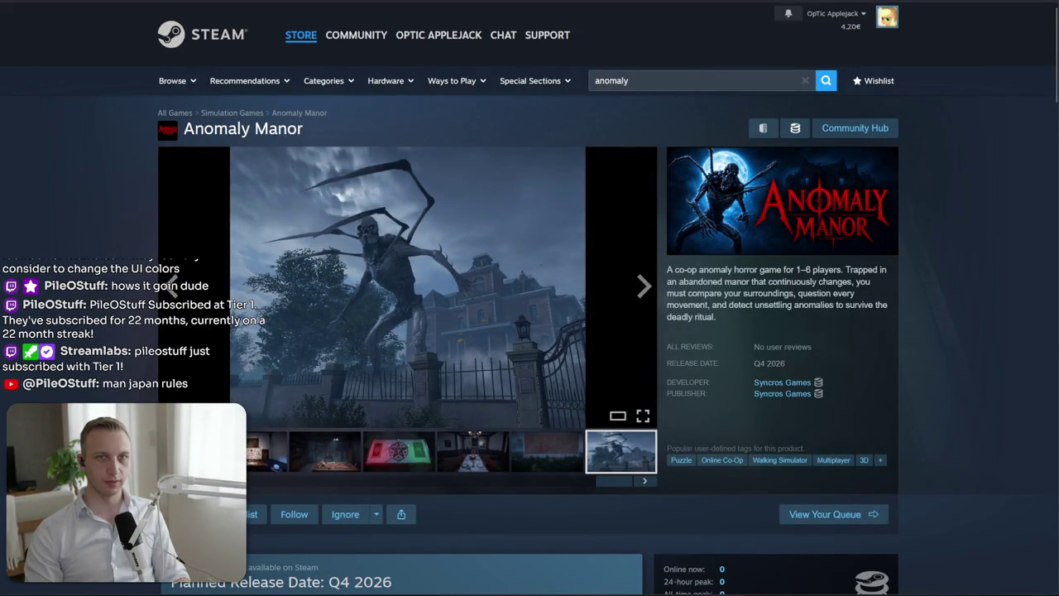
key(alt+Tab)
click(480, 46)
Search the Asset Store for 'monster' and browse the Monster Mutant 7 gallery renders
text(mon)
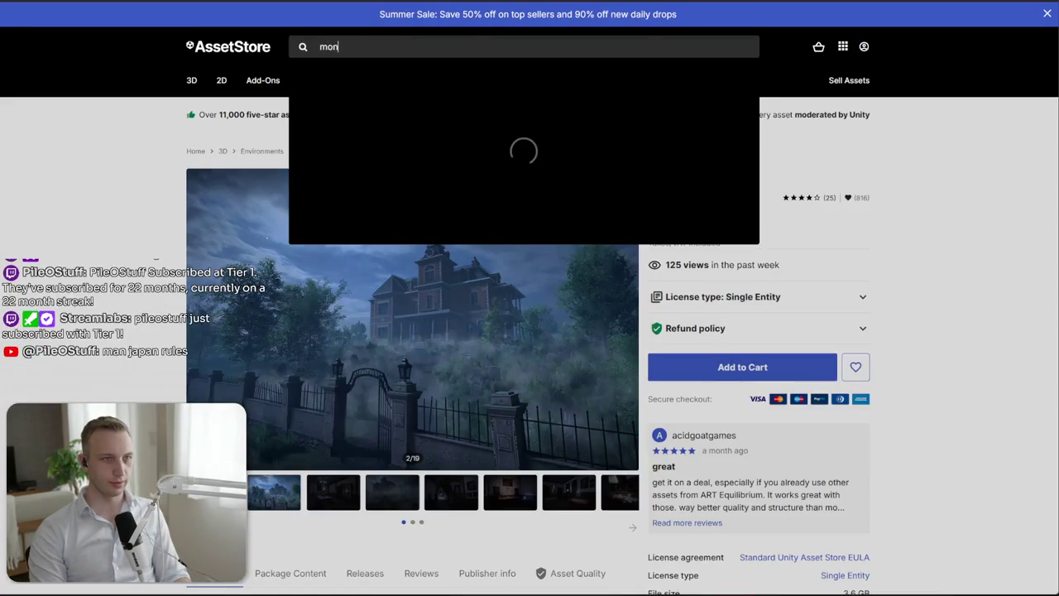
text(ster)
key(Return)
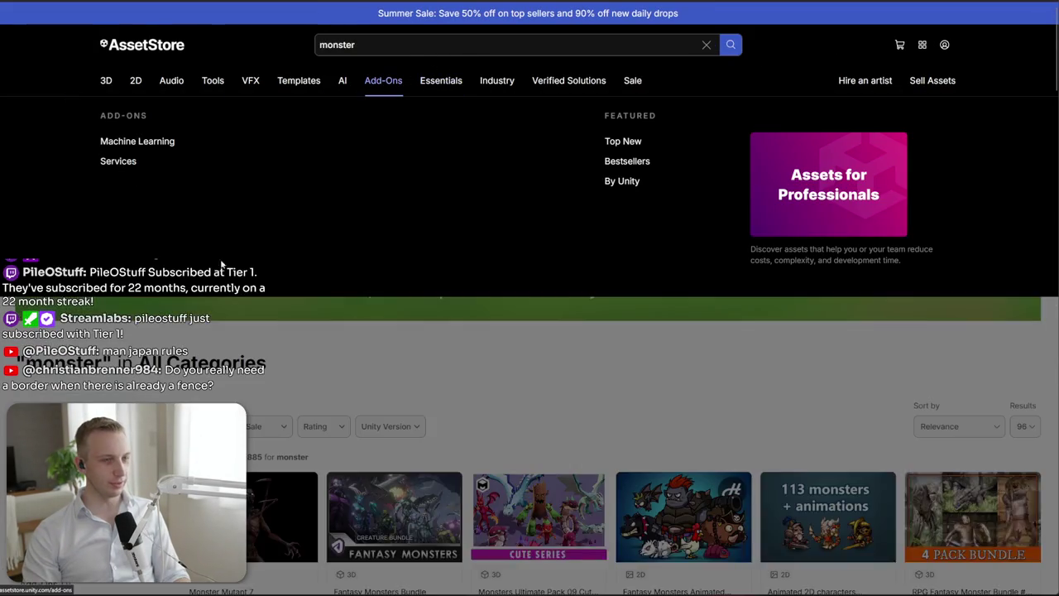
scroll(271, 315, down, 3)
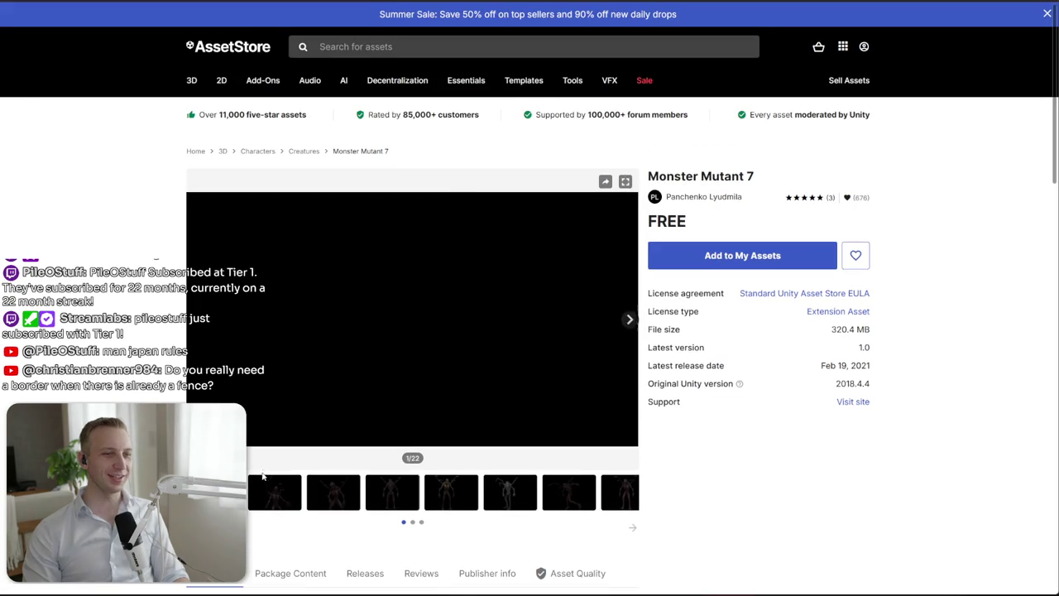
click(273, 489)
click(332, 492)
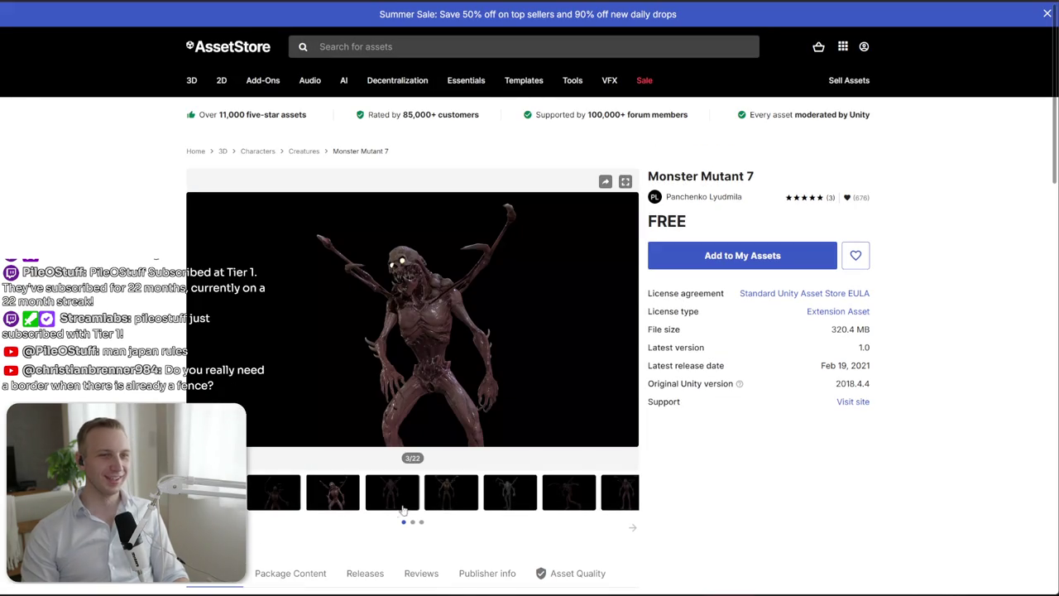
click(476, 507)
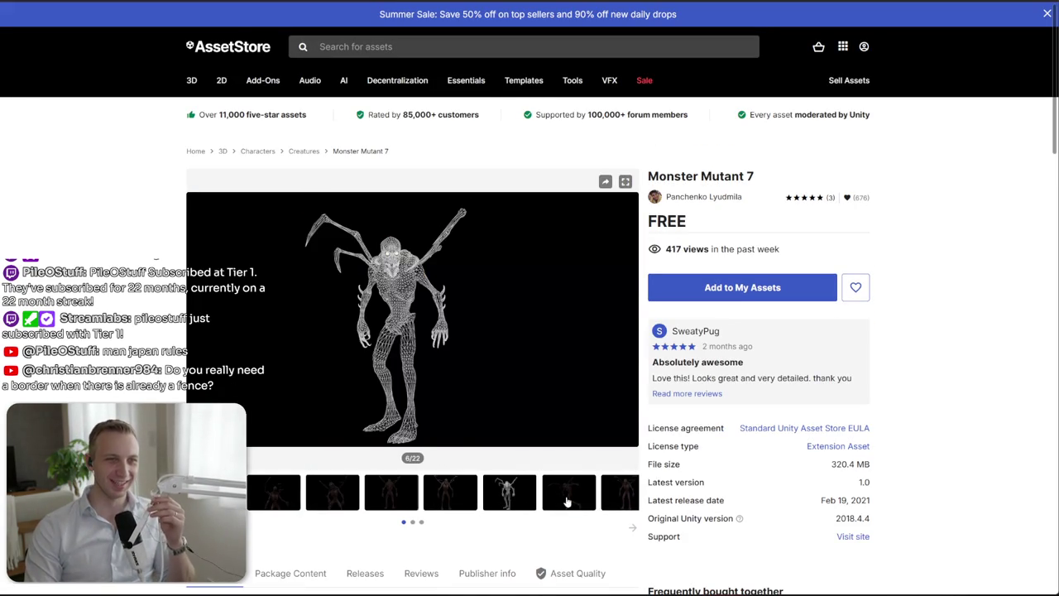
click(560, 502)
click(613, 501)
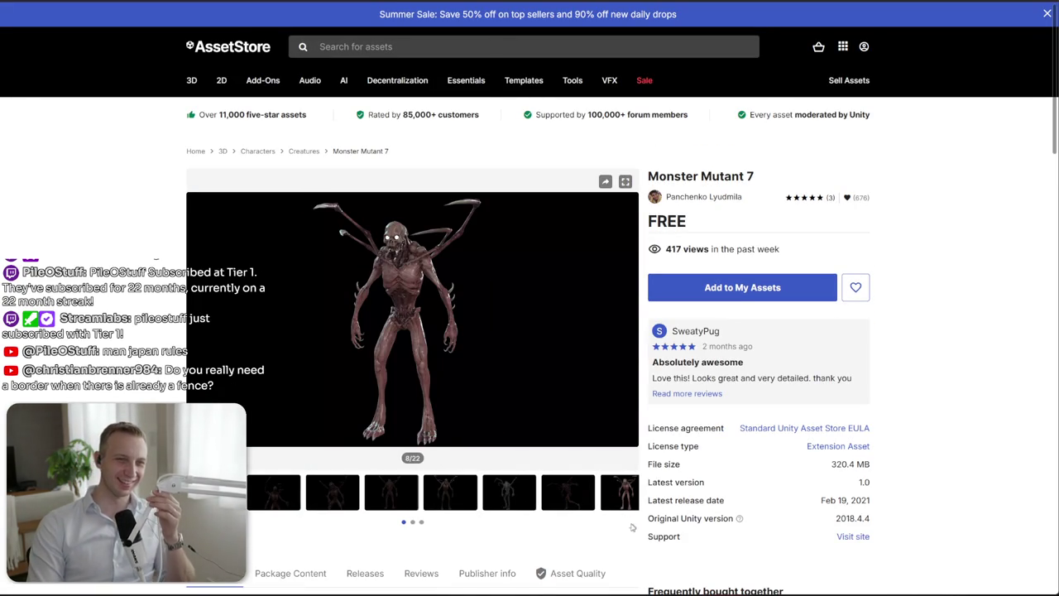
key(alt+Left)
Compare against the Steam page, then page the gallery to the red clawed creature render
key(alt+Tab)
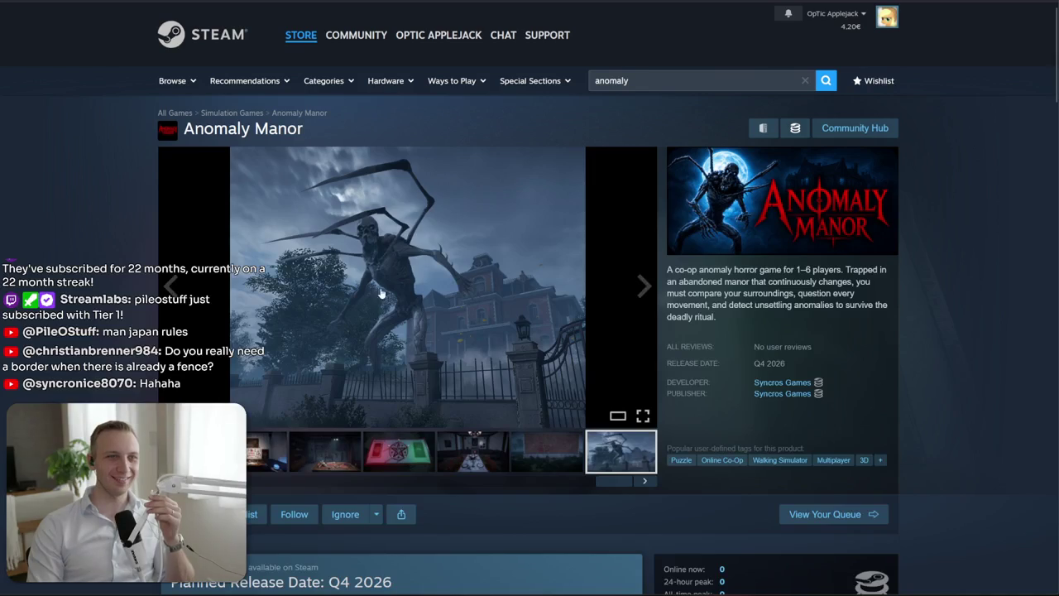
key(alt+Tab)
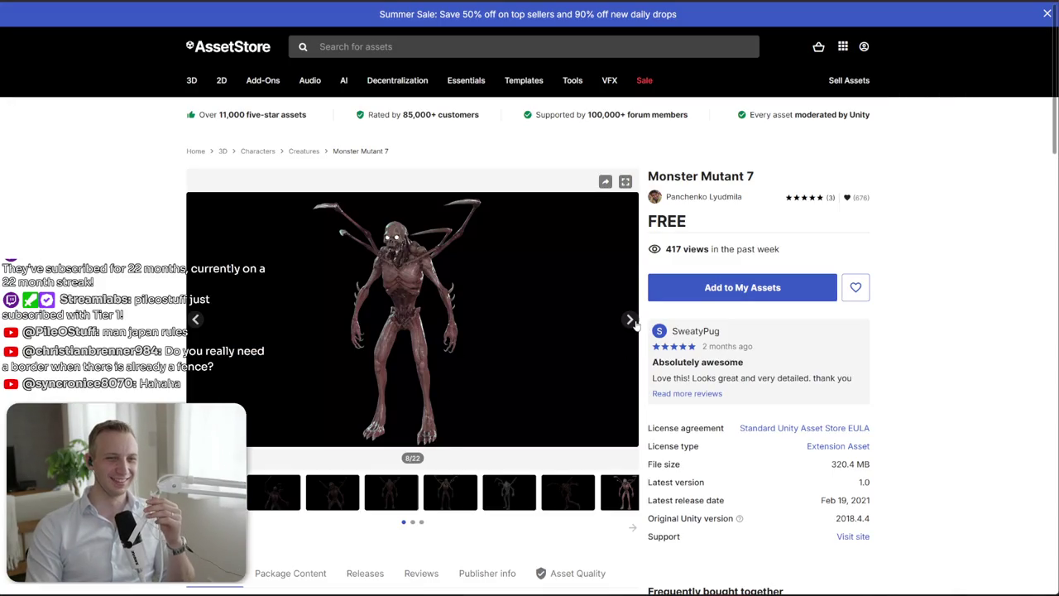
click(404, 498)
click(450, 492)
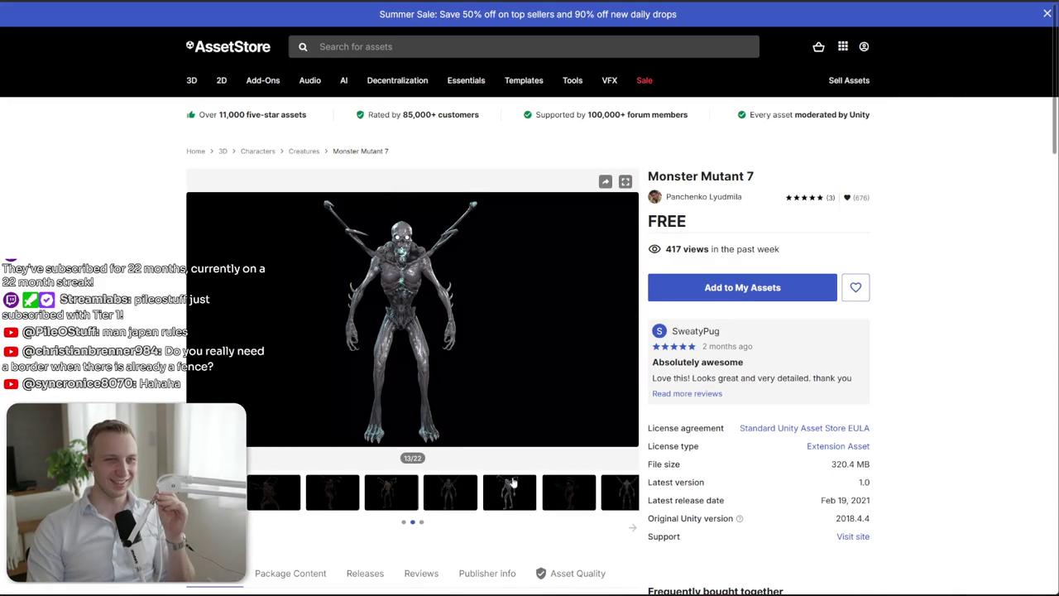
click(631, 320)
click(630, 320)
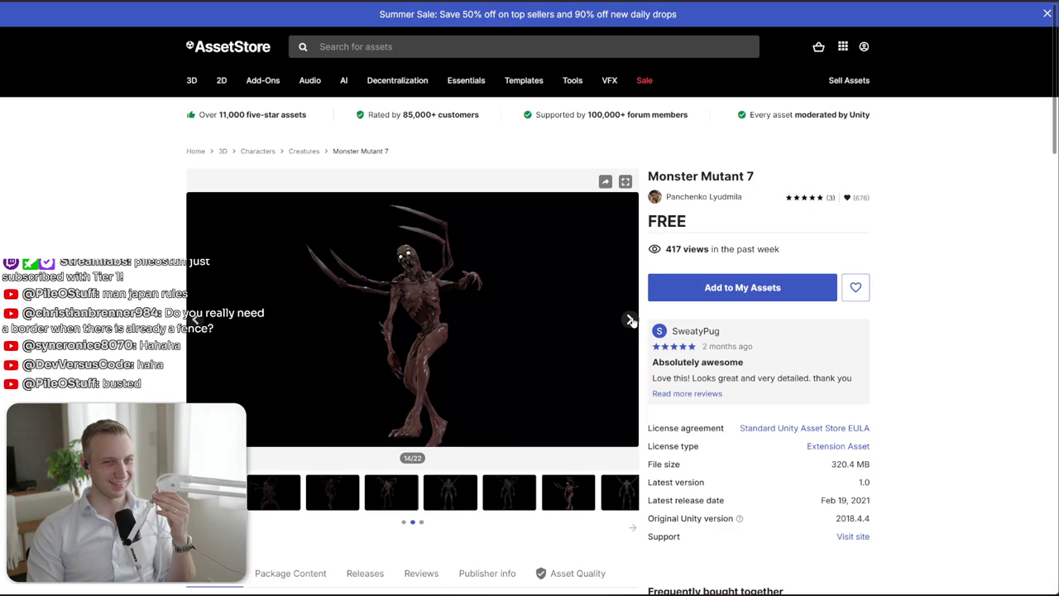
click(631, 320)
click(630, 321)
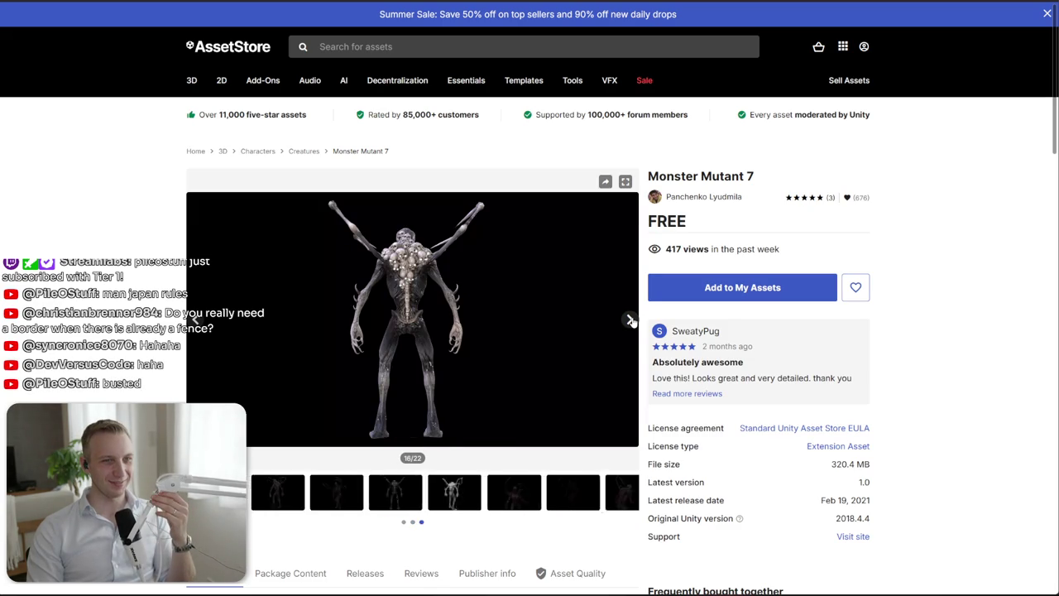
click(631, 321)
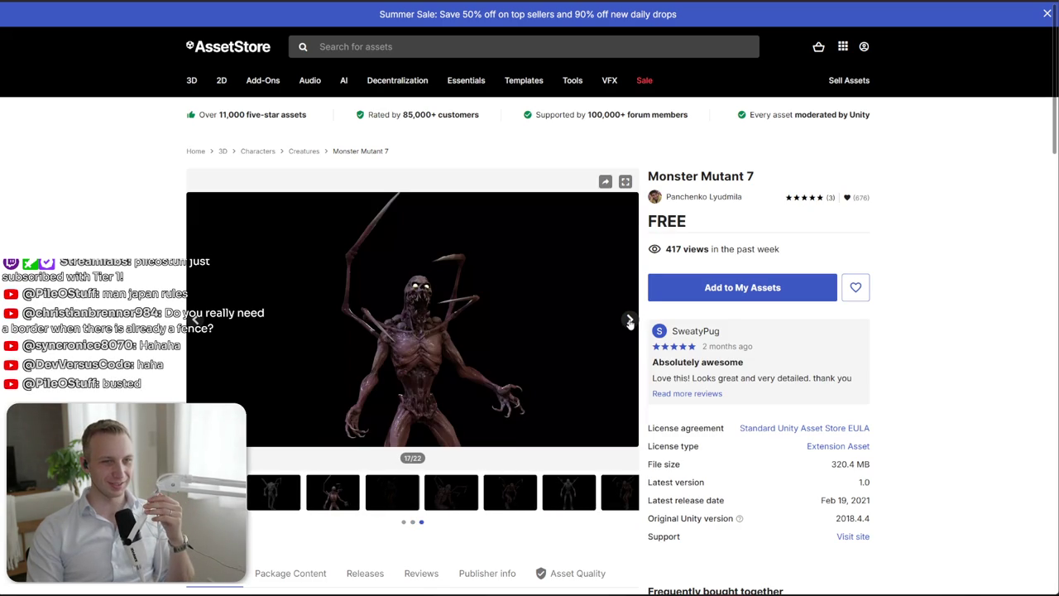
Copy the red clawed creature image and return to Photoshop
right_click(409, 330)
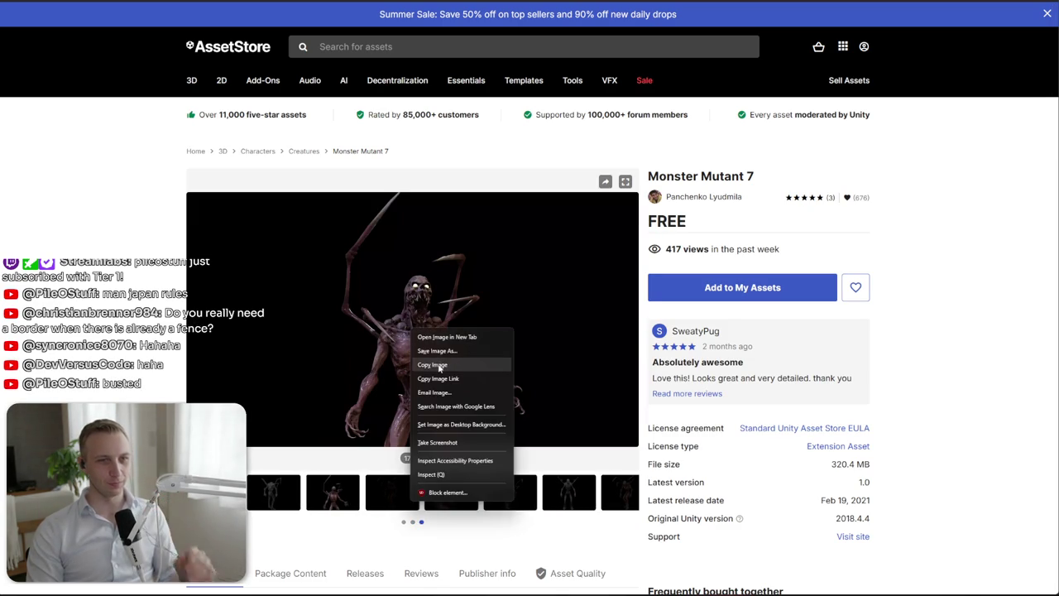
key(alt+Tab)
click(38, 2)
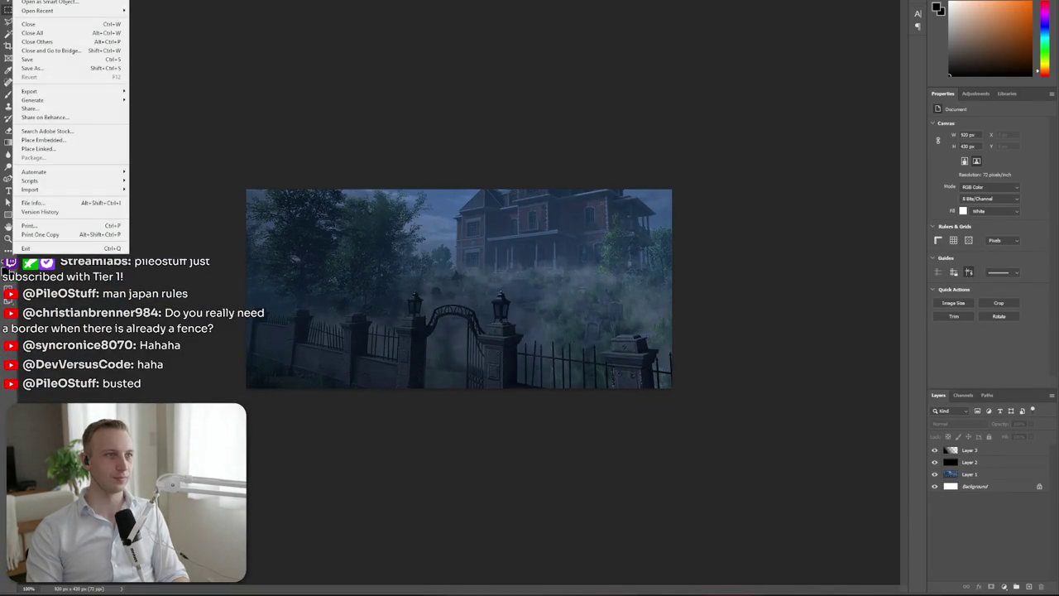
Create a new 1920×1080 document from the clipboard preset and paste the creature render
click(33, 5)
key(Return)
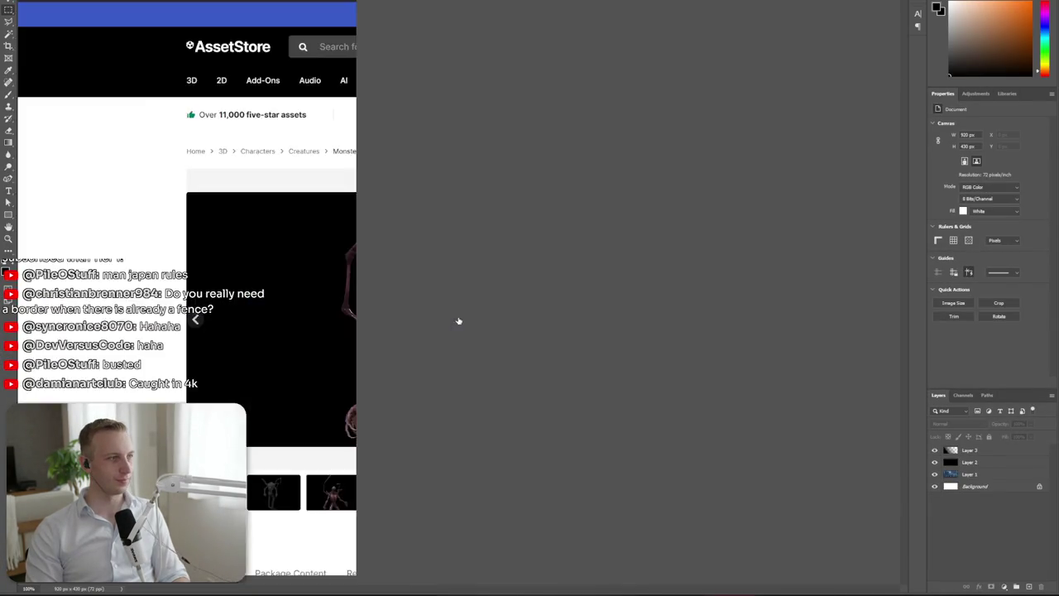
key(ctrl+v)
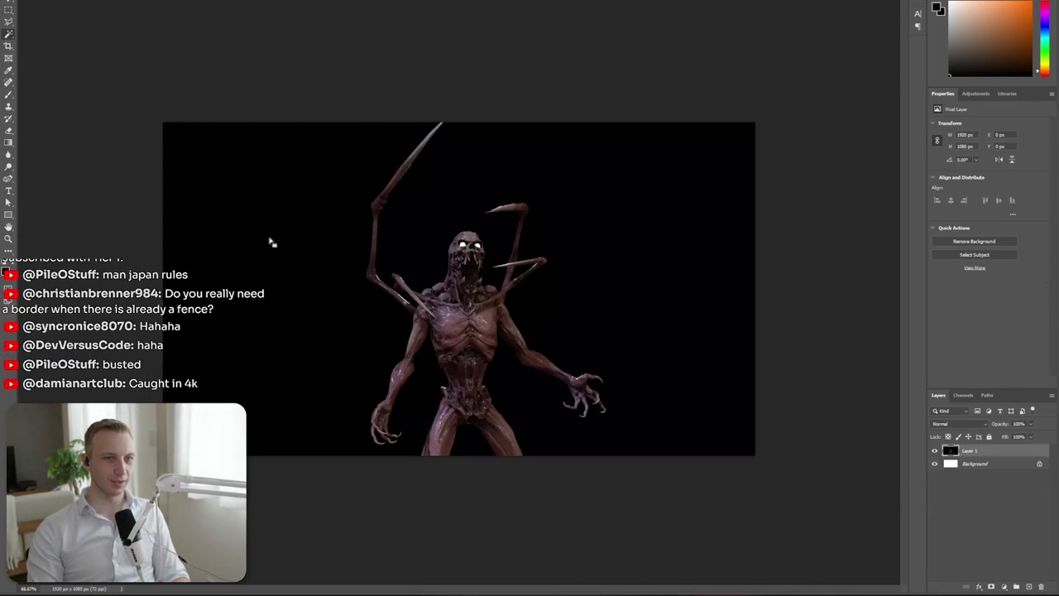
scroll(301, 281, up, 3)
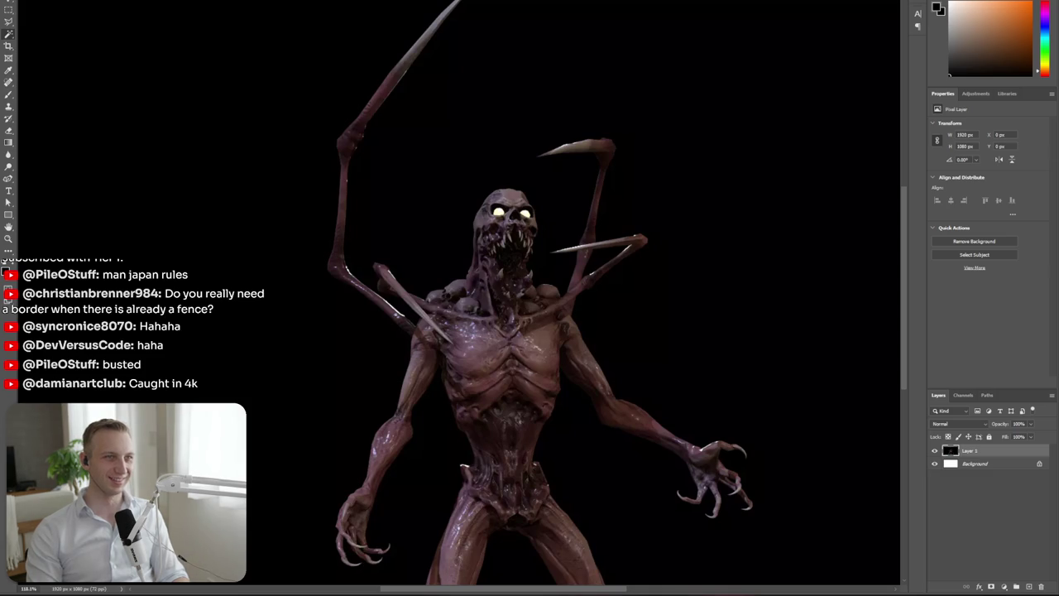
Try deleting the black background with the Magic Wand twice, undoing each attempt
click(217, 52)
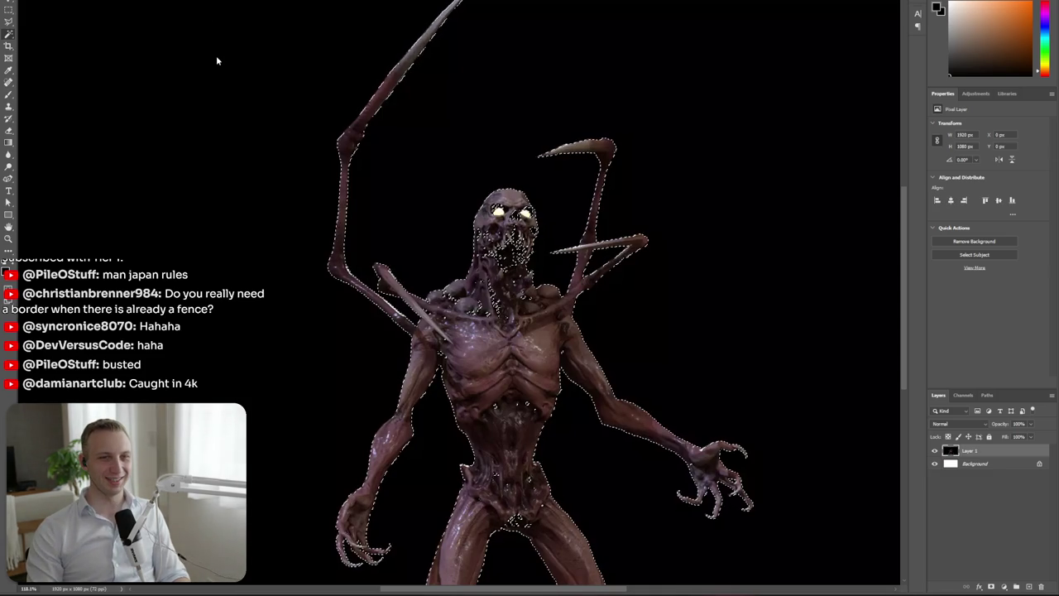
key(Delete)
key(ctrl+z)
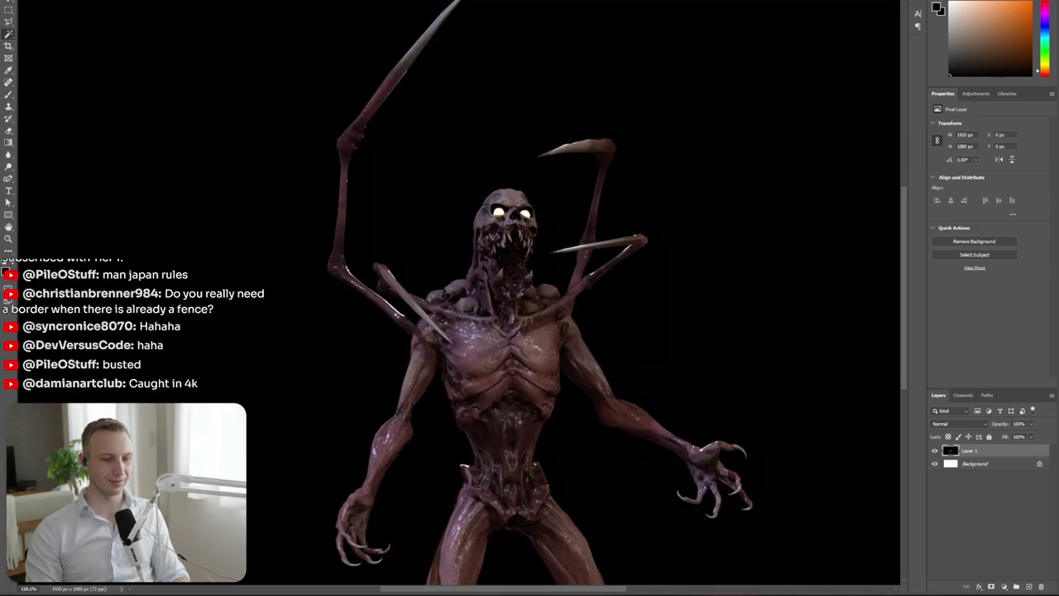
click(176, 342)
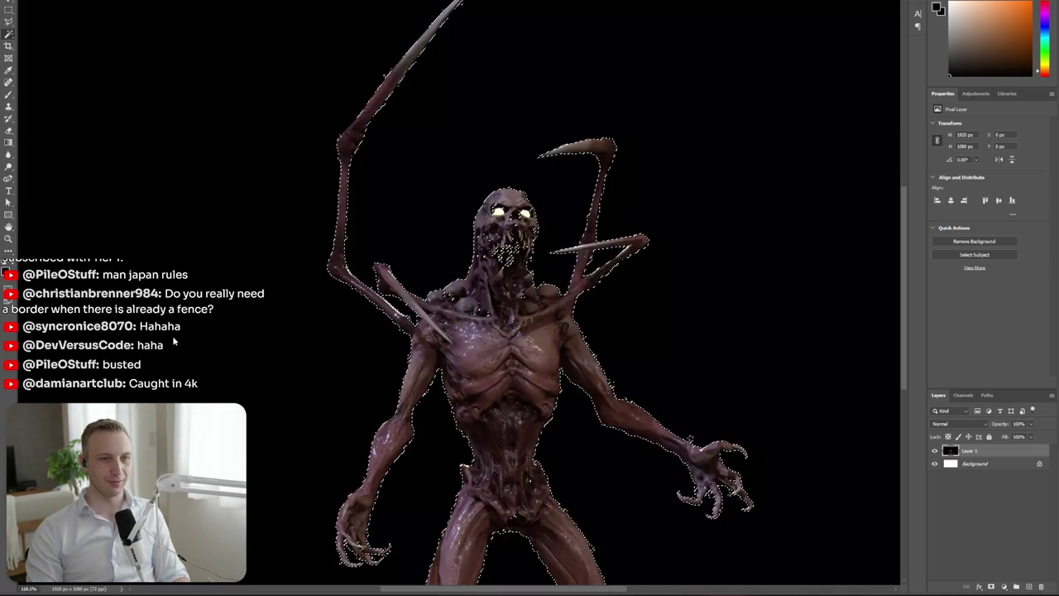
key(Delete)
key(ctrl+z)
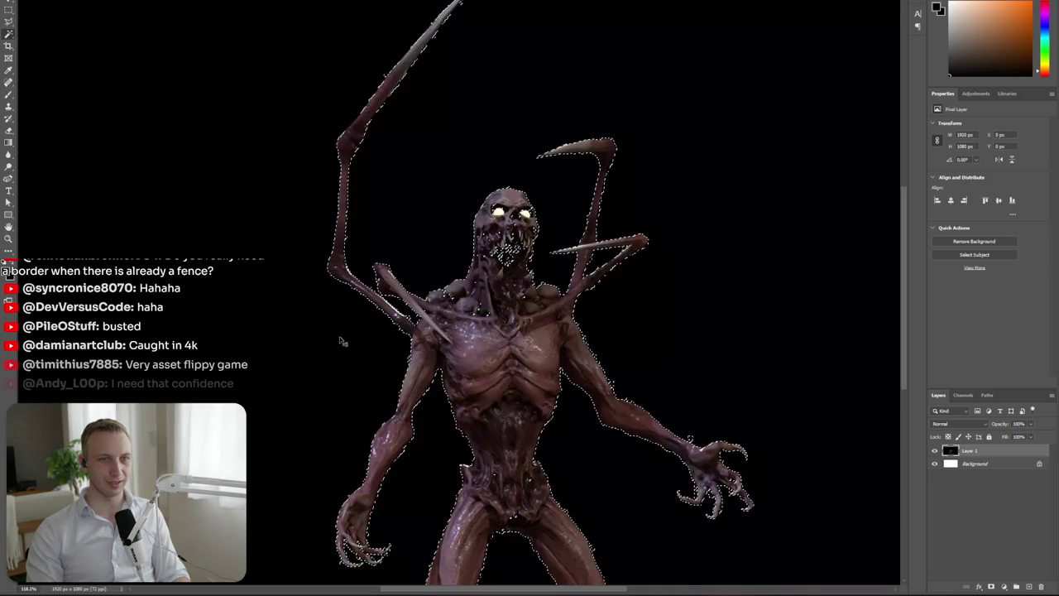
key(ctrl+minus)
key(ctrl+minus)
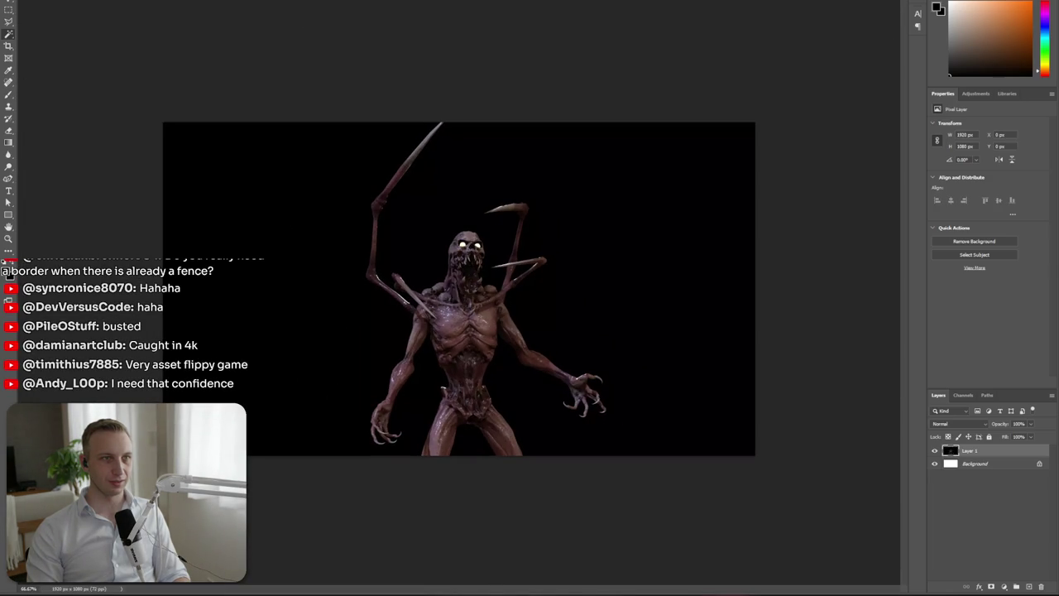
Delete the black backdrop around the creature, including the gap between its legs
click(276, 186)
key(Delete)
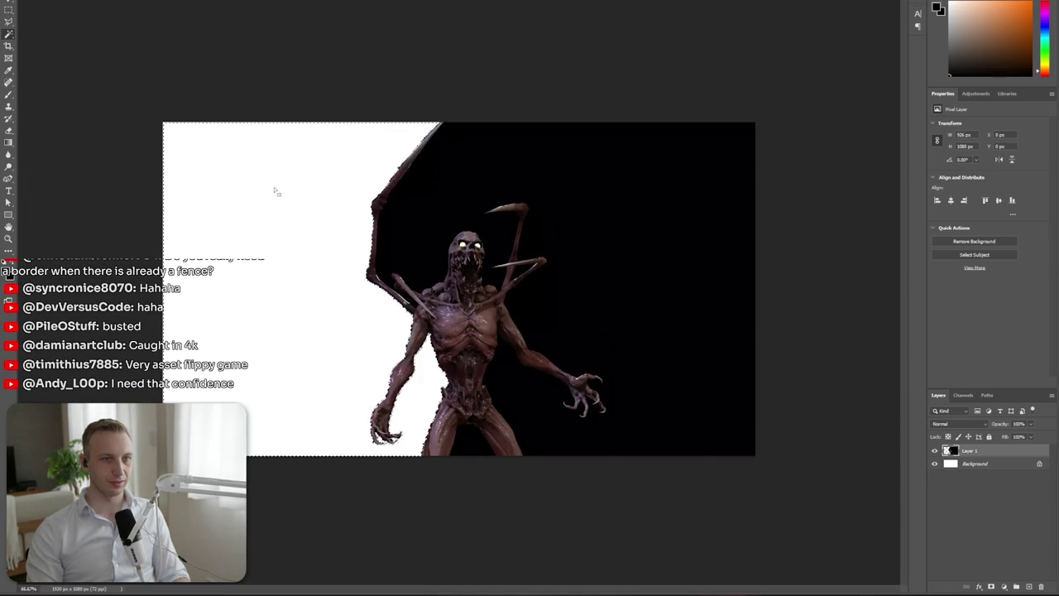
key(Delete)
key(ctrl+d)
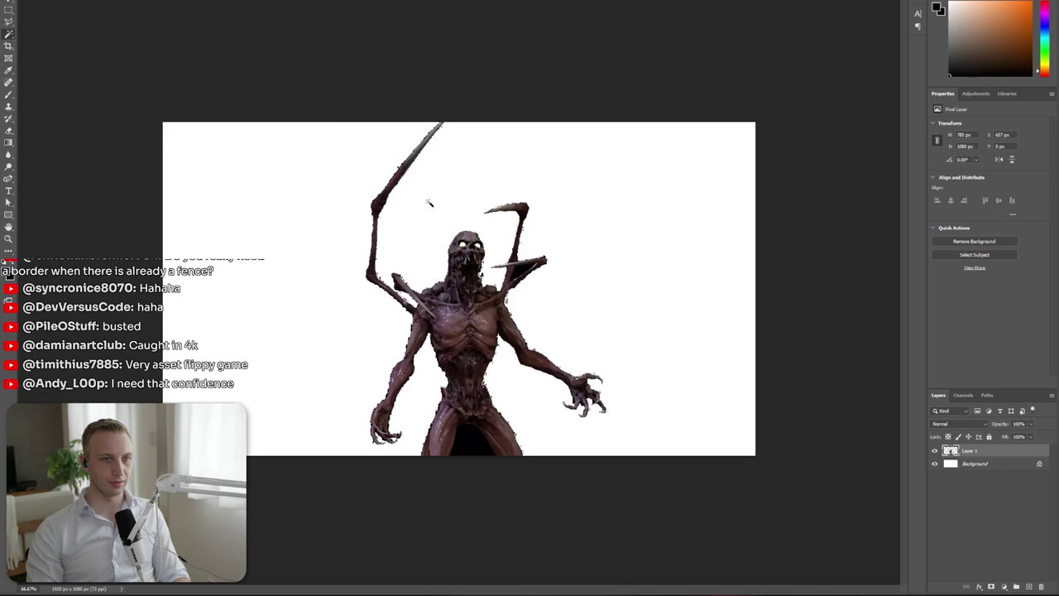
click(373, 360)
key(ctrl+z)
key(ctrl+z)
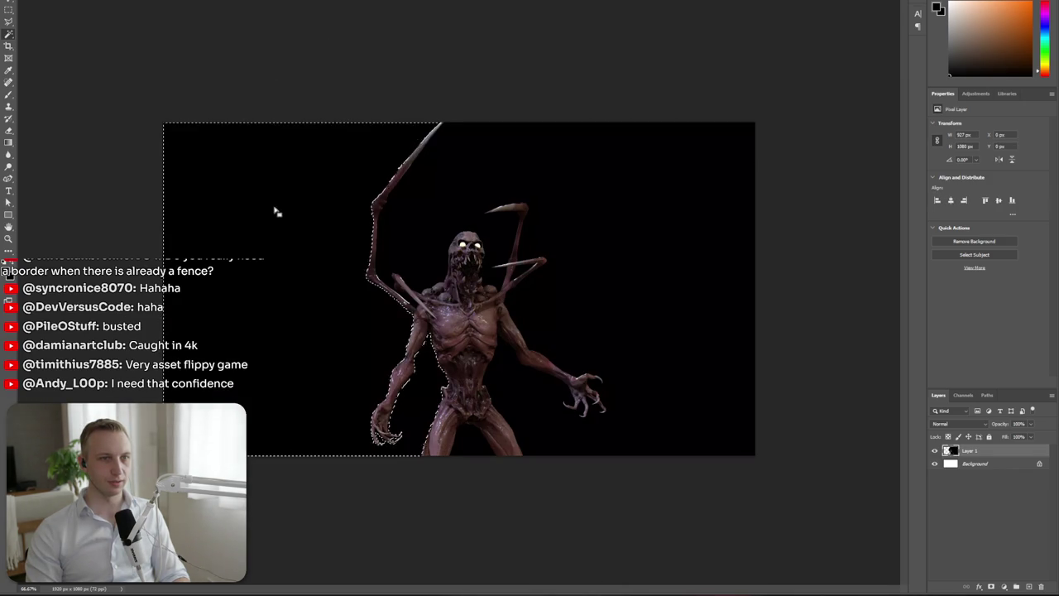
key(Delete)
key(Delete)
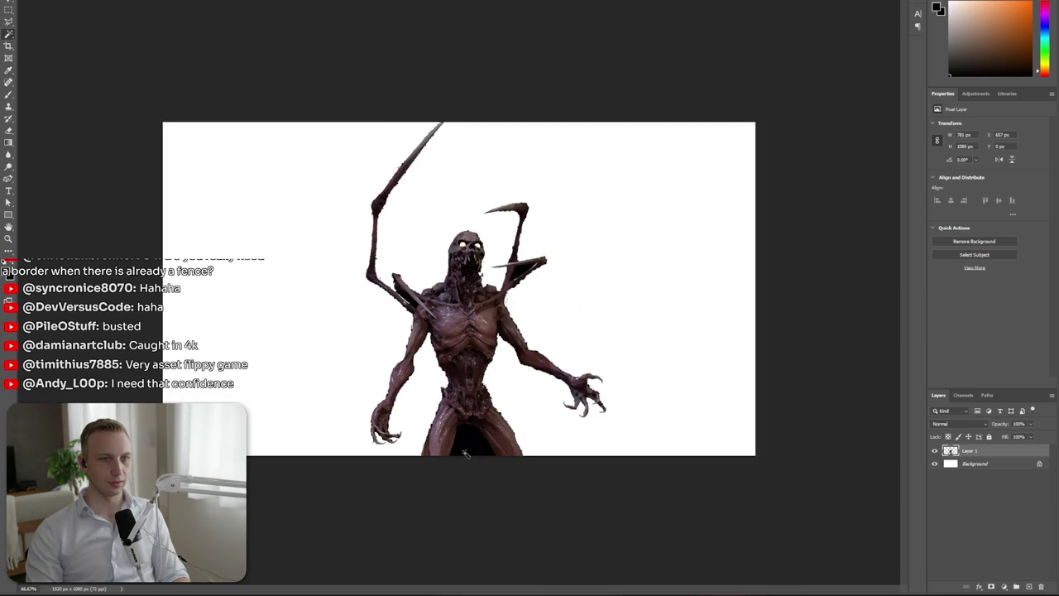
click(466, 454)
key(Delete)
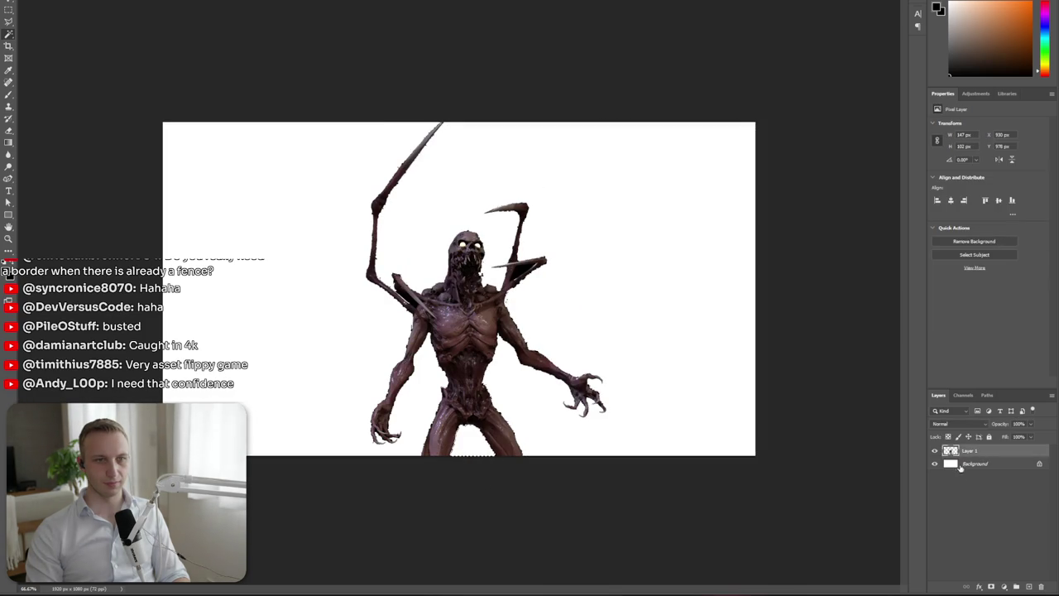
Duplicate the creature layer and paste it into the haunted-house document as Layer 4
key(ctrl+j)
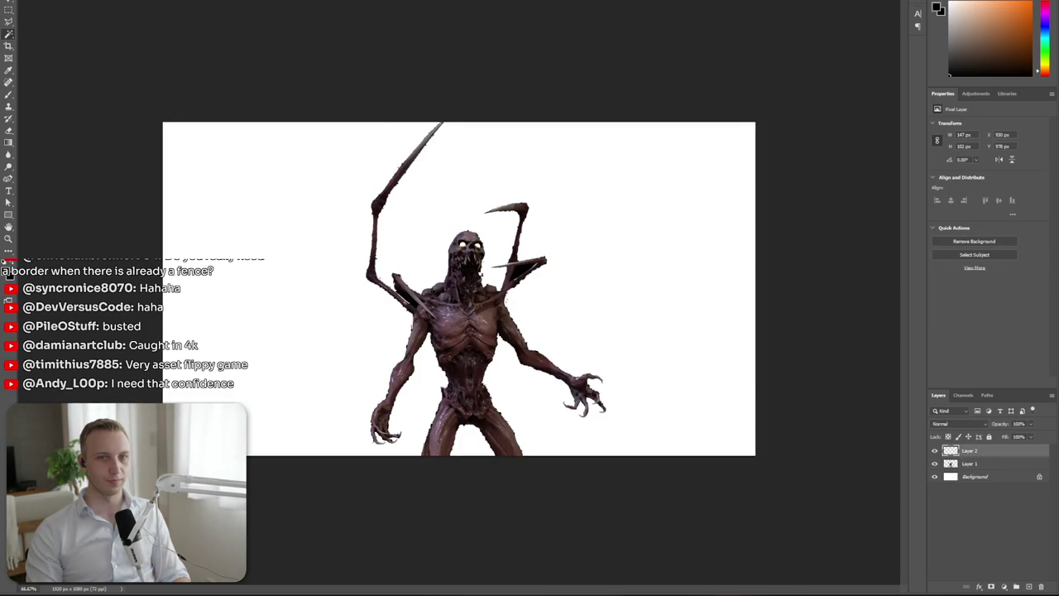
key(ctrl+Tab)
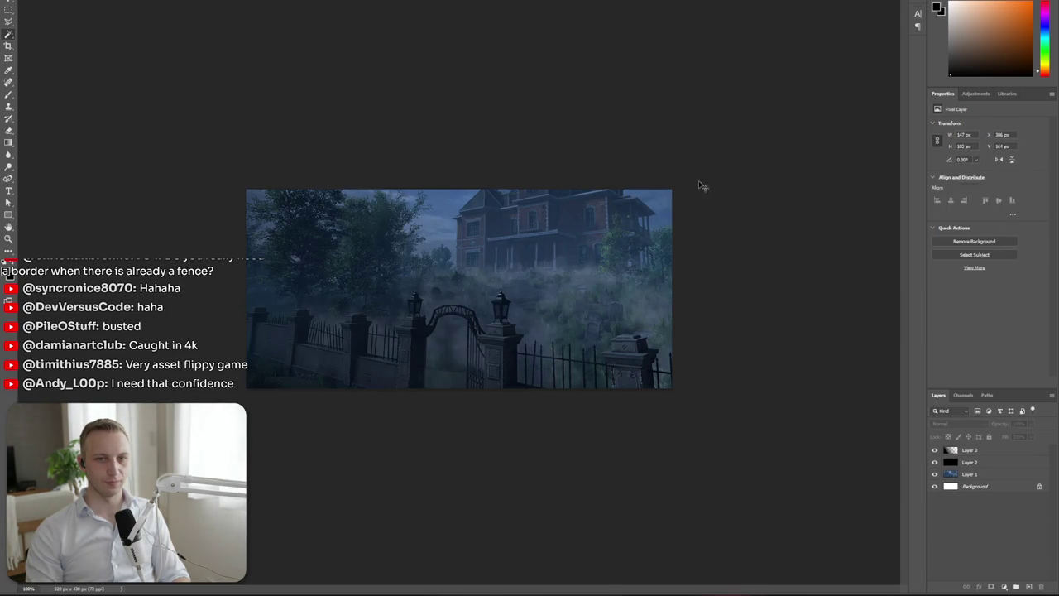
key(ctrl+Tab)
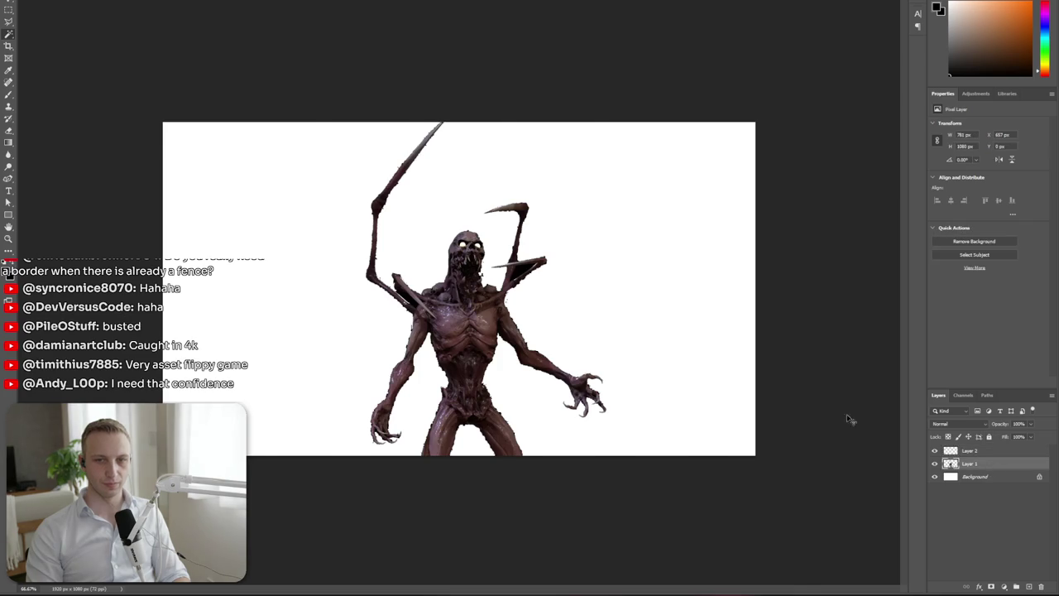
key(ctrl+Tab)
key(ctrl+v)
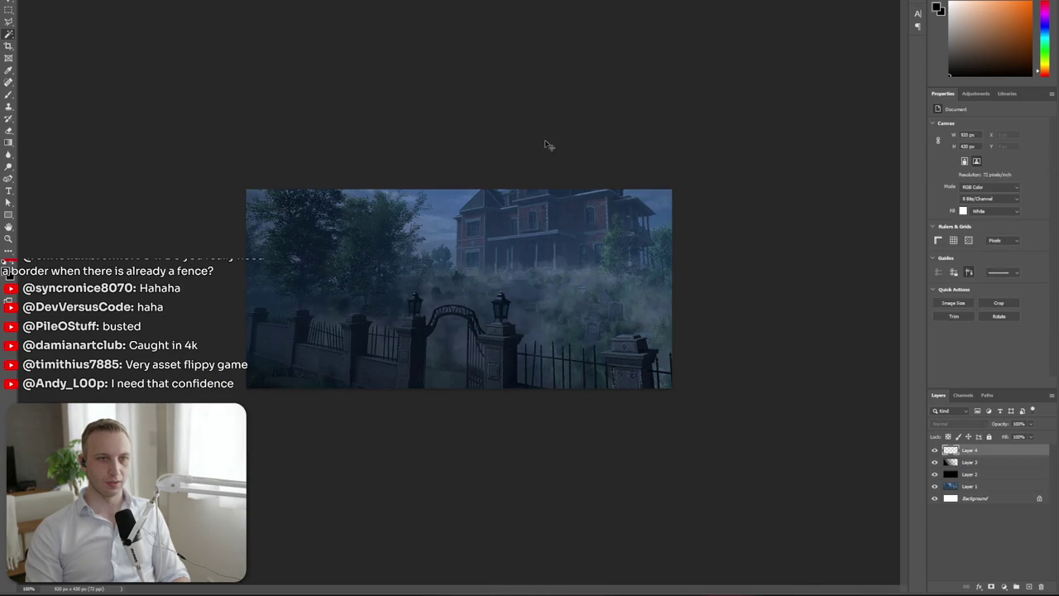
Scale the monster to 557×770 px on the mansion's left, then open Layer Style
drag(517, 480, 460, 323)
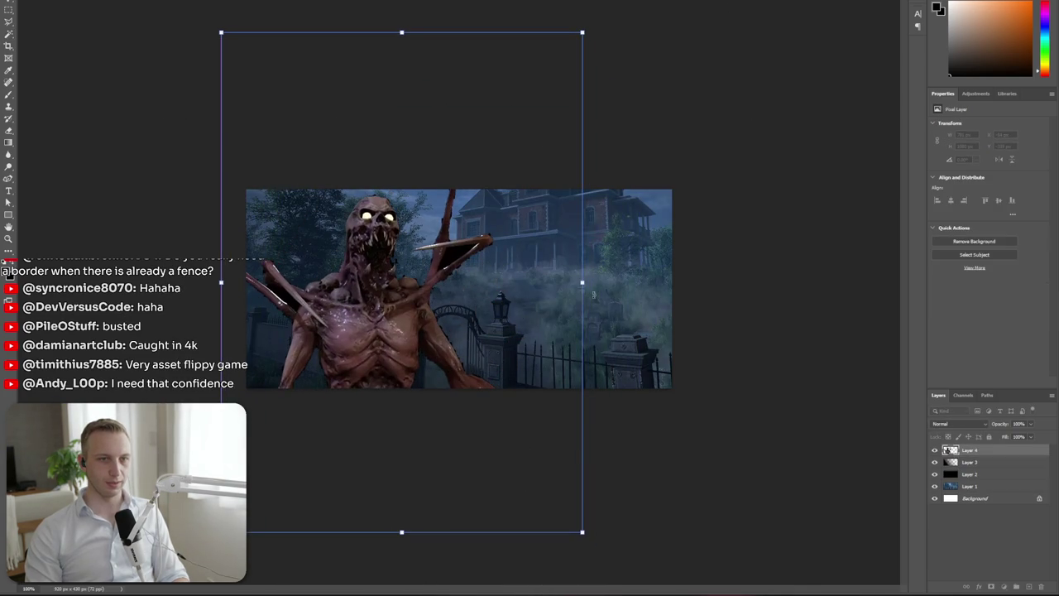
drag(582, 284, 402, 281)
drag(364, 314, 399, 292)
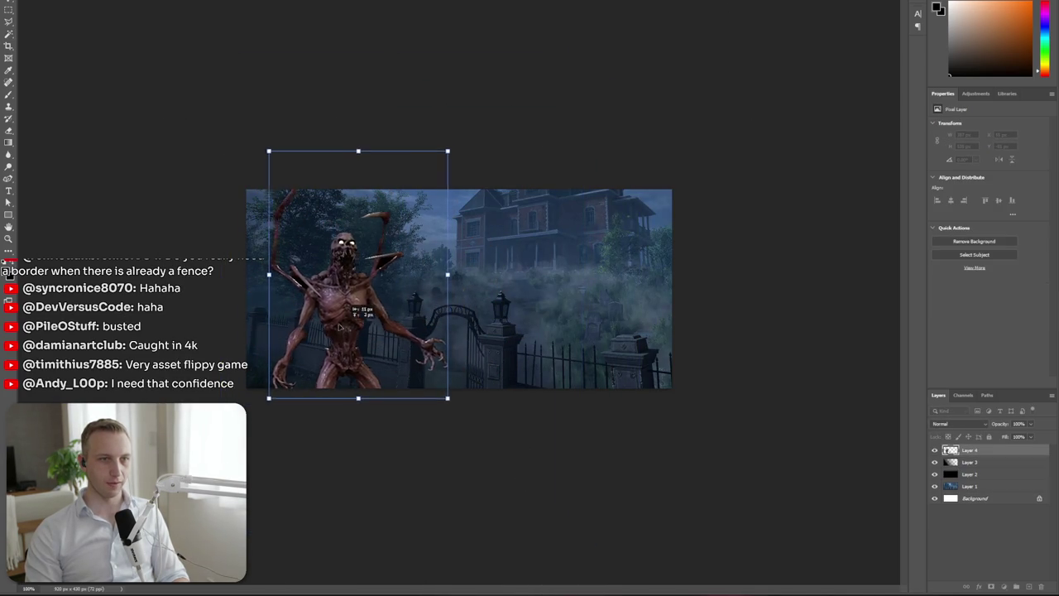
mouse_move(344, 381)
mouse_down()
mouse_move(384, 432)
mouse_move(361, 422)
mouse_move(378, 430)
mouse_up()
drag(378, 372, 371, 384)
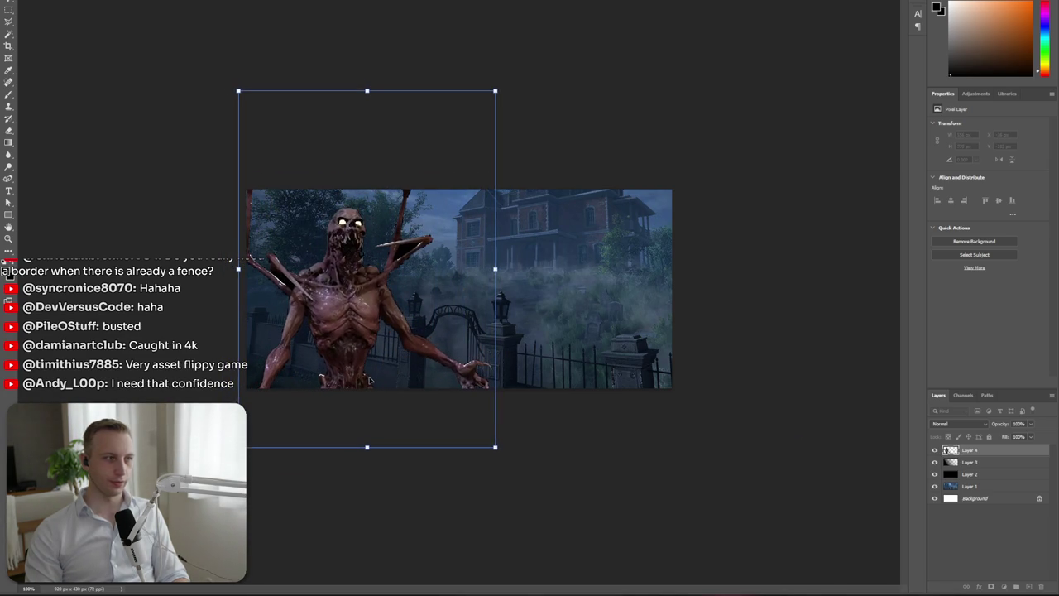
key(Return)
key(ctrl+0)
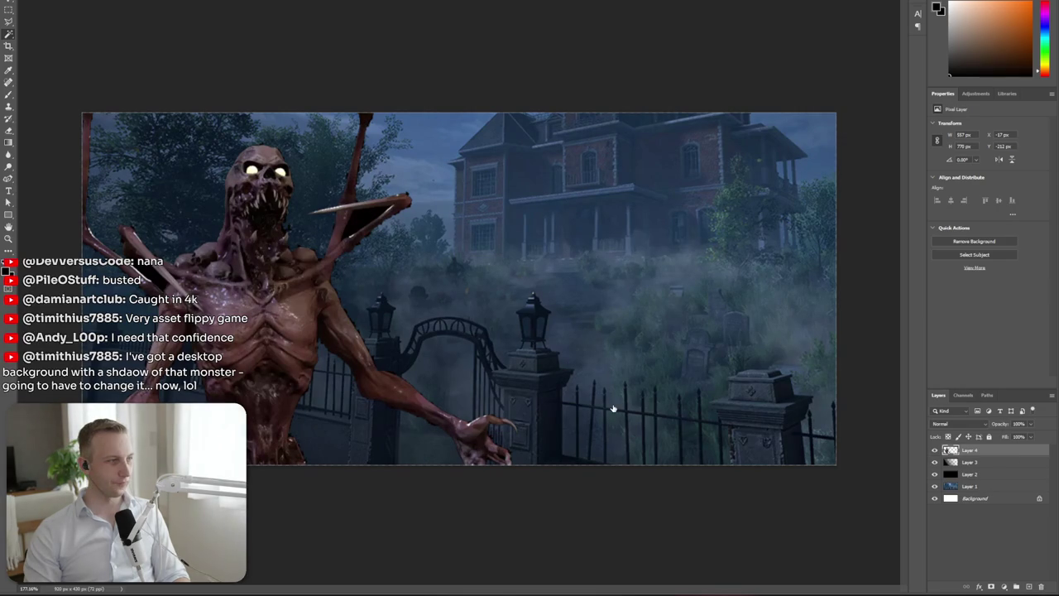
key(ctrl+alt+b)
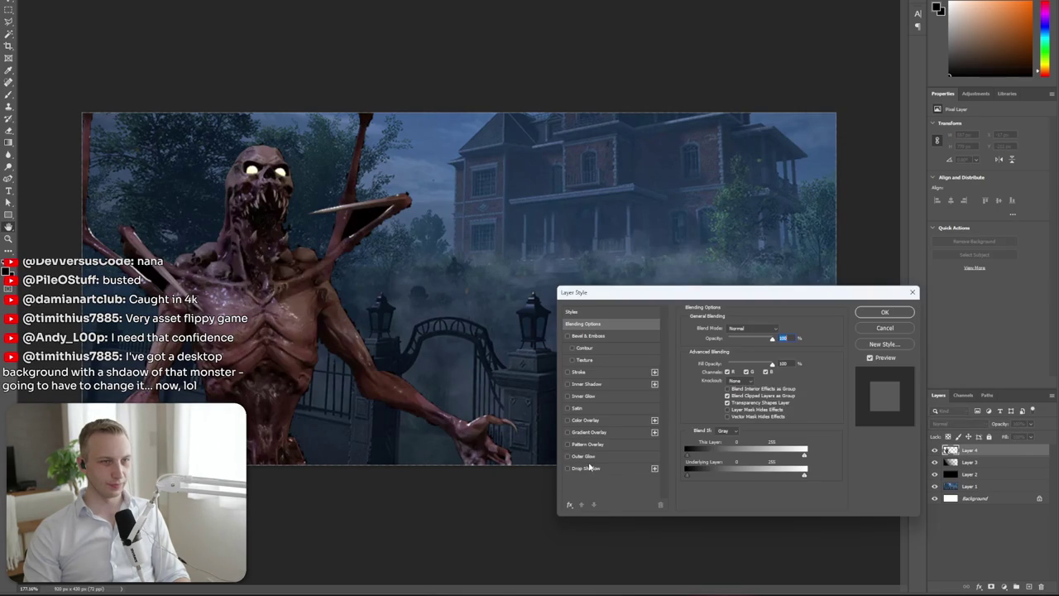
Give the monster a #000000 drop shadow with 65% opacity, 17% spread, 13 px size
click(588, 468)
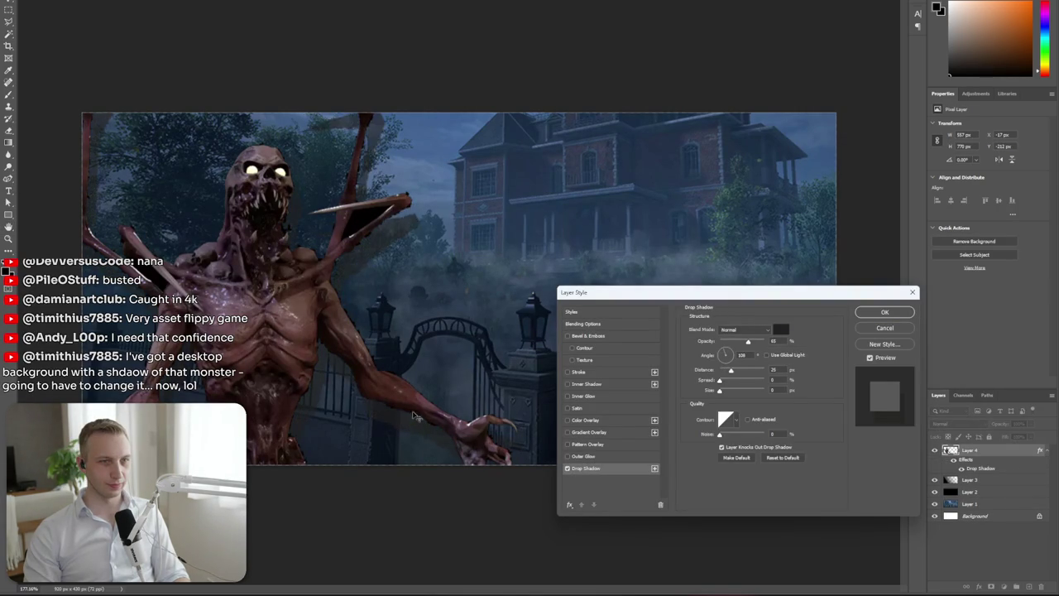
drag(406, 401, 409, 403)
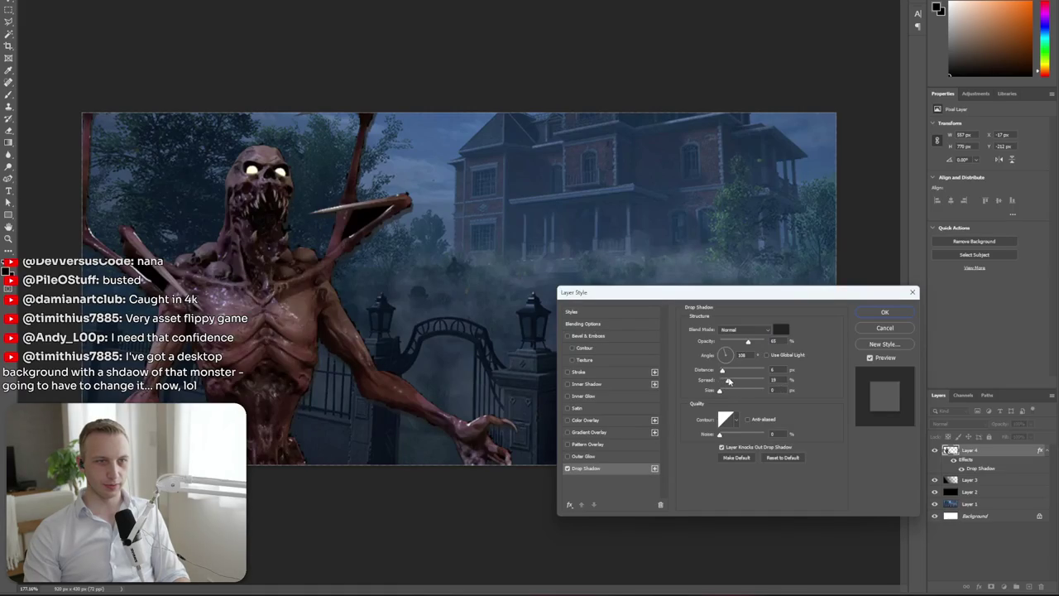
click(783, 330)
text(000000)
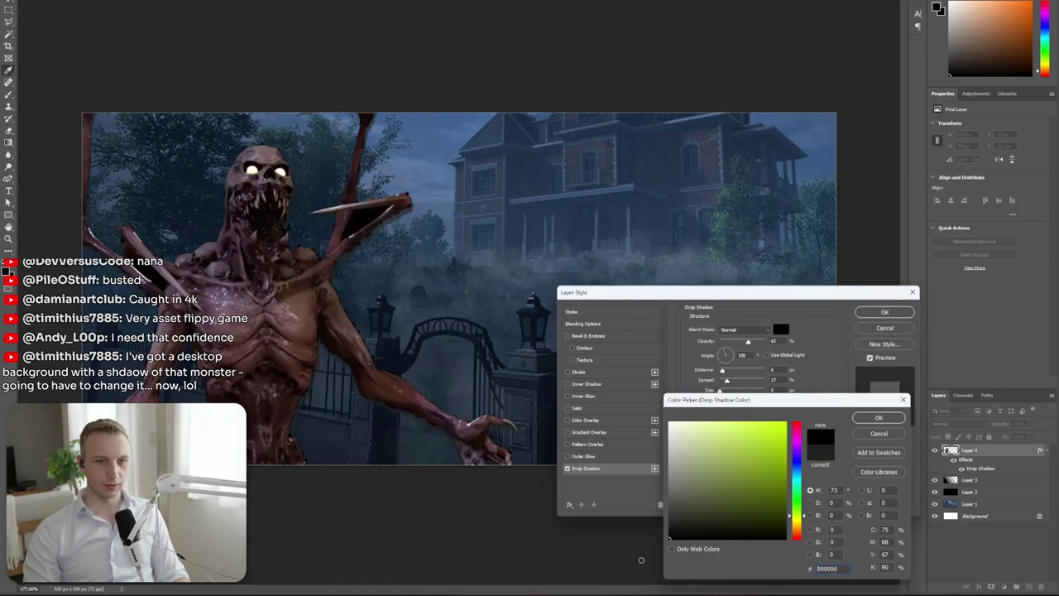
key(Return)
mouse_move(720, 392)
mouse_down()
mouse_move(736, 394)
mouse_move(727, 395)
mouse_up()
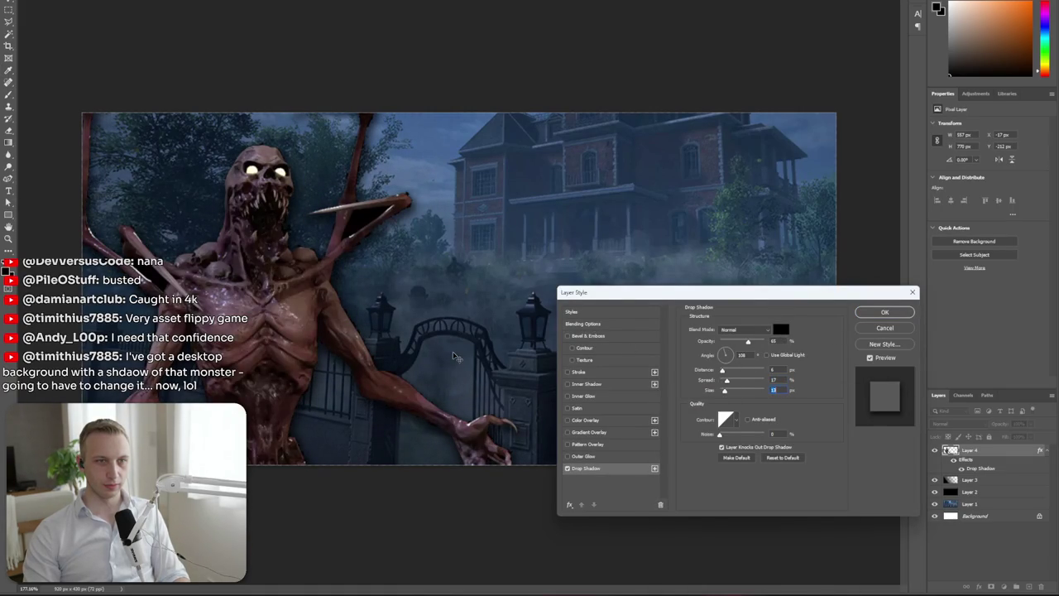
drag(454, 356, 456, 360)
click(884, 313)
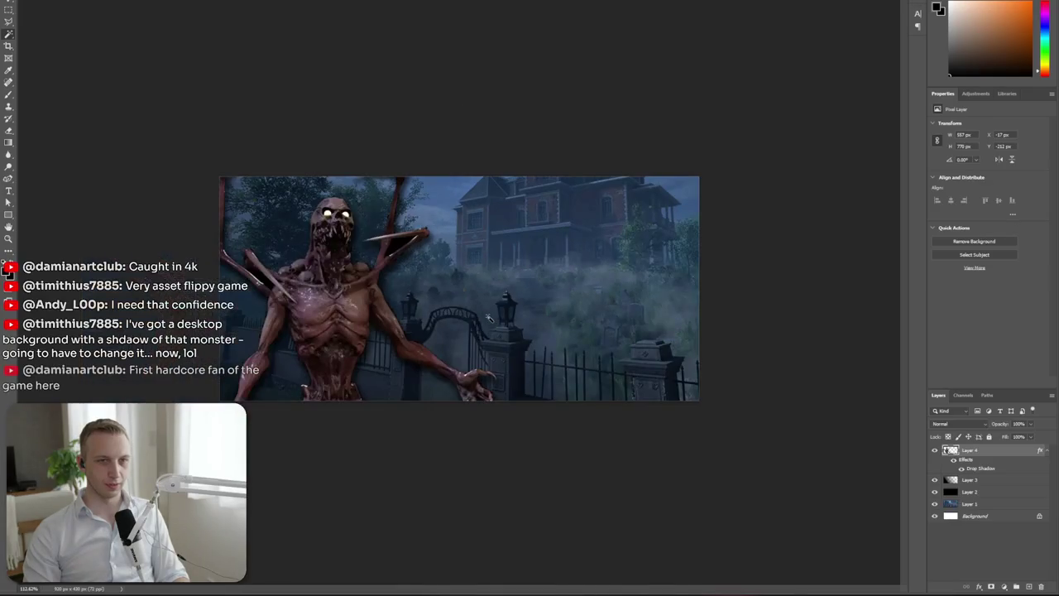
scroll(492, 321, down, 3)
click(970, 504)
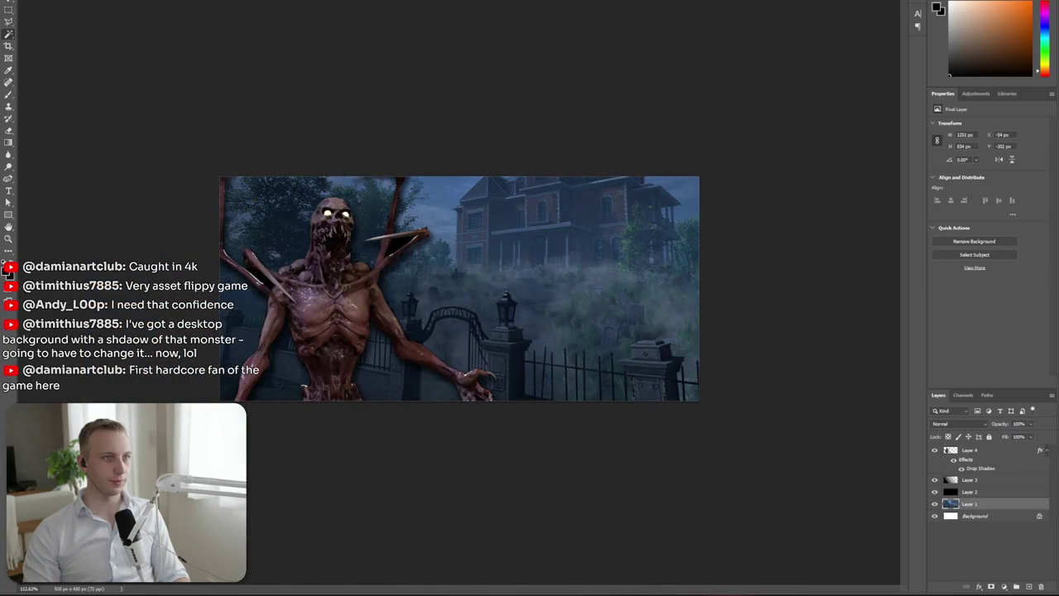
Apply a 1.6 px Gaussian Blur to the mansion background on Layer 1
click(140, 2)
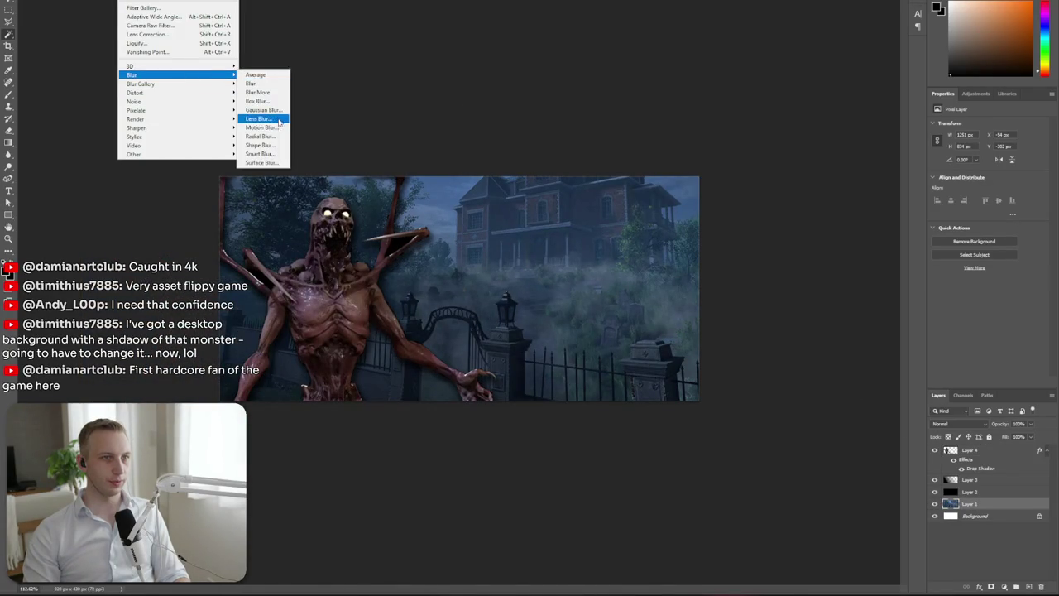
click(279, 110)
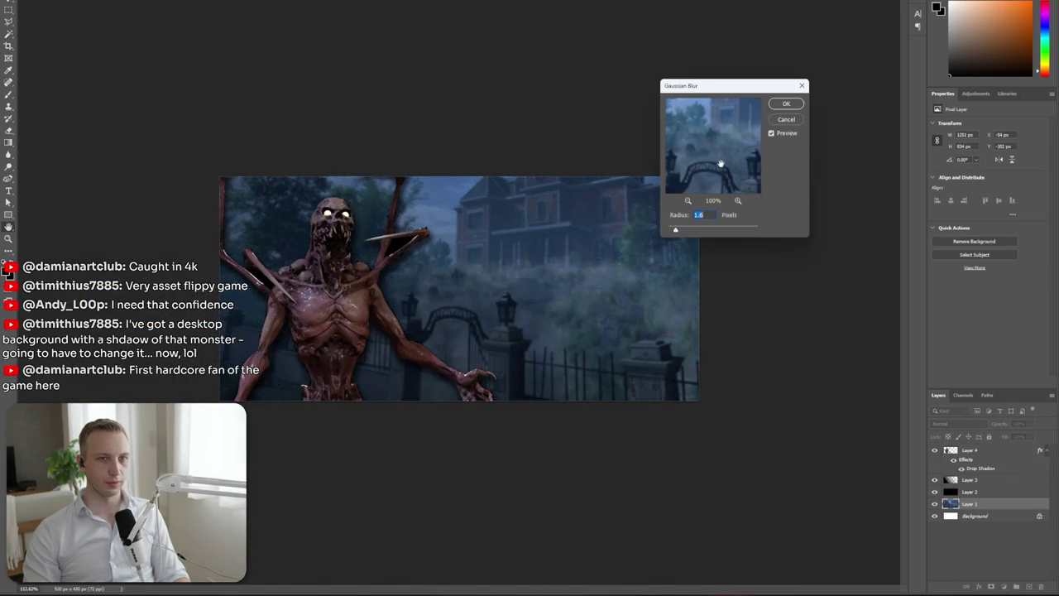
text(1)
key(Return)
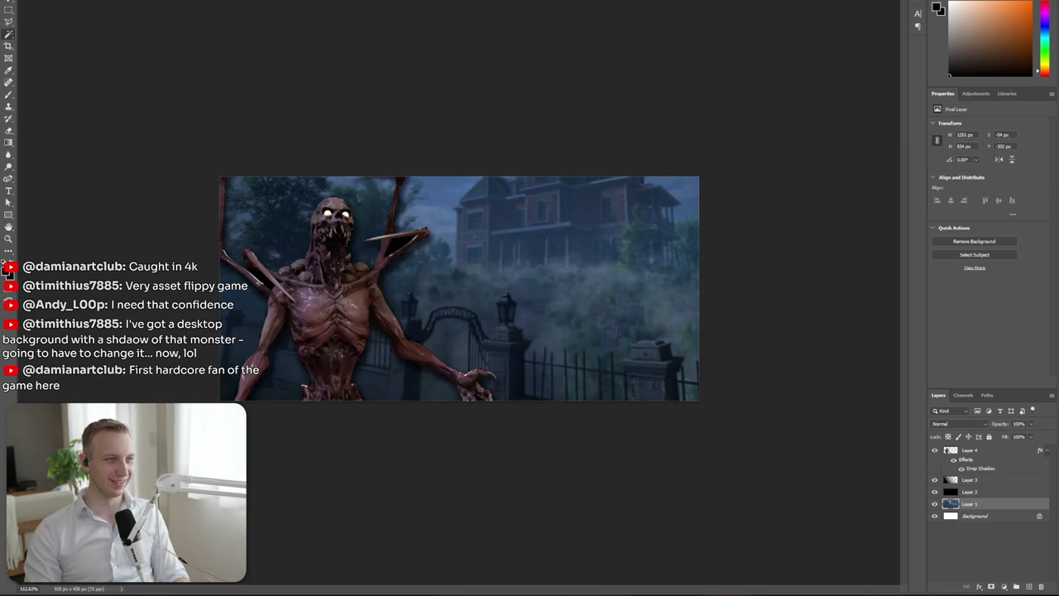
Create a 920×430 px rectangle with the Rectangle tool
click(273, 242)
text(92)
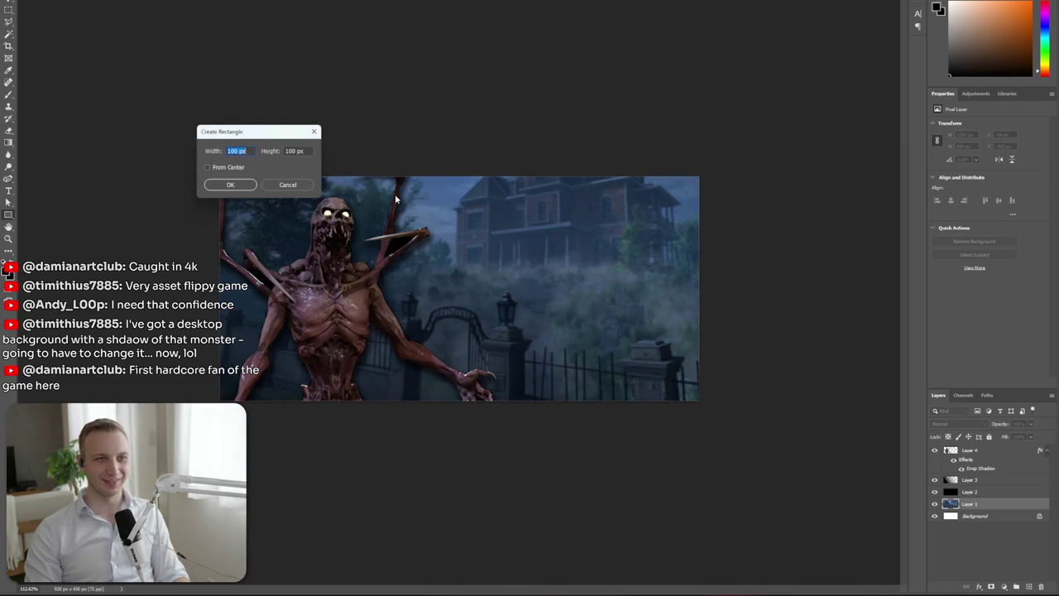
text(0)
key(Tab)
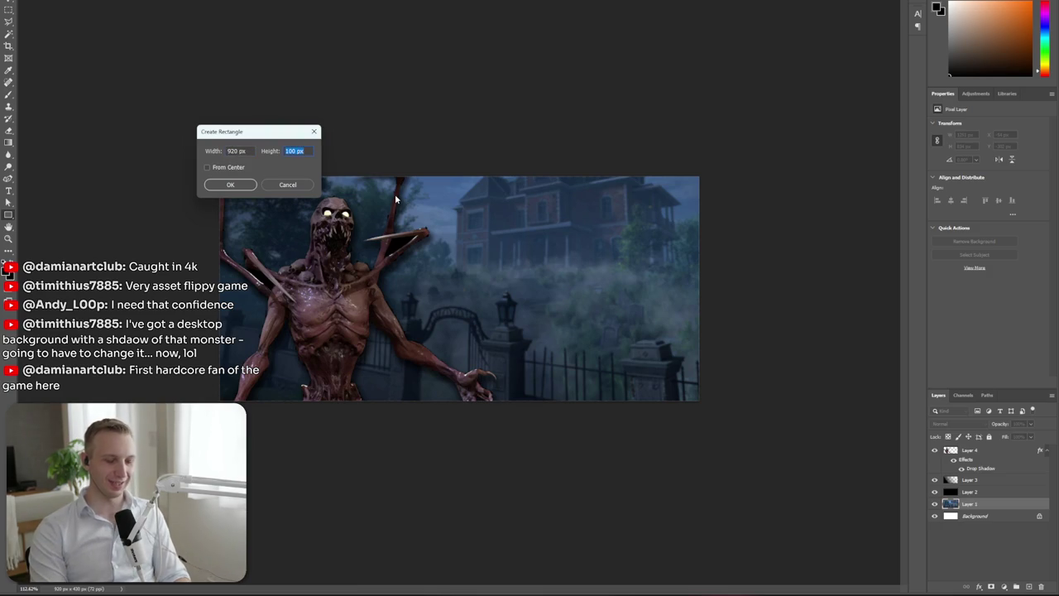
text(400)
key(BackSpace)
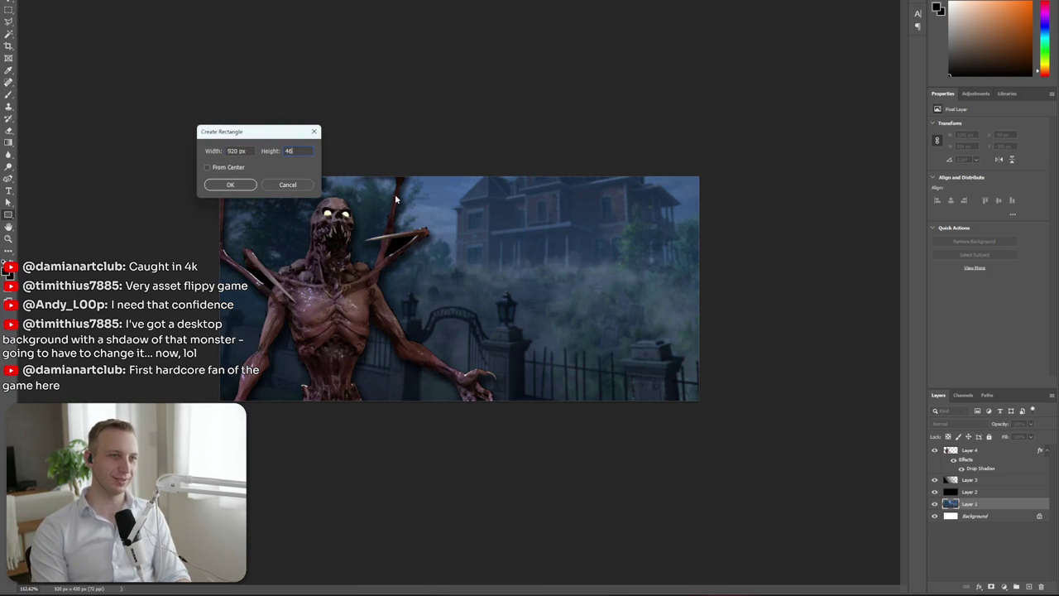
key(BackSpace)
text(30)
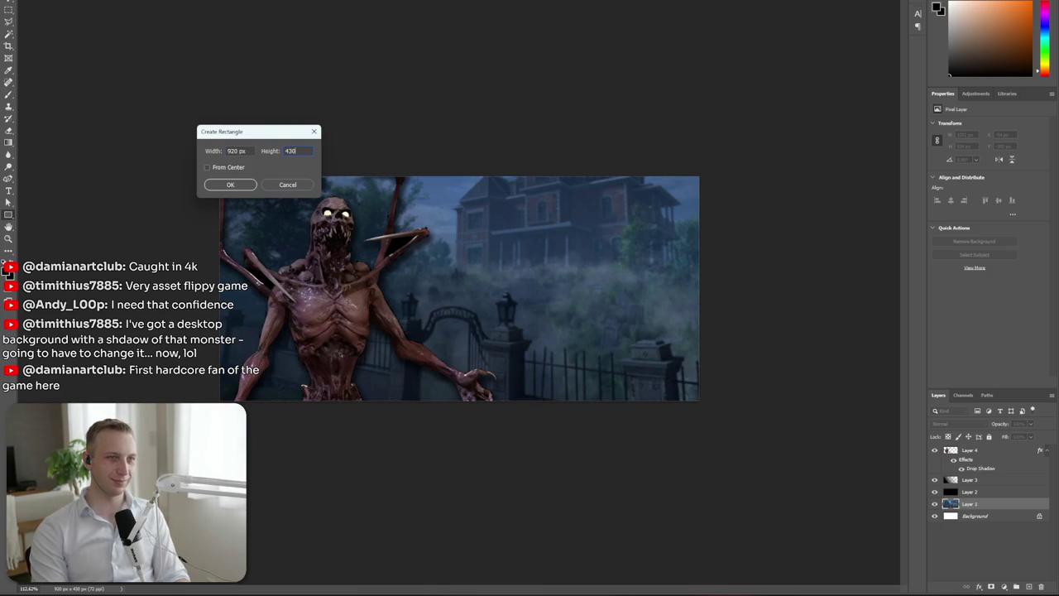
key(Return)
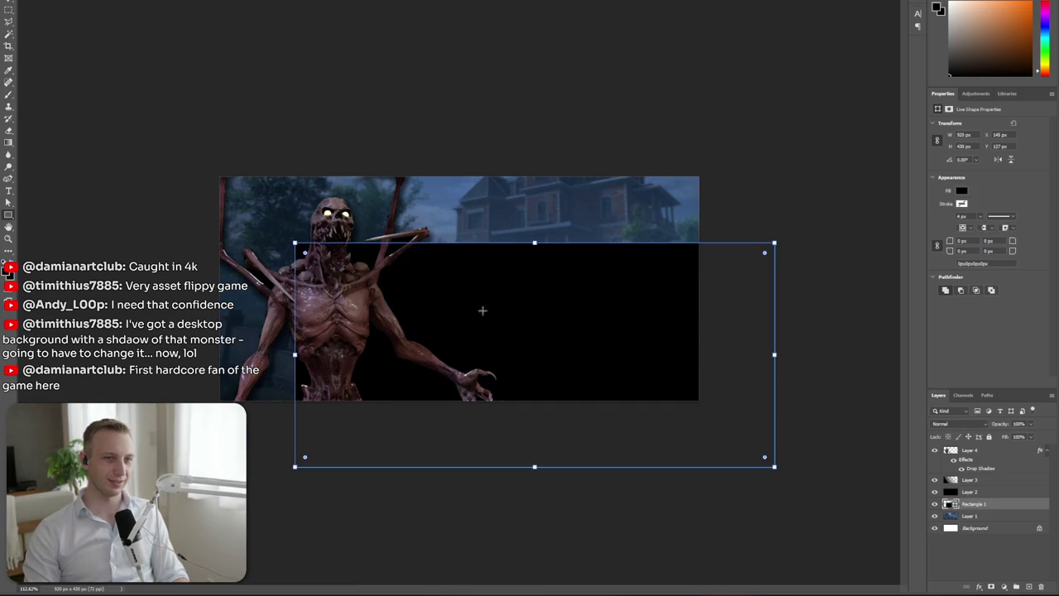
Reorder the layers so the black Layer 2 sits below Rectangle 1
key(alt+bracketright)
key(alt+bracketright)
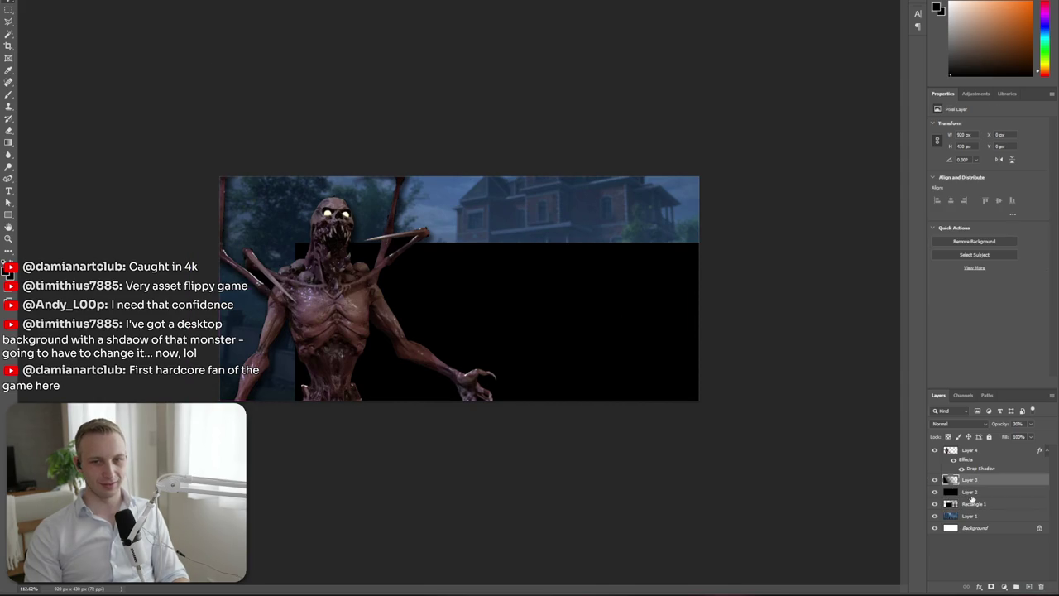
drag(969, 494, 970, 448)
drag(634, 392, 577, 337)
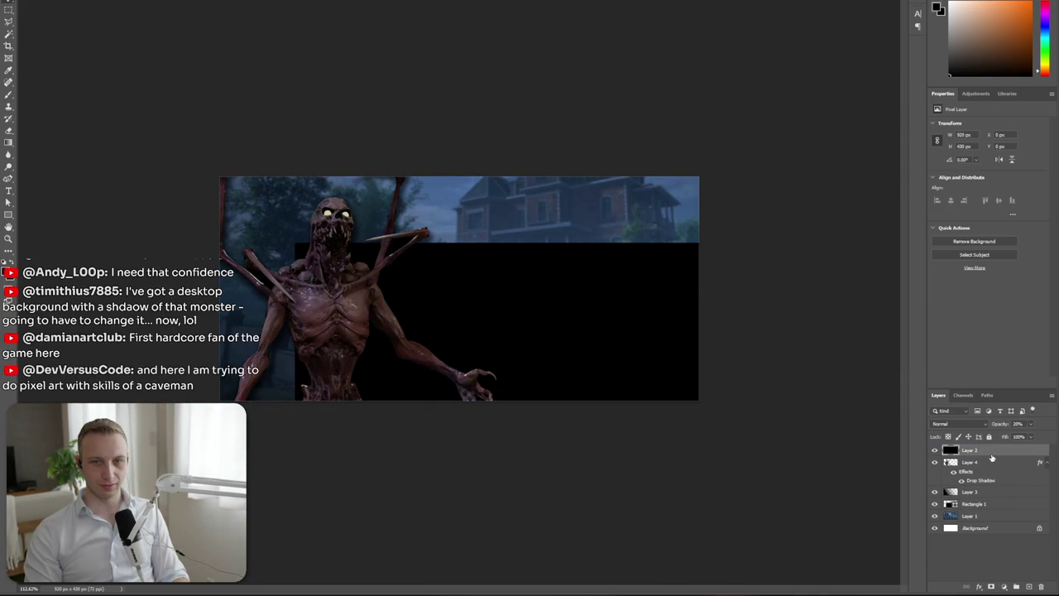
key(ctrl+t)
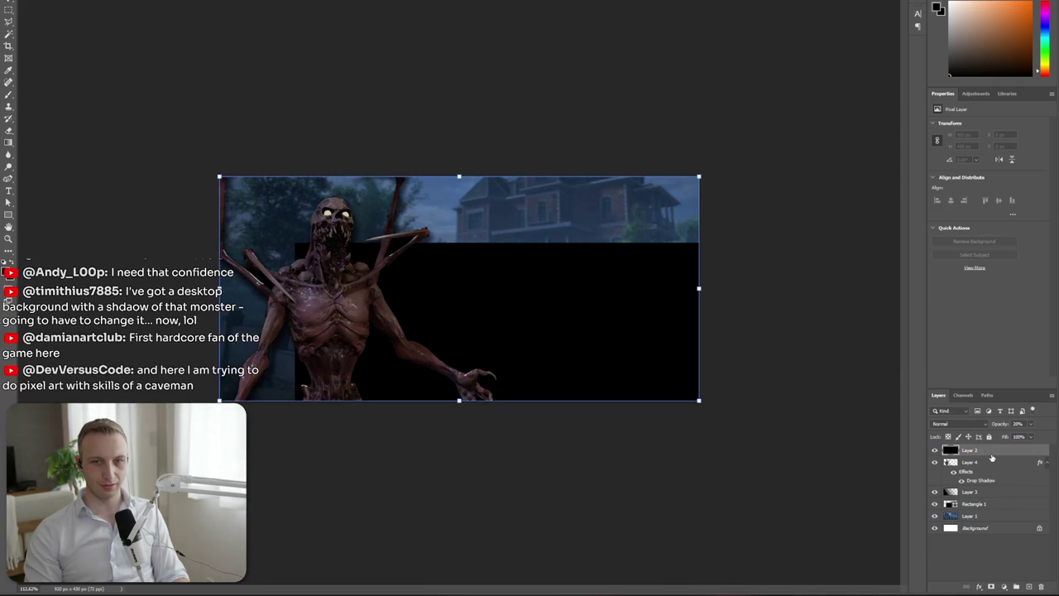
click(990, 492)
click(993, 505)
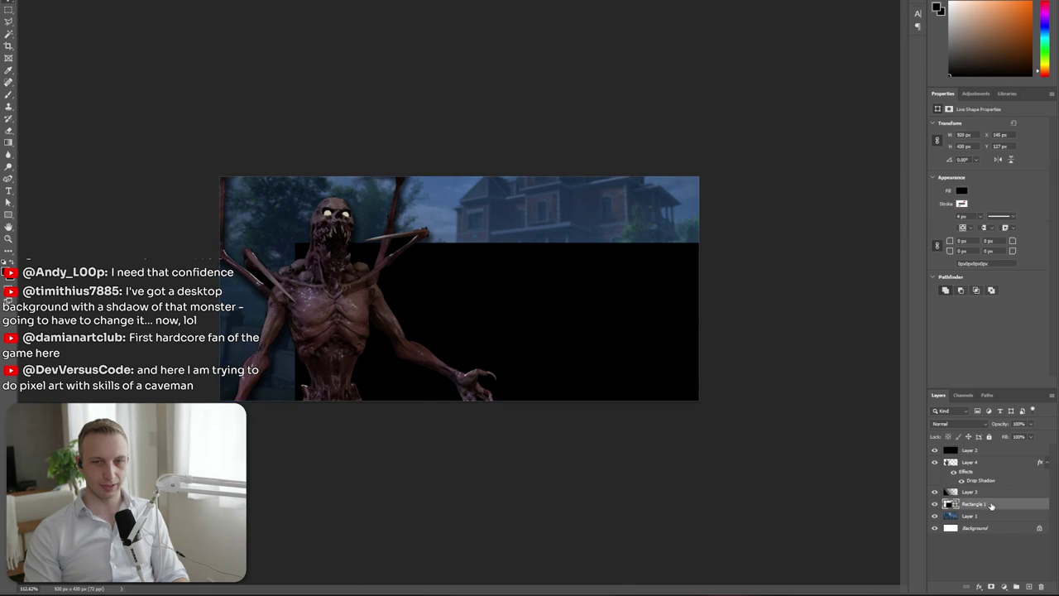
drag(977, 460, 979, 507)
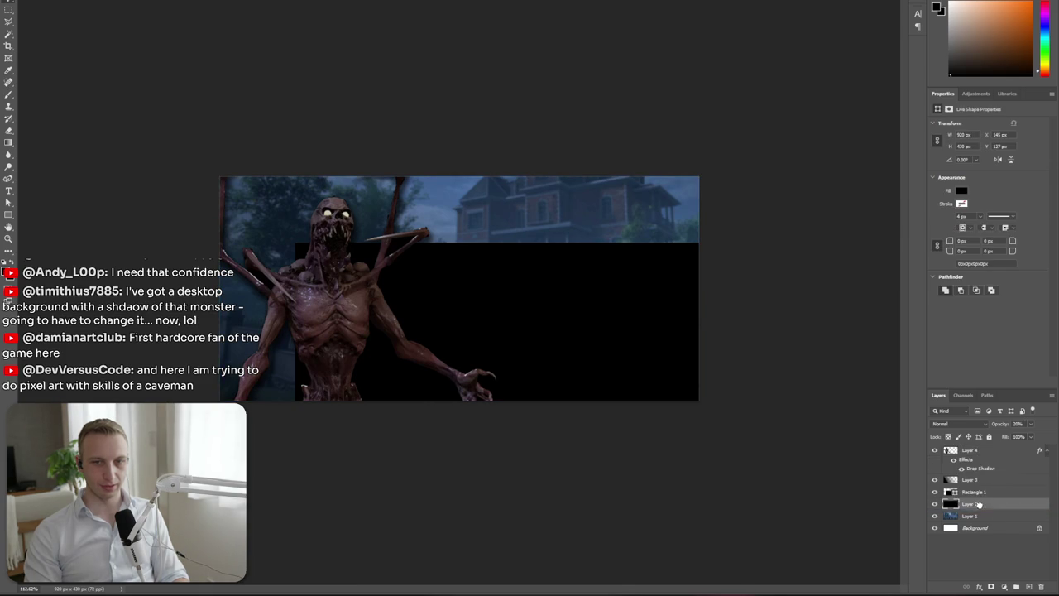
Move Rectangle 1 to fill the whole canvas and set its fill to none
click(979, 493)
key(ctrl+t)
drag(638, 355, 566, 292)
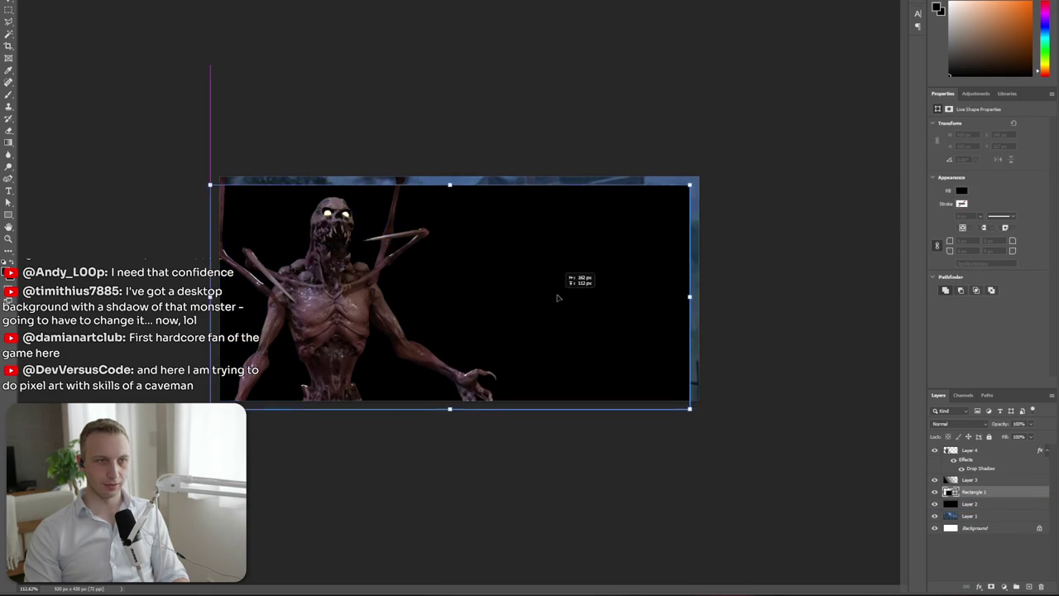
key(Return)
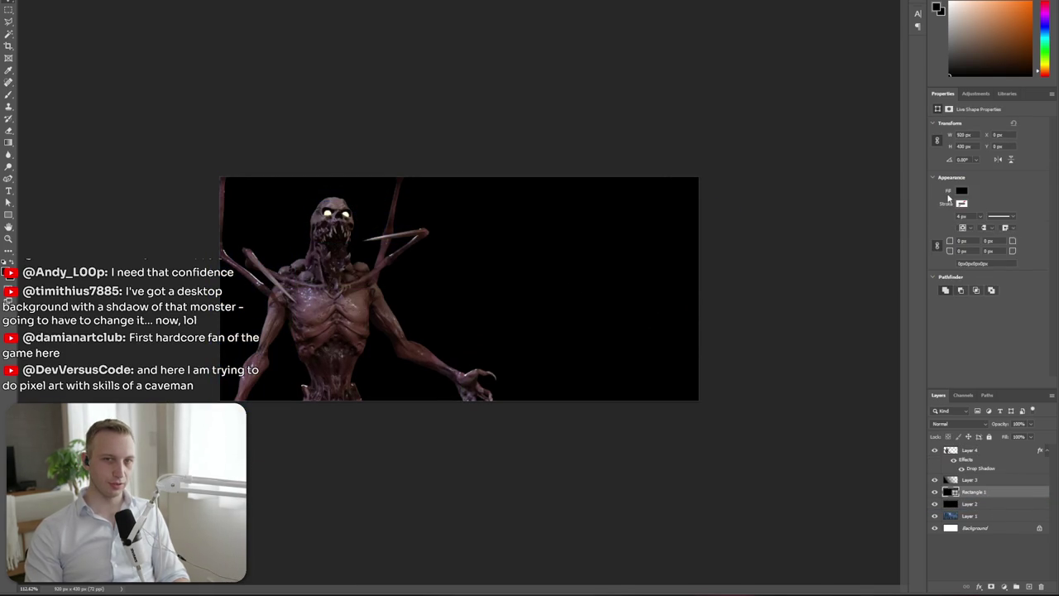
click(956, 193)
click(936, 209)
click(962, 203)
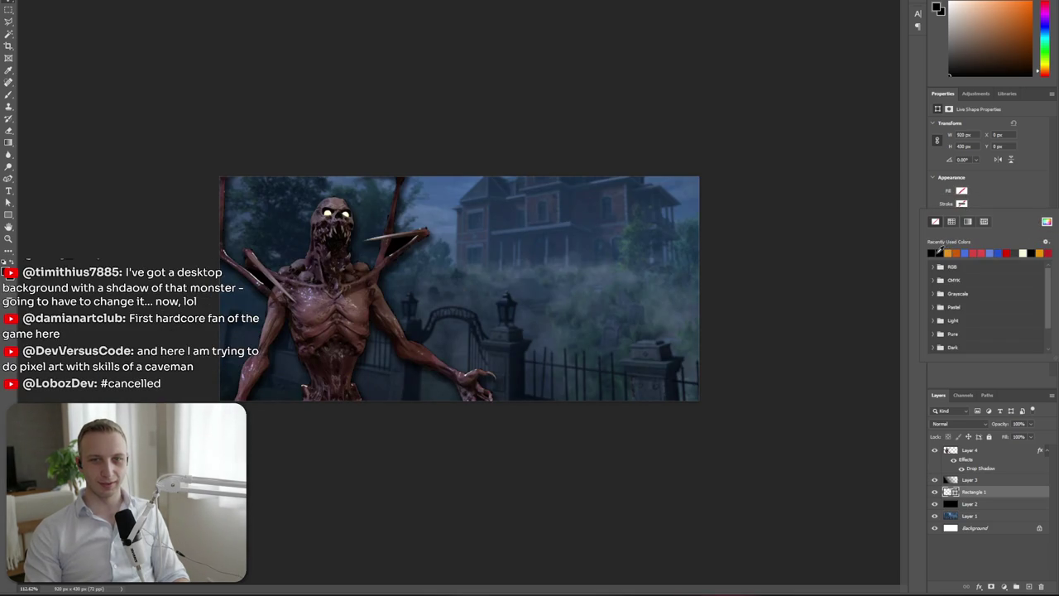
Give Rectangle 1 an 8 px red outline and move the gradient layer above it
click(984, 246)
click(987, 196)
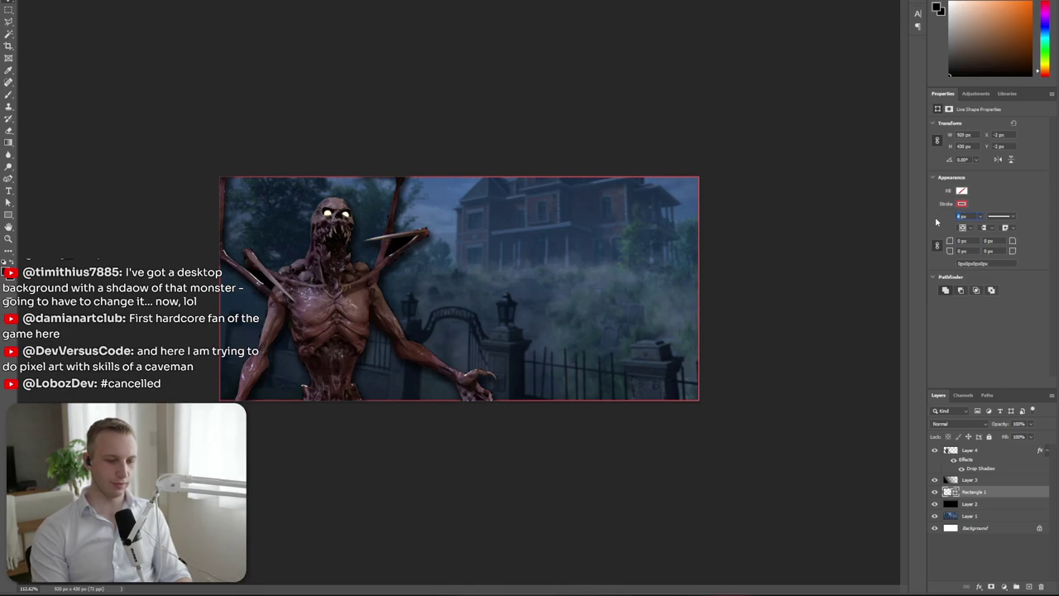
text(8)
key(Return)
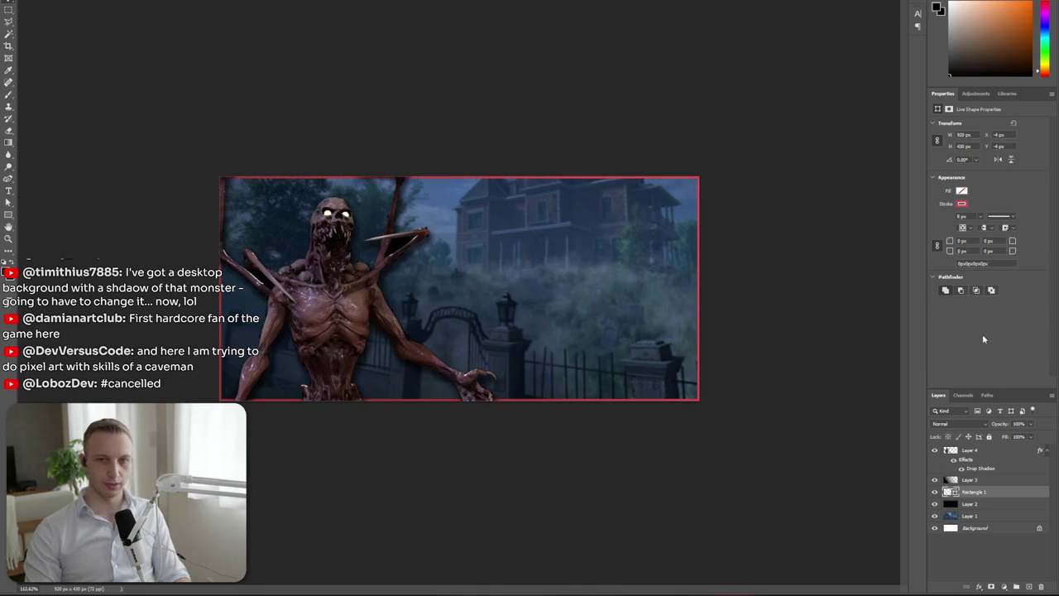
mouse_move(975, 510)
mouse_down()
mouse_move(970, 437)
mouse_move(970, 471)
mouse_up()
key(ctrl+0)
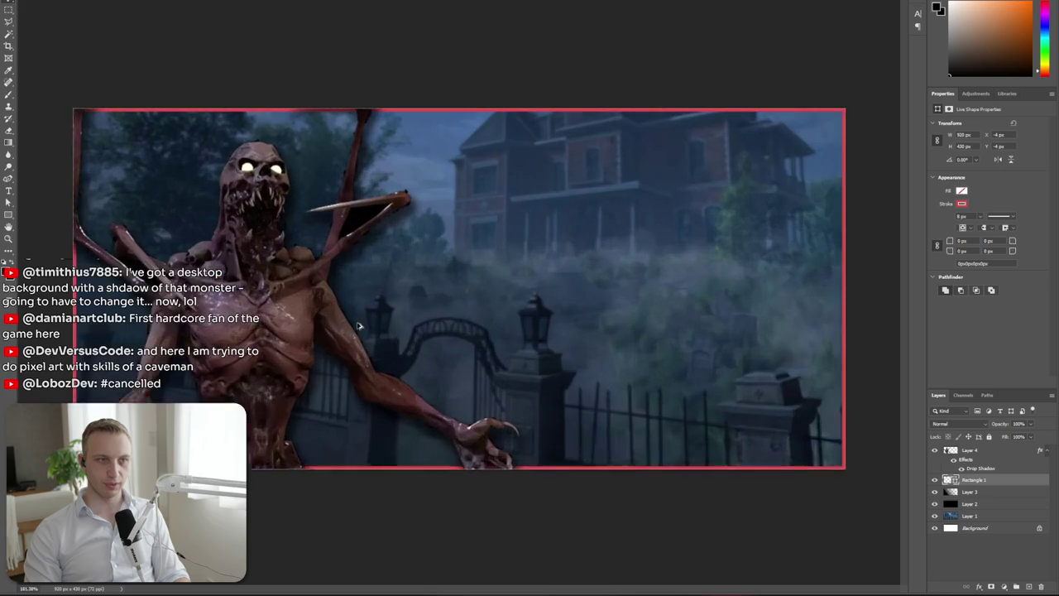
Drag the monster further toward the capsule's left edge
mouse_move(257, 307)
mouse_down()
mouse_move(201, 332)
mouse_move(336, 328)
mouse_up()
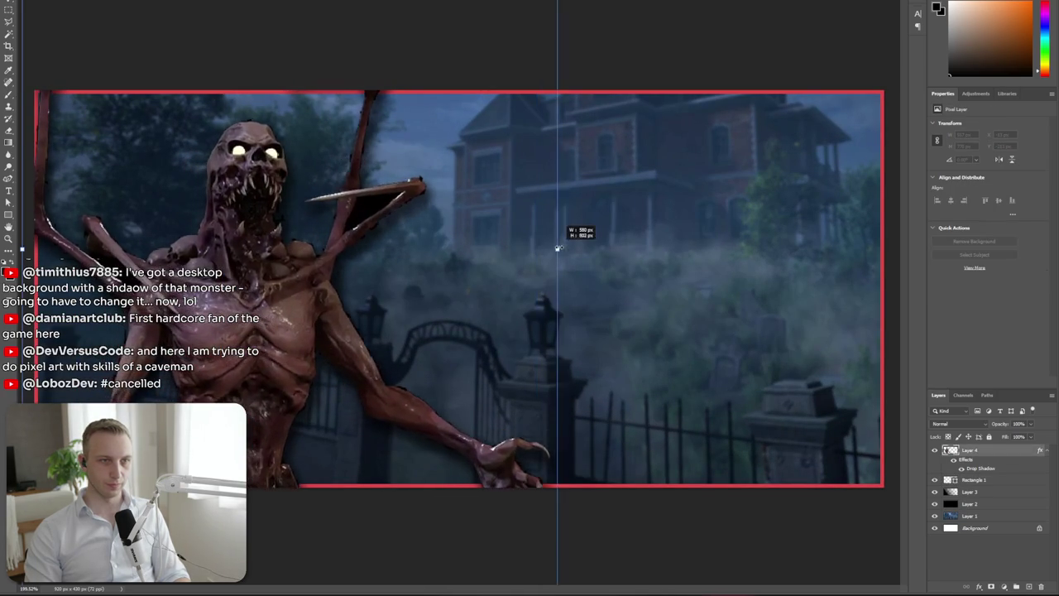
drag(536, 249, 449, 272)
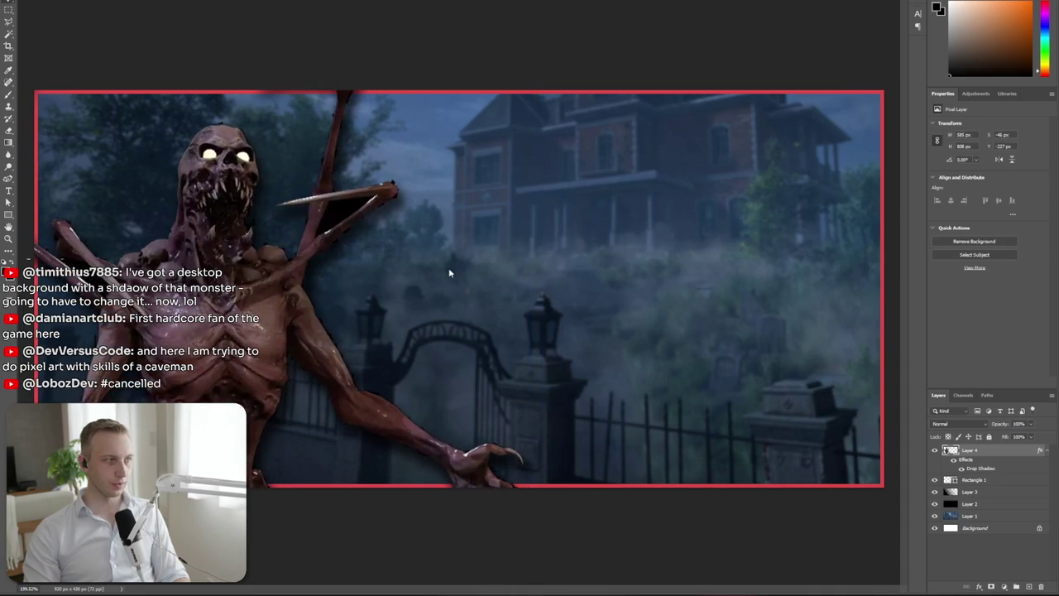
key(alt+Tab)
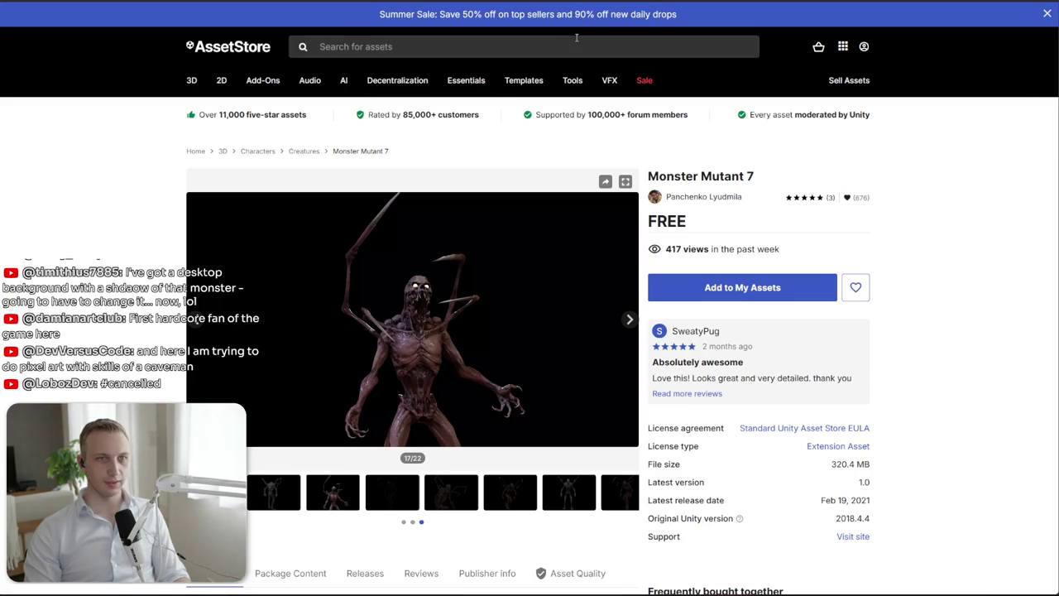
Search the Asset Store for 'horror butler' and open the Sinister Butler product page
click(577, 46)
text(monster)
key(Return)
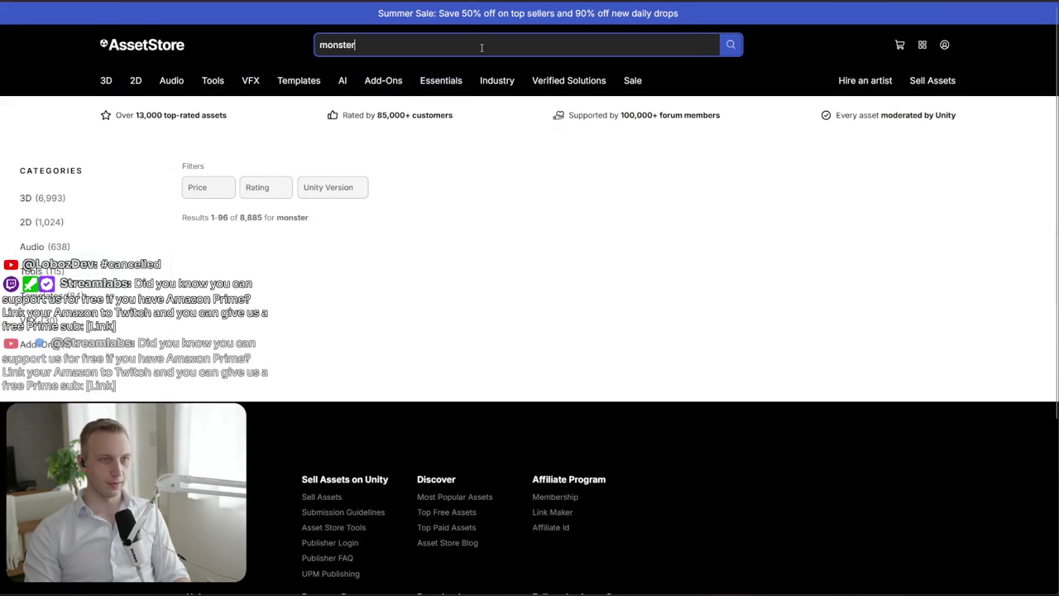
double_click(480, 39)
text(horror butl)
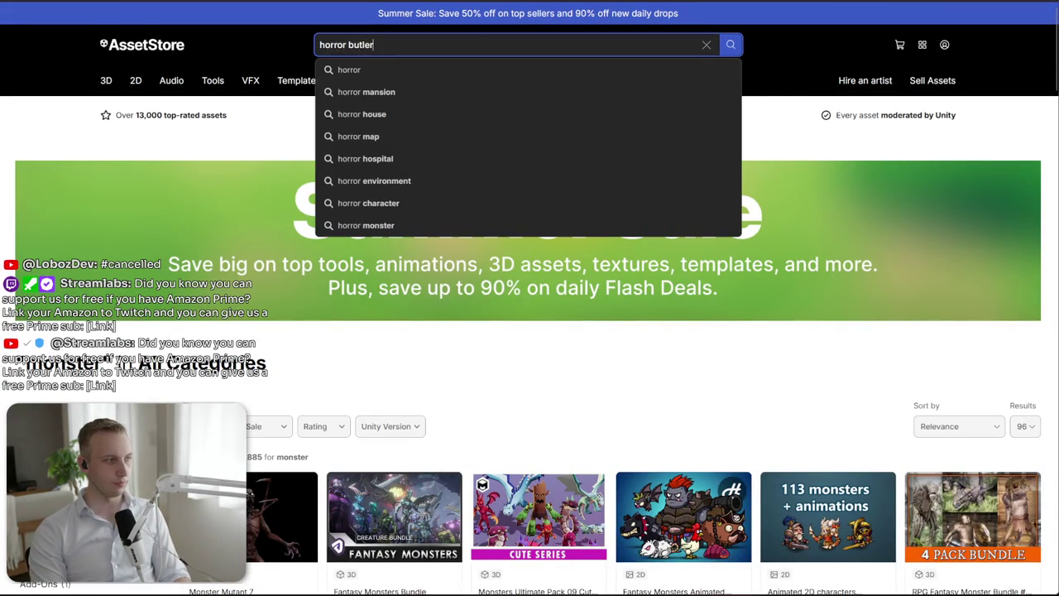
key(Return)
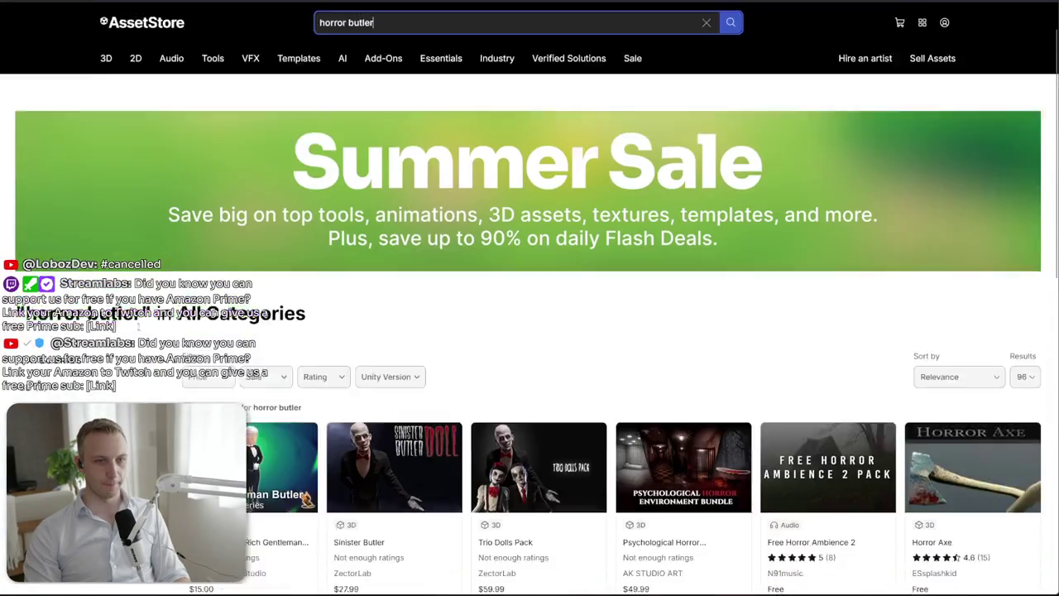
scroll(141, 331, down, 2)
click(387, 346)
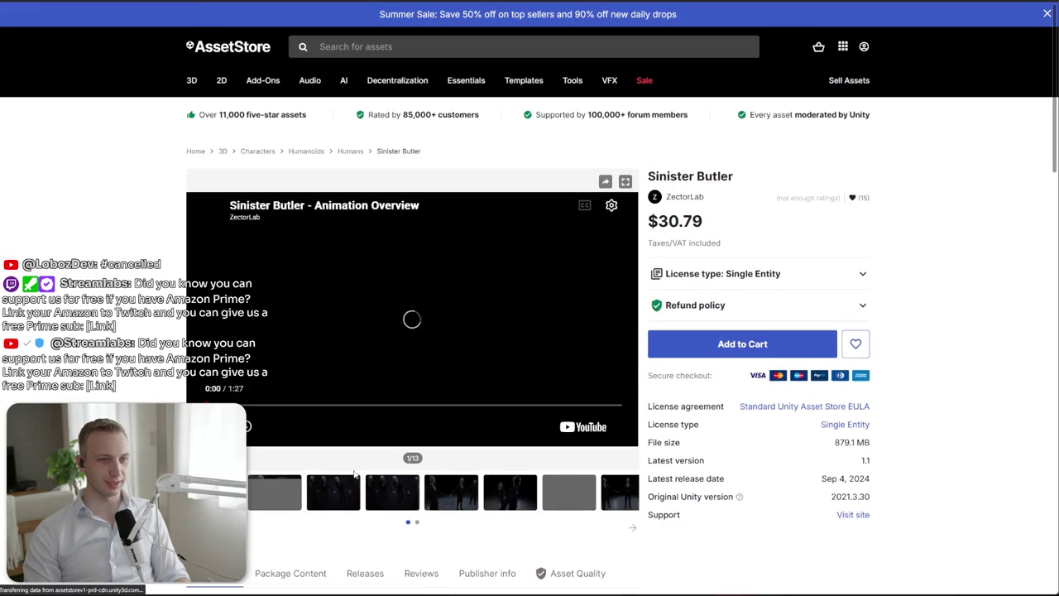
Page through the Sinister Butler gallery images up to image 11
click(631, 321)
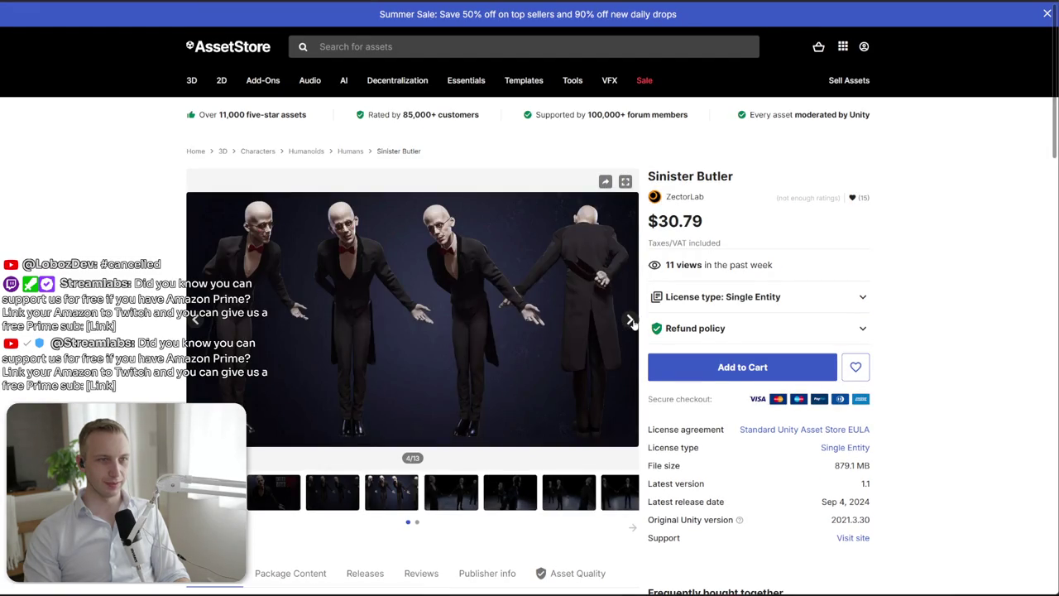
click(632, 321)
click(632, 321)
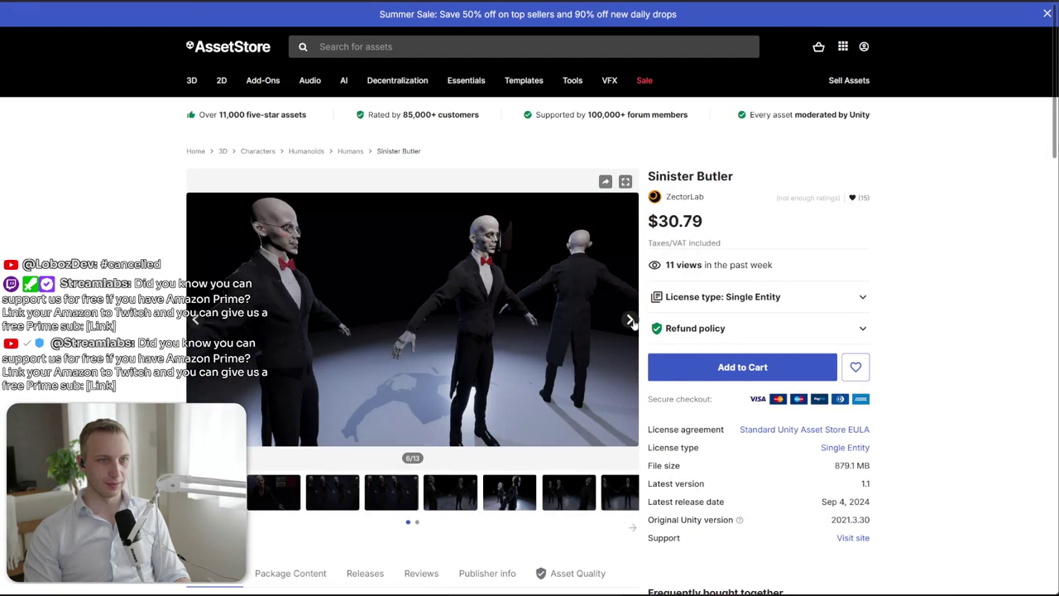
click(632, 321)
click(632, 321)
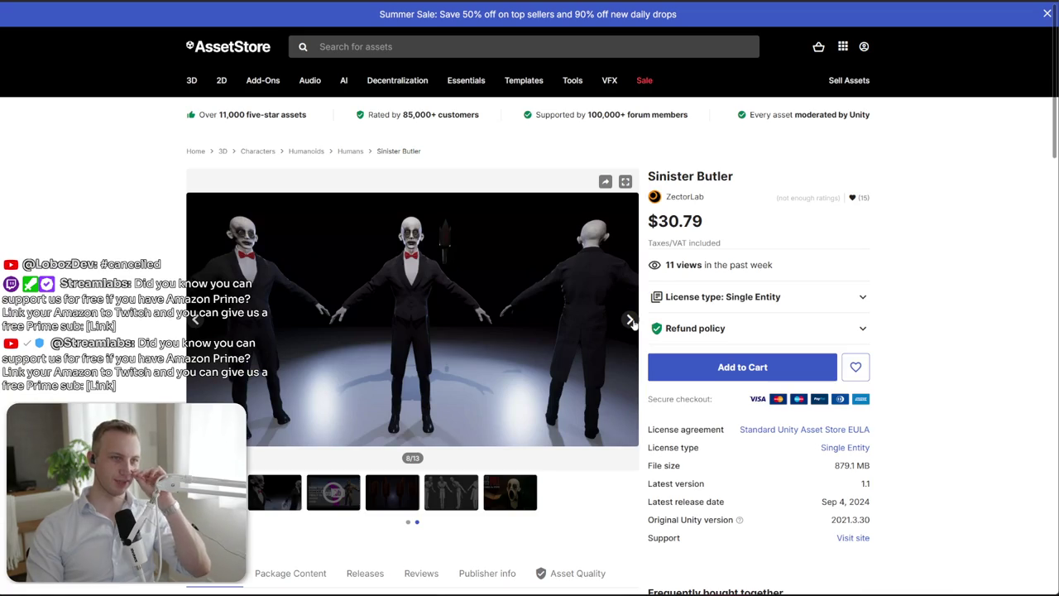
click(632, 321)
click(631, 321)
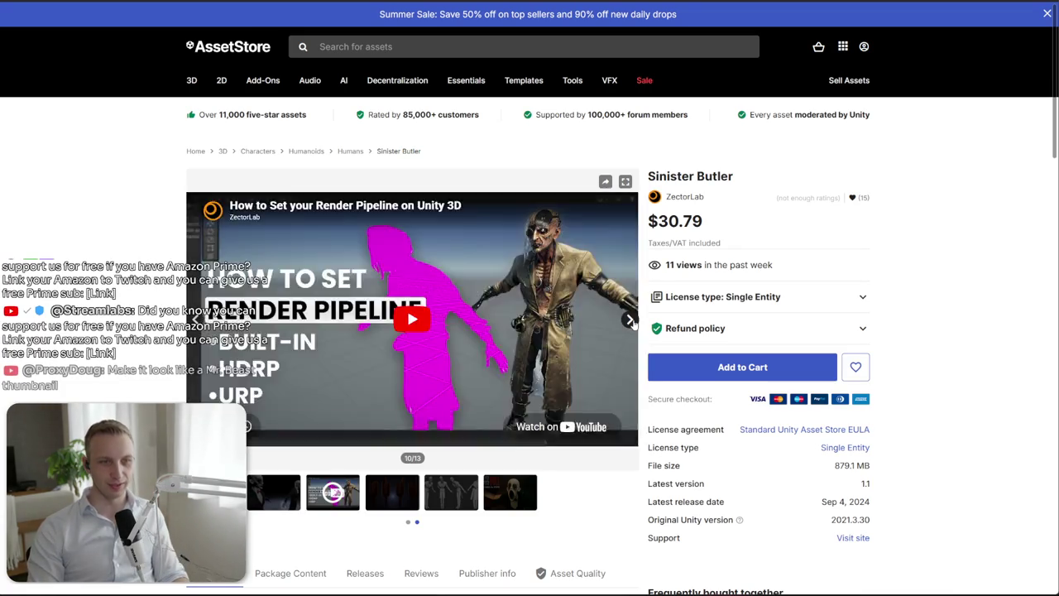
click(632, 321)
Select the Sinister Butler Doll cover image (2/13) and copy it
click(508, 505)
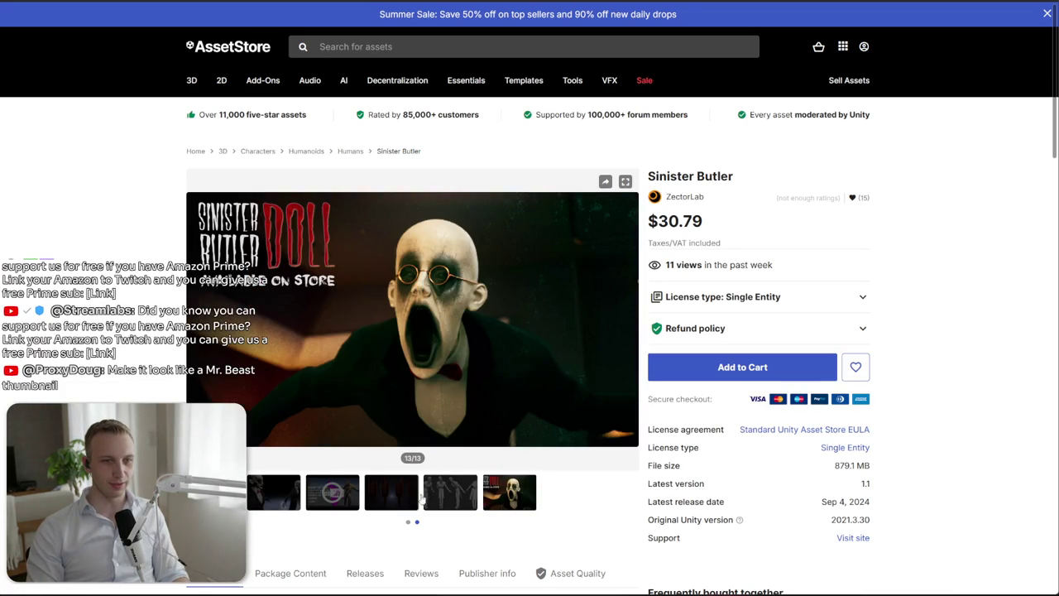
click(442, 497)
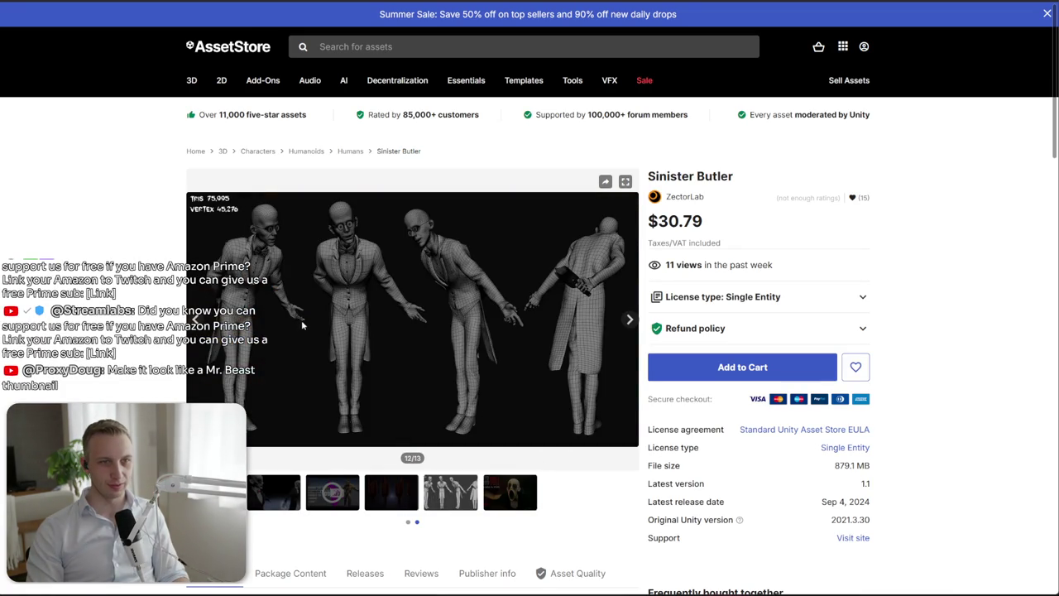
click(214, 493)
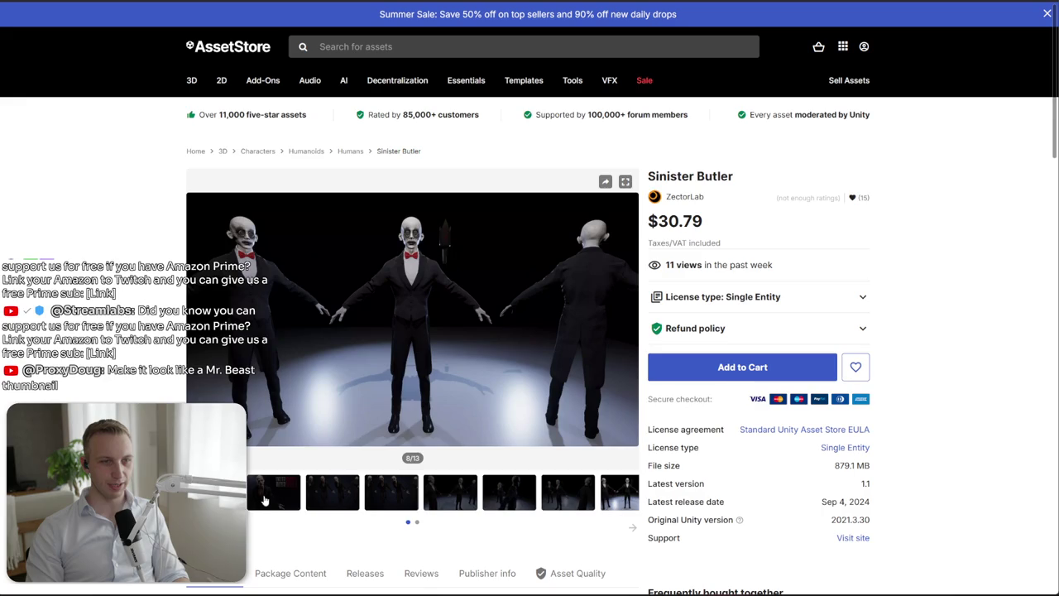
click(331, 499)
right_click(394, 331)
click(432, 364)
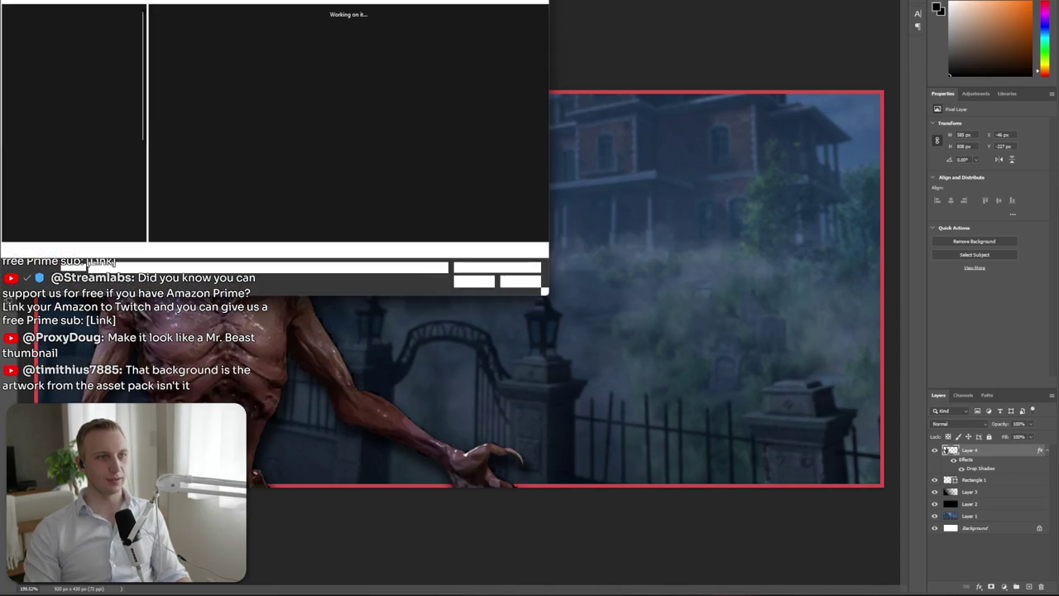
Create a clipboard-sized 1950×1300 document and paste the Sinister Butler Doll cover art into it
key(alt+f)
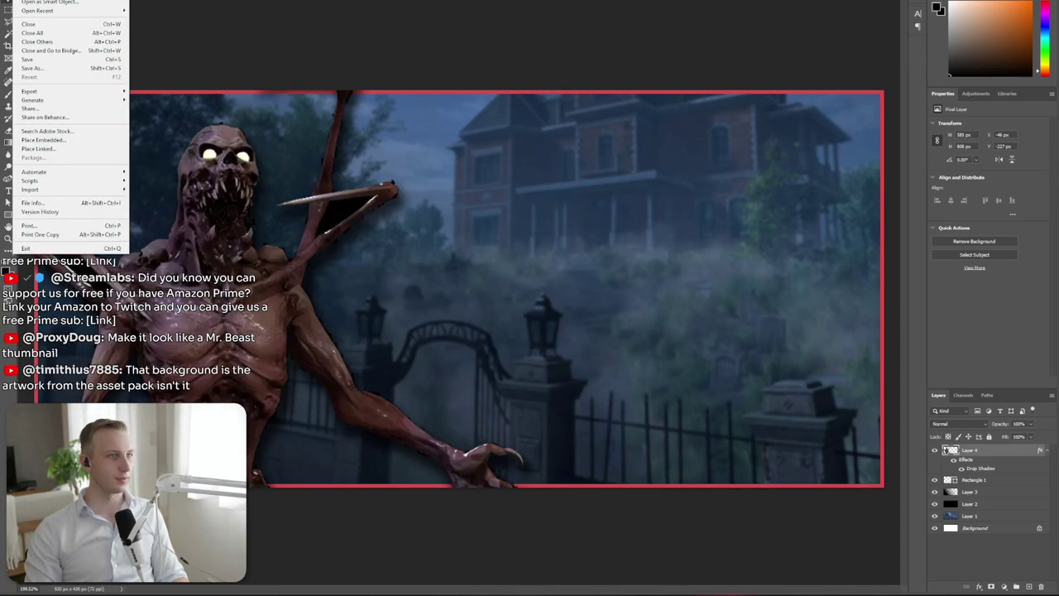
key(ctrl+n)
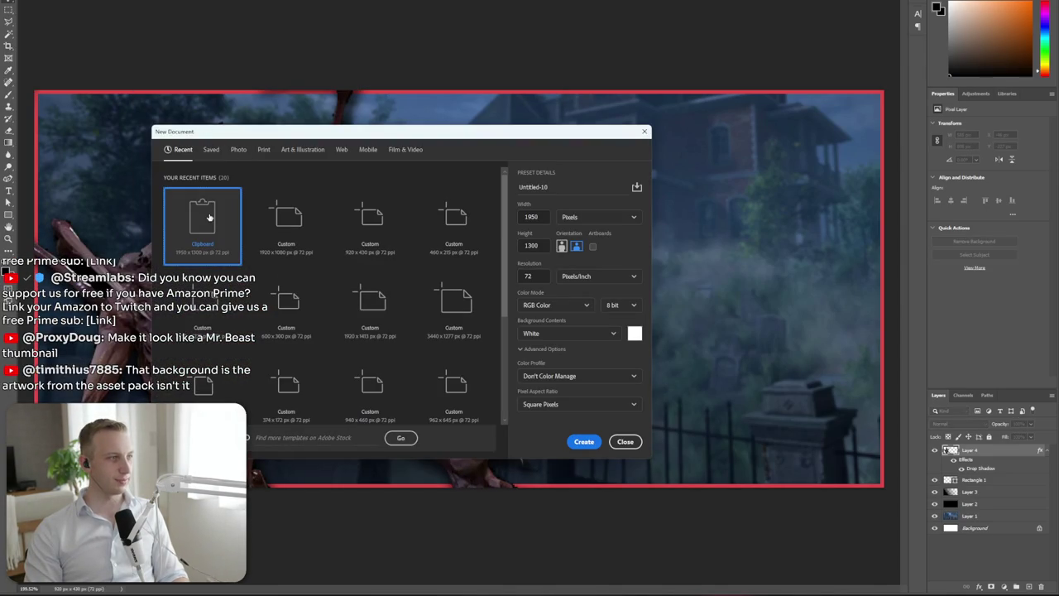
double_click(208, 218)
key(ctrl+v)
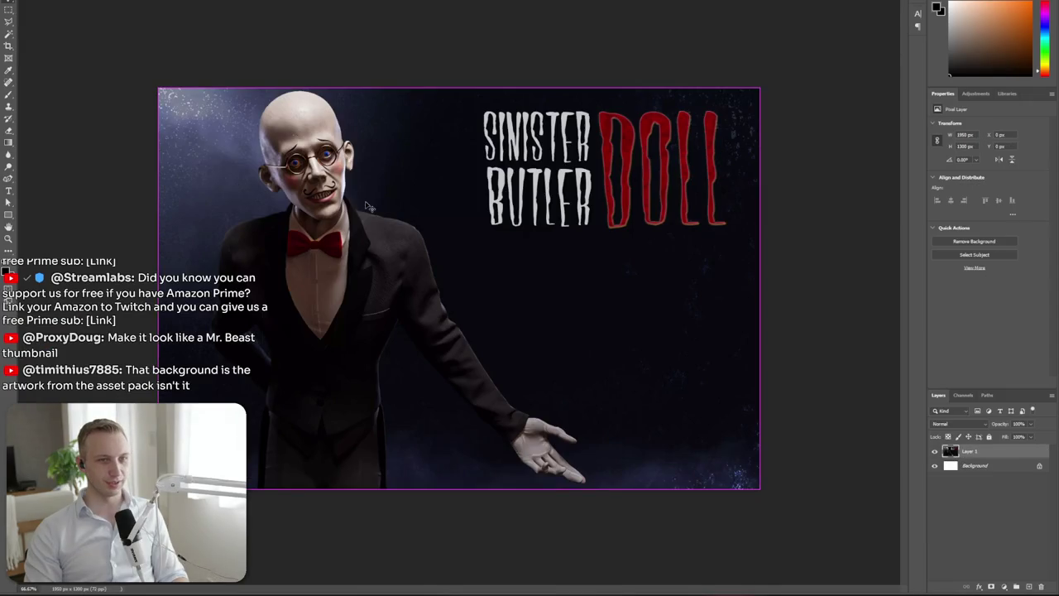
click(431, 217)
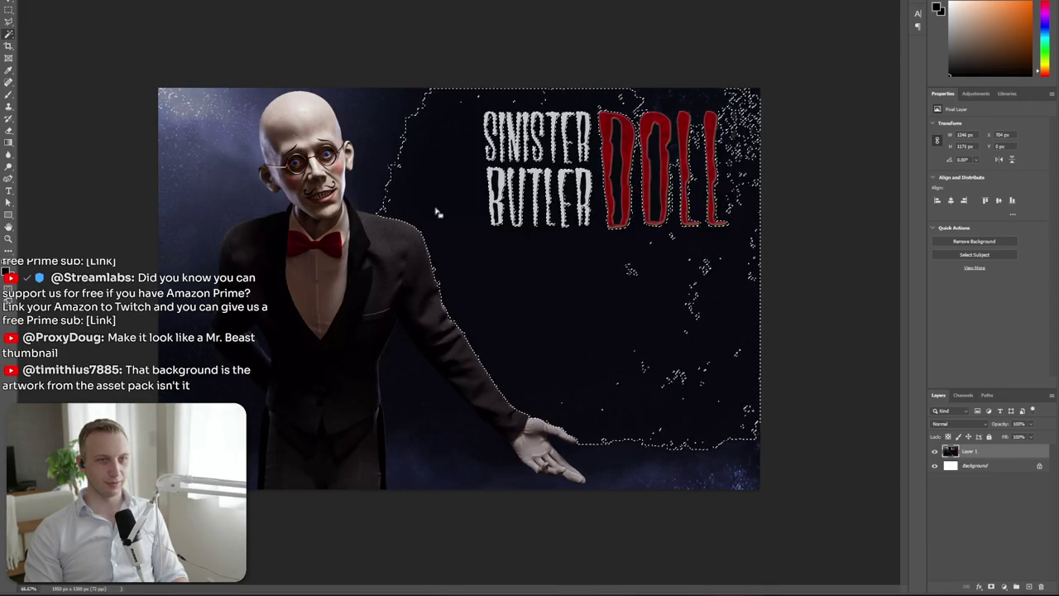
key(ctrl+d)
Copy the four-pose butler render from the Asset Store gallery
key(alt+Tab)
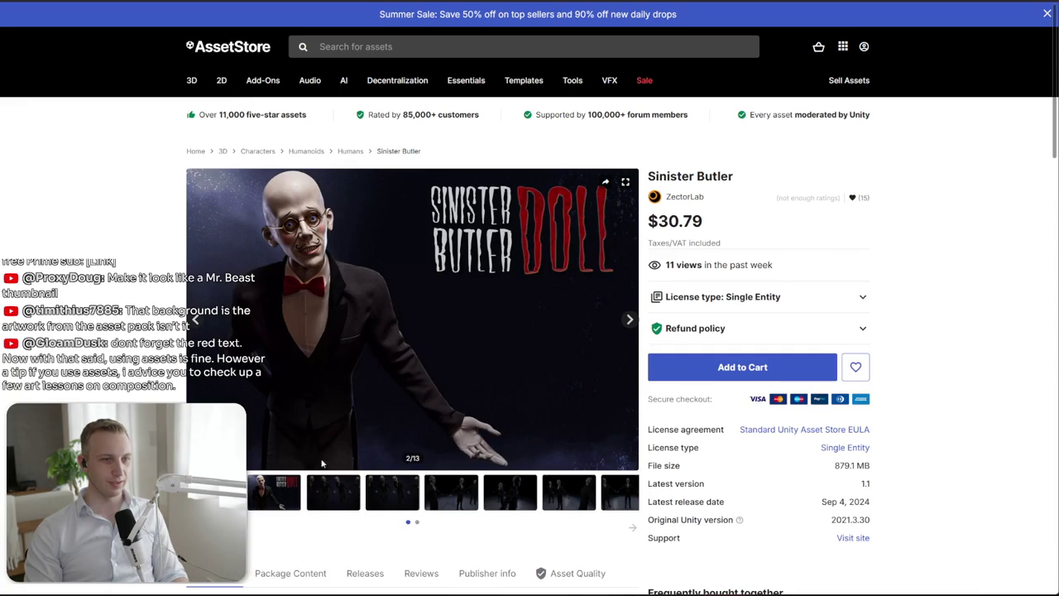
click(374, 496)
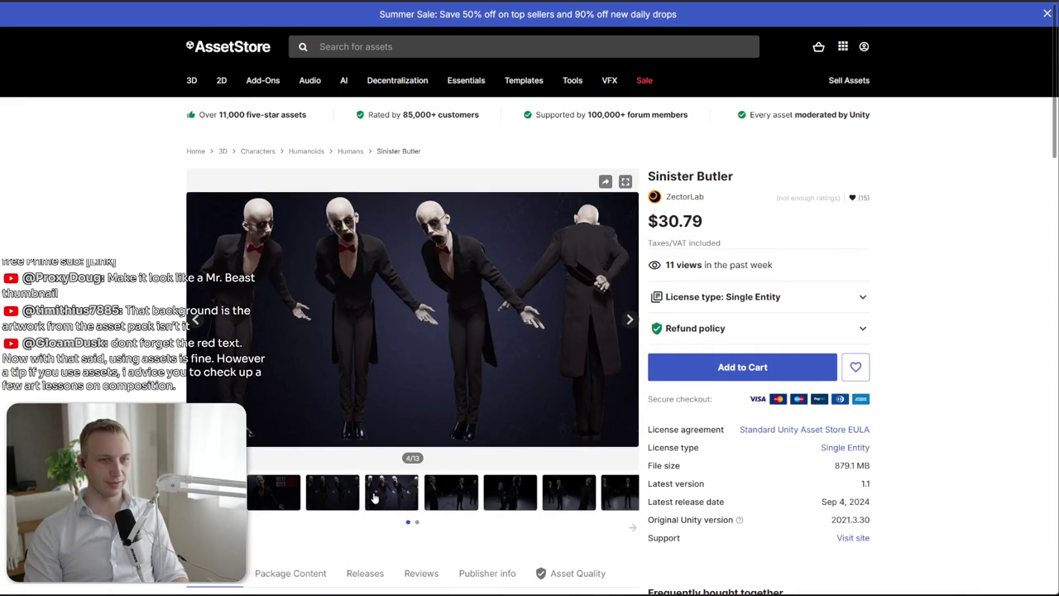
right_click(366, 284)
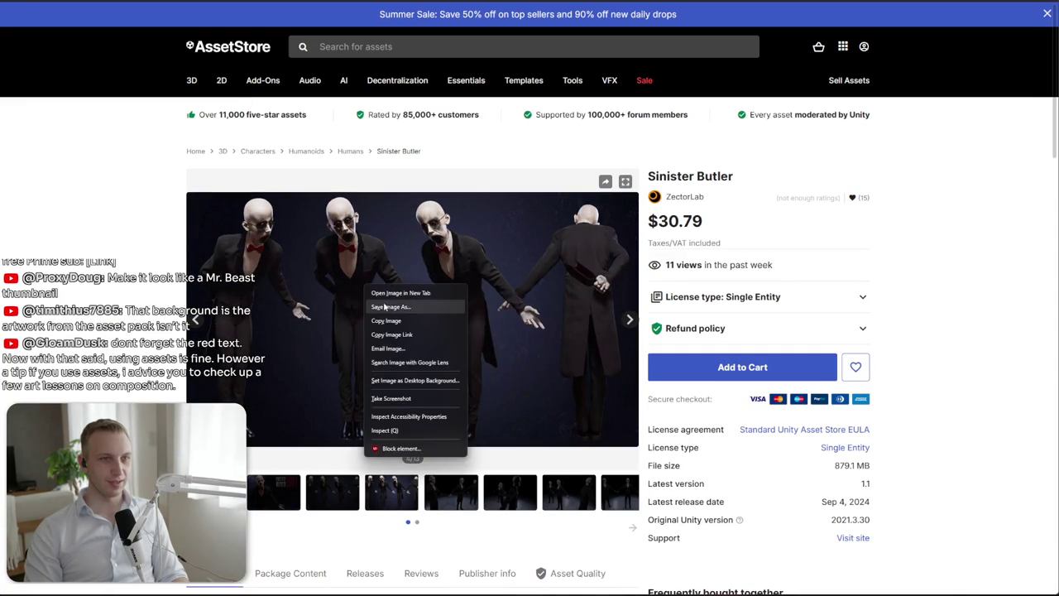
click(397, 315)
key(alt+Tab)
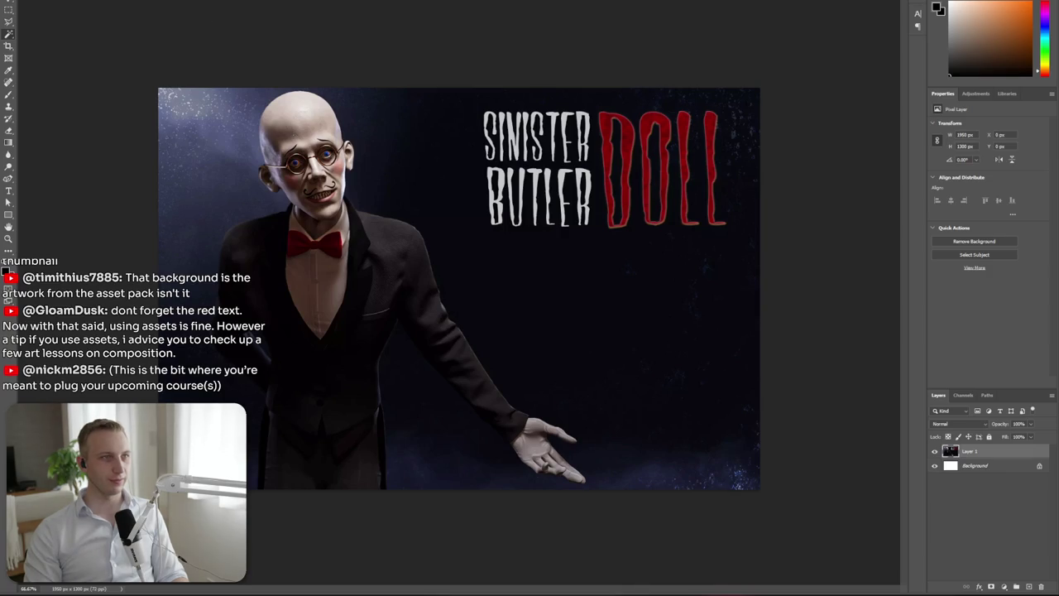
Paste the four-pose render into a new 1920×1080 document and delete the first butler
click(16, 0)
click(25, 6)
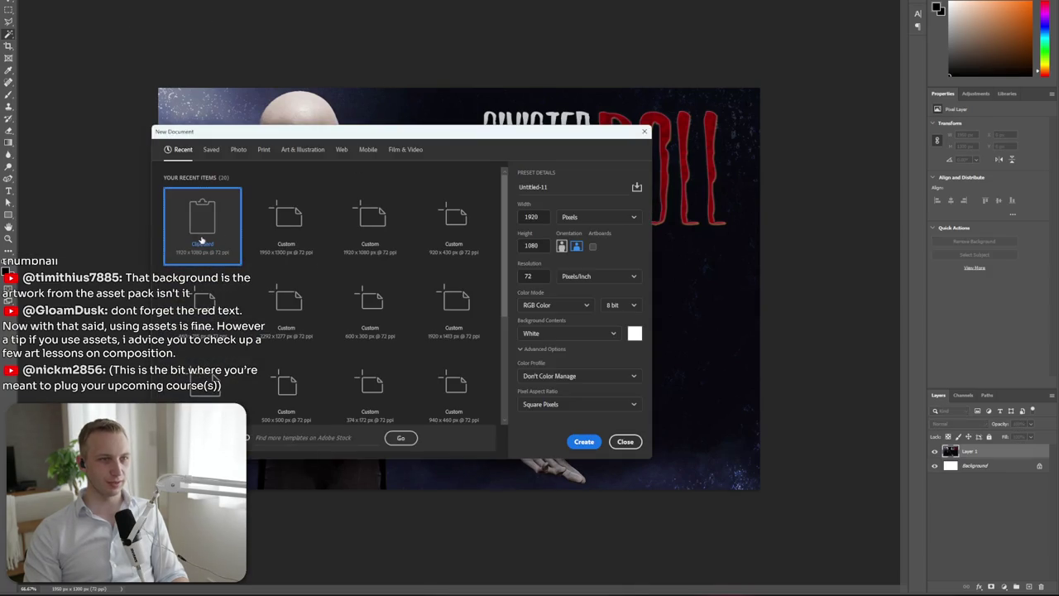
key(Return)
key(ctrl+v)
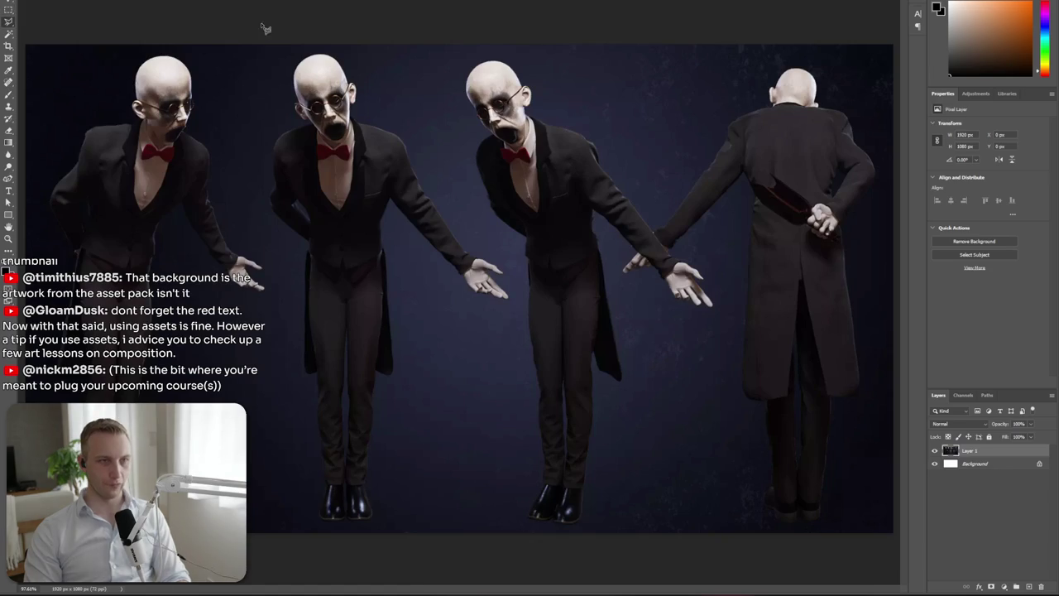
drag(254, 242, 247, 571)
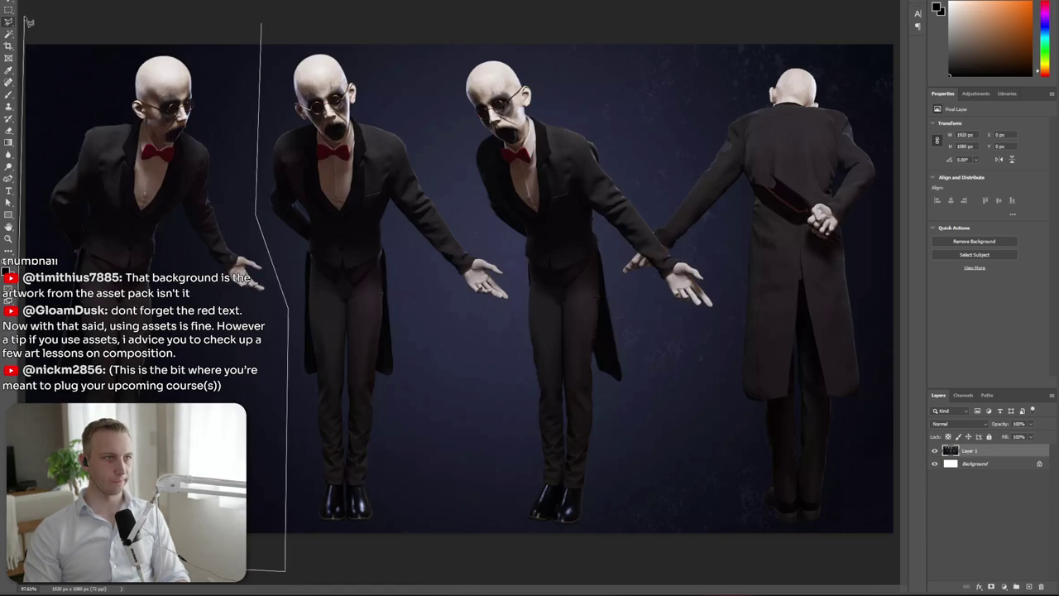
drag(184, 23, 260, 27)
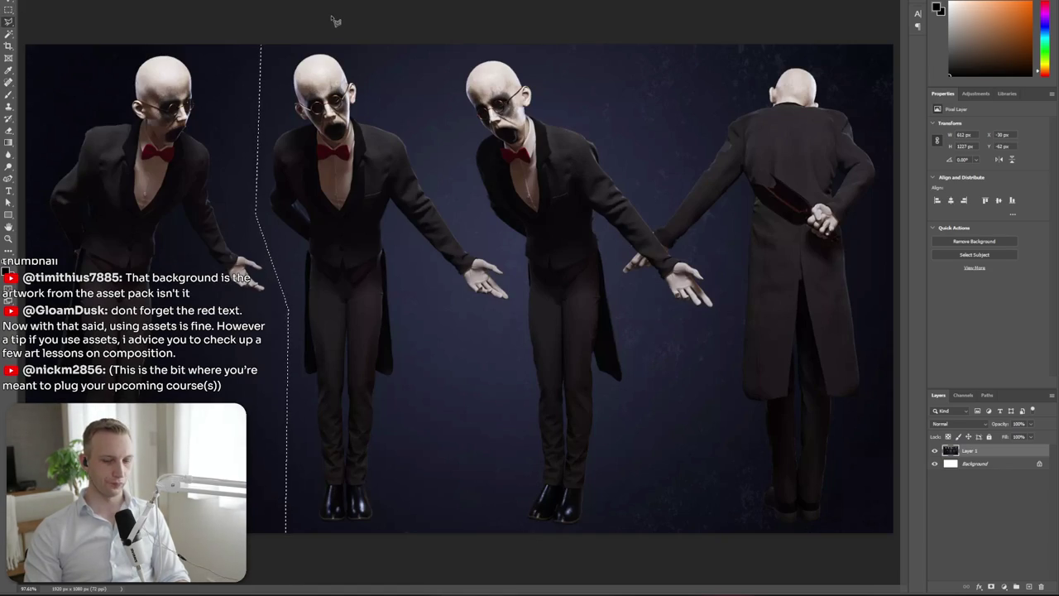
key(Delete)
Delete the two right-hand butlers, deselect, and run Select > Subject on the remaining butler
click(392, 29)
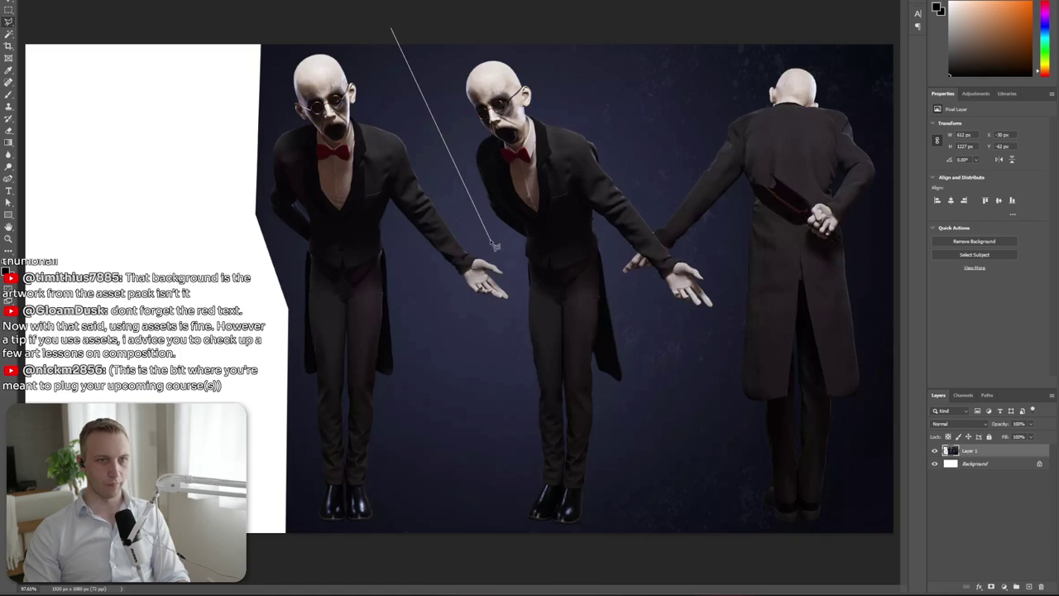
drag(581, 571, 843, 28)
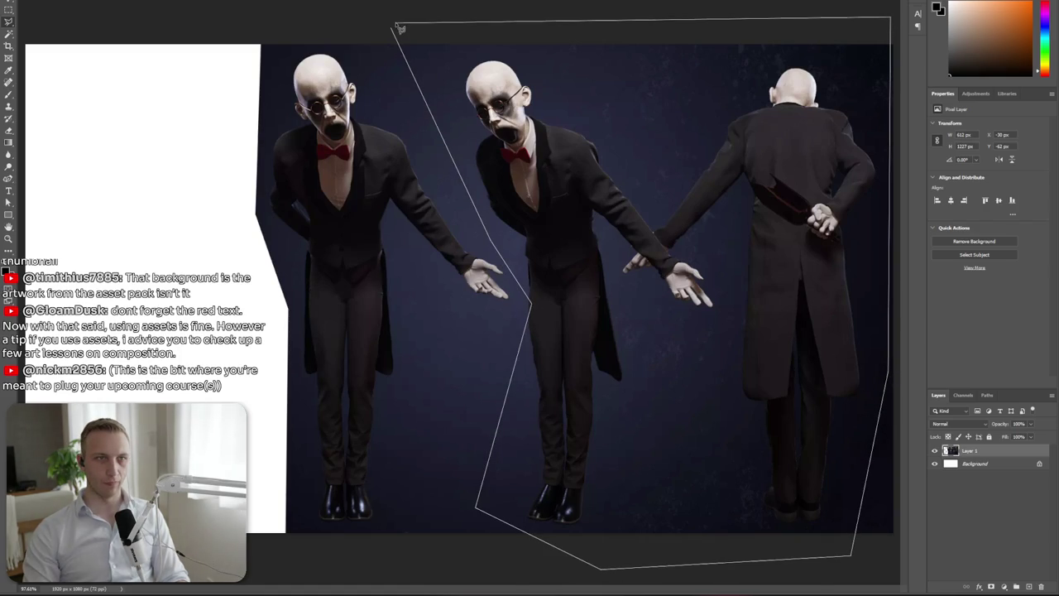
drag(843, 27, 397, 40)
key(Delete)
key(ctrl+d)
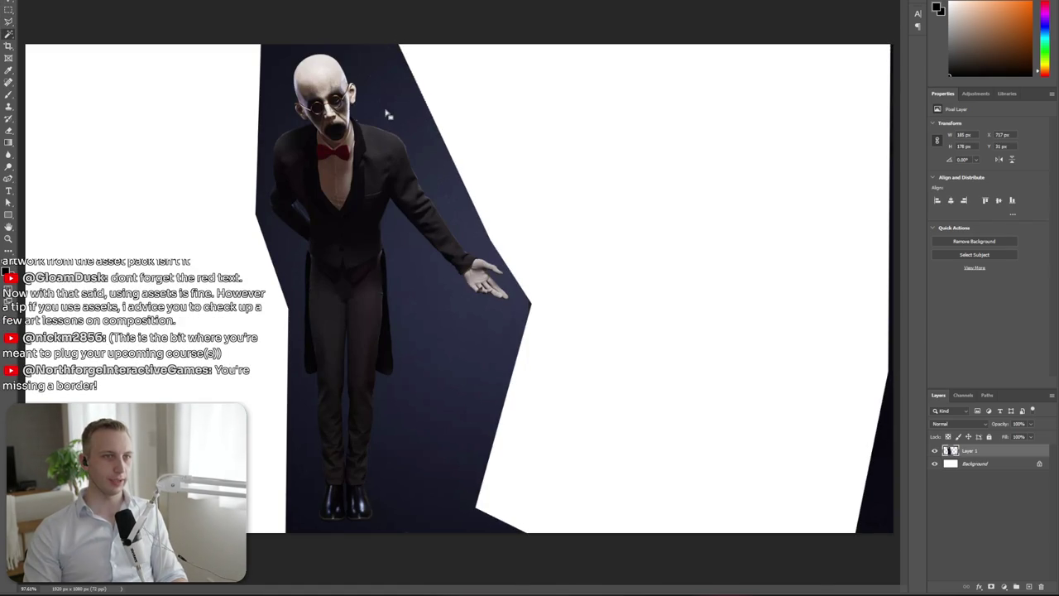
key(alt+s)
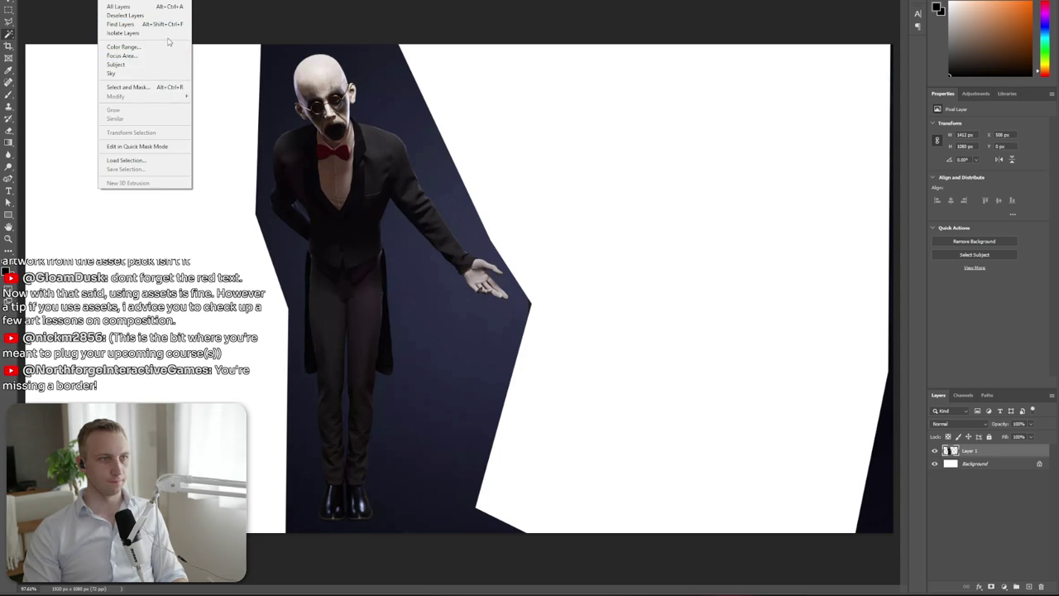
click(166, 64)
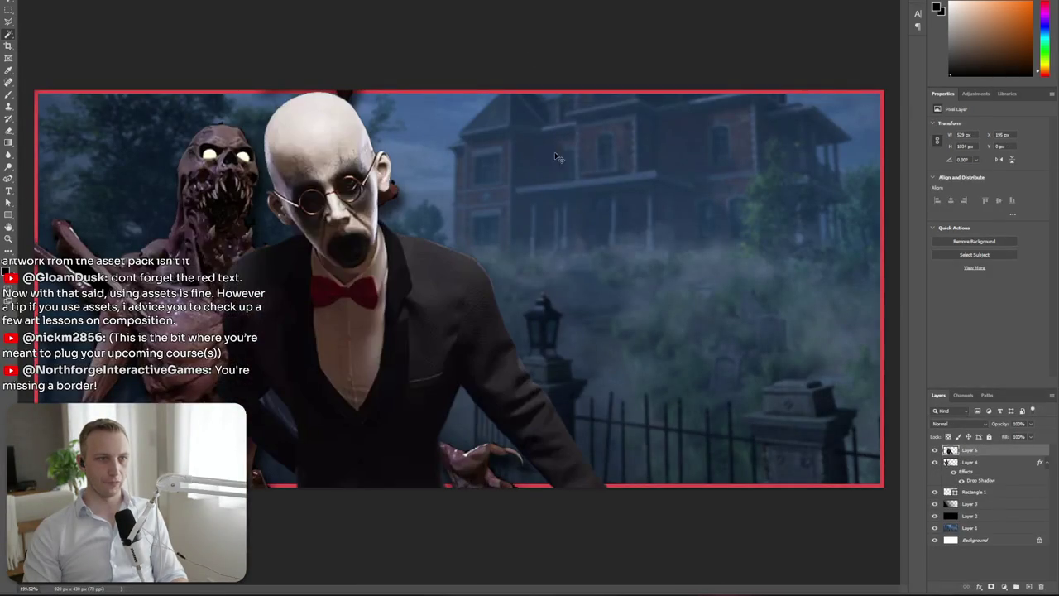
Place the butler on the capsule's left side and fit the whole capsule in view
mouse_move(560, 188)
mouse_down()
mouse_move(323, 108)
mouse_move(189, 225)
mouse_up()
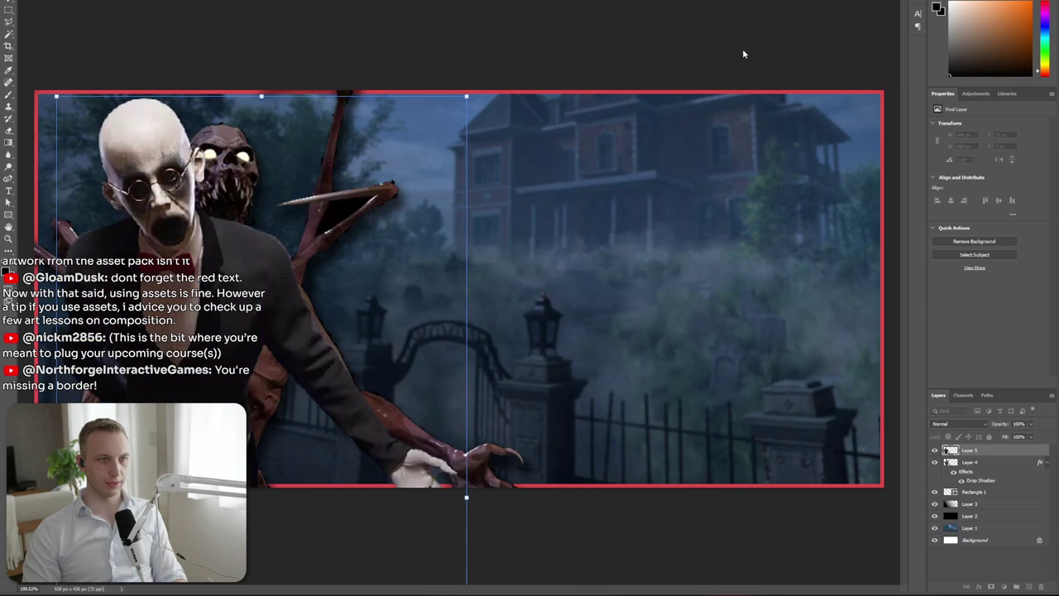
key(Return)
key(ctrl+minus)
key(ctrl+0)
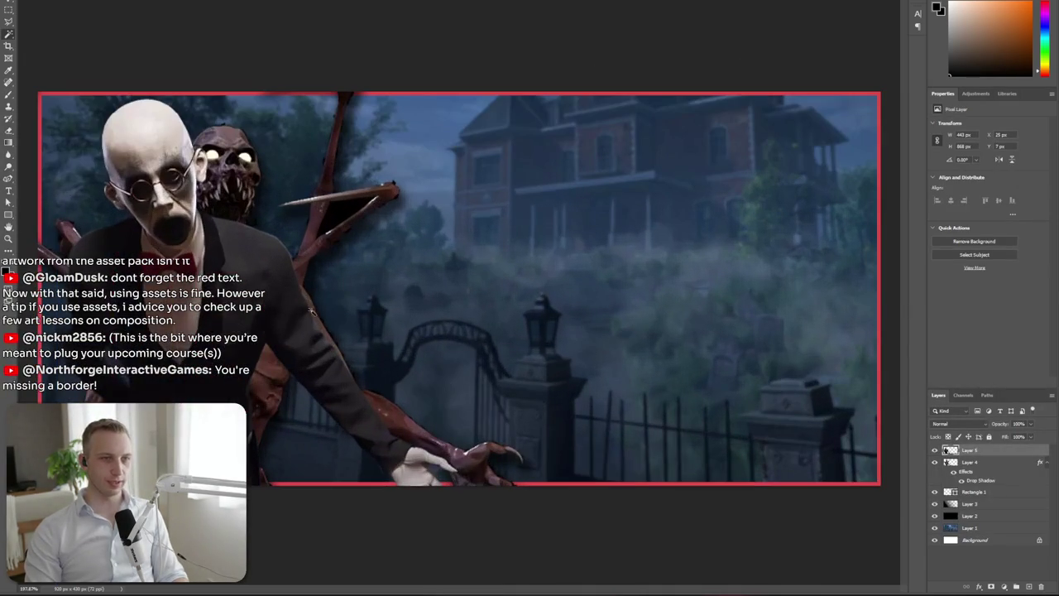
Hide the creature layer, then move the bald character right and enlarge it slightly
click(935, 462)
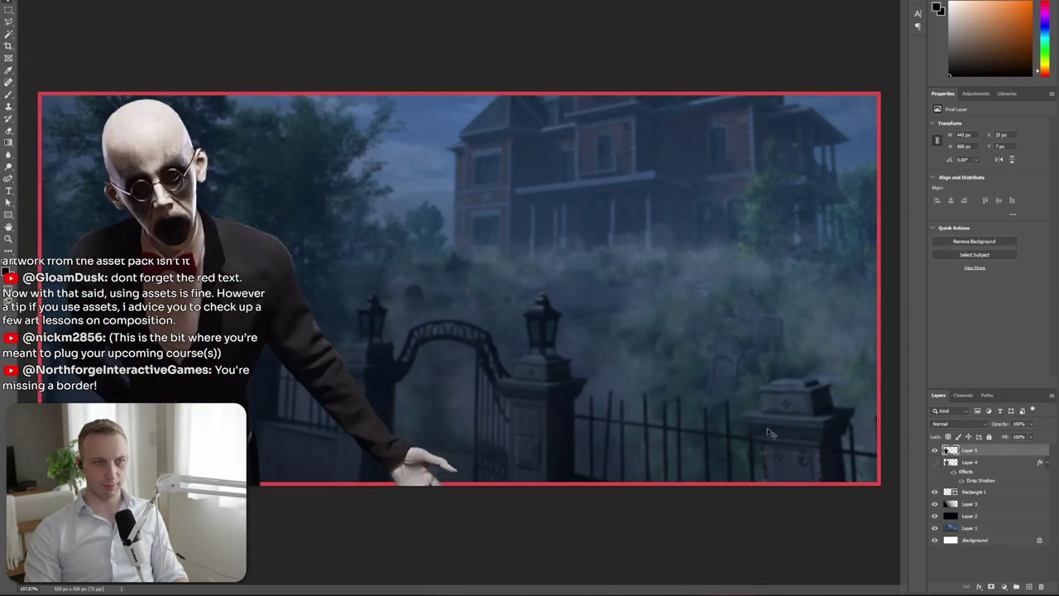
mouse_move(207, 302)
mouse_down()
mouse_move(708, 311)
mouse_move(681, 313)
mouse_up()
drag(747, 98, 788, 189)
key(ctrl+minus)
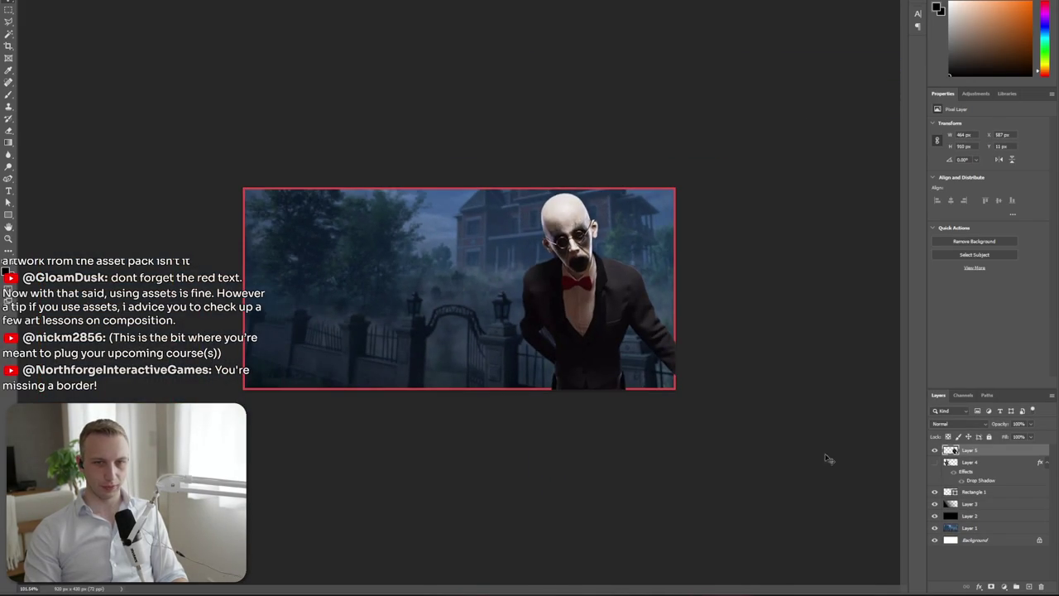
click(986, 528)
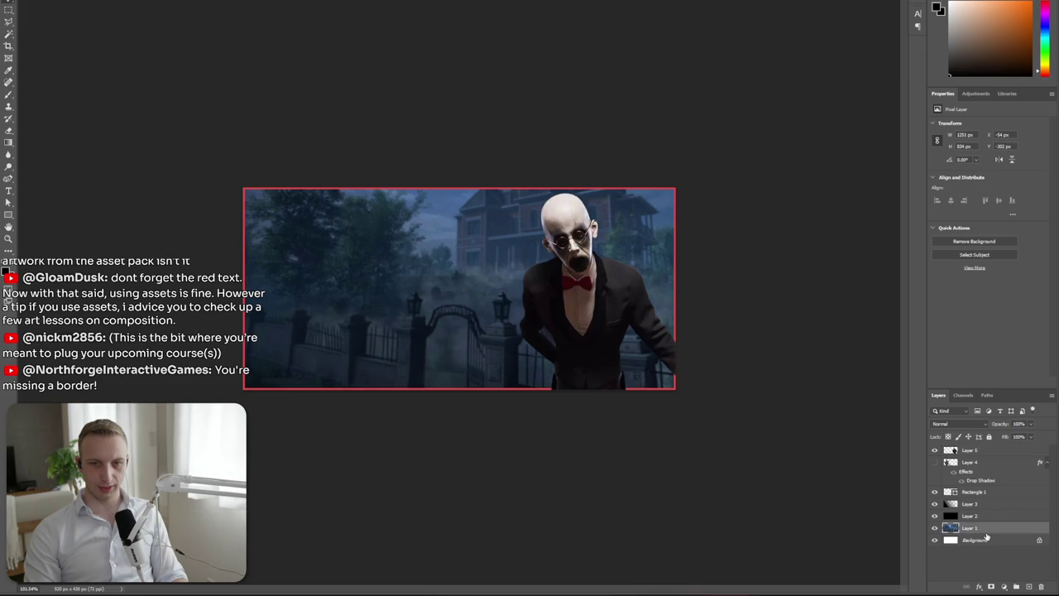
Scale the haunted-mansion background layer (Layer 1) up to about 1449 px wide
click(19, 2)
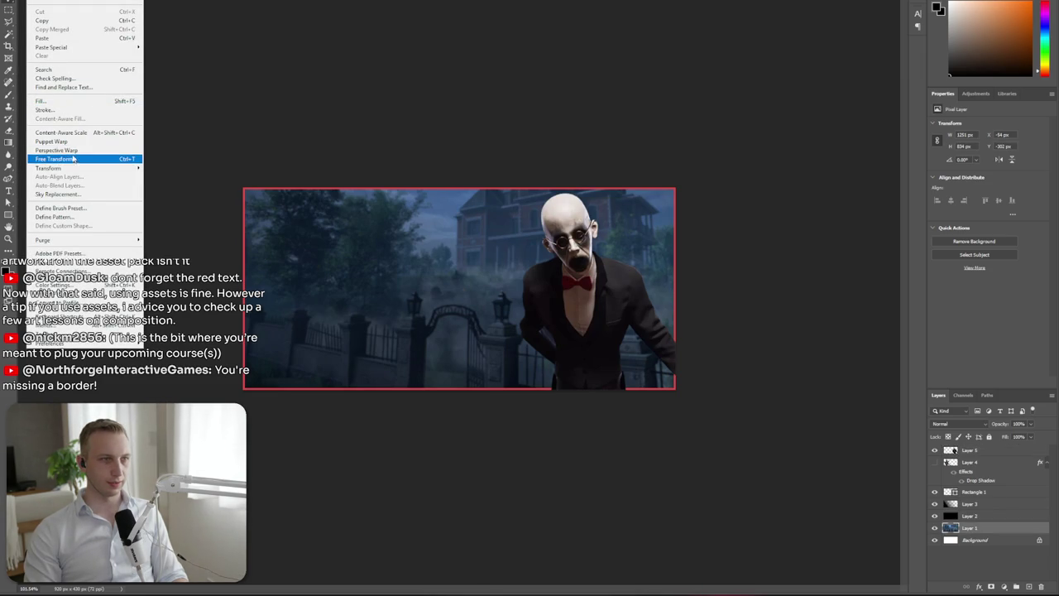
mouse_move(48, 168)
click(984, 517)
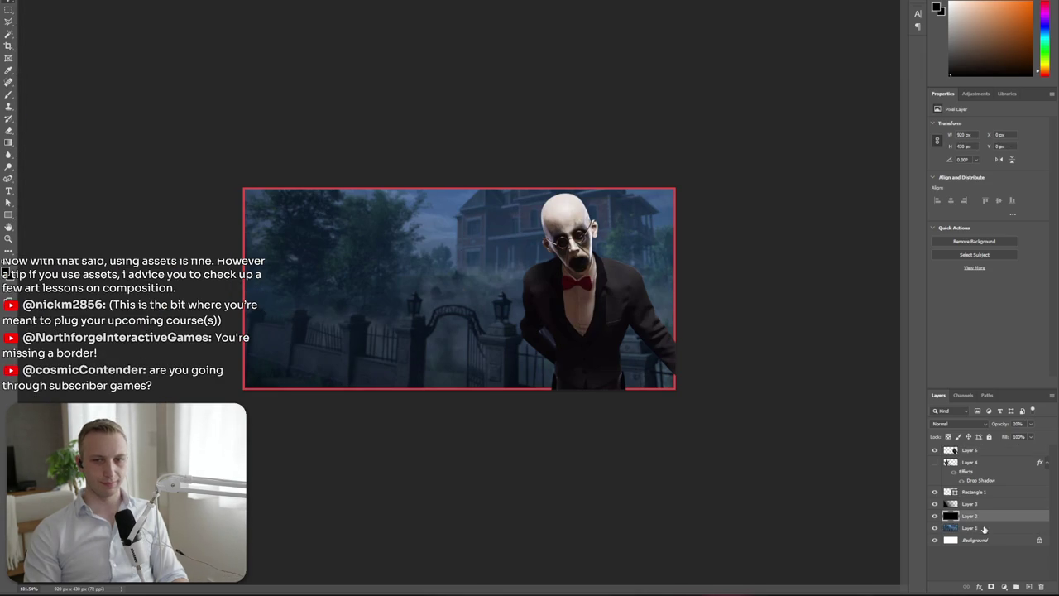
key(ctrl+t)
click(985, 527)
key(ctrl+t)
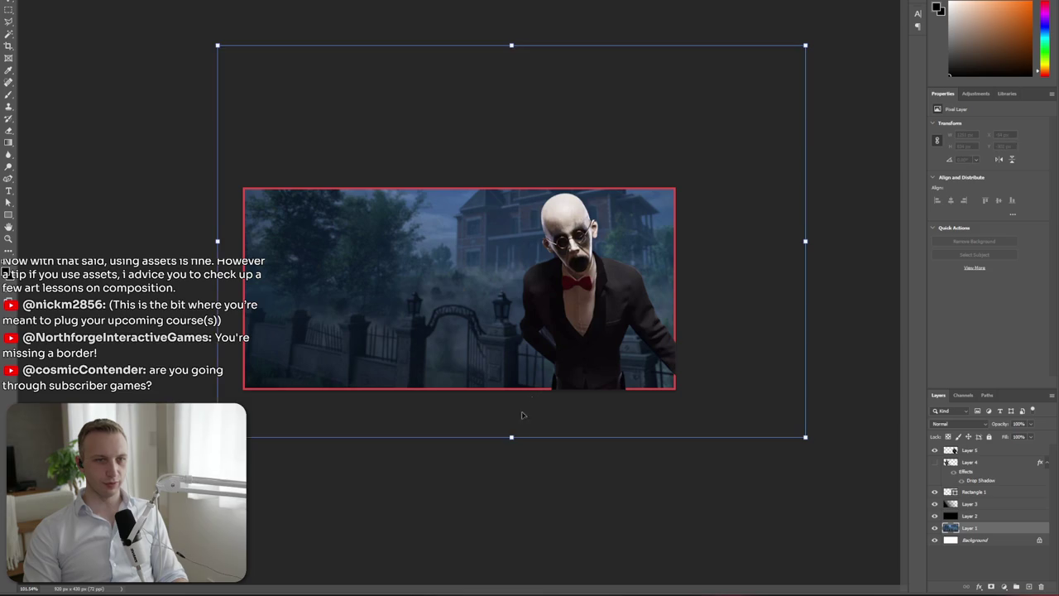
mouse_move(511, 439)
mouse_down()
mouse_move(536, 457)
mouse_move(538, 432)
mouse_up()
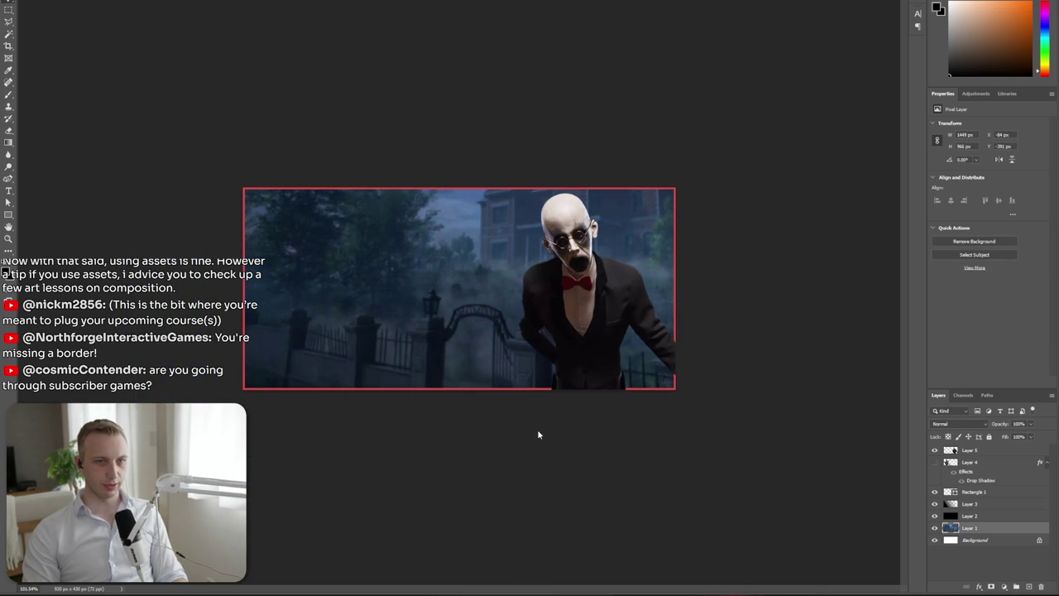
key(Return)
key(ctrl+plus)
key(alt+Tab)
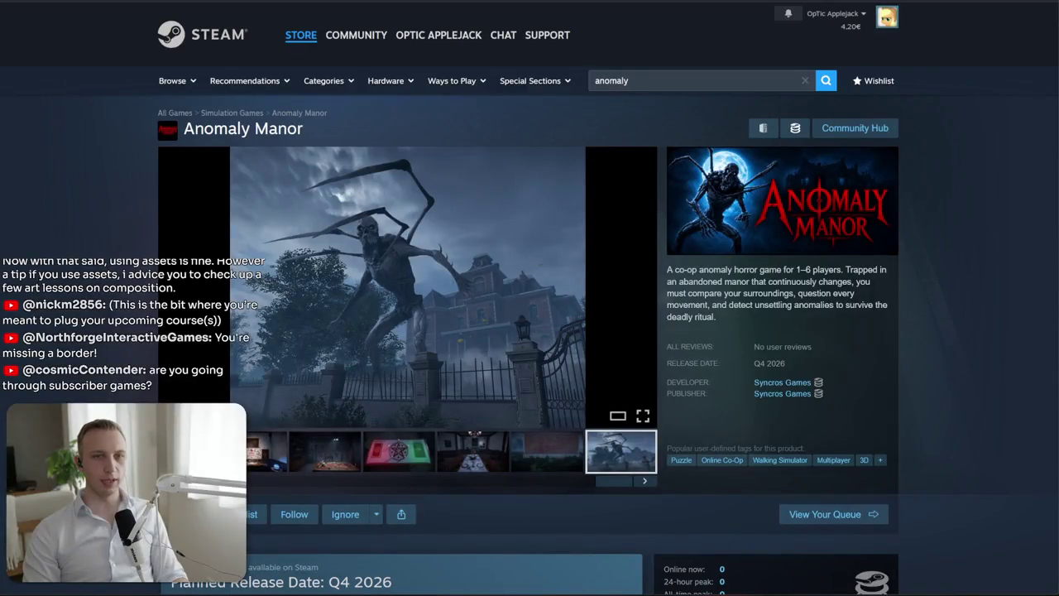
Search Google for 'horror font' and open DaFont's Horror fonts listing
key(ctrl+t)
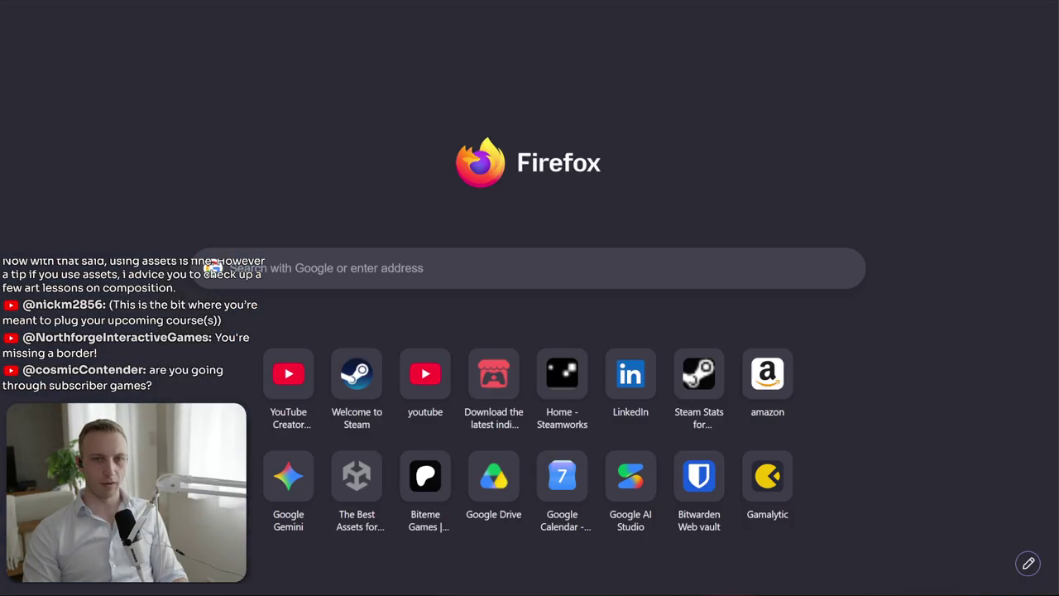
text(horror font)
key(Return)
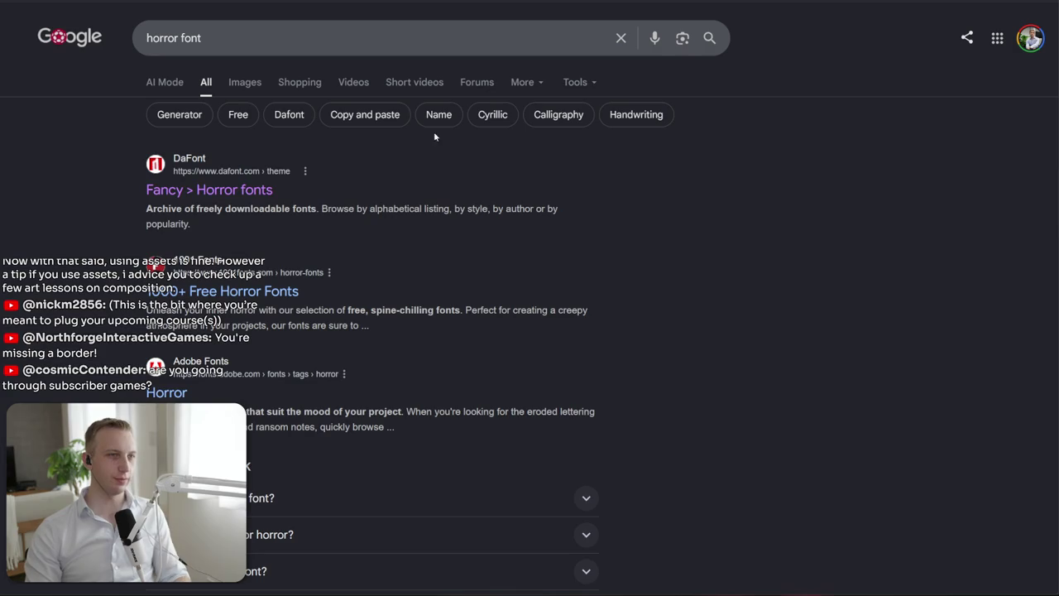
click(220, 192)
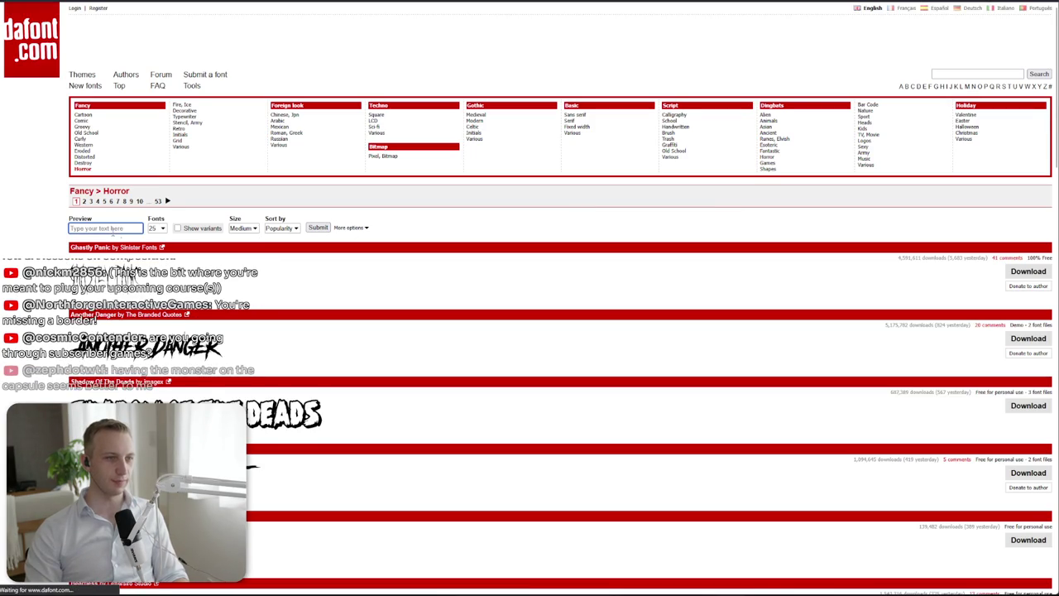
scroll(658, 222, down, 3)
scroll(658, 222, down, 4)
scroll(658, 222, down, 3)
In Photoshop, hide the bald butler layer and show the creature layer again
key(alt+Tab)
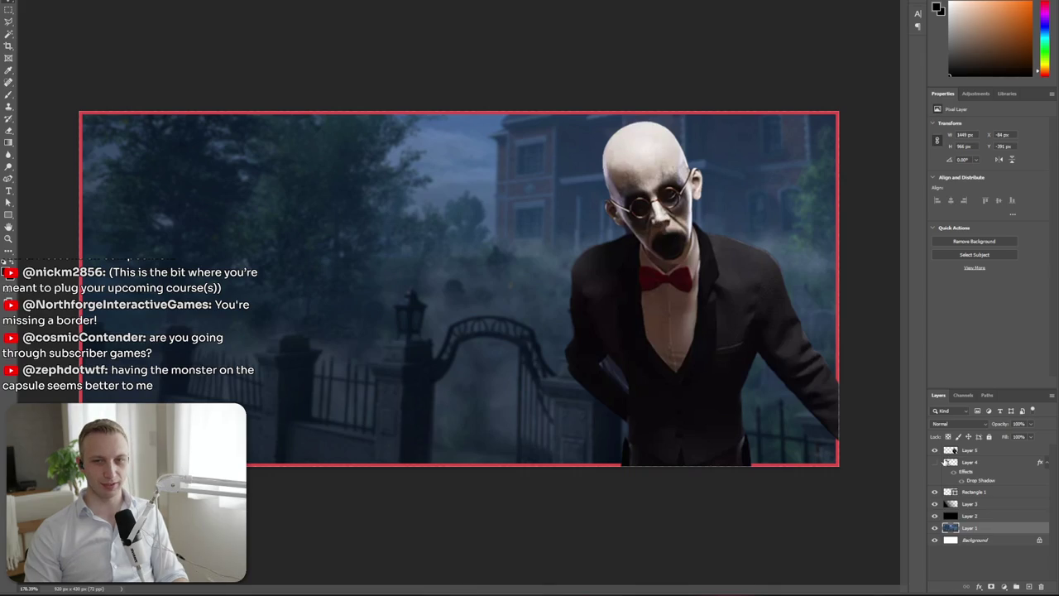
click(936, 450)
click(935, 462)
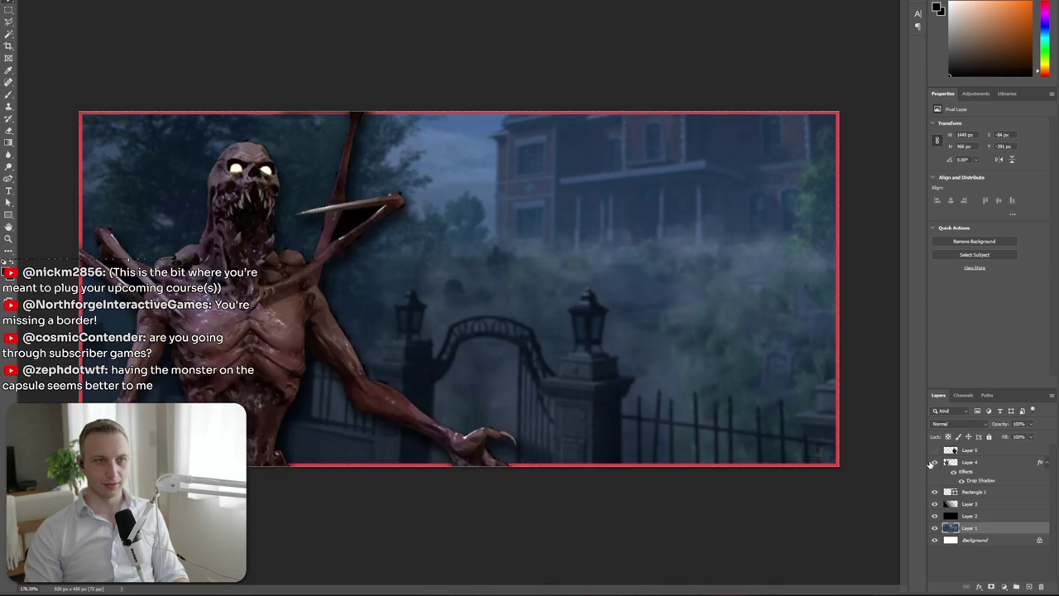
key(alt+Tab)
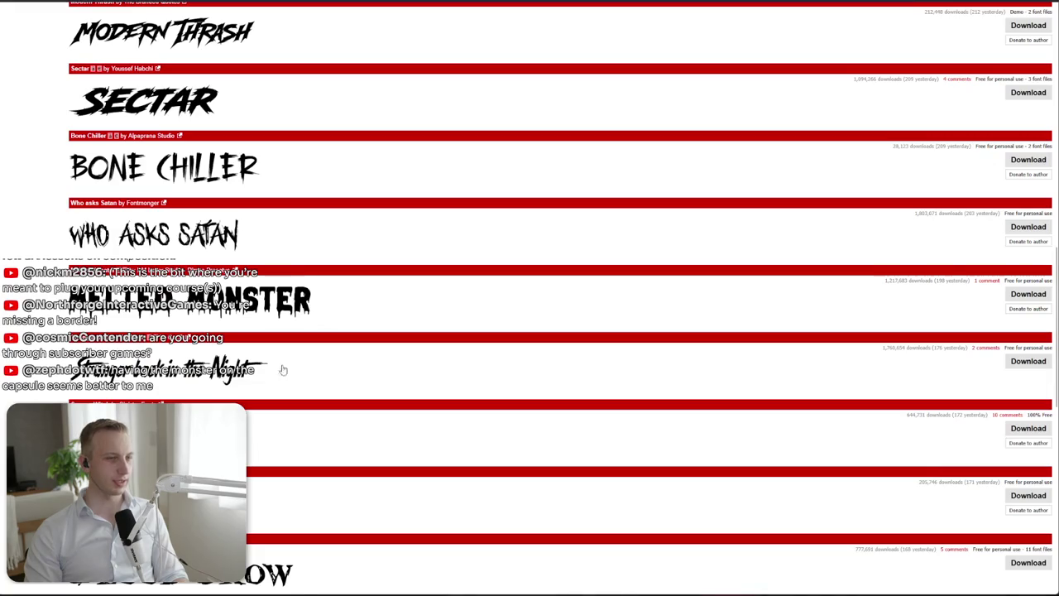
Search the web for 'regal font' in a new tab
scroll(222, 363, down, 1)
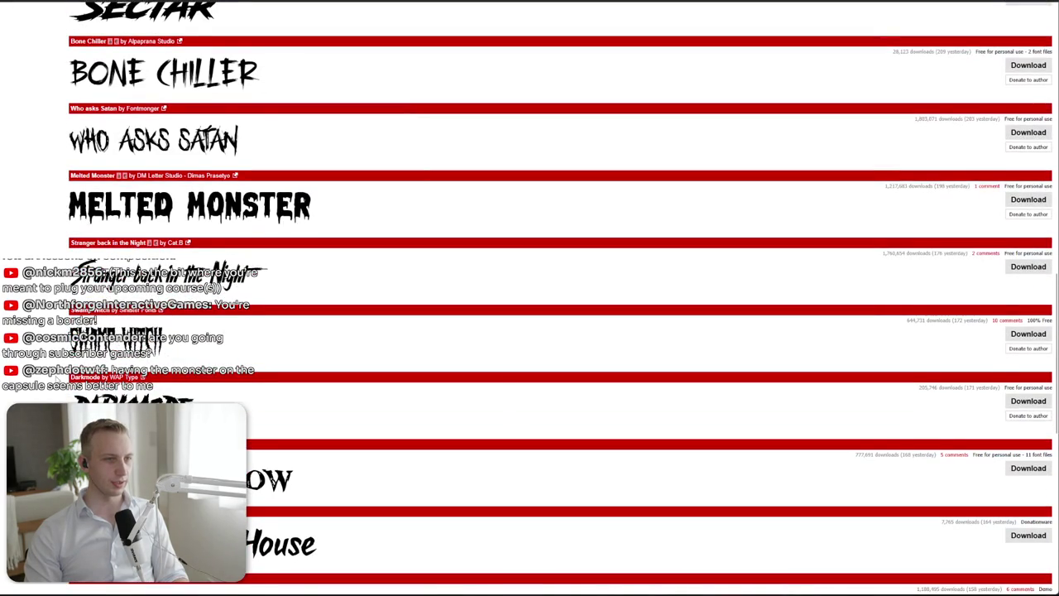
scroll(40, 380, down, 3)
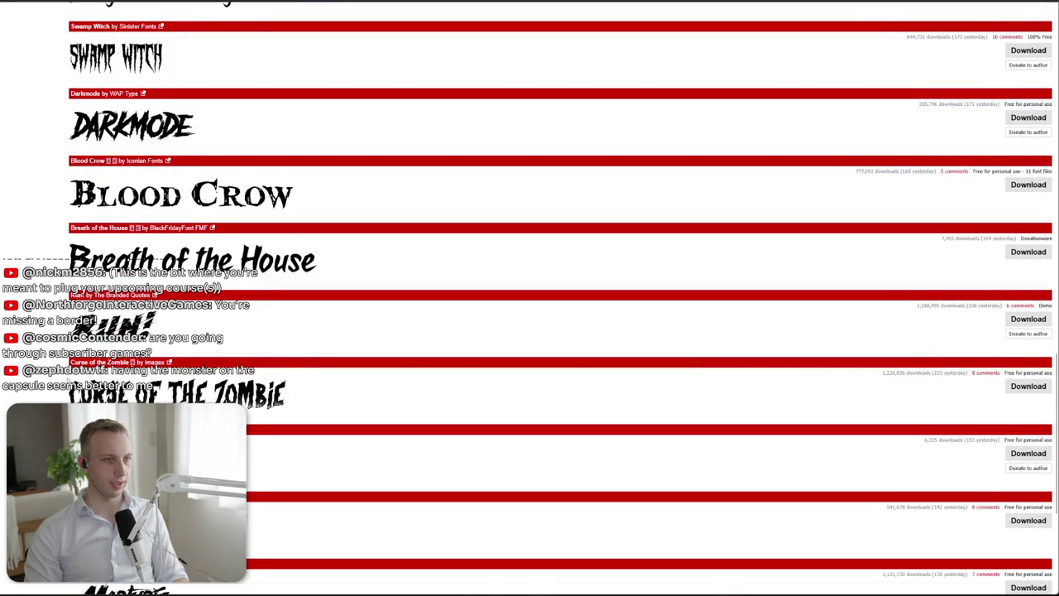
scroll(40, 380, down, 1)
key(ctrl+t)
text(regal font)
key(Return)
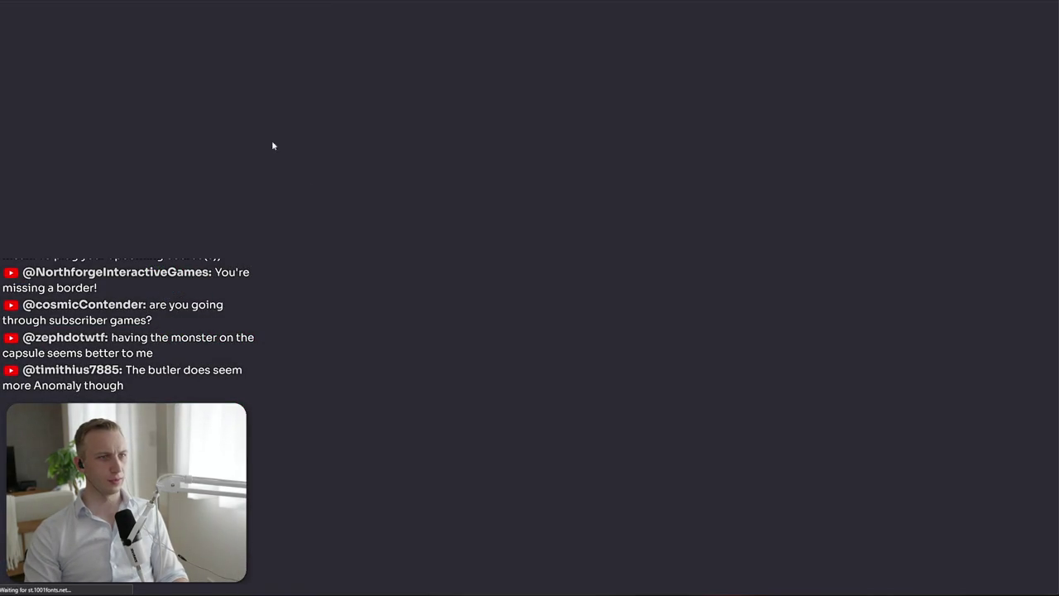
Show page 2 of DaFont's Horror fonts with 'Anomaly Manor' as preview text and browse the results
scroll(386, 229, down, 3)
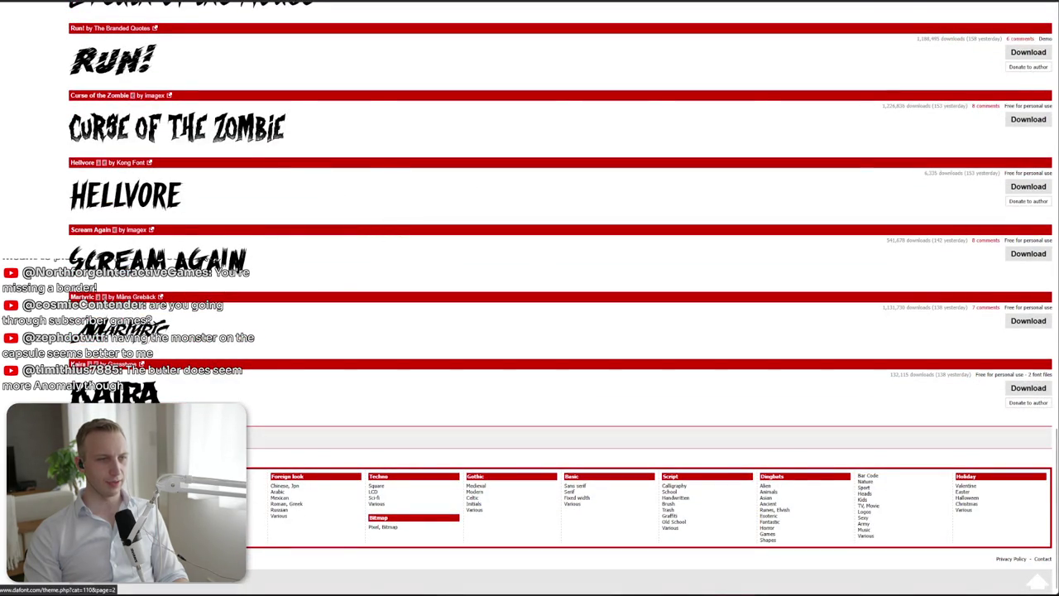
click(92, 437)
text(A)
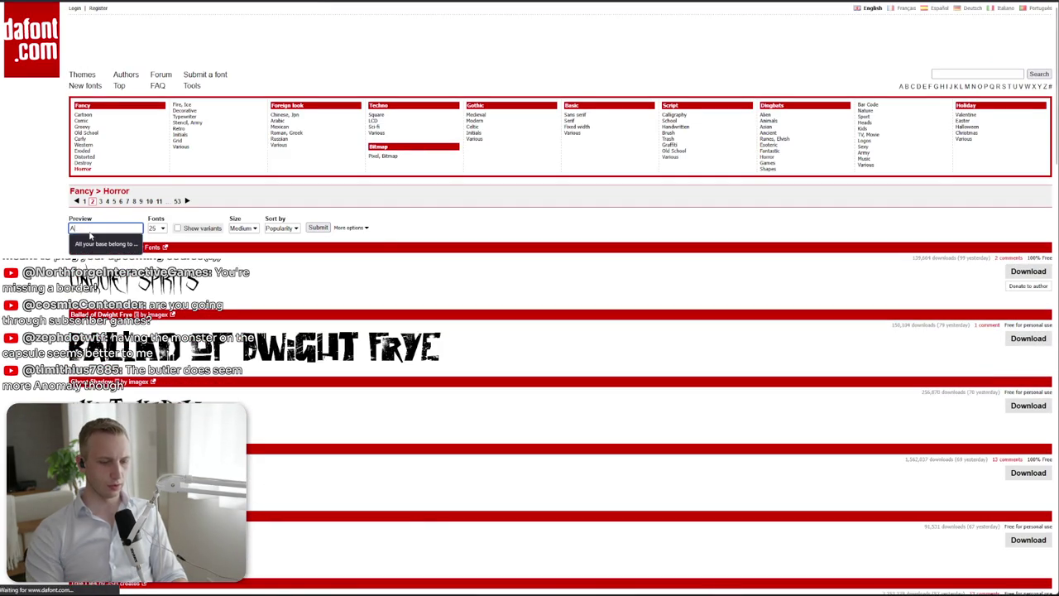
text(nomaly Manor)
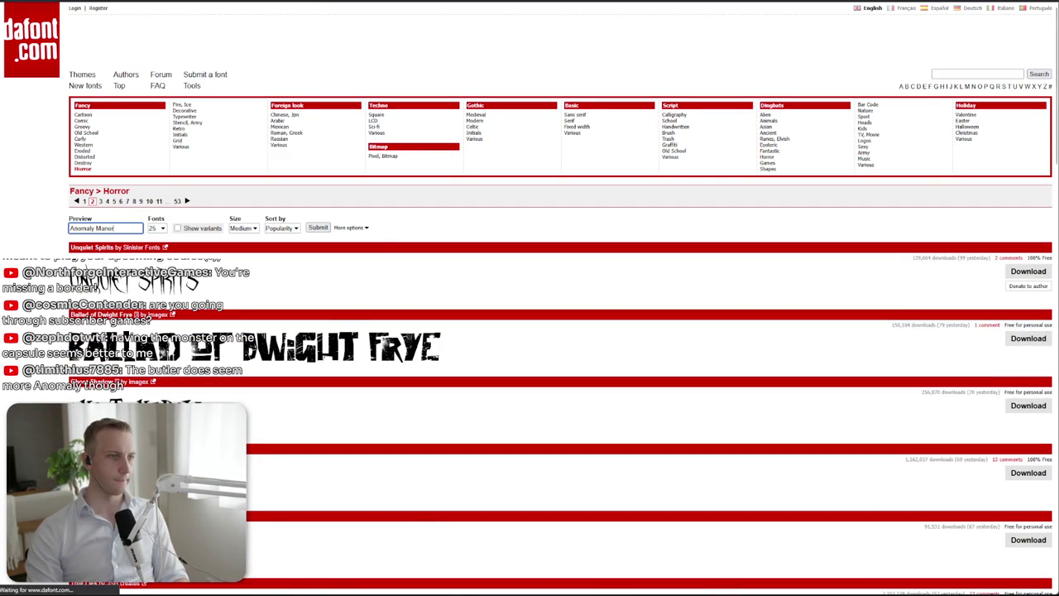
key(Return)
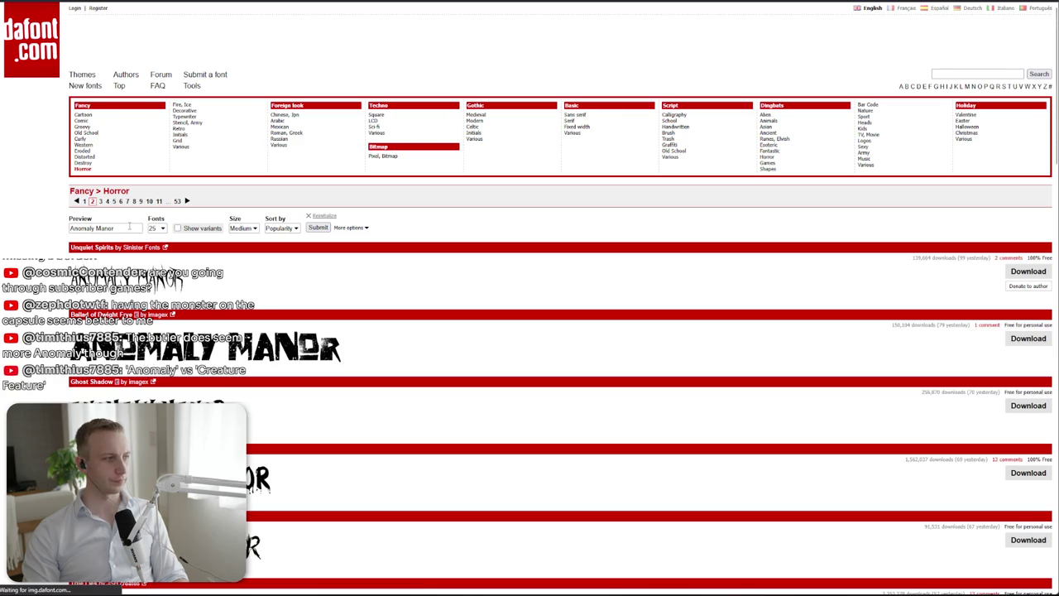
scroll(130, 226, down, 2)
scroll(41, 246, down, 5)
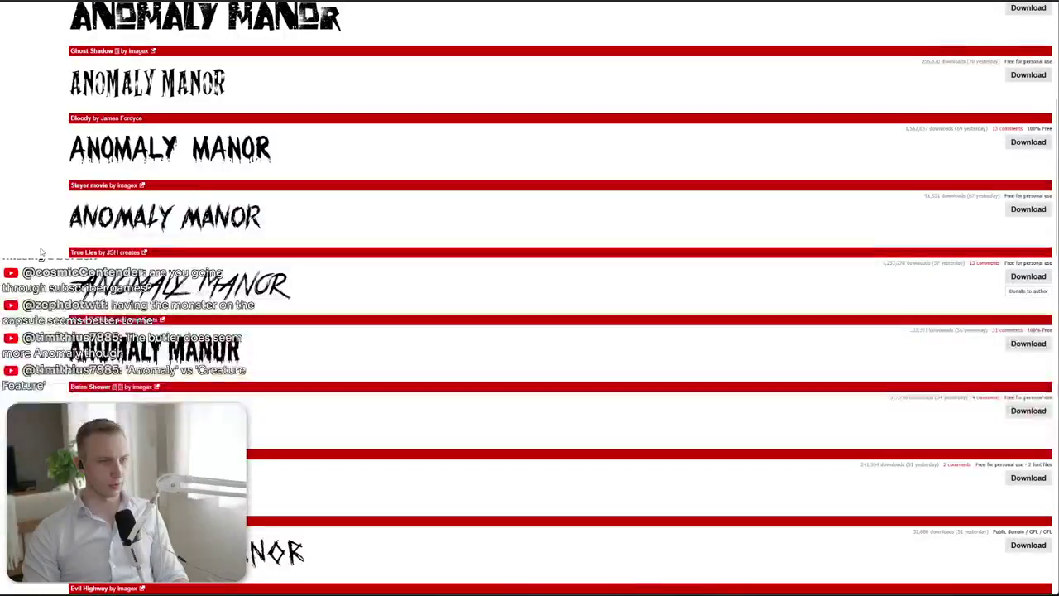
scroll(40, 246, down, 4)
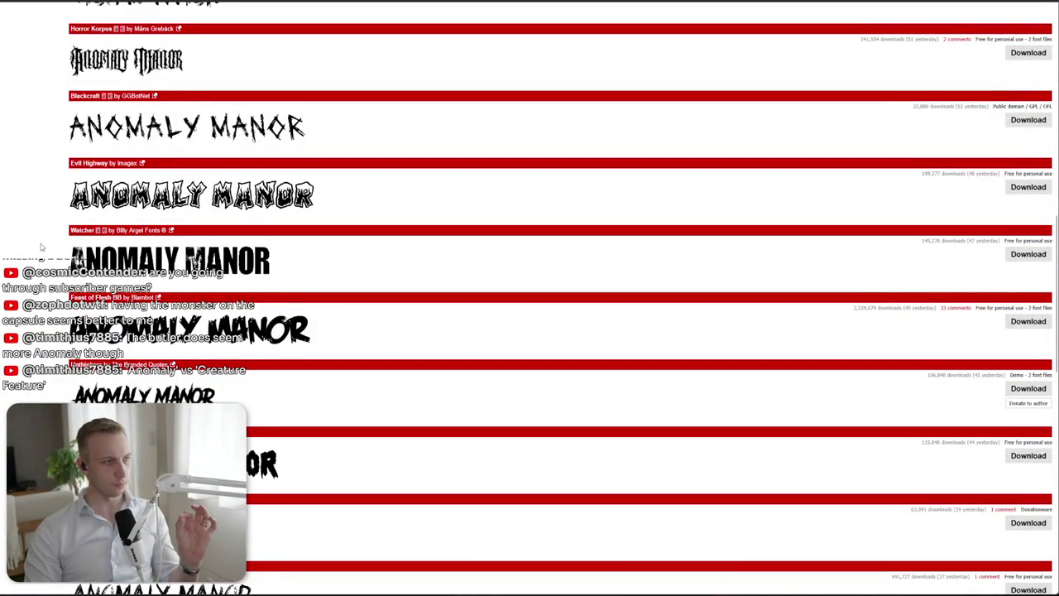
scroll(41, 247, down, 5)
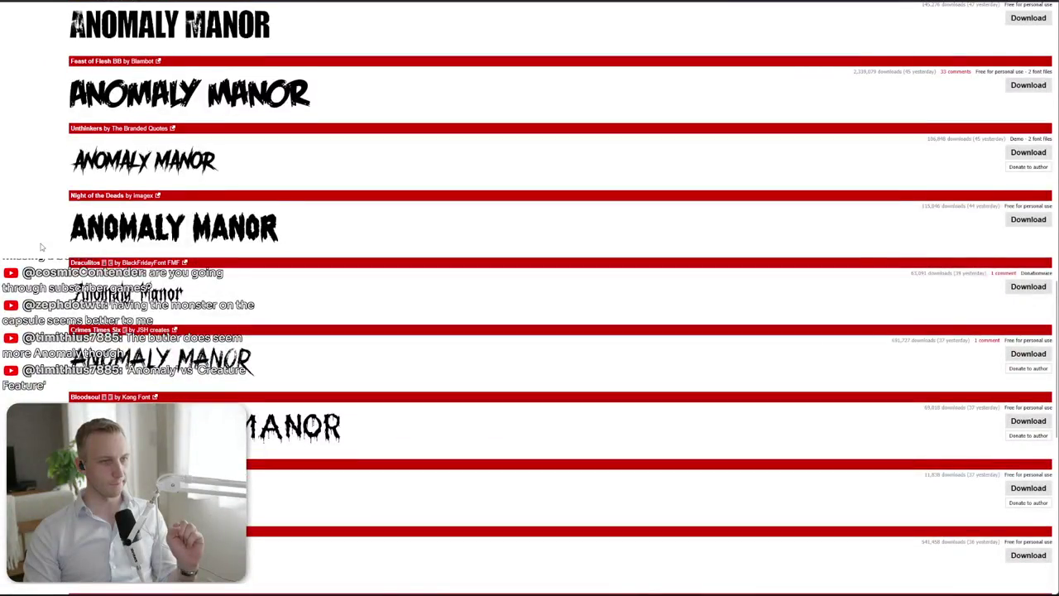
scroll(41, 247, down, 5)
scroll(41, 246, down, 3)
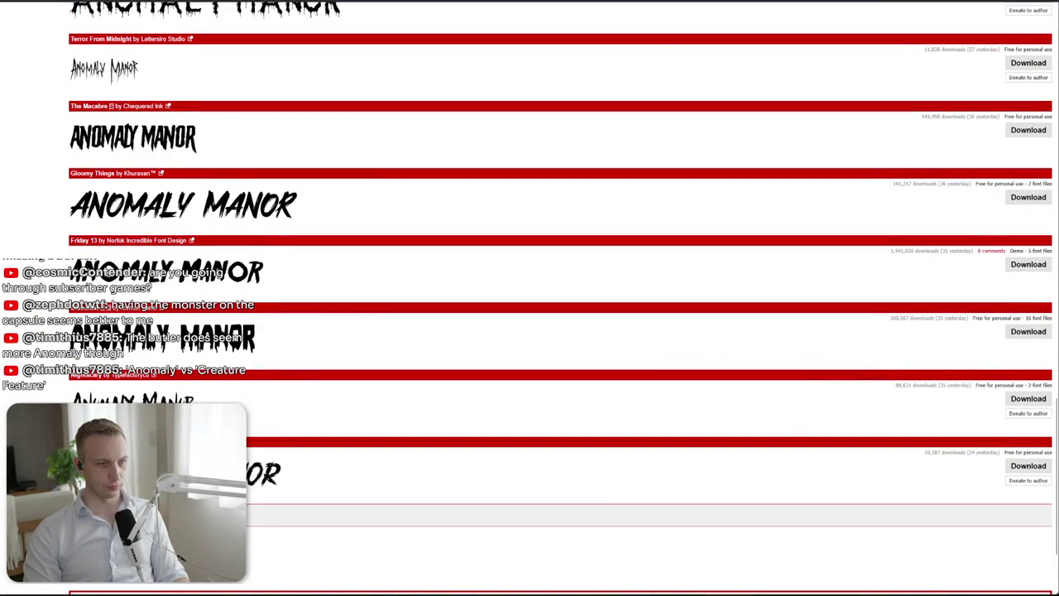
key(ctrl+Tab)
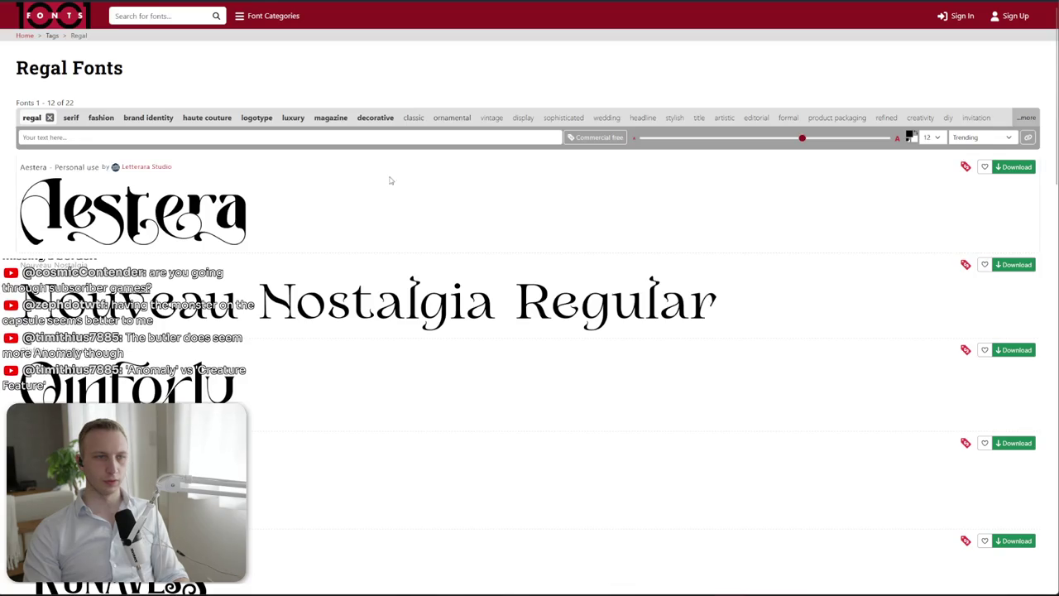
Enter Anomaly sample text on 1001 Fonts and scroll through the regal font previews
click(92, 95)
text(Anomal)
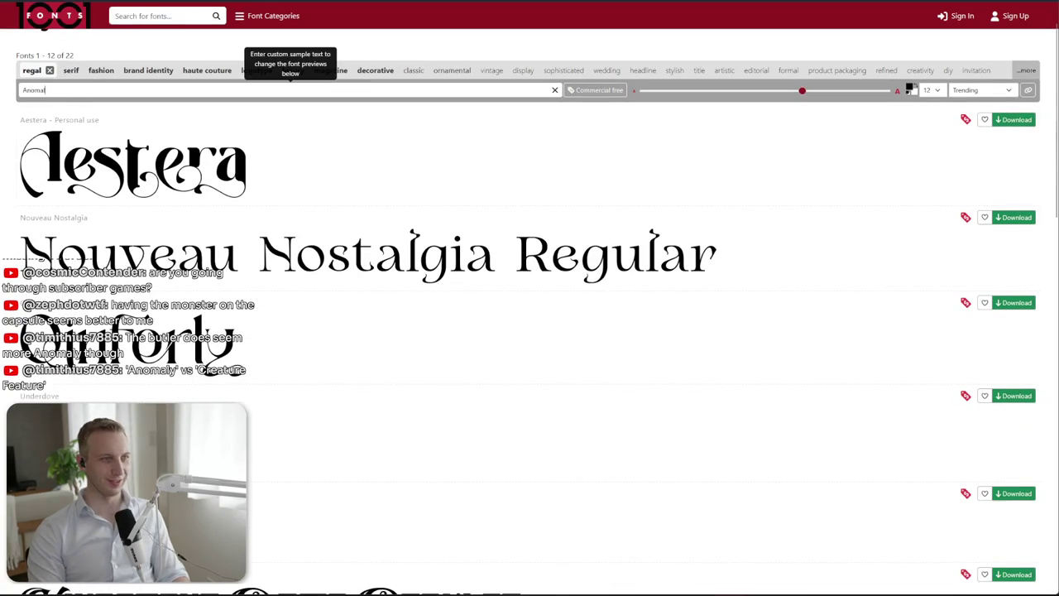
key(BackSpace)
key(BackSpace)
key(BackSpace)
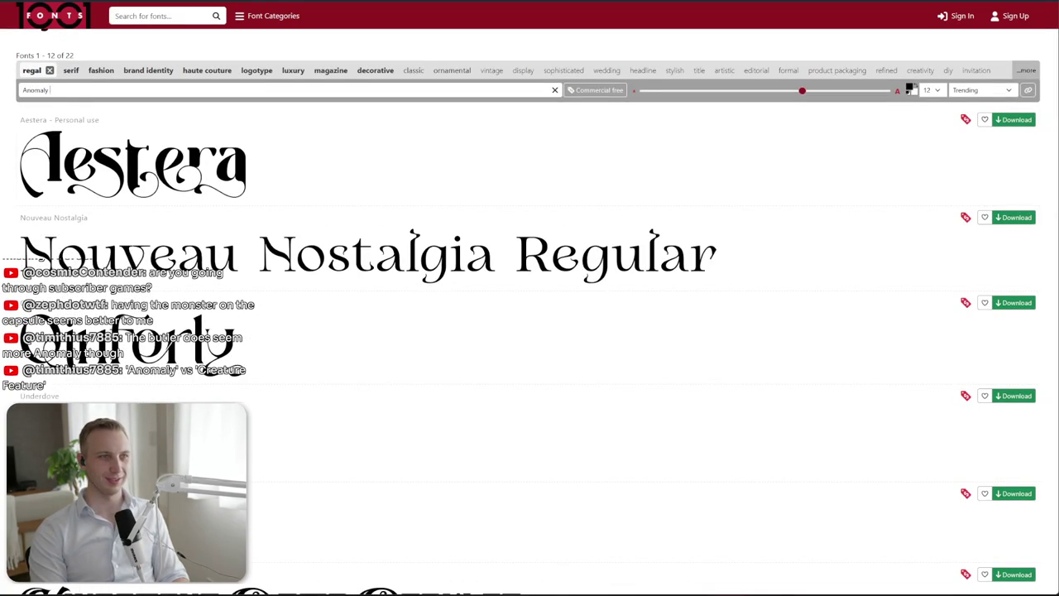
scroll(456, 262, down, 1)
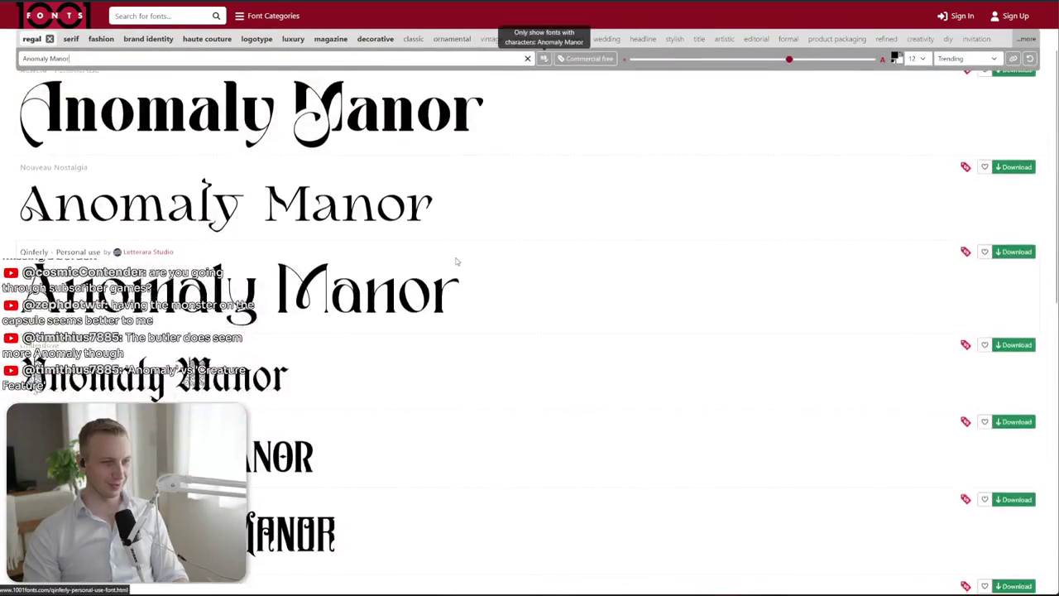
scroll(461, 253, down, 1)
scroll(579, 273, down, 2)
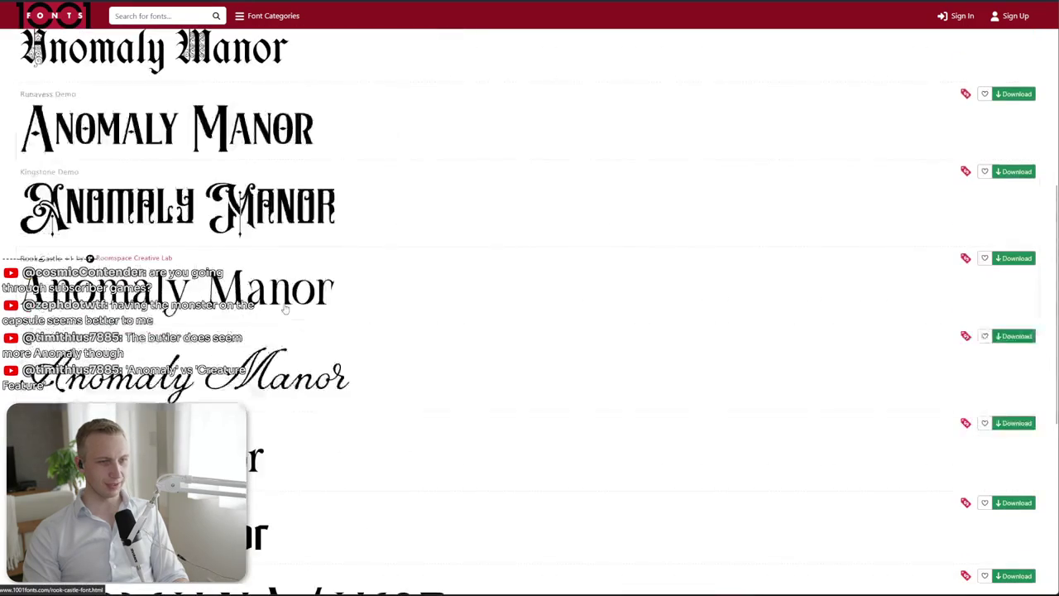
scroll(639, 287, down, 2)
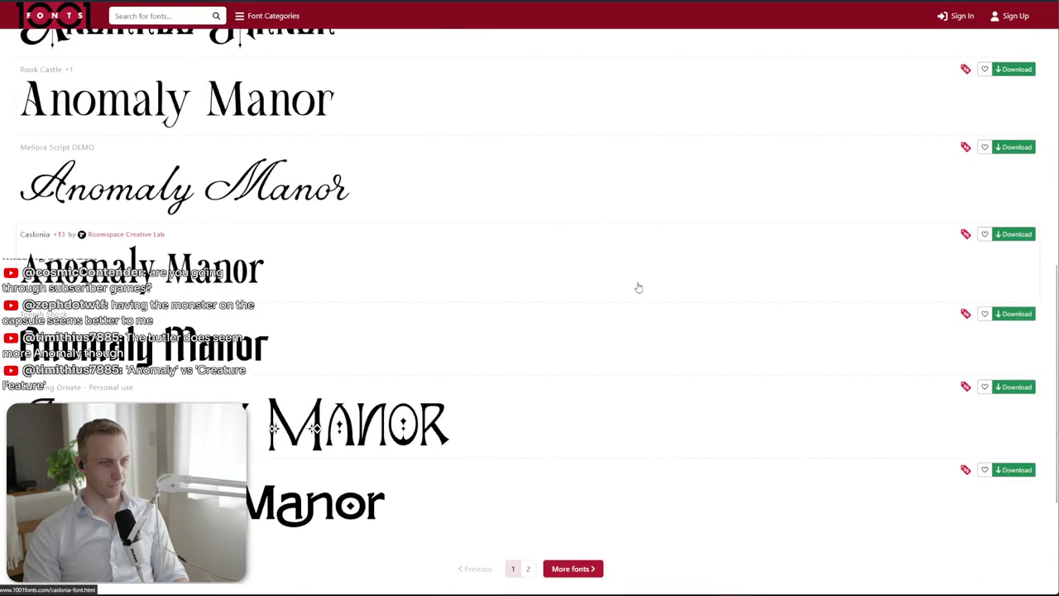
scroll(638, 287, down, 1)
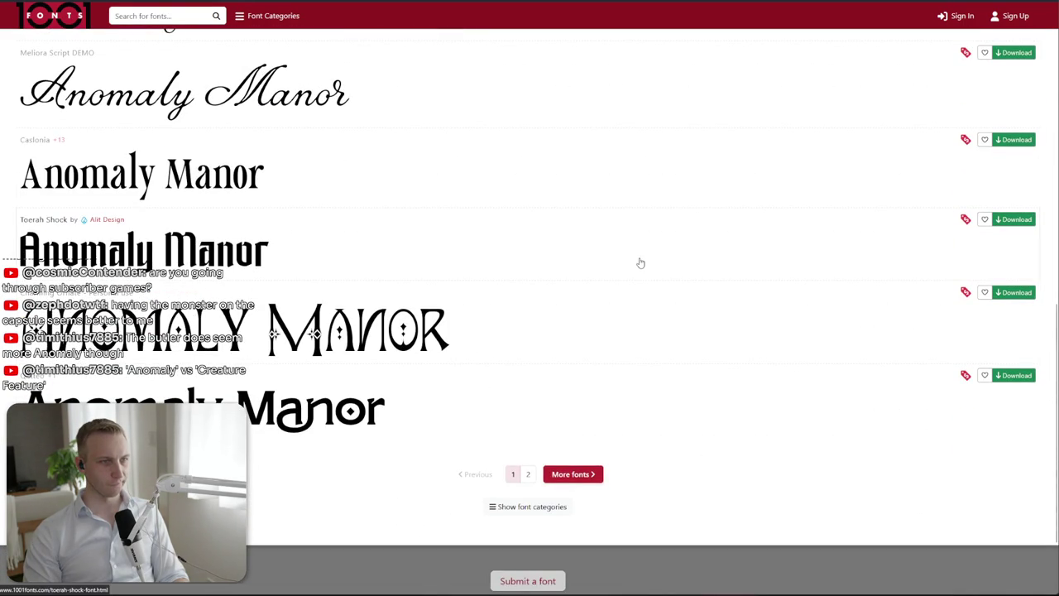
key(ctrl+Tab)
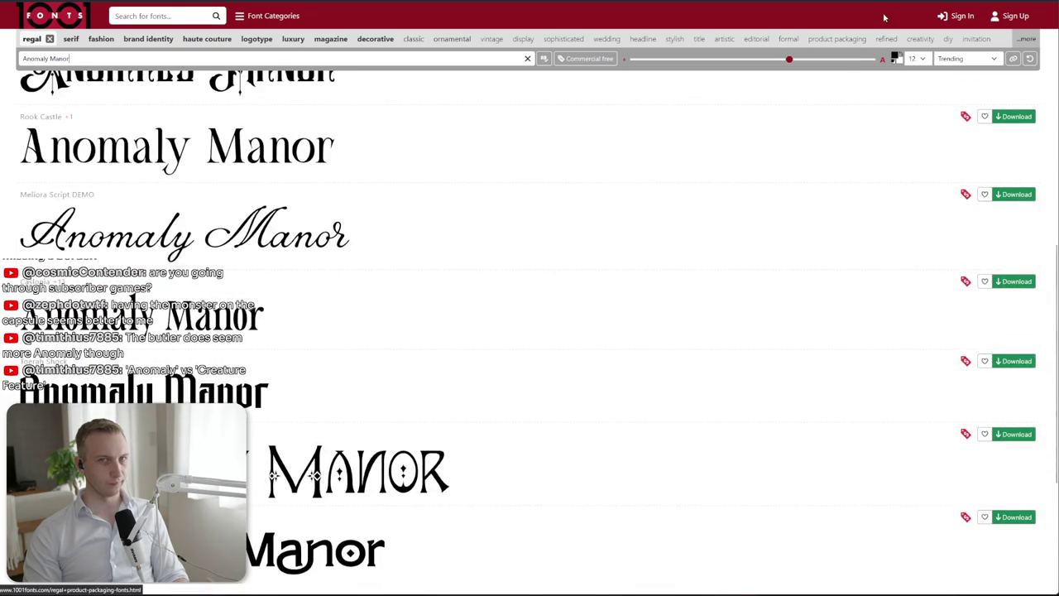
key(ctrl+Tab)
scroll(530, 331, down, 1)
Browse the Horror fonts' Anomaly Manor previews and download the Nightside font
scroll(530, 331, down, 1)
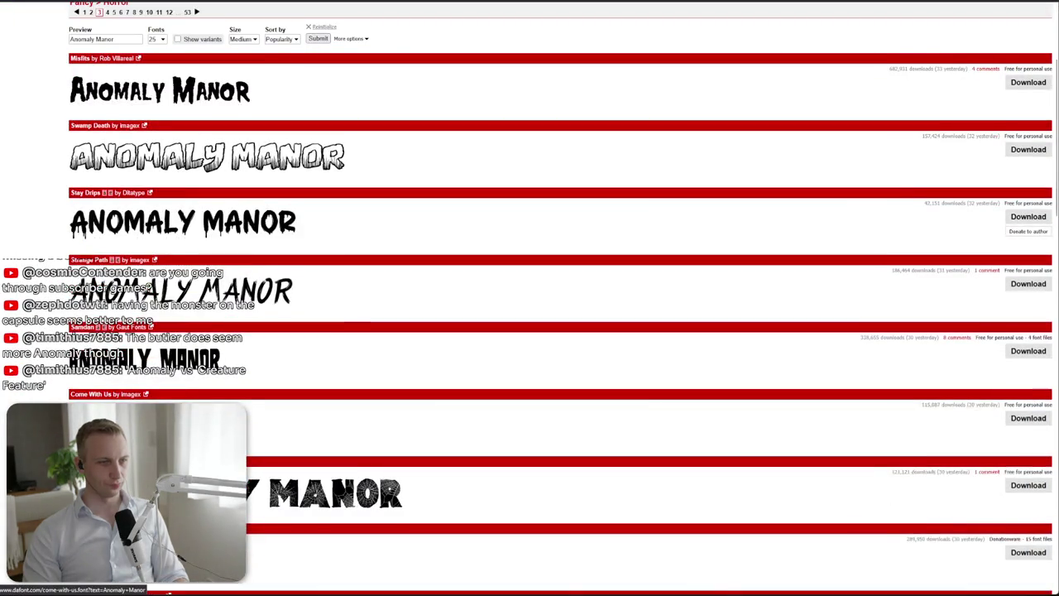
scroll(168, 593, down, 3)
scroll(168, 592, down, 3)
scroll(169, 593, down, 3)
scroll(168, 592, down, 3)
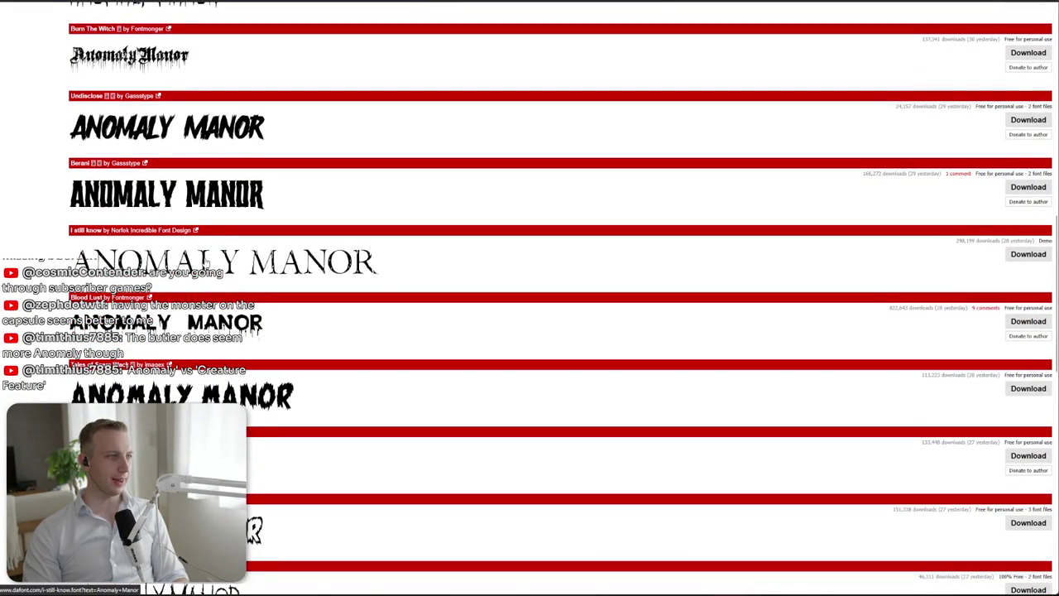
scroll(269, 248, down, 1)
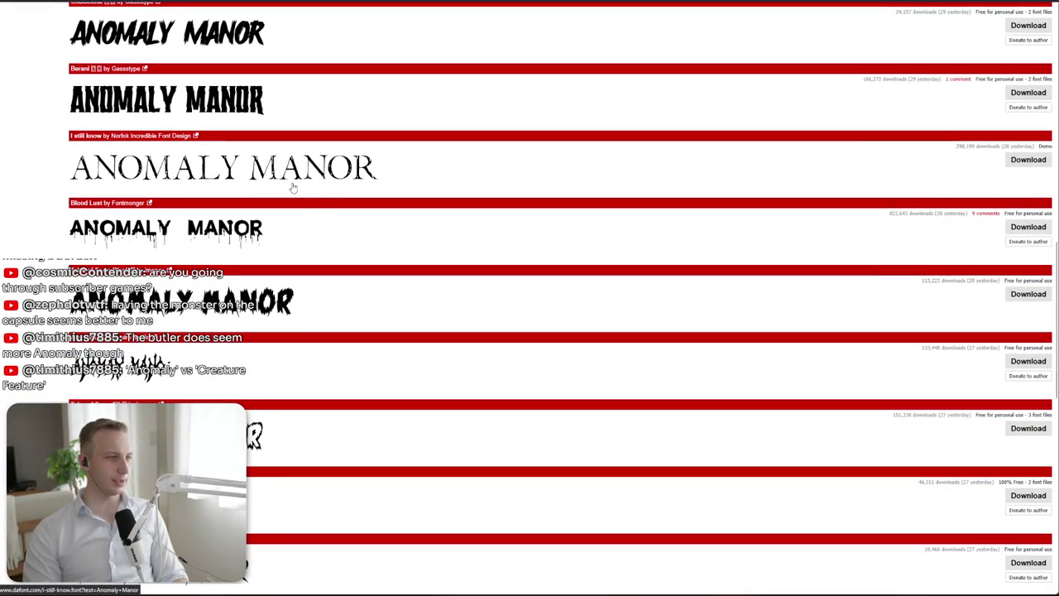
scroll(298, 182, down, 2)
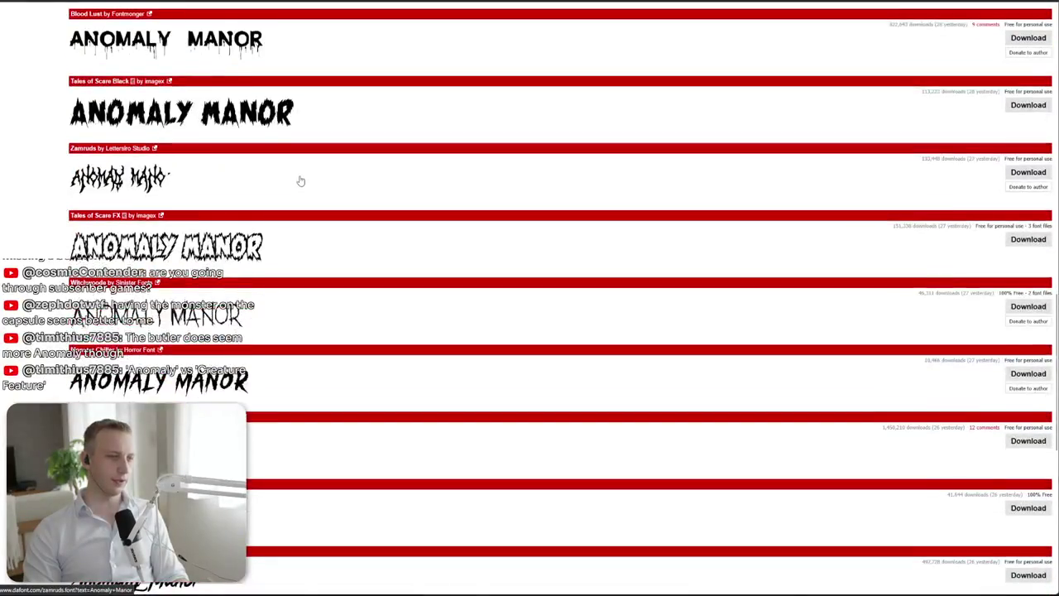
scroll(300, 180, down, 3)
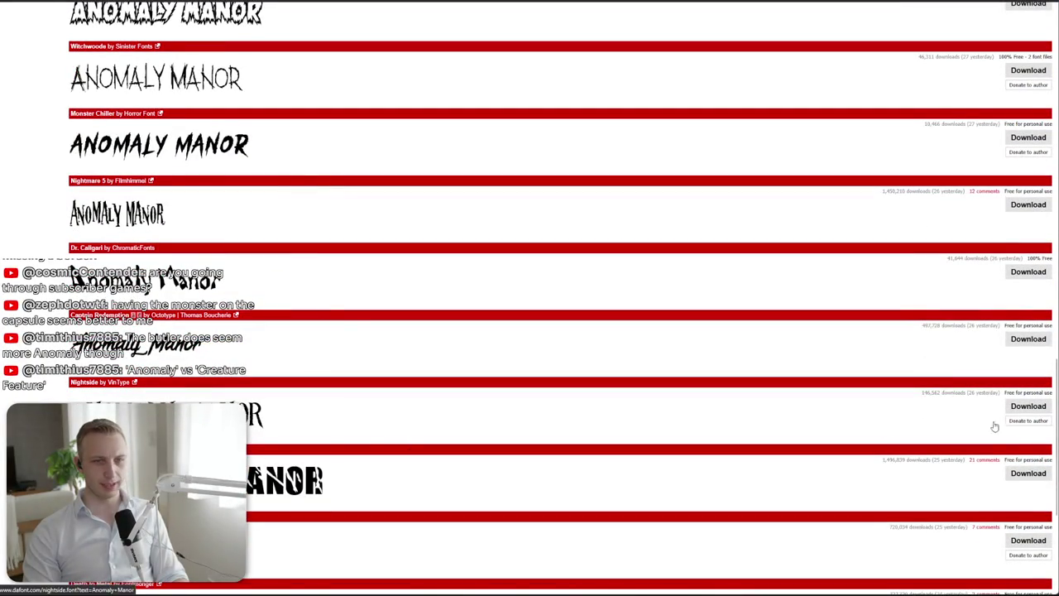
click(1028, 407)
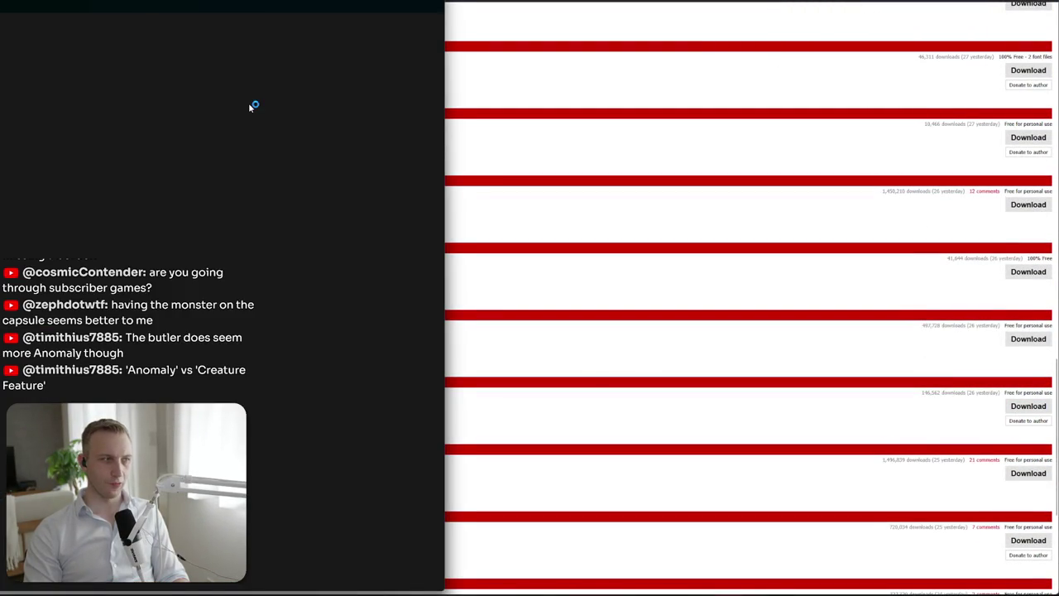
Install NightsideDemoRegular.ttf from the downloaded zip, then close the preview and archive
double_click(110, 45)
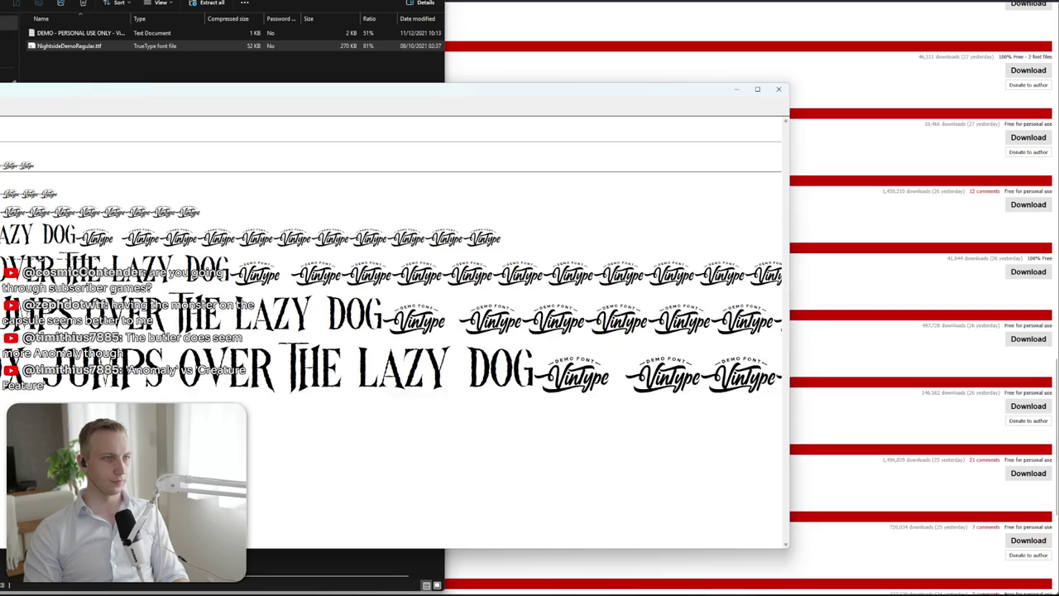
click(780, 90)
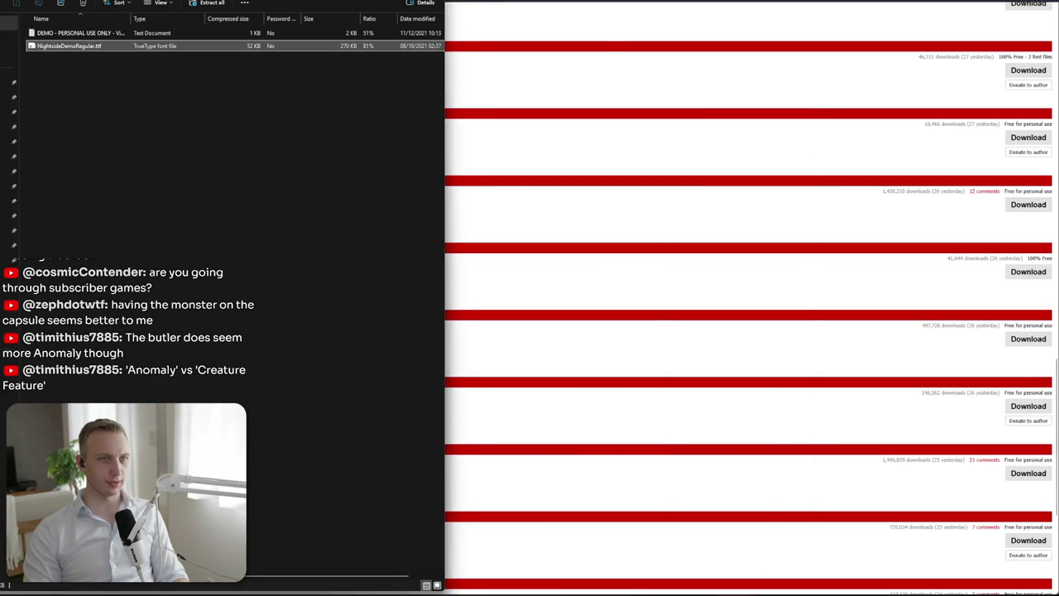
key(ctrl+w)
key(alt+Tab)
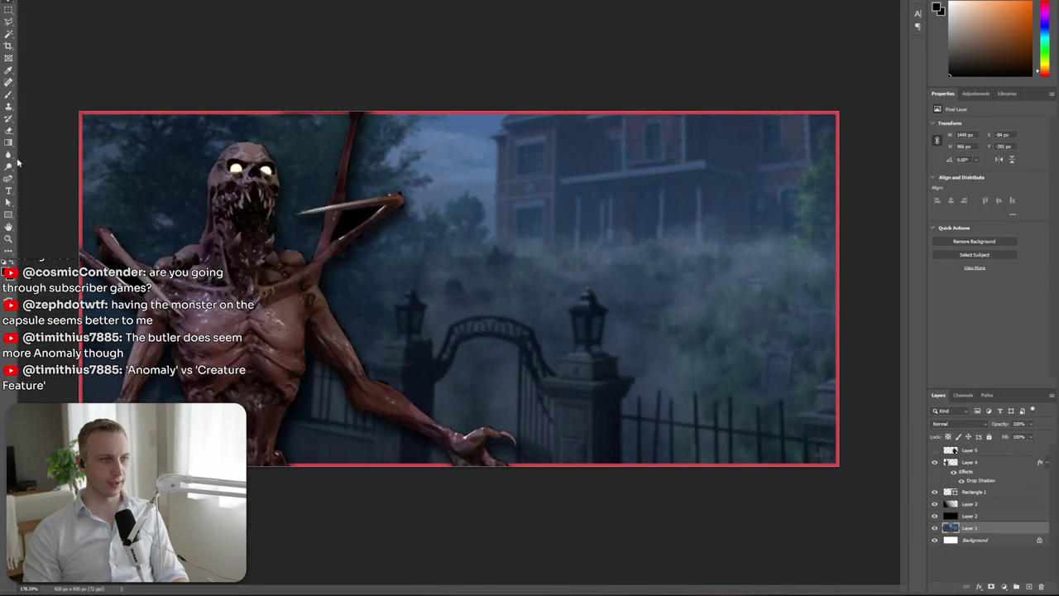
Add the title text over the mansion in Nightside Demo and place its layer above Layer 3
key(t)
mouse_move(398, 143)
mouse_down()
mouse_move(668, 207)
mouse_move(828, 308)
mouse_up()
text(AND)
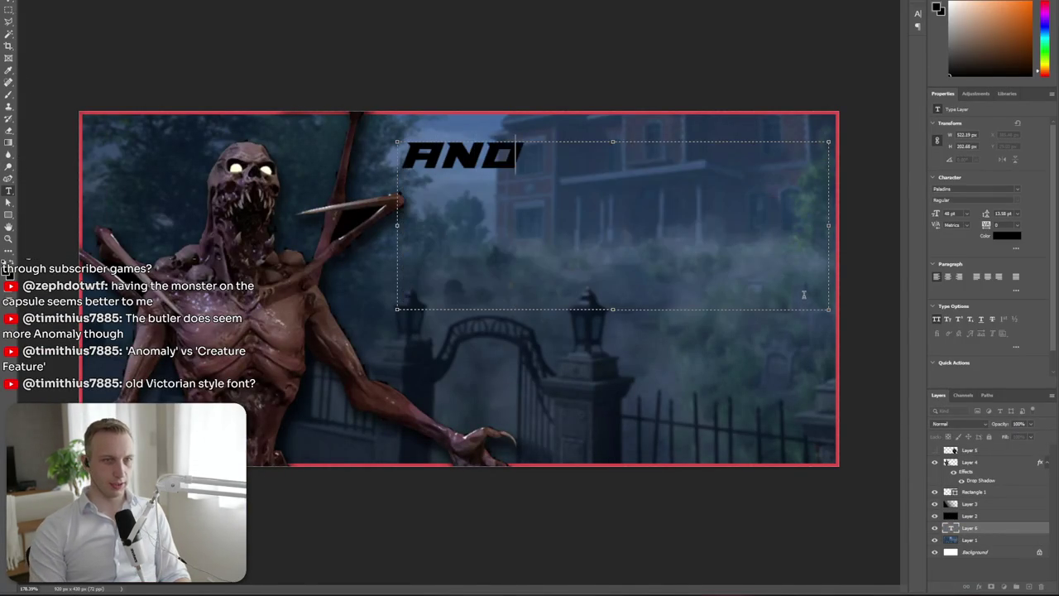
text(MALY)
key(ctrl+a)
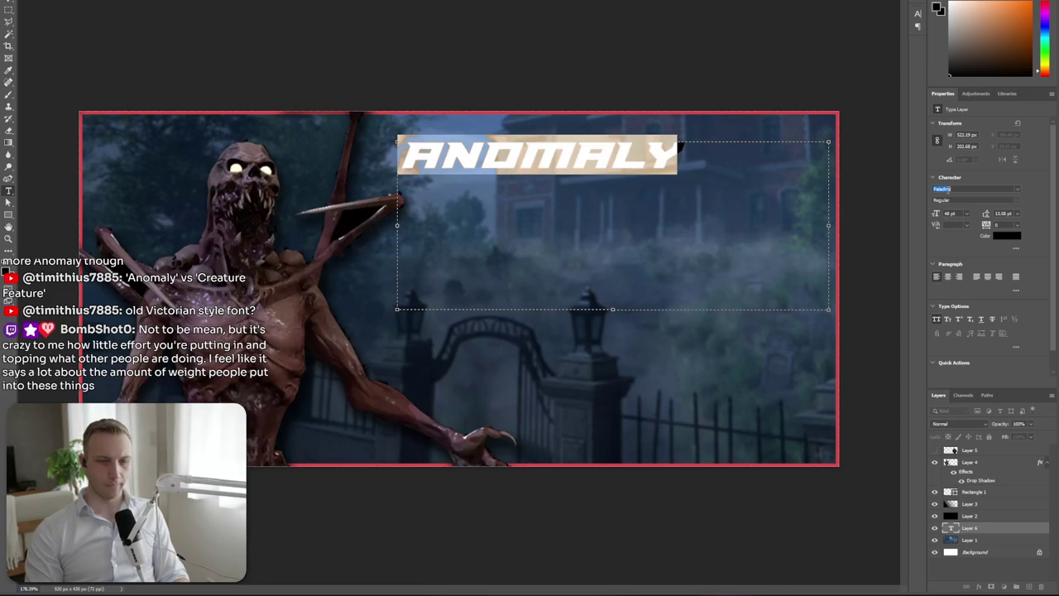
text(night)
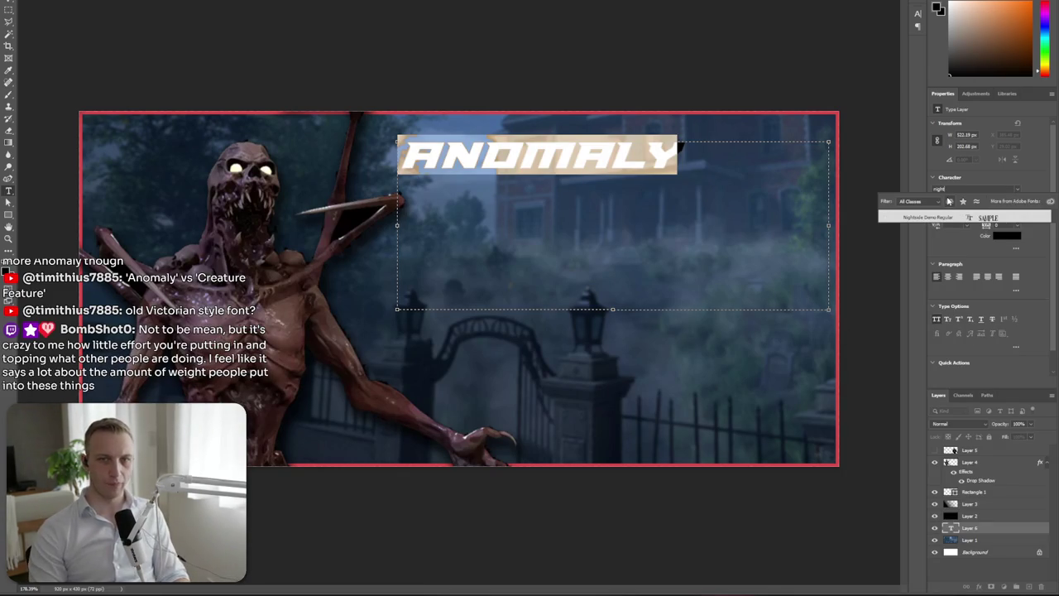
key(Return)
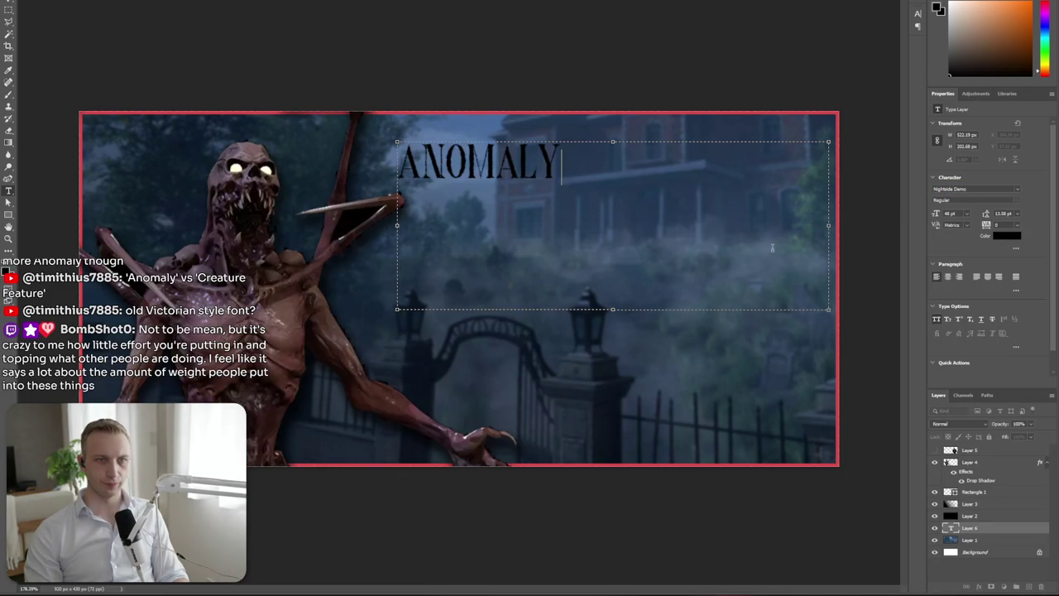
drag(828, 308, 561, 188)
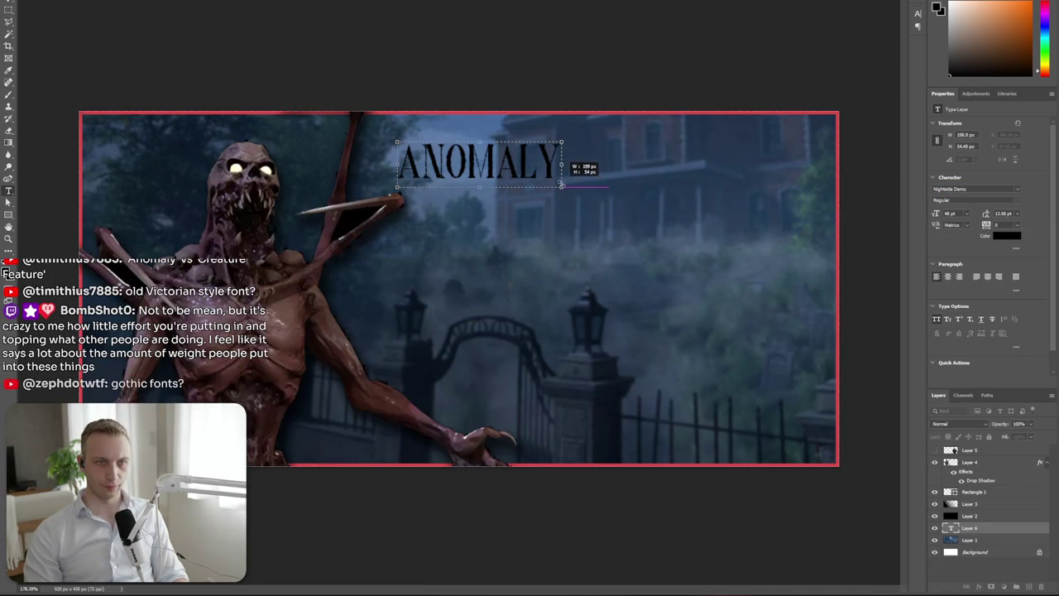
key(ctrl+t)
drag(981, 504, 981, 500)
key(ctrl+t)
key(Return)
Correct the clipped title text so it reads ANOMALY
key(t)
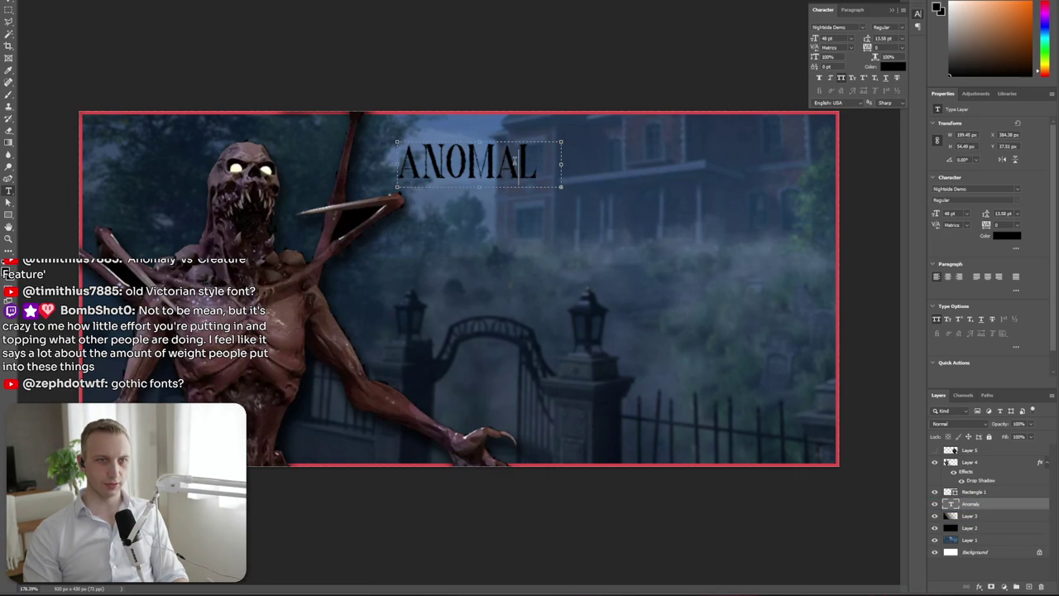
click(537, 164)
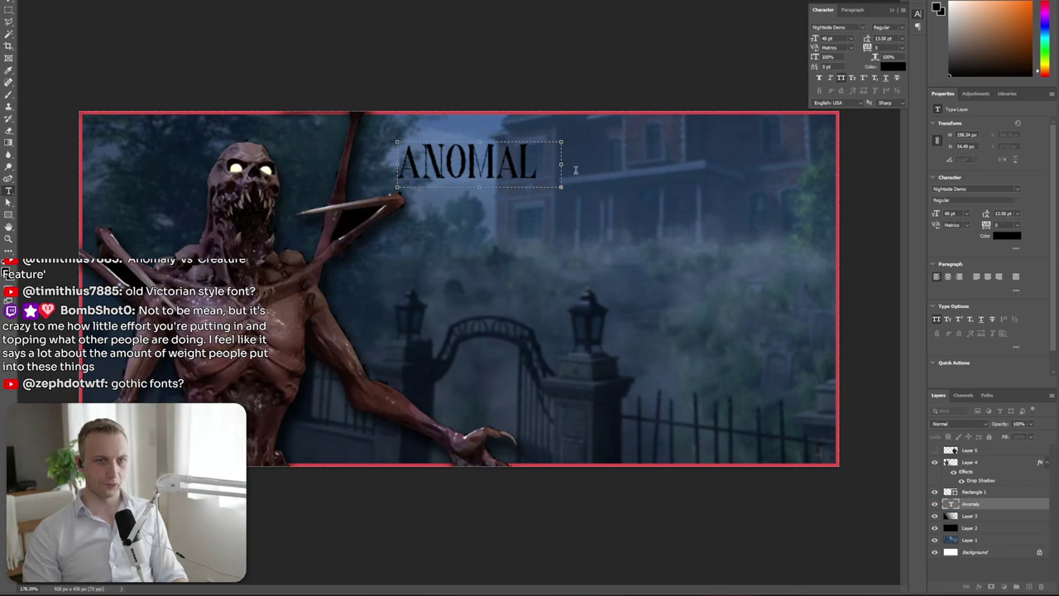
text(yy)
key(Left)
key(Left)
key(Delete)
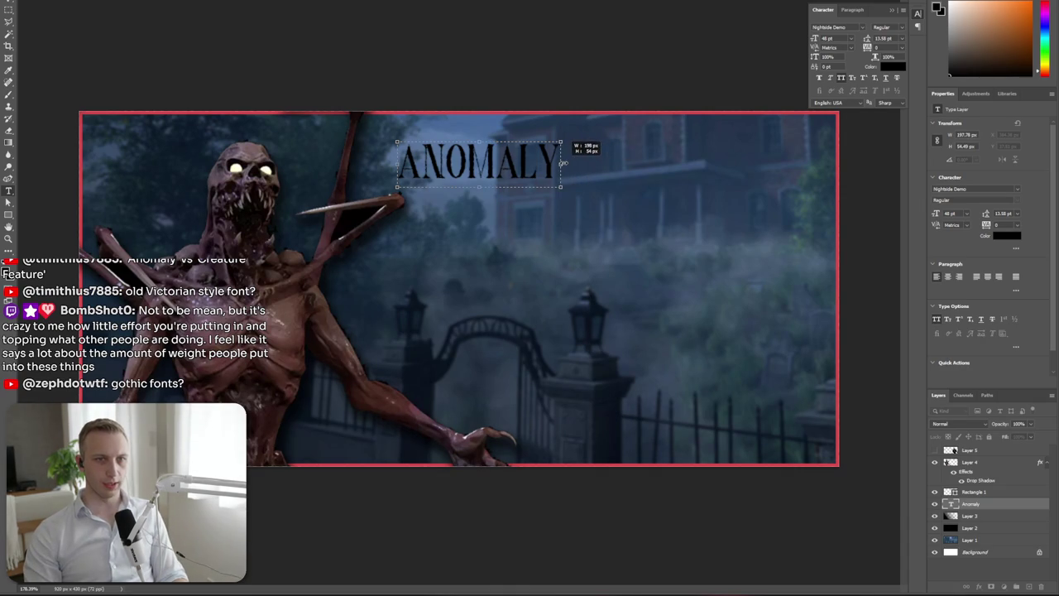
click(414, 43)
Move ANOMALY right over the mansion, colour it white (ffffff), and duplicate it below
mouse_move(493, 166)
mouse_down()
mouse_move(683, 188)
mouse_move(636, 183)
mouse_move(624, 246)
mouse_up()
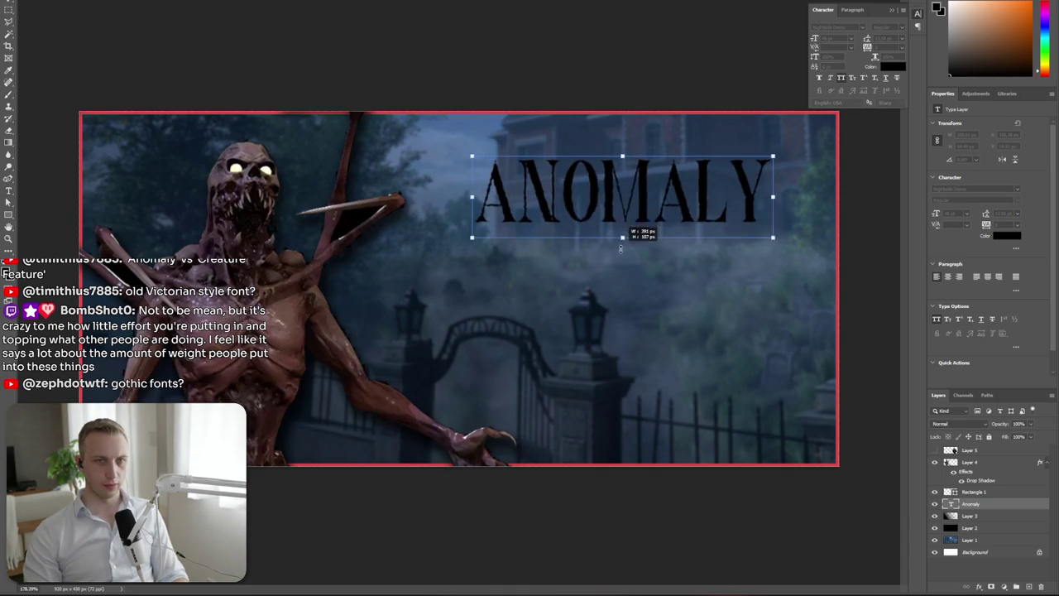
click(1005, 237)
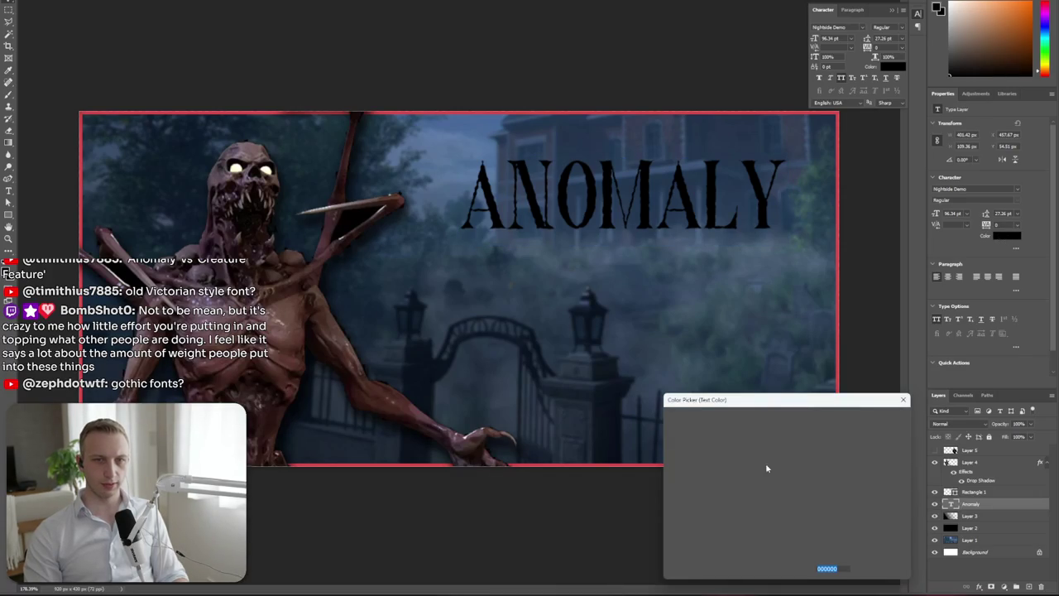
text(ffffff)
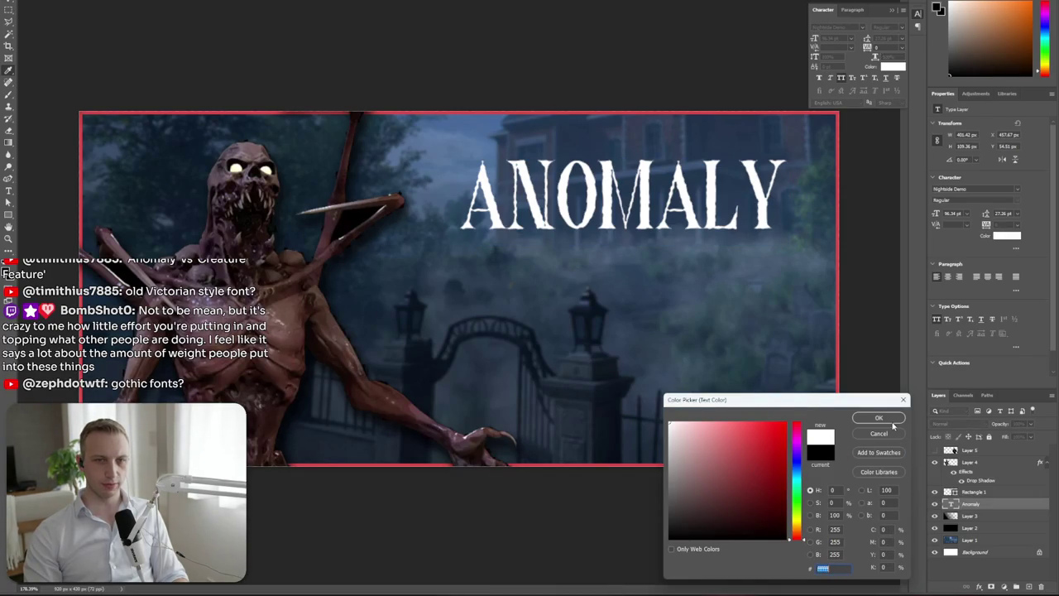
click(892, 422)
mouse_move(609, 189)
mouse_down()
mouse_move(448, 290)
mouse_move(543, 303)
mouse_move(674, 272)
mouse_move(648, 289)
mouse_up()
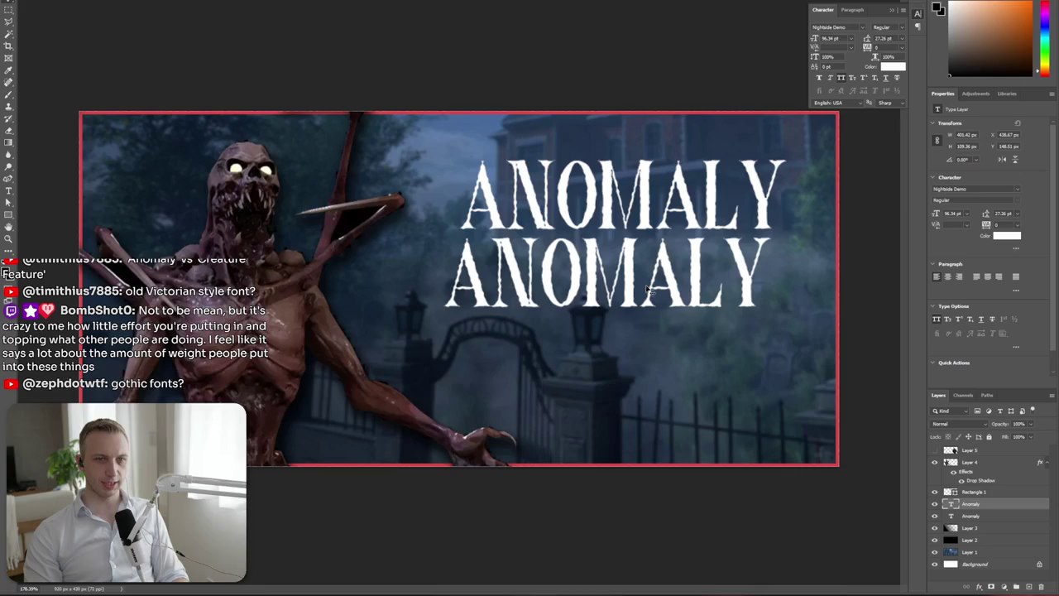
Retype the duplicated second ANOMALY line as 'MANOR' in a bolder type style
key(t)
double_click(649, 290)
text(MANOR)
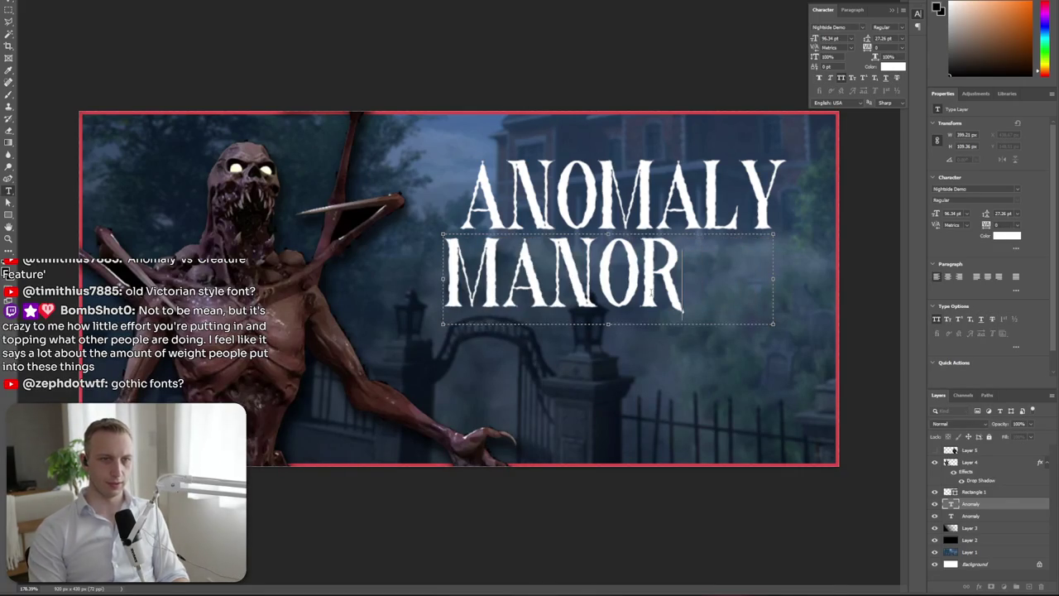
scroll(944, 299, down, 1)
key(ctrl+a)
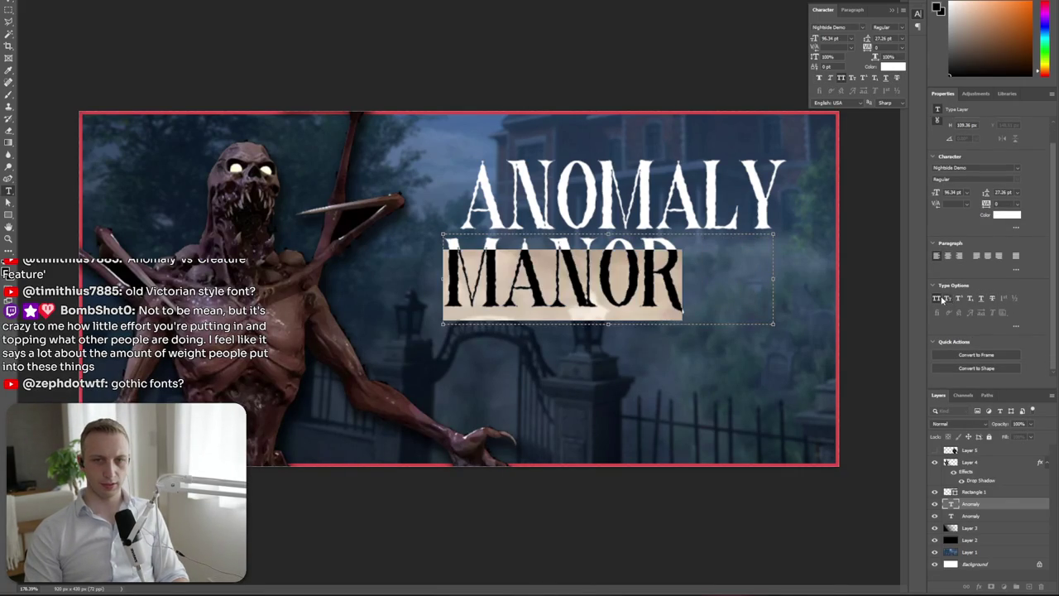
click(941, 300)
click(942, 299)
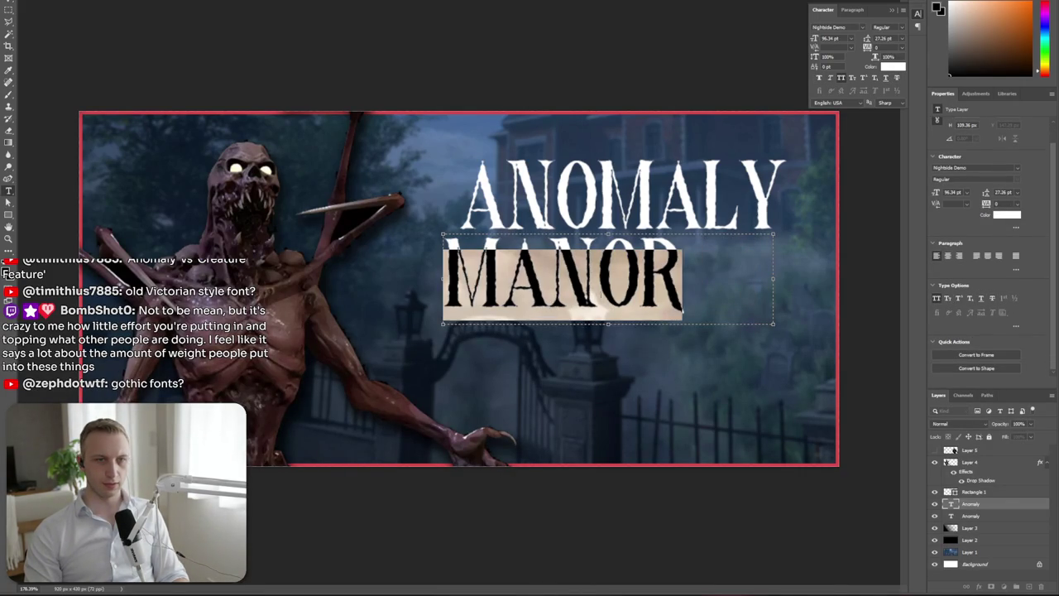
key(Escape)
click(9, 4)
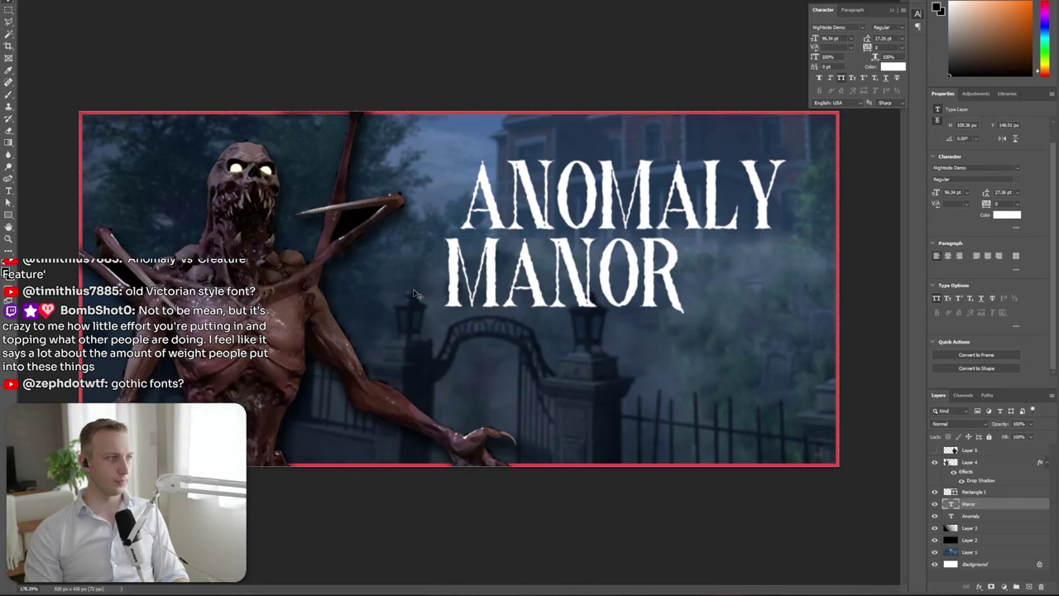
Position MANOR under ANOMALY and centre-align its text
drag(488, 288, 547, 285)
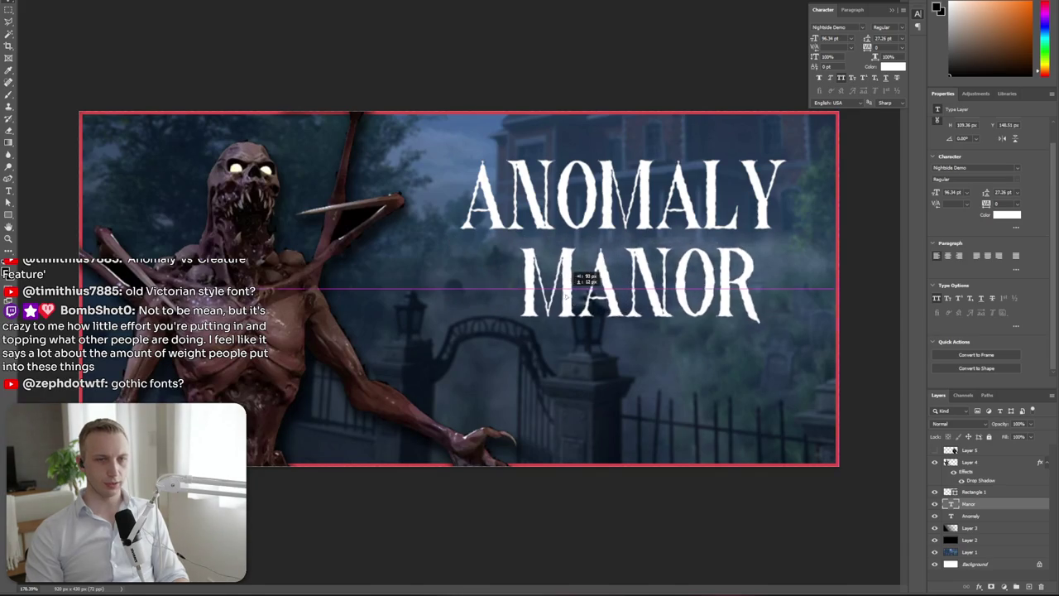
key(ctrl+t)
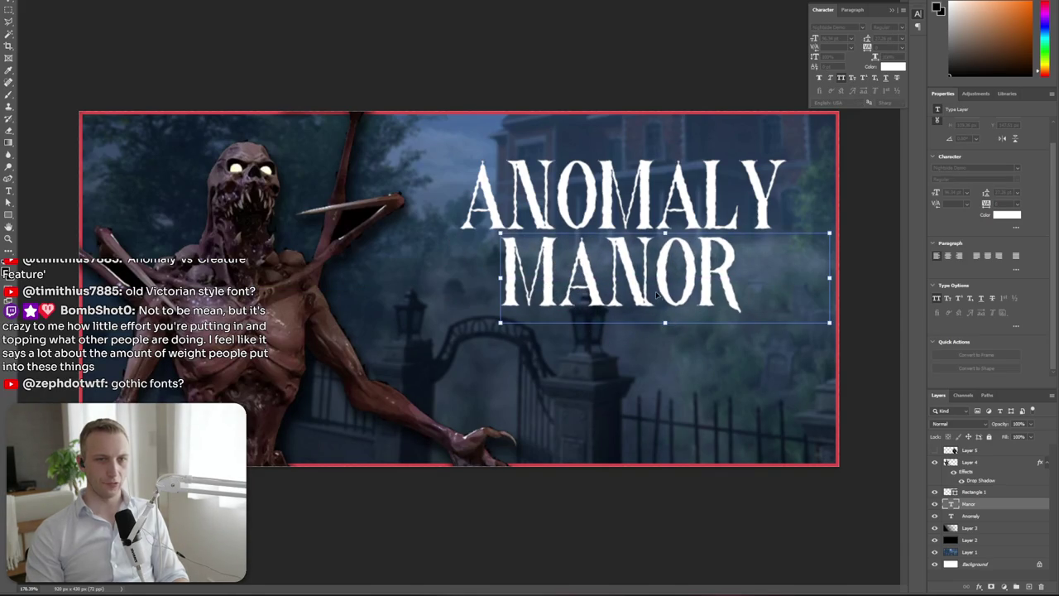
key(Return)
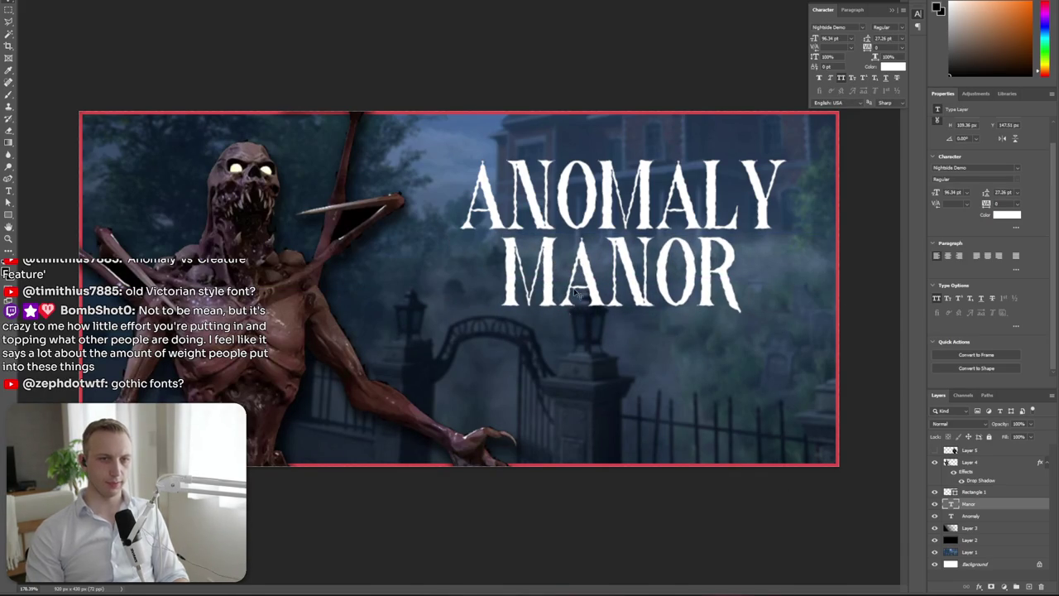
double_click(652, 290)
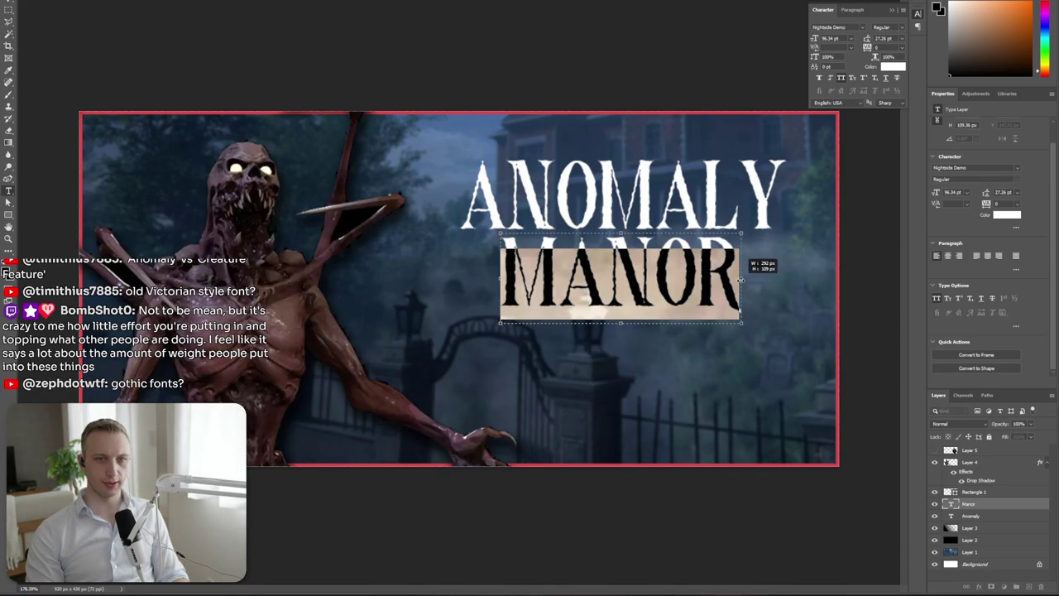
click(951, 260)
key(ctrl+Return)
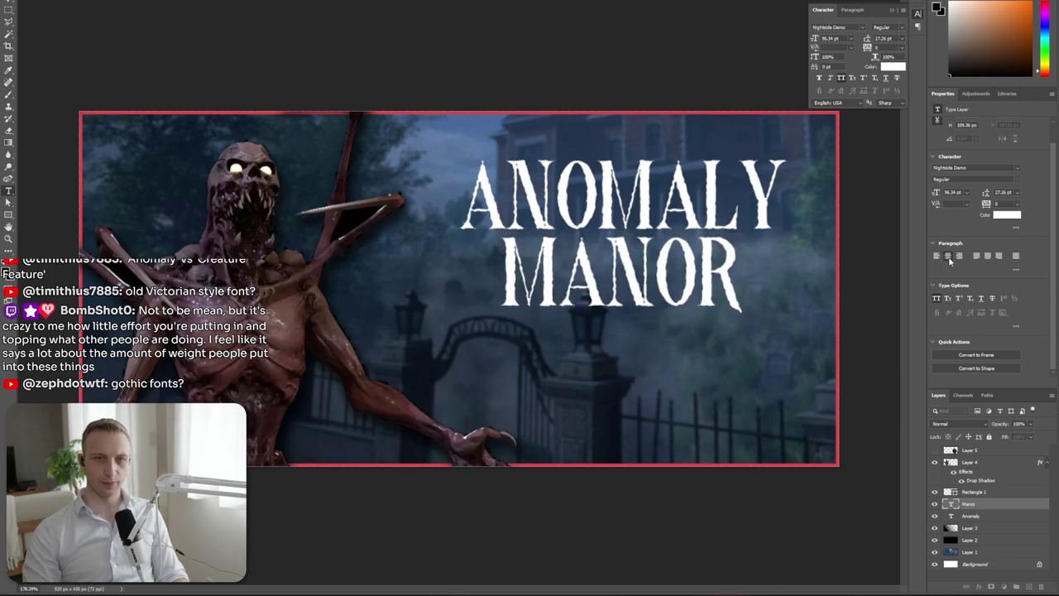
drag(620, 260, 614, 262)
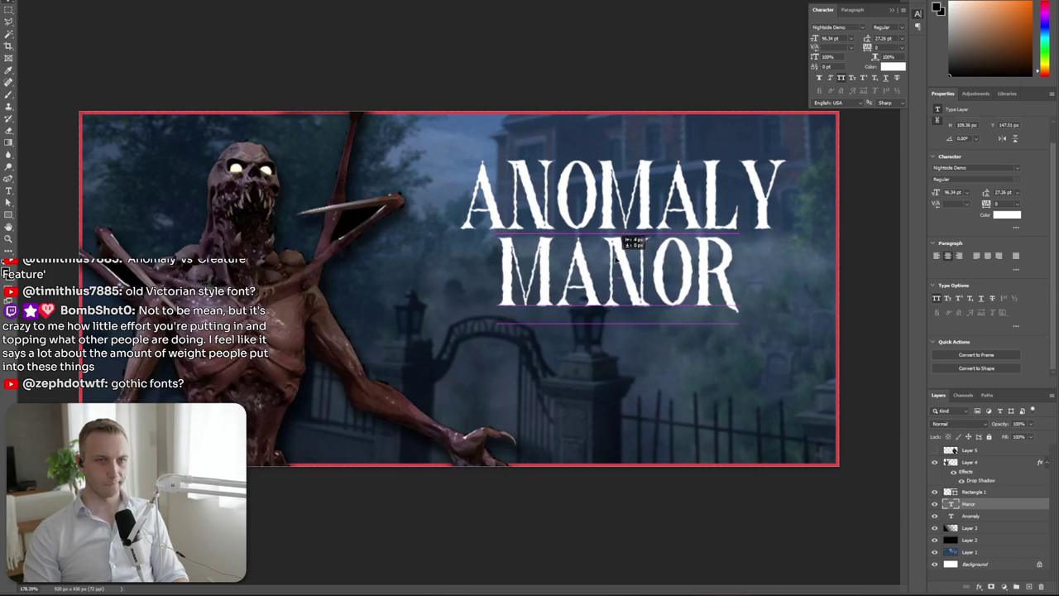
Give MANOR tracking 25, widen its text box, and scale it up to 113.6 pt
double_click(613, 262)
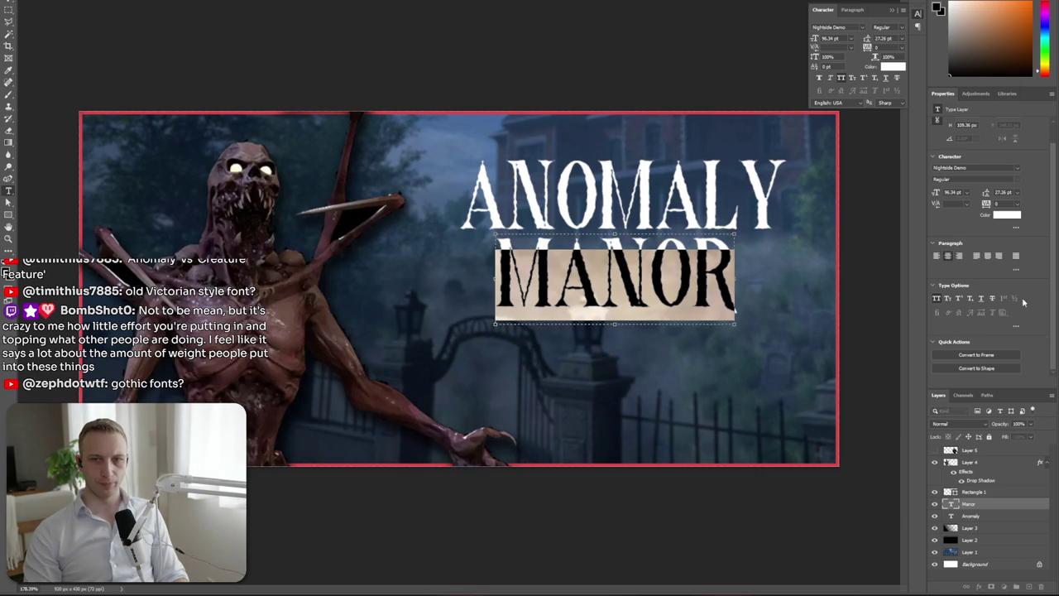
click(1024, 206)
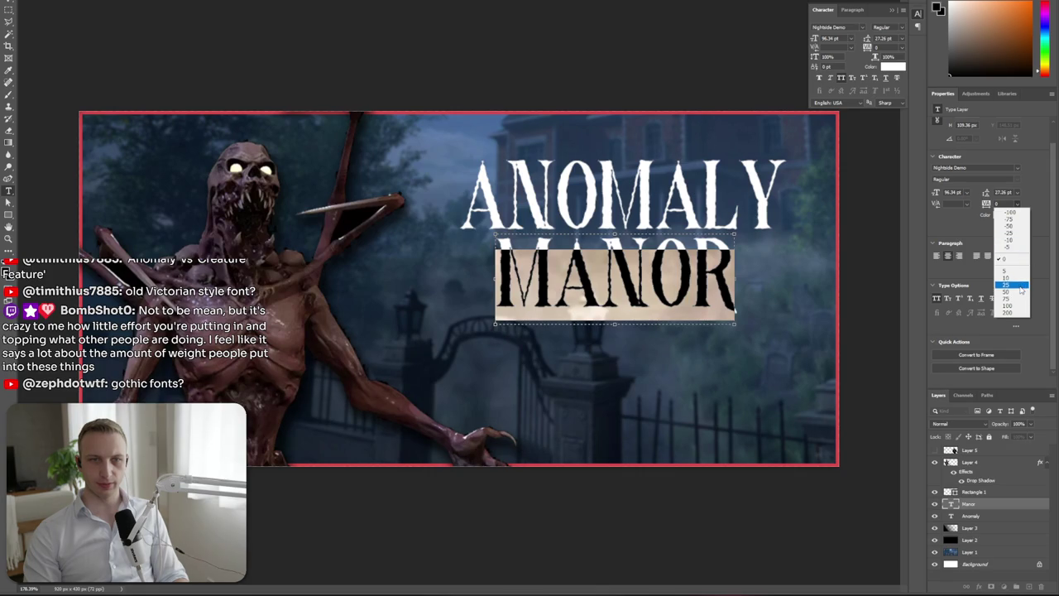
click(1010, 287)
drag(743, 275, 760, 278)
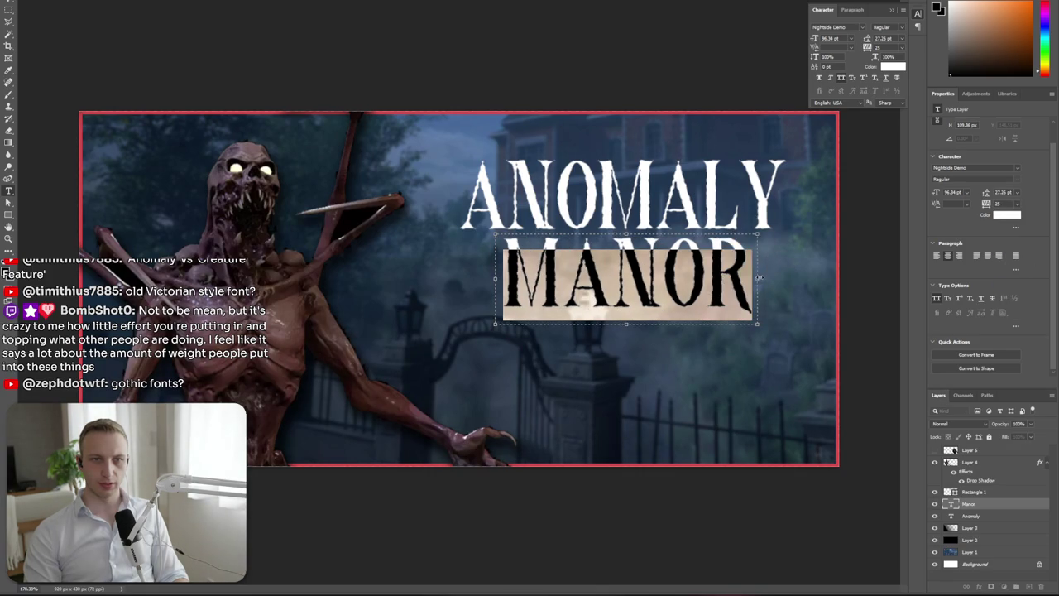
click(890, 295)
key(v)
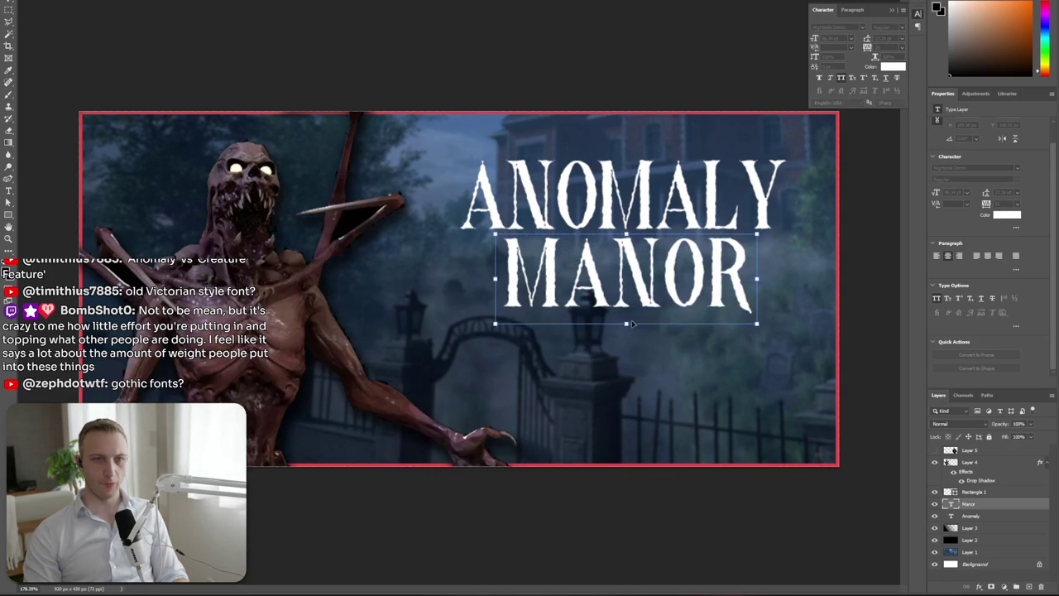
drag(628, 324, 624, 341)
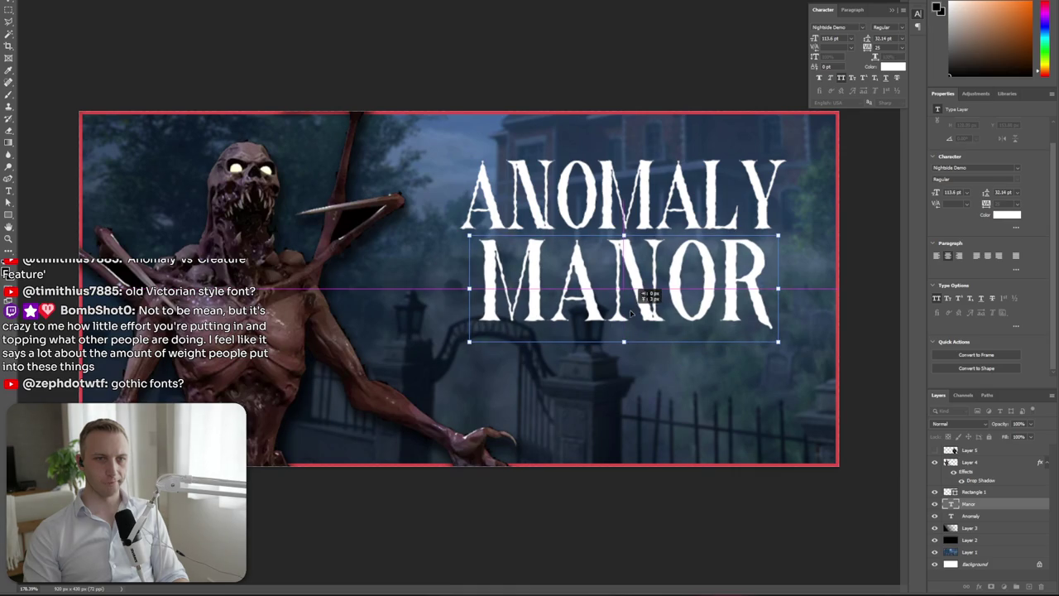
scroll(689, 241, down, 3)
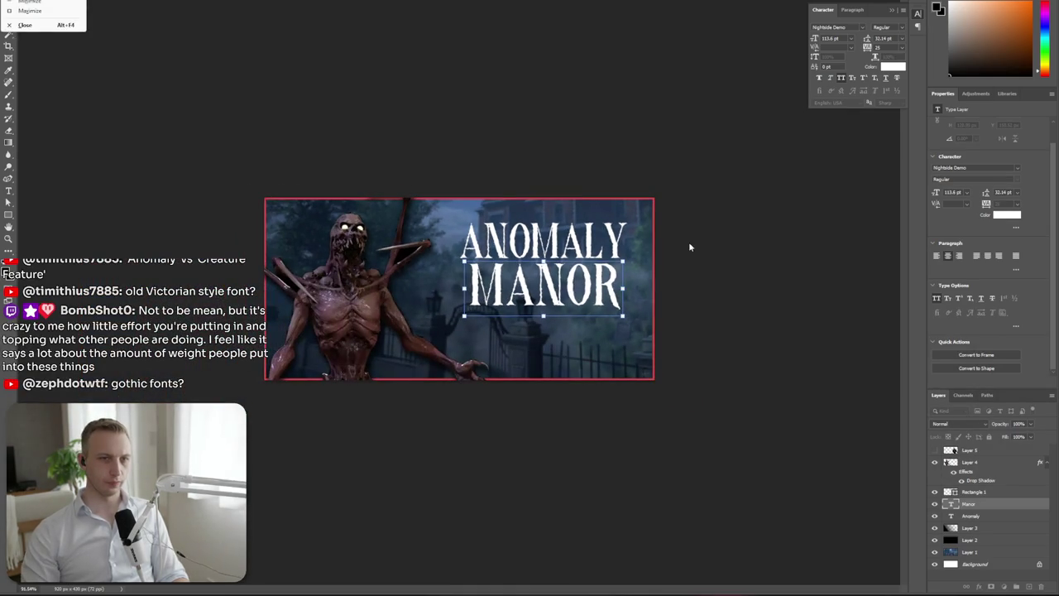
Group the Anomaly and Manor layers and shrink the title group slightly
key(Return)
key(ctrl+0)
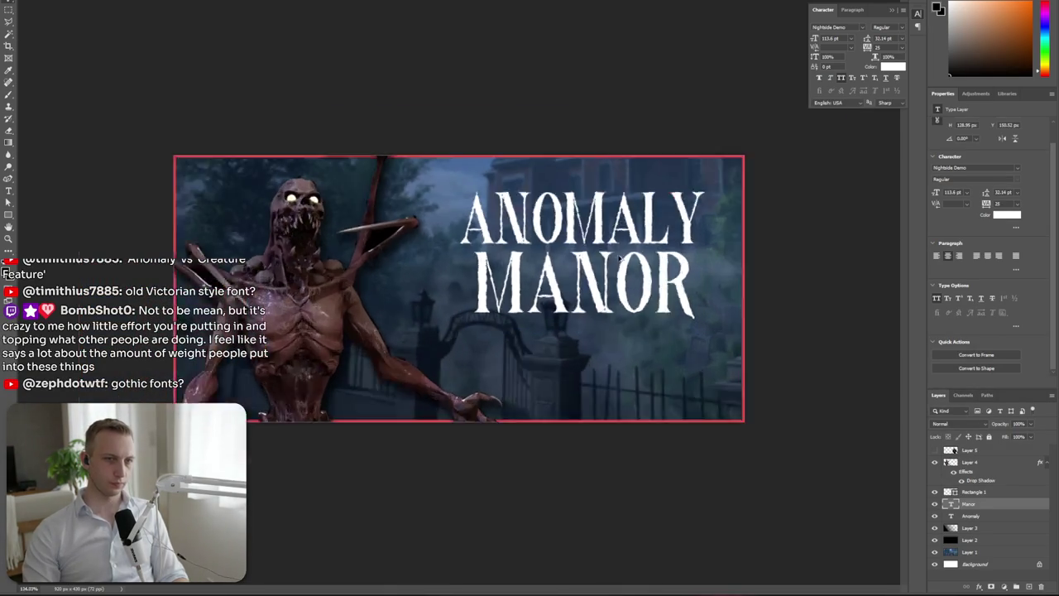
key(ctrl+1)
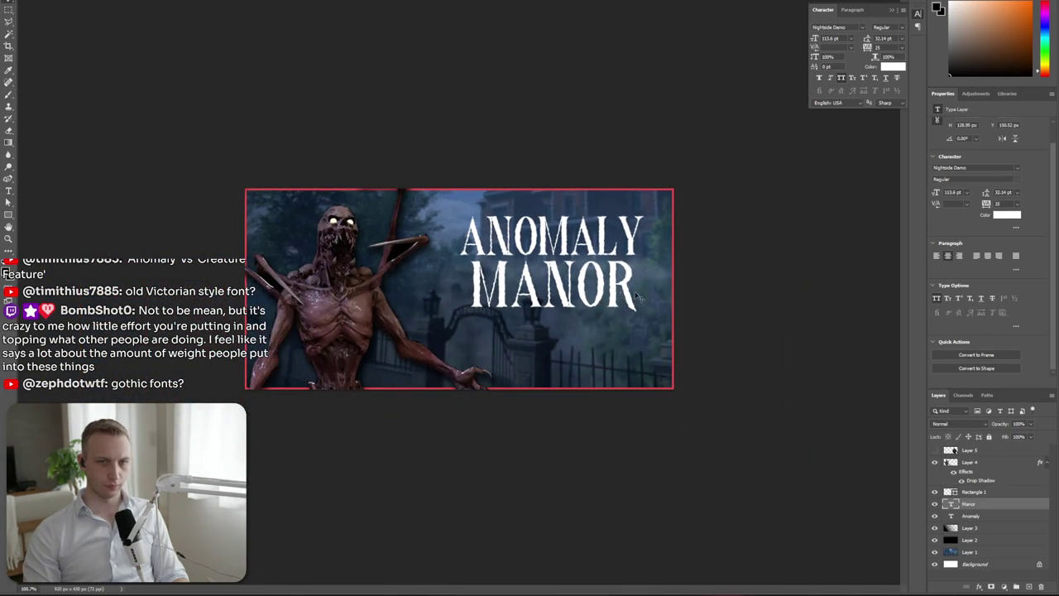
shift+click(980, 516)
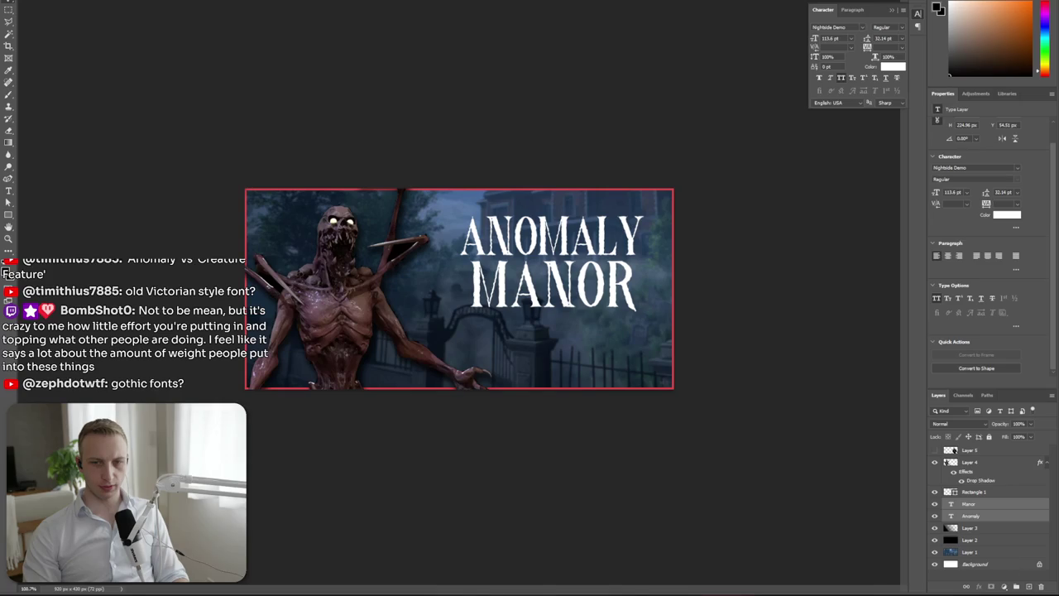
right_click(970, 513)
key(ctrl+g)
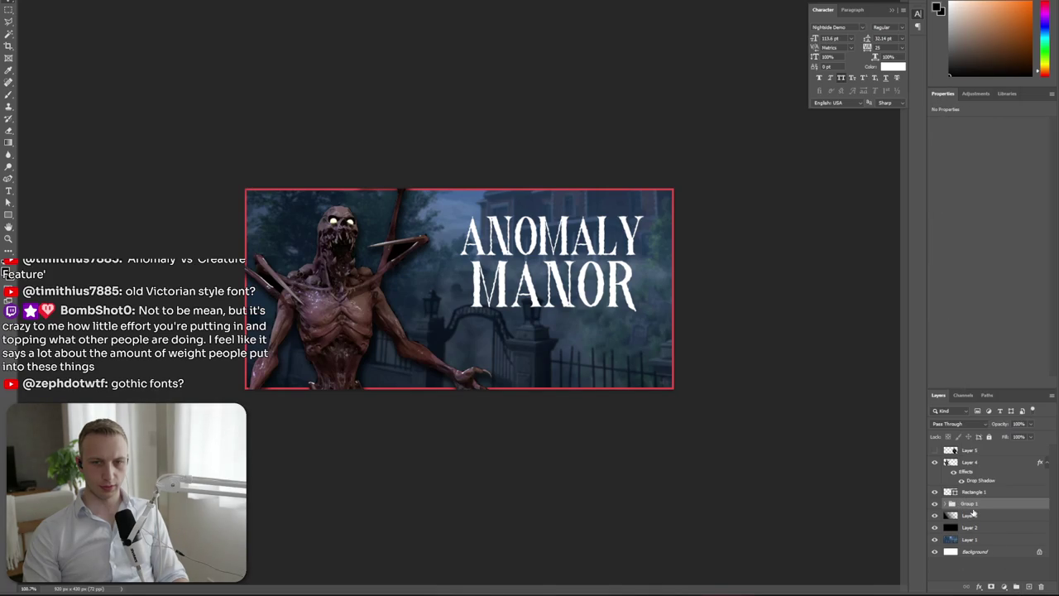
key(ctrl+t)
drag(552, 318, 552, 314)
key(Return)
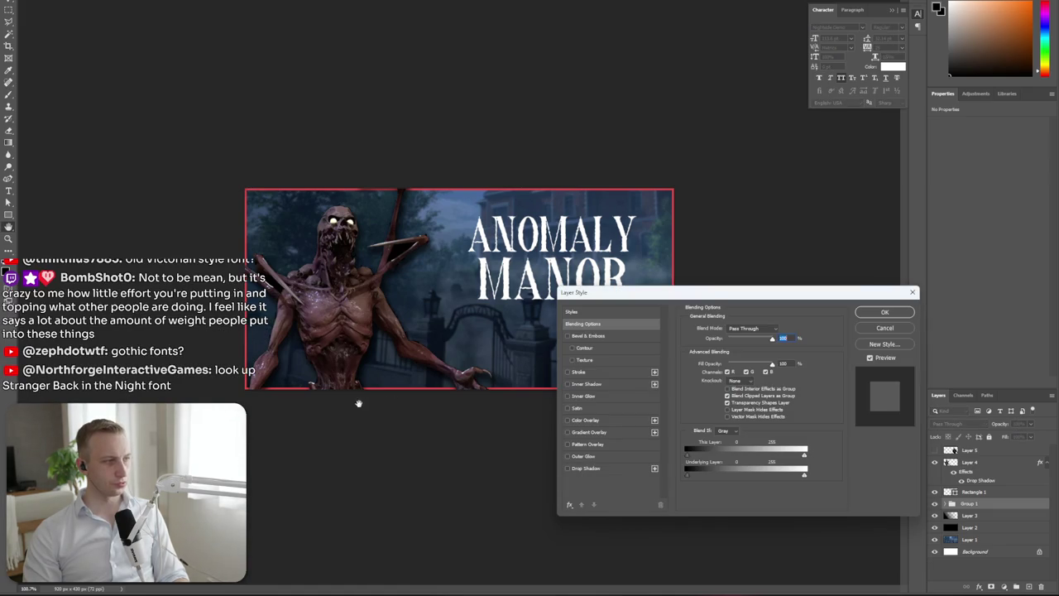
Add a drop shadow and a bright red colour overlay to the title group
click(568, 468)
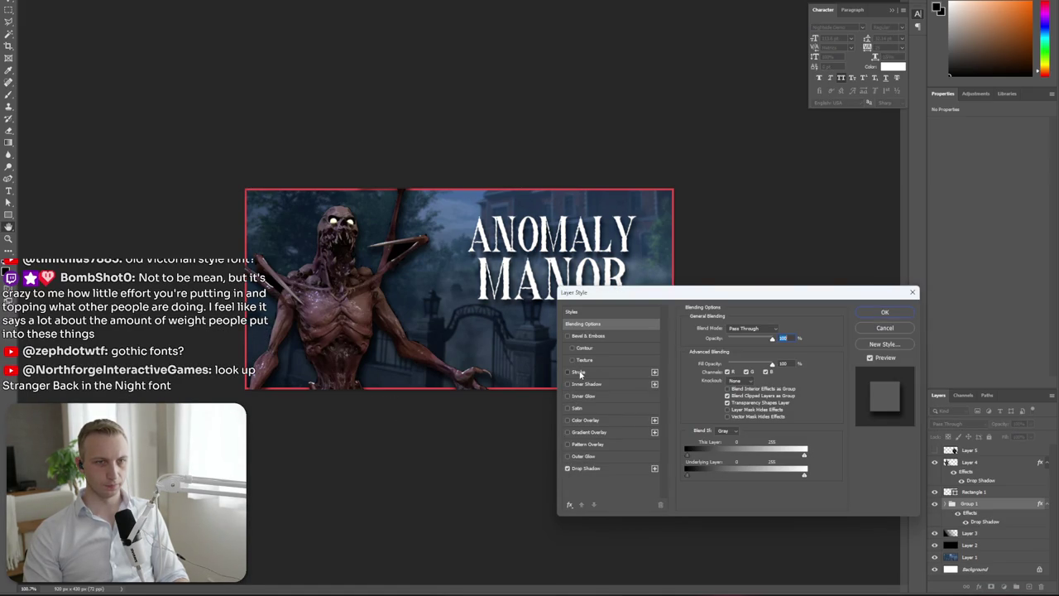
click(578, 373)
click(568, 373)
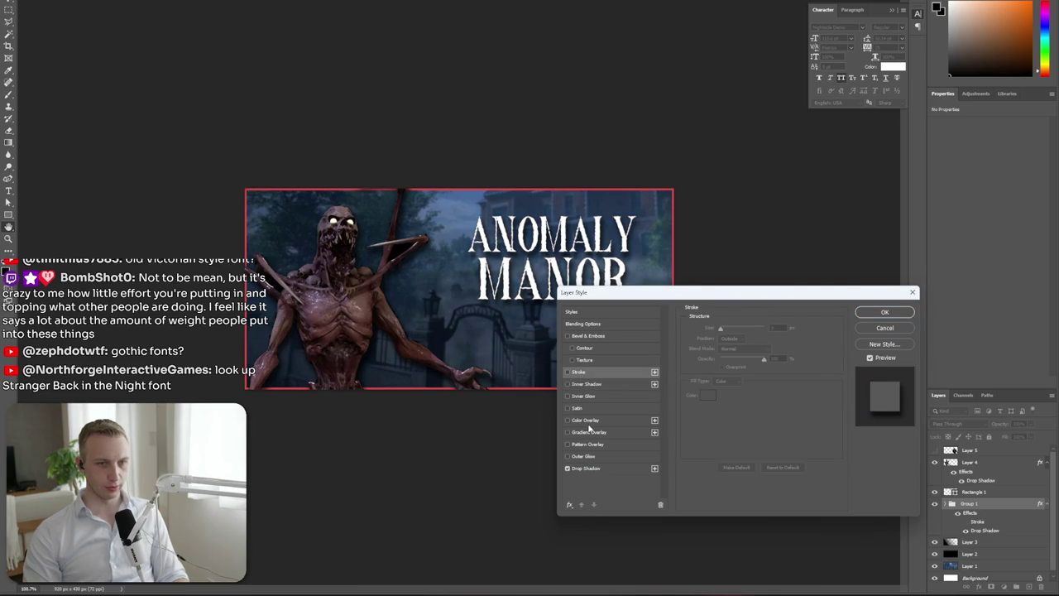
click(586, 422)
click(781, 330)
drag(761, 435, 769, 425)
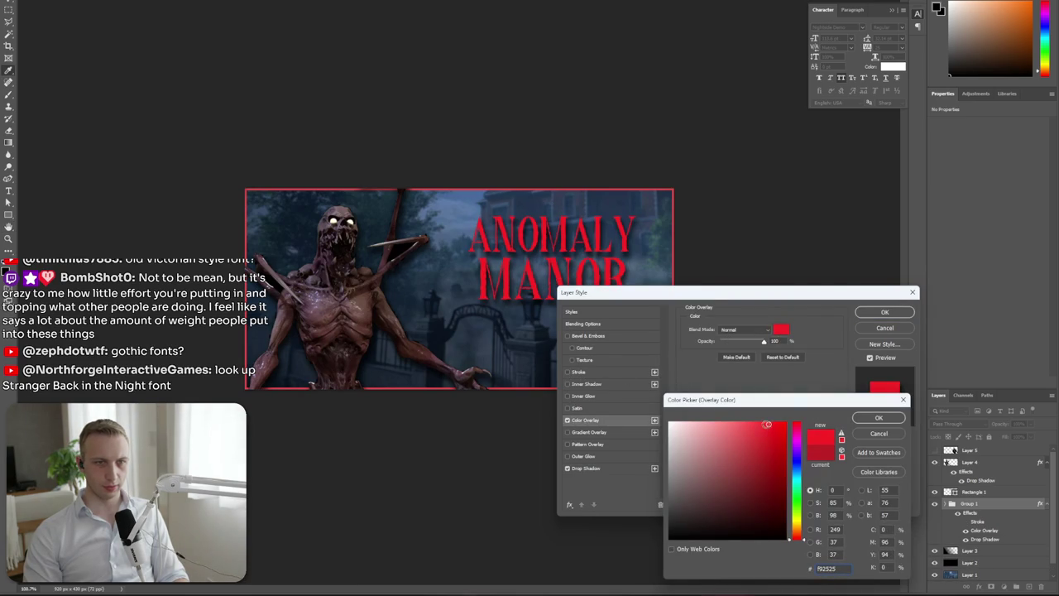
drag(760, 424, 809, 419)
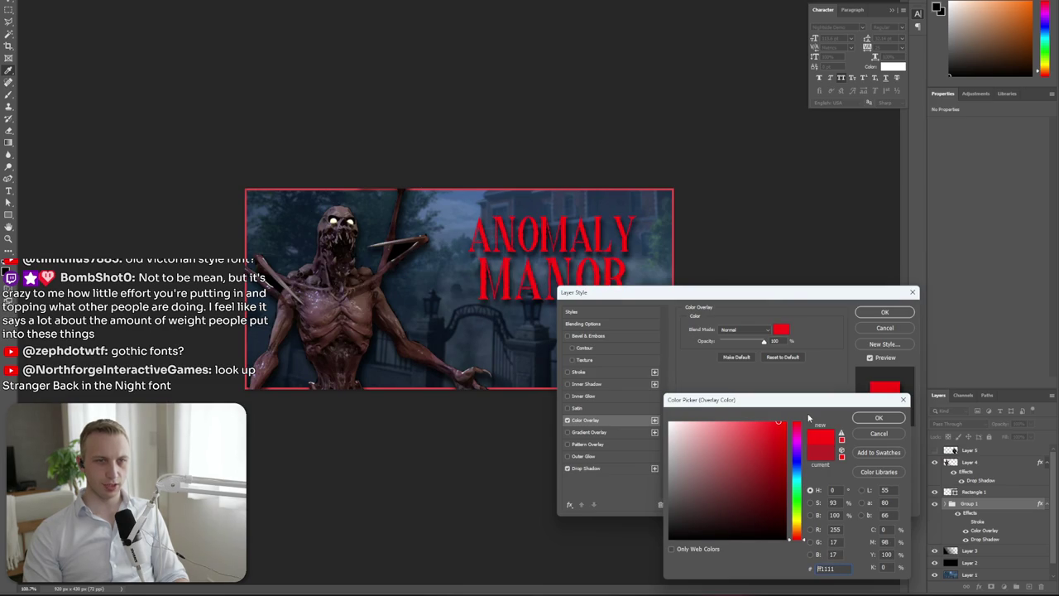
click(879, 418)
click(885, 312)
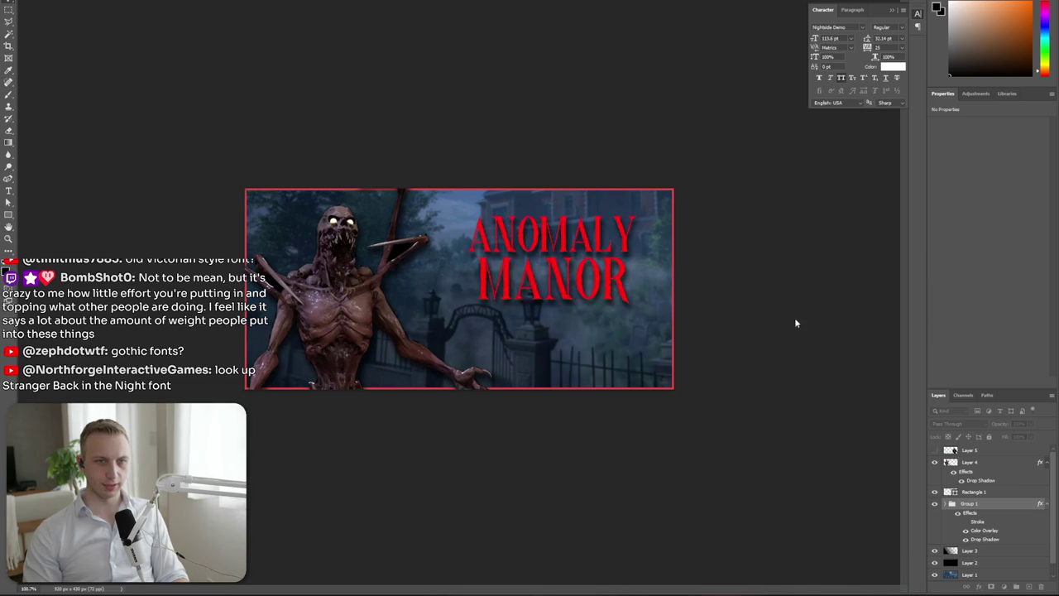
click(673, 354)
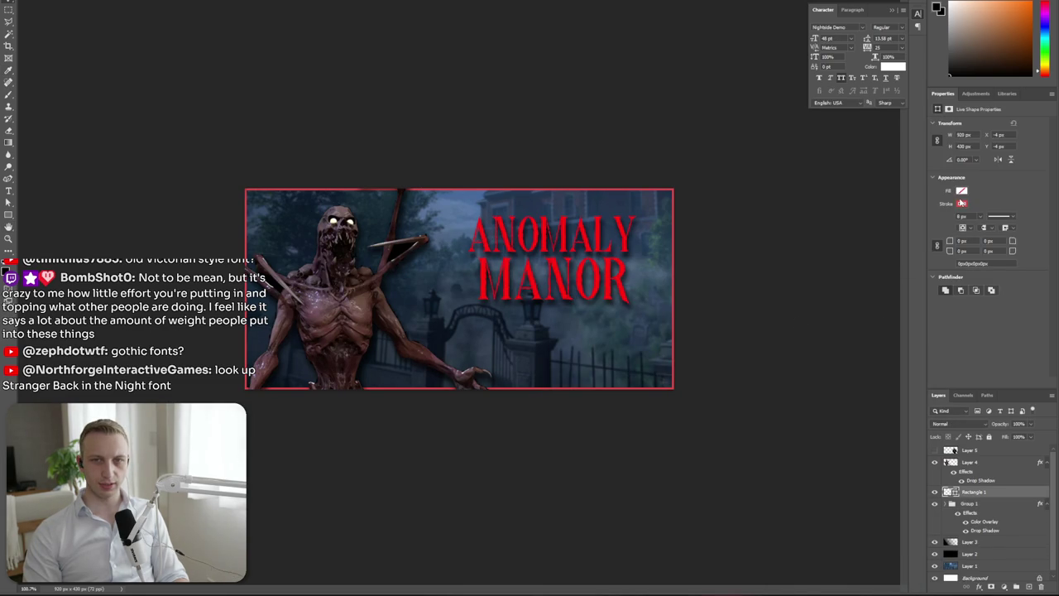
Scale the red ANOMALY MANOR title group up slightly with Free Transform
click(961, 203)
click(773, 278)
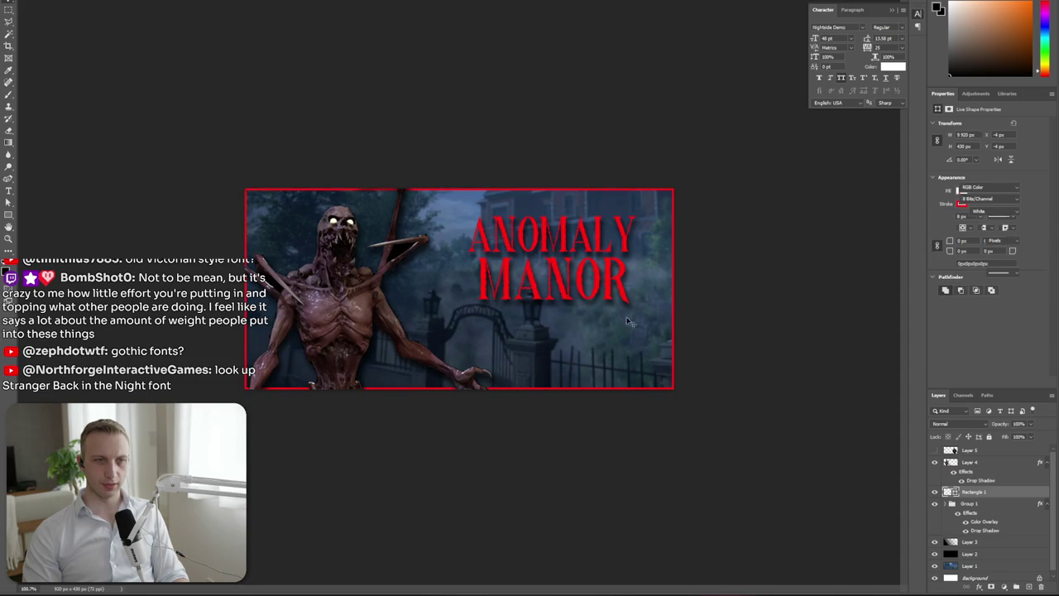
scroll(565, 349, up, 3)
click(977, 505)
key(ctrl+t)
drag(604, 331, 612, 321)
key(Return)
scroll(616, 298, down, 3)
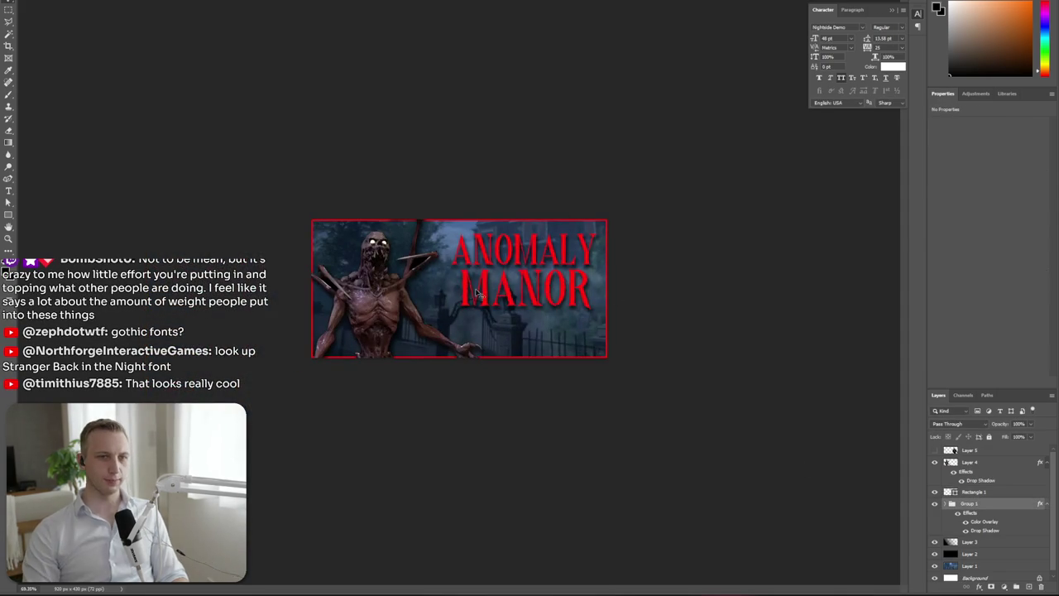
scroll(518, 298, up, 3)
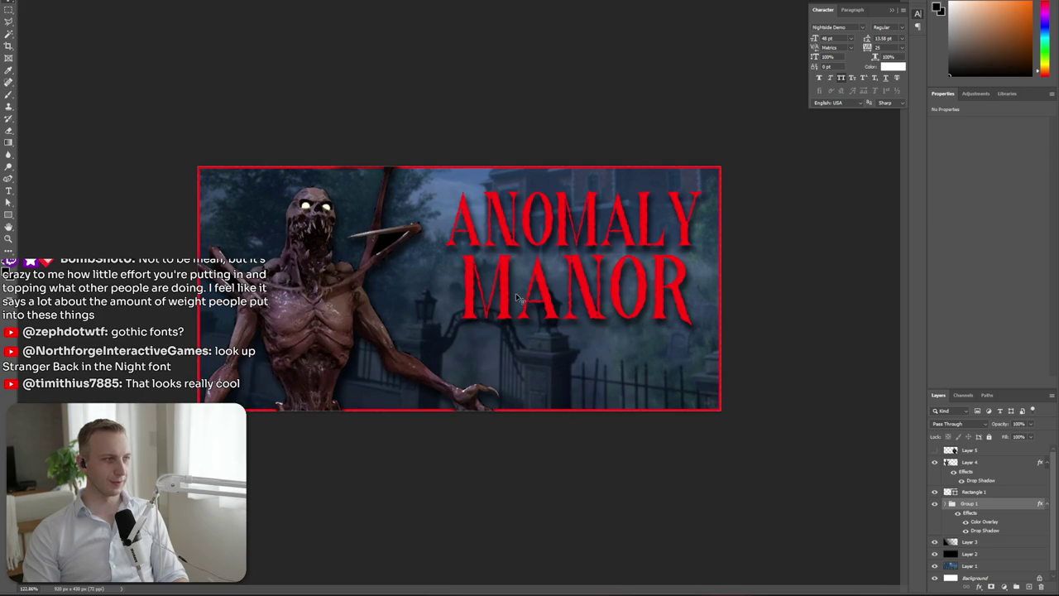
key(alt+Tab)
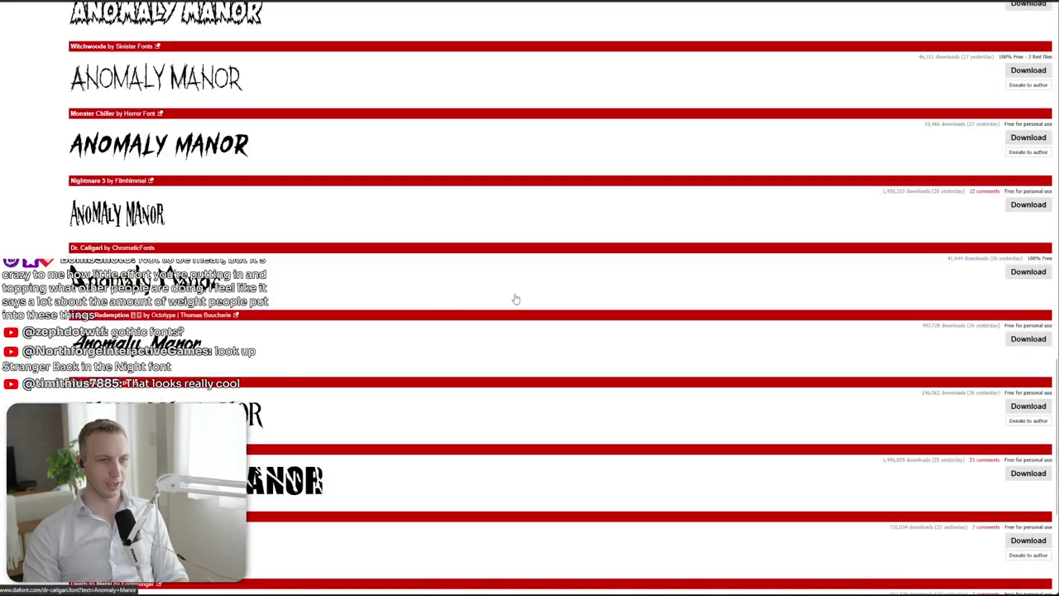
Copy the official Anomaly Manor capsule image from its Steam store page
key(alt+Tab)
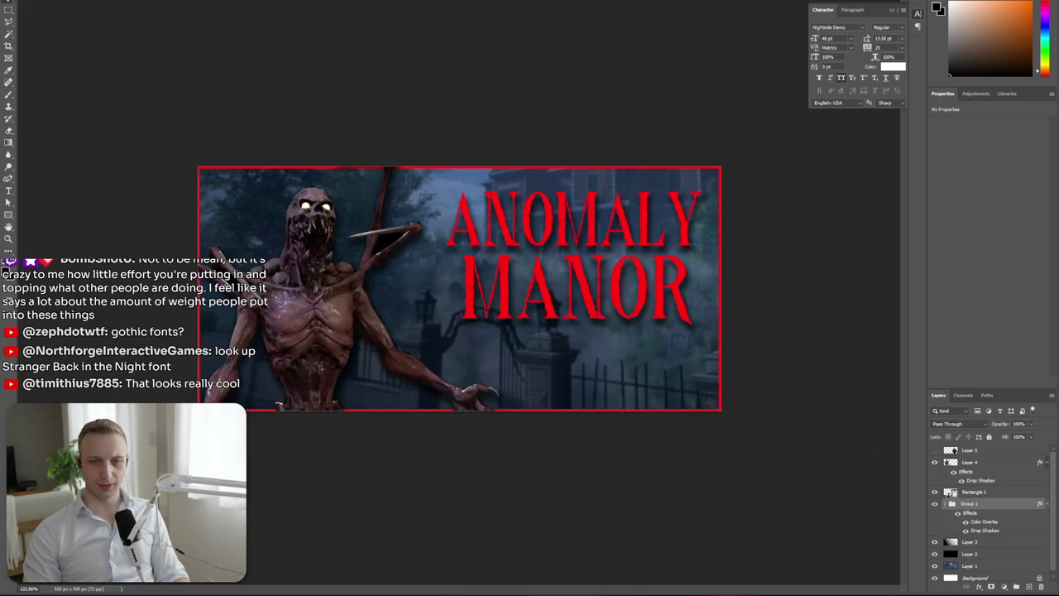
key(alt+Tab)
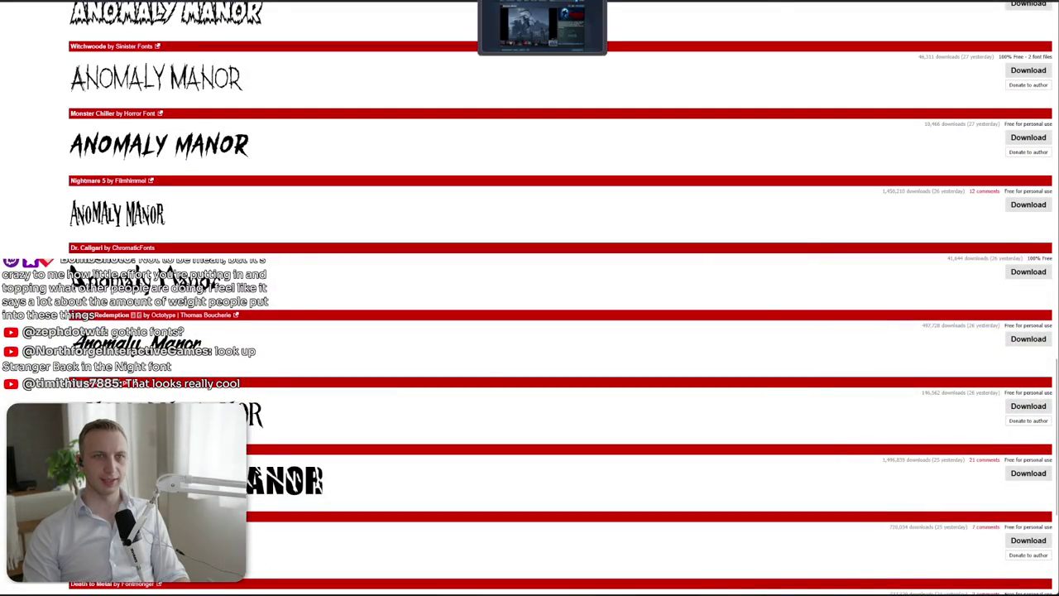
key(alt+Tab)
right_click(770, 171)
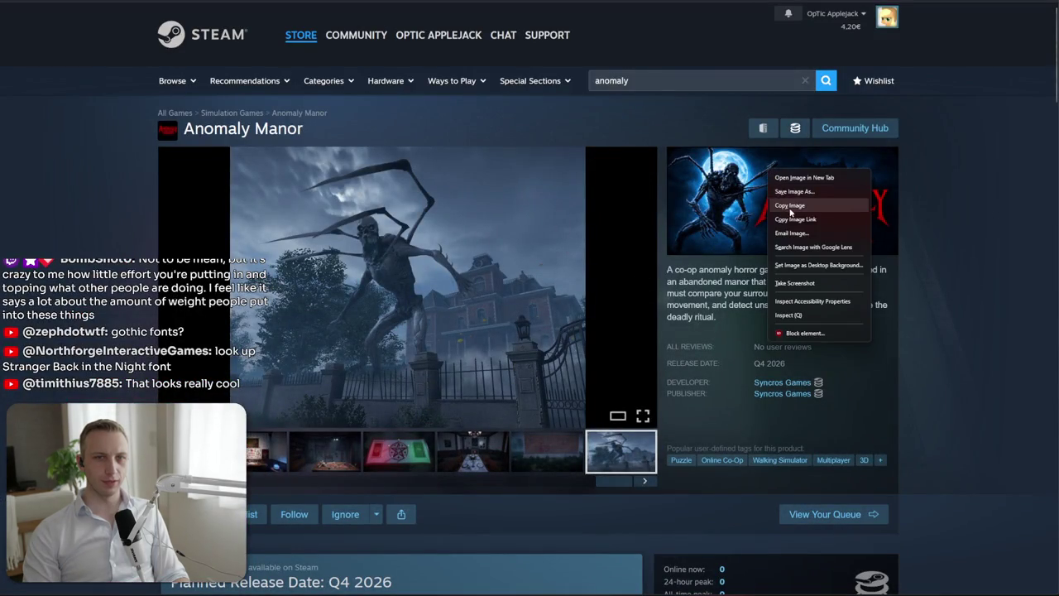
click(790, 207)
key(alt+Tab)
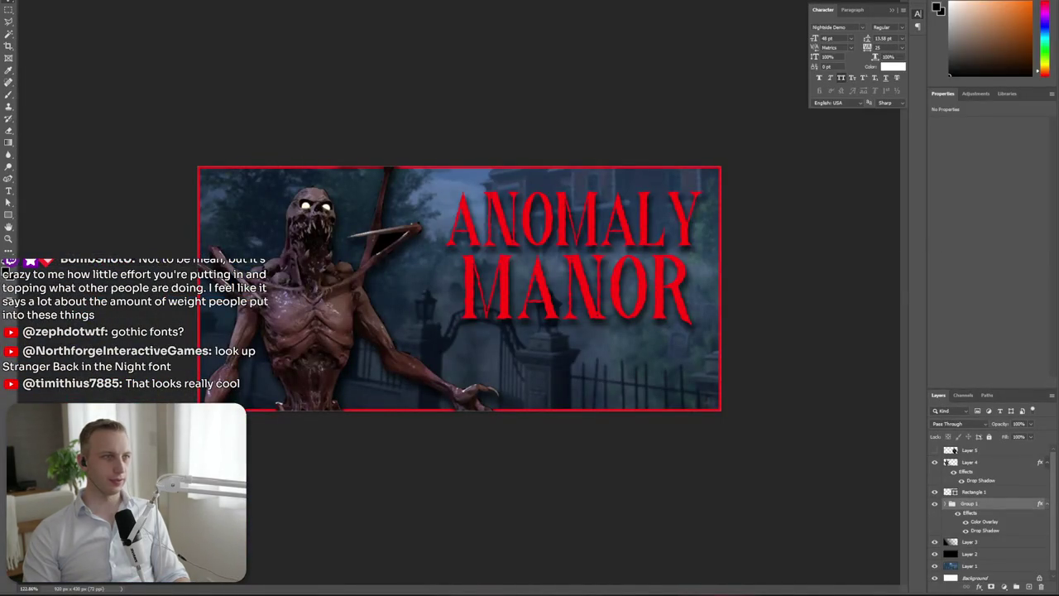
Paste the Steam capsule, scale it to fill the 920×430 canvas, and move Layer 6 to the top
key(ctrl+v)
key(ctrl+t)
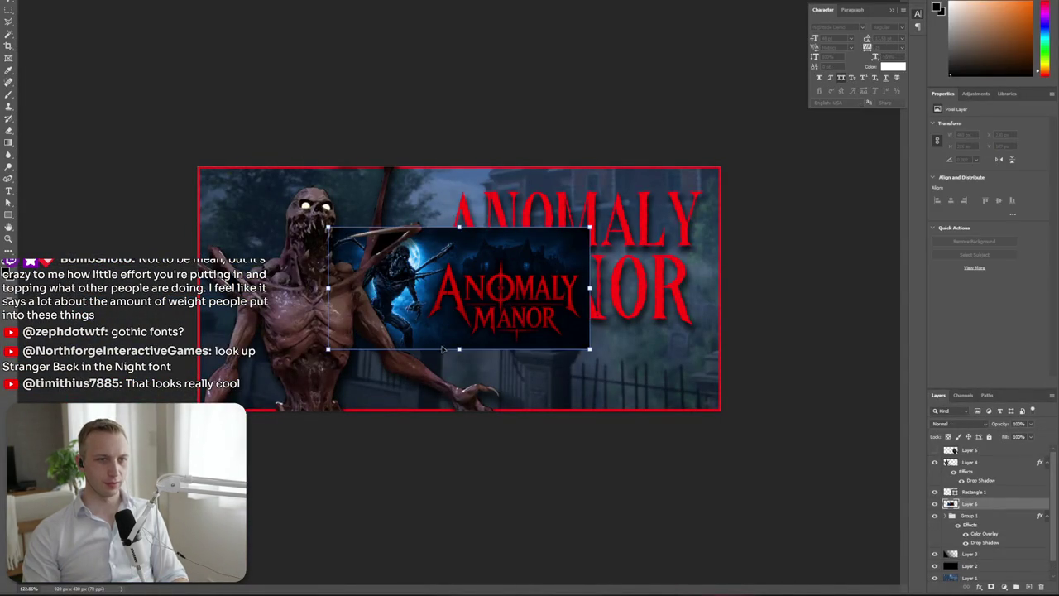
drag(469, 354, 475, 409)
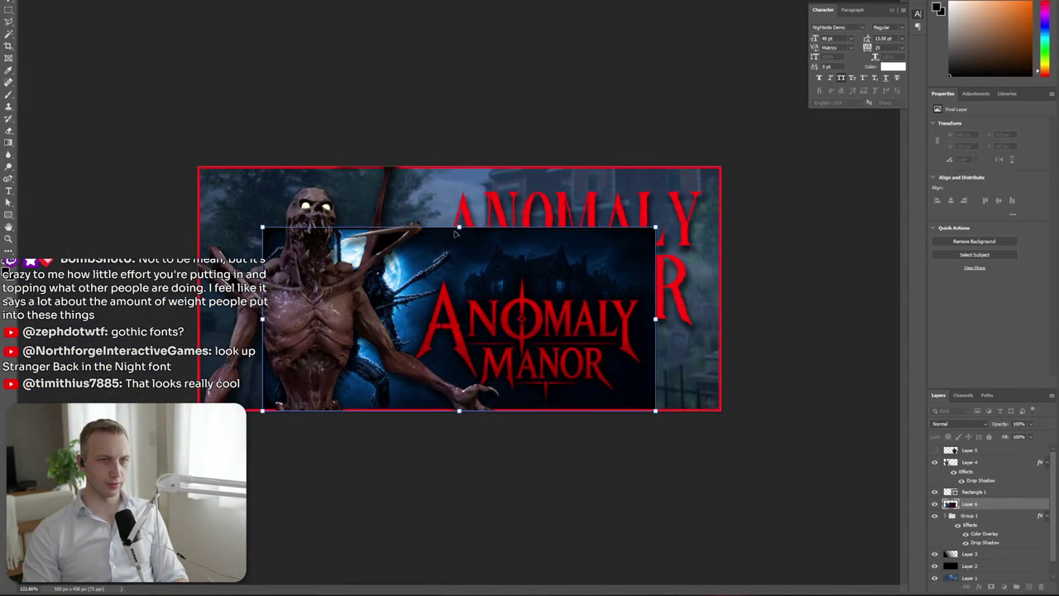
drag(458, 228, 460, 167)
key(Return)
drag(970, 503, 968, 451)
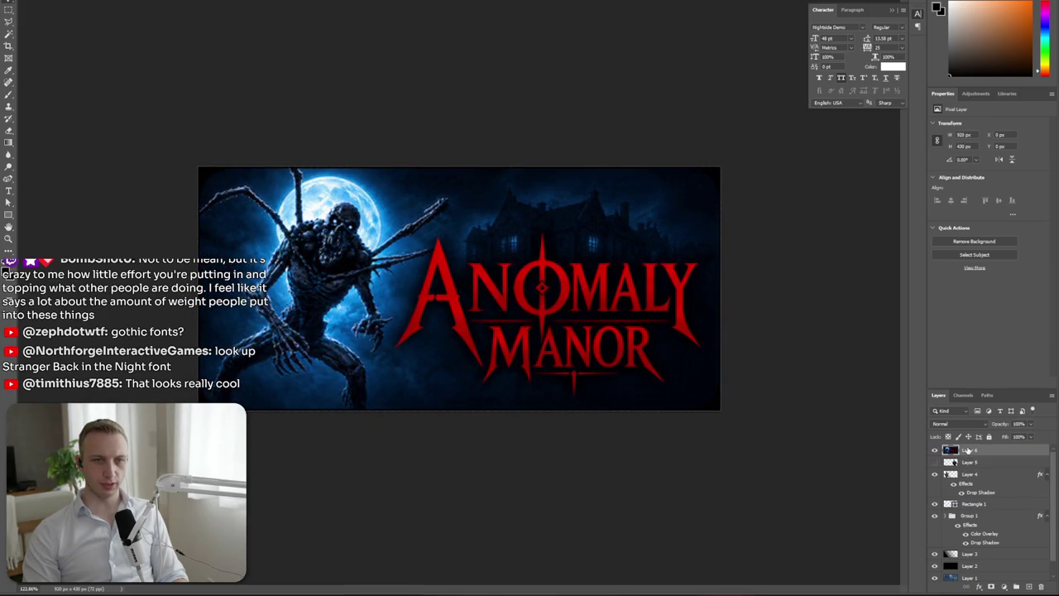
key(ctrl+plus)
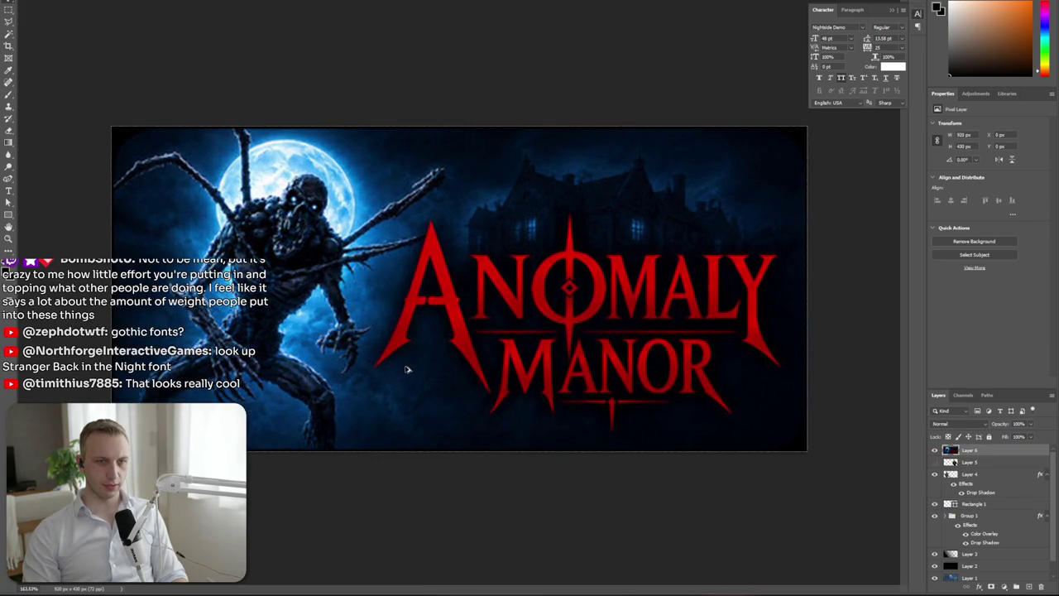
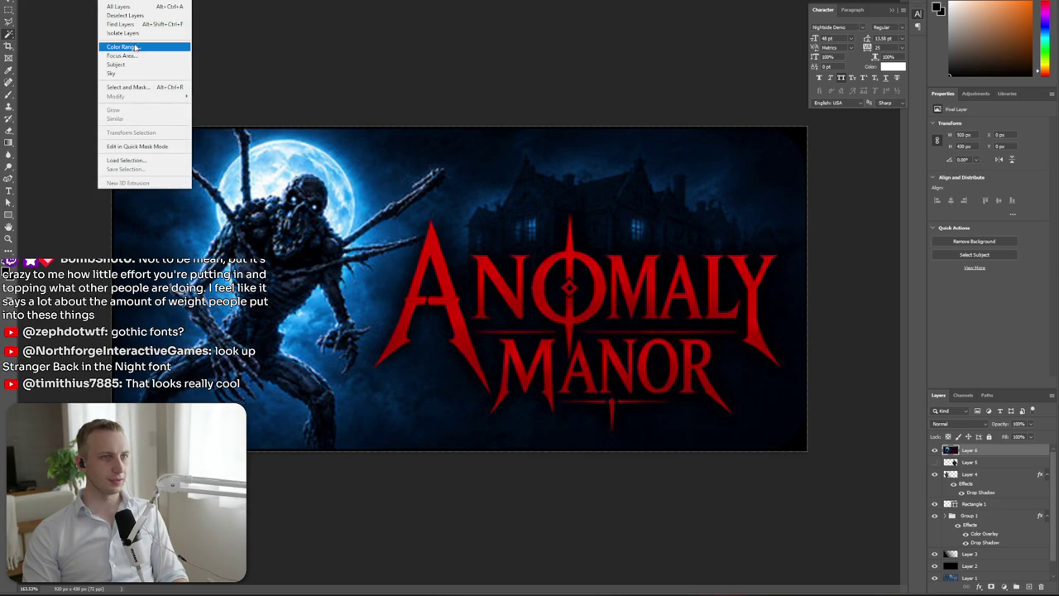
Select the red Anomaly Manor lettering with Color Range, sampling the red and raising Fuzziness
click(144, 46)
click(525, 271)
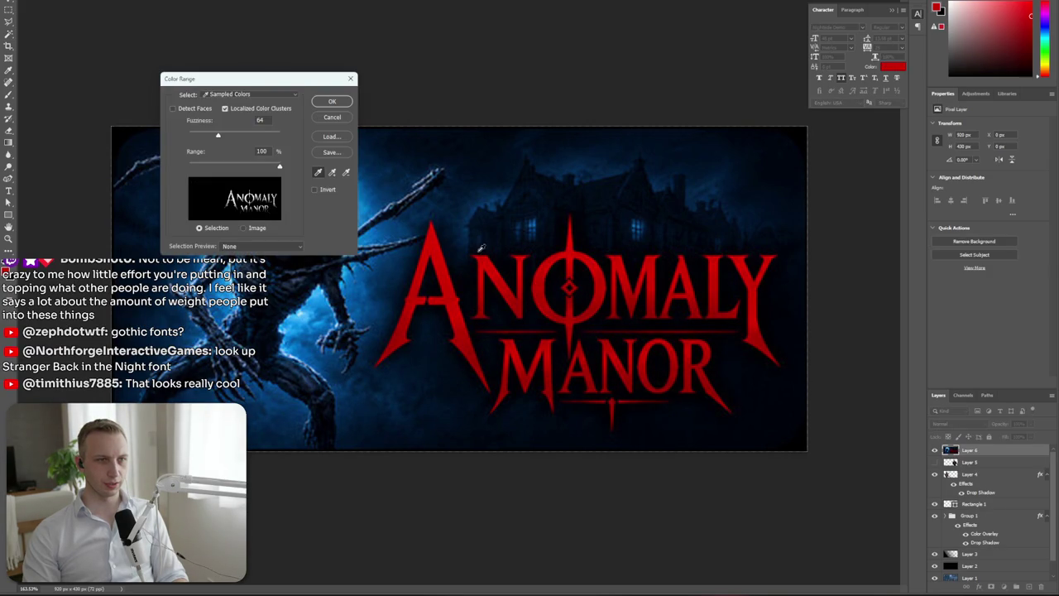
click(586, 361)
drag(217, 134, 296, 139)
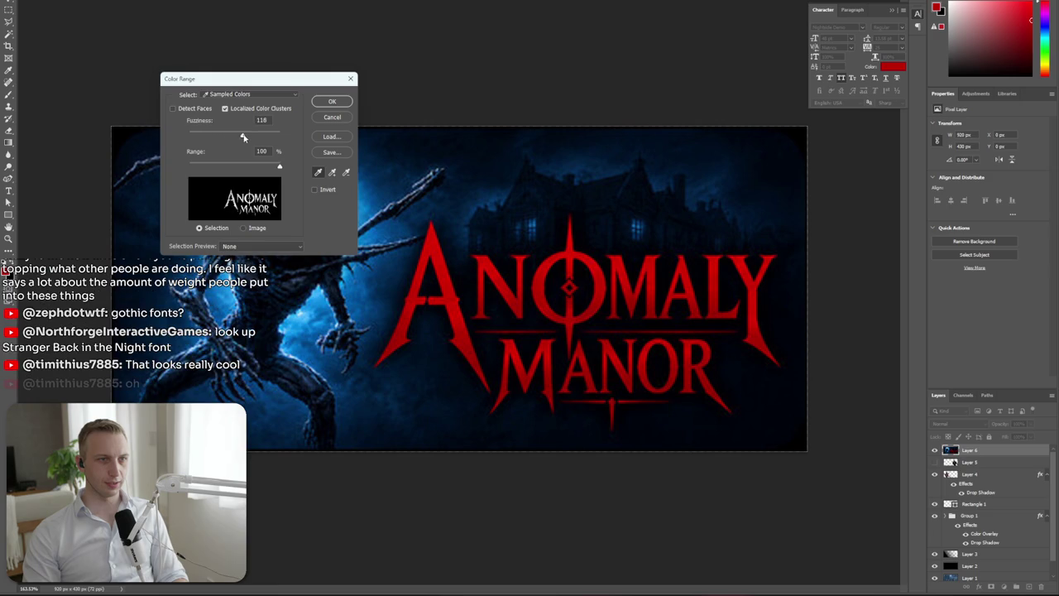
click(343, 100)
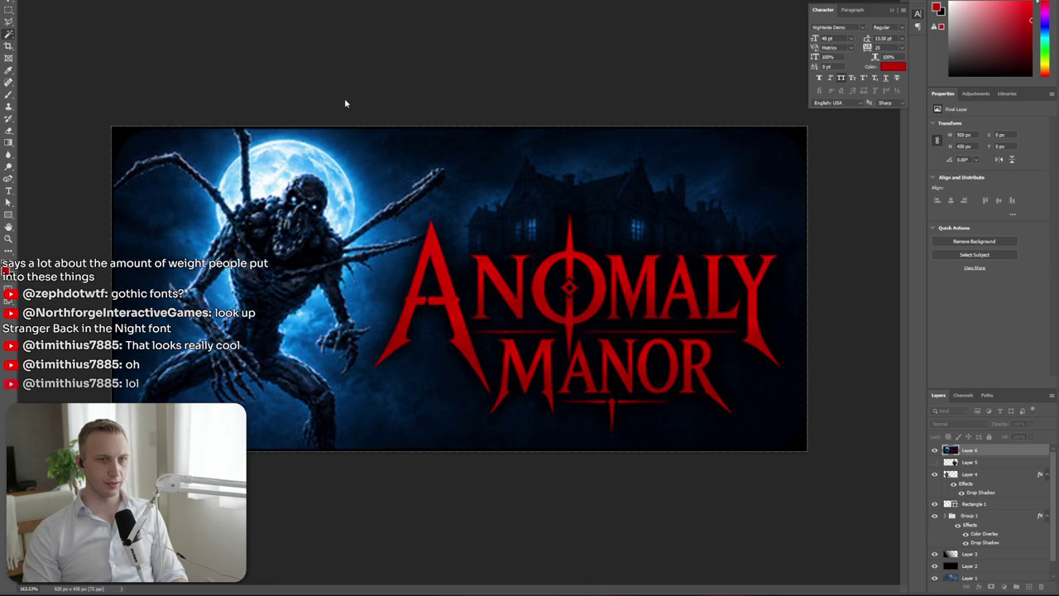
Undo an accidental deletion to restore Layer 5, then select the moonlit banner layer
click(1004, 465)
key(Delete)
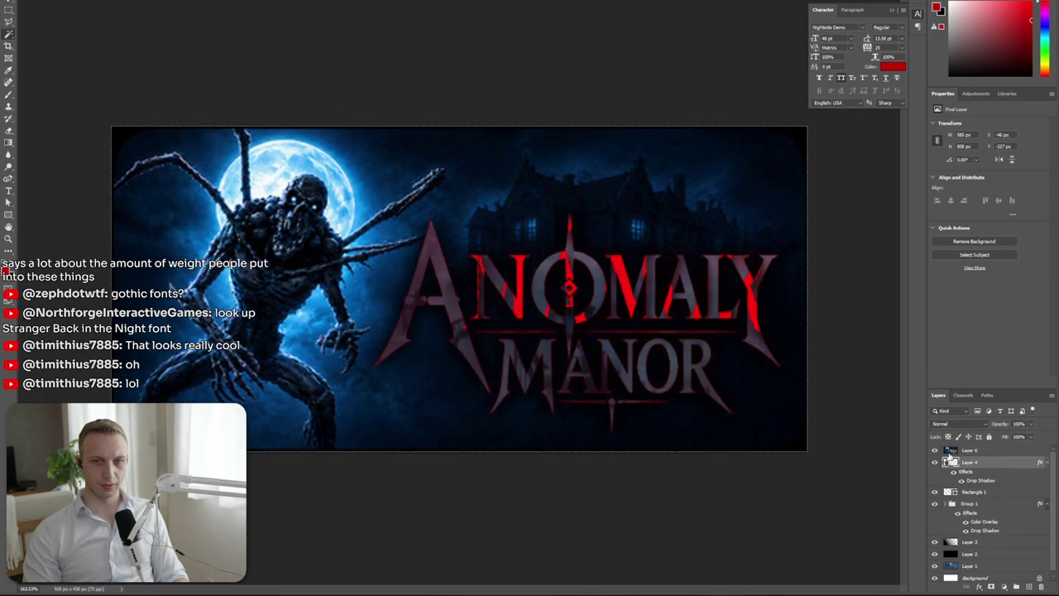
key(ctrl+z)
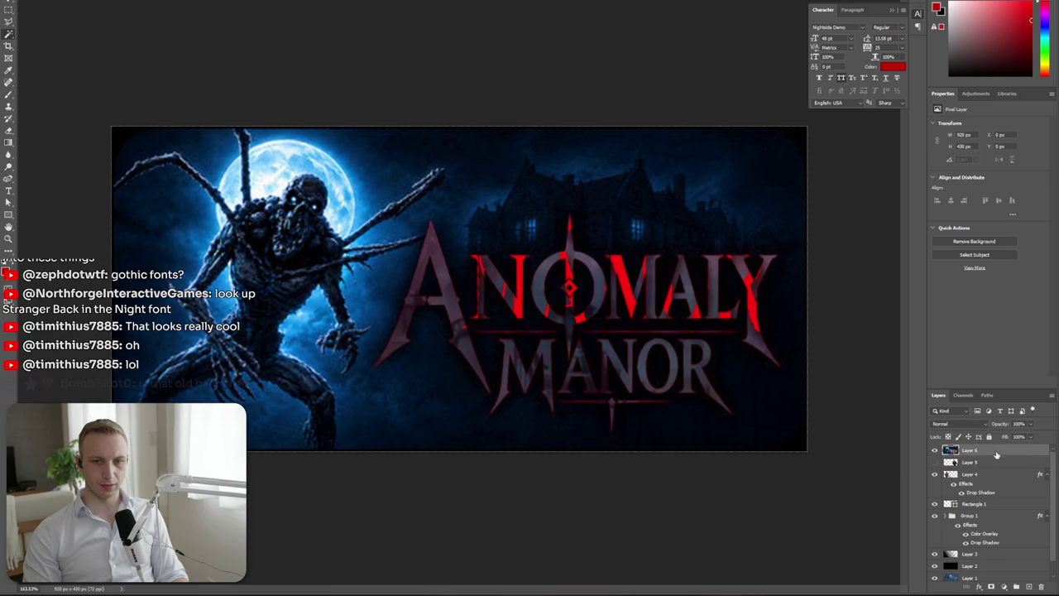
click(935, 452)
Paste the red title as a new layer, hide the old title group, and re-cut a box around it
key(ctrl+v)
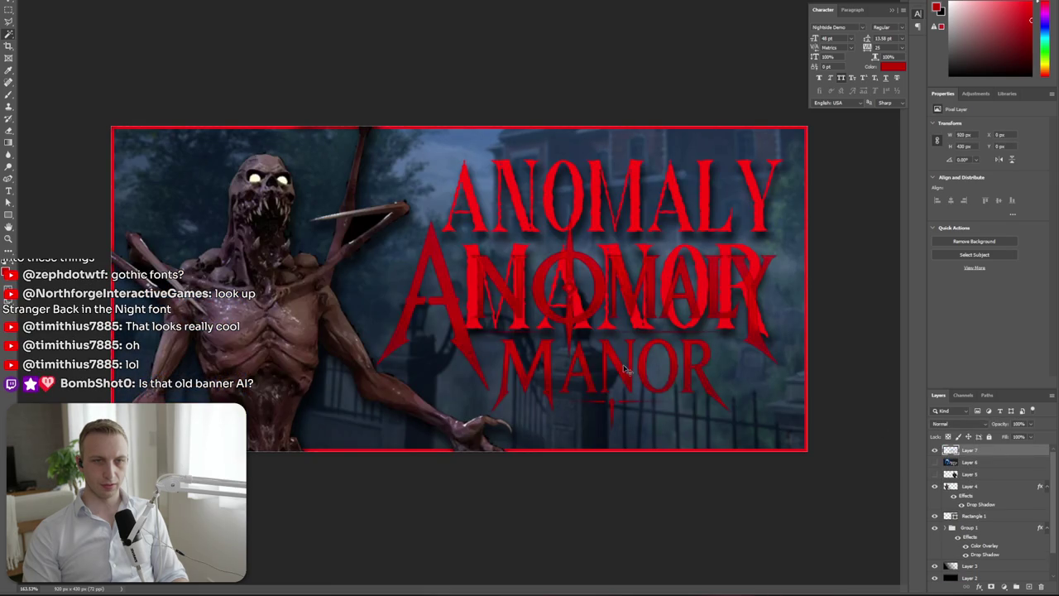
scroll(936, 517, down, 2)
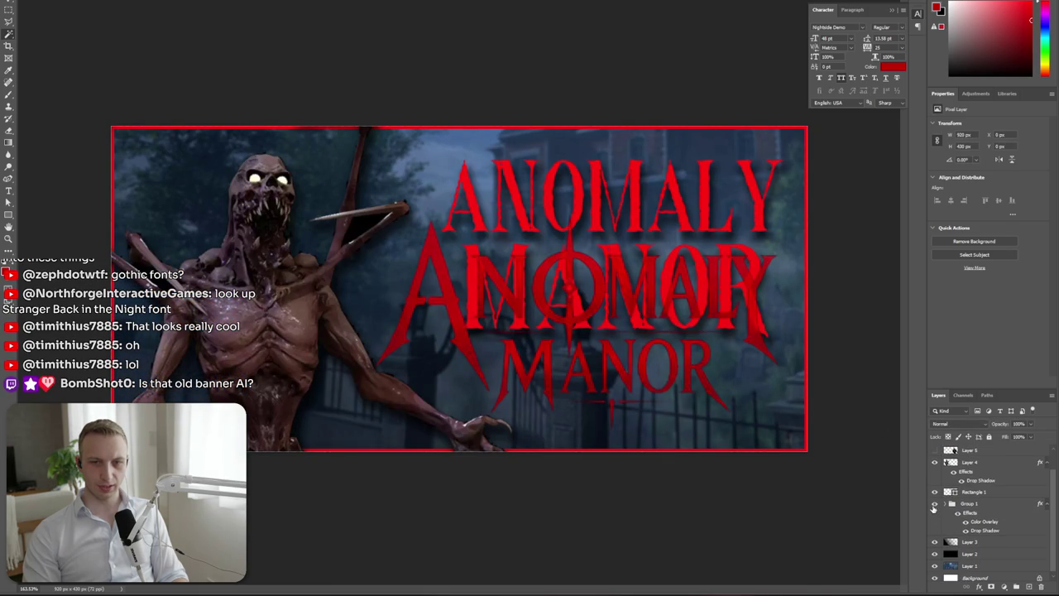
click(935, 505)
key(v)
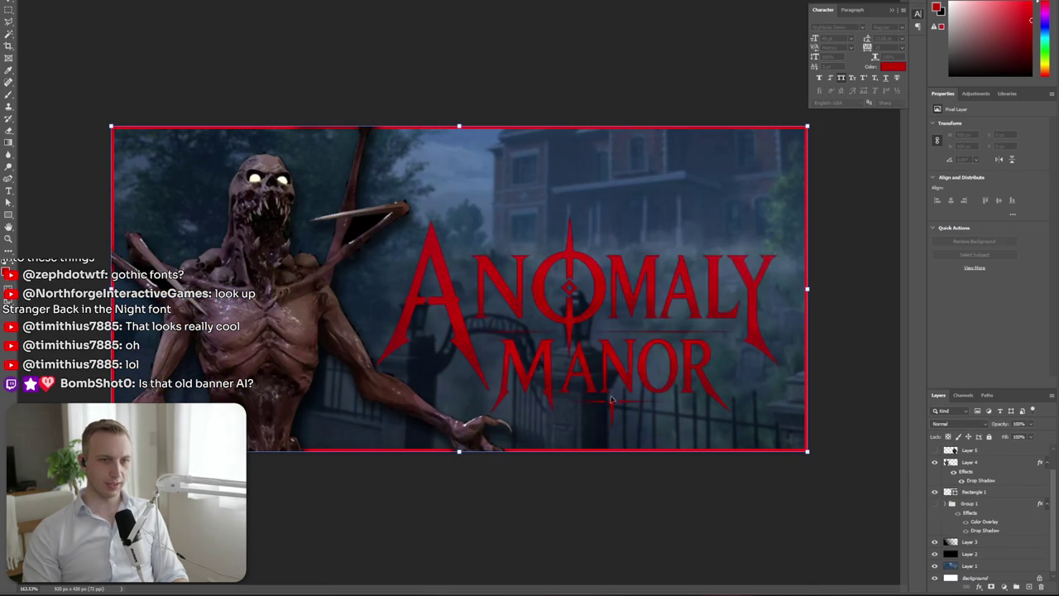
scroll(994, 491, up, 2)
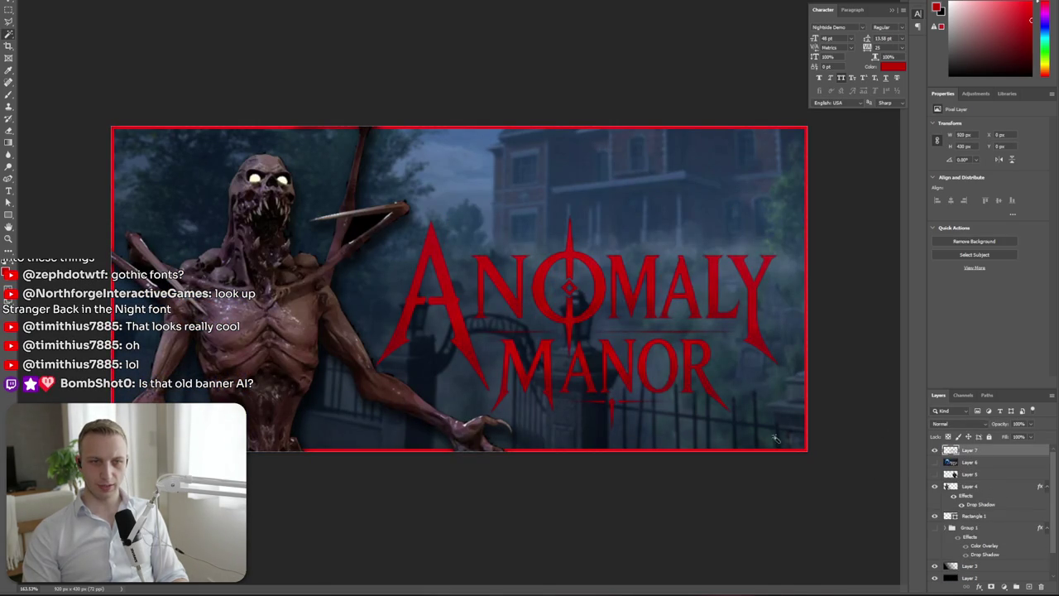
key(w)
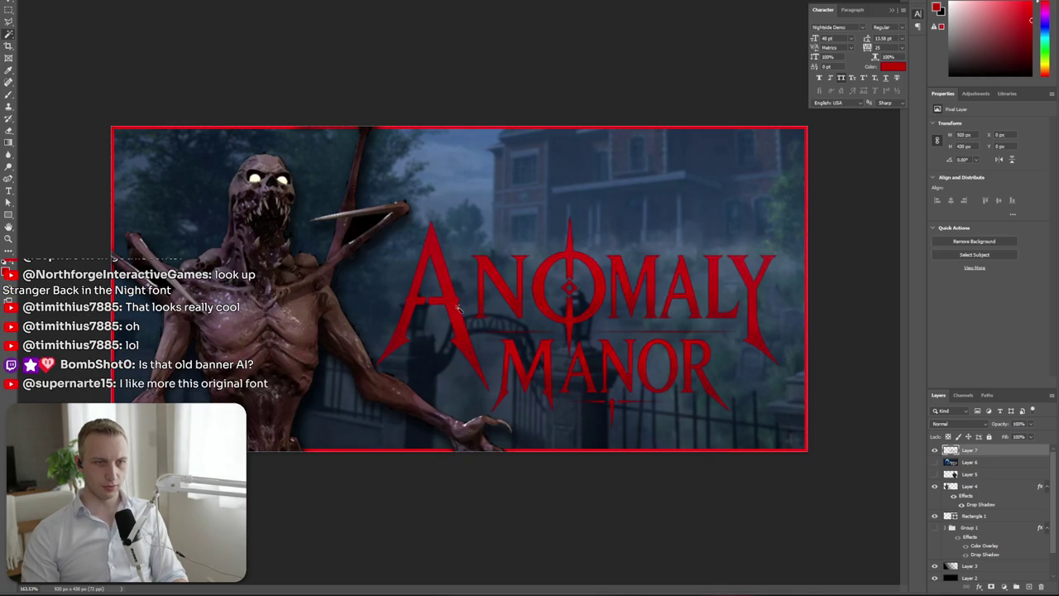
drag(361, 206, 800, 417)
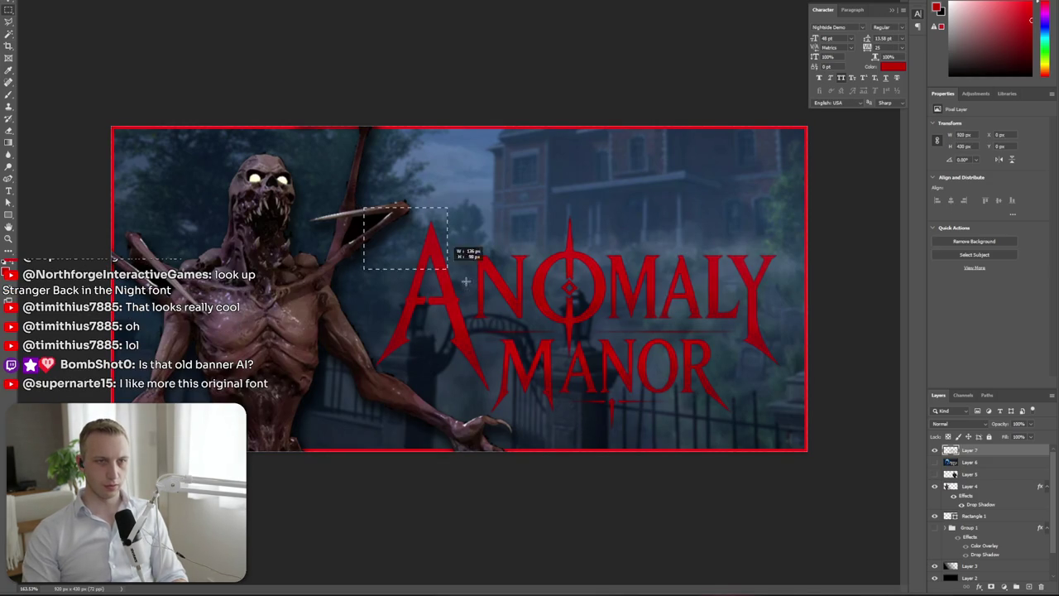
key(ctrl+x)
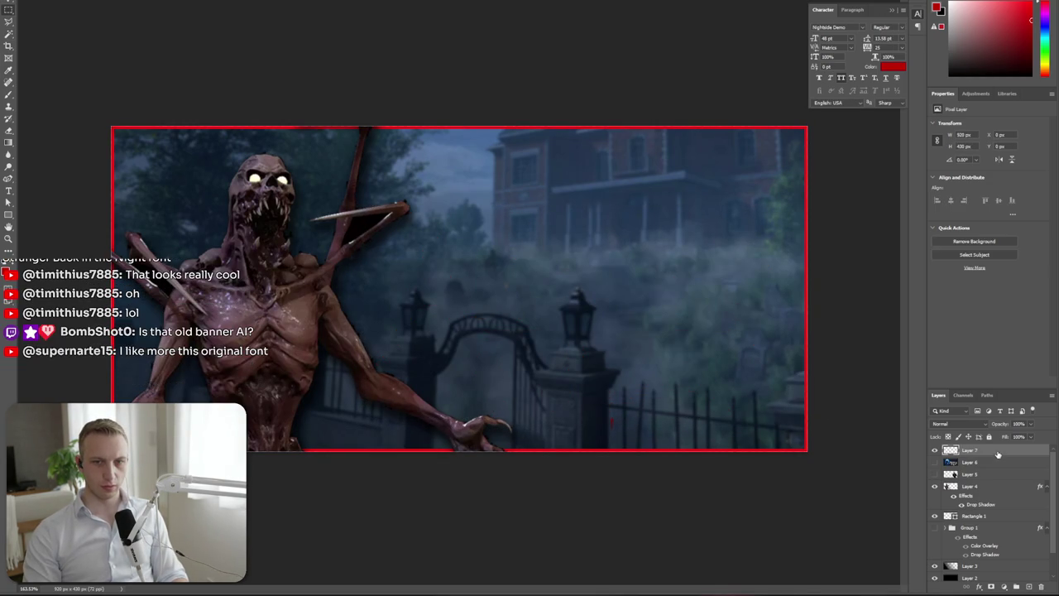
key(ctrl+v)
Free-transform the title into the banner's upper right, shrinking it from its bottom edge
key(ctrl+t)
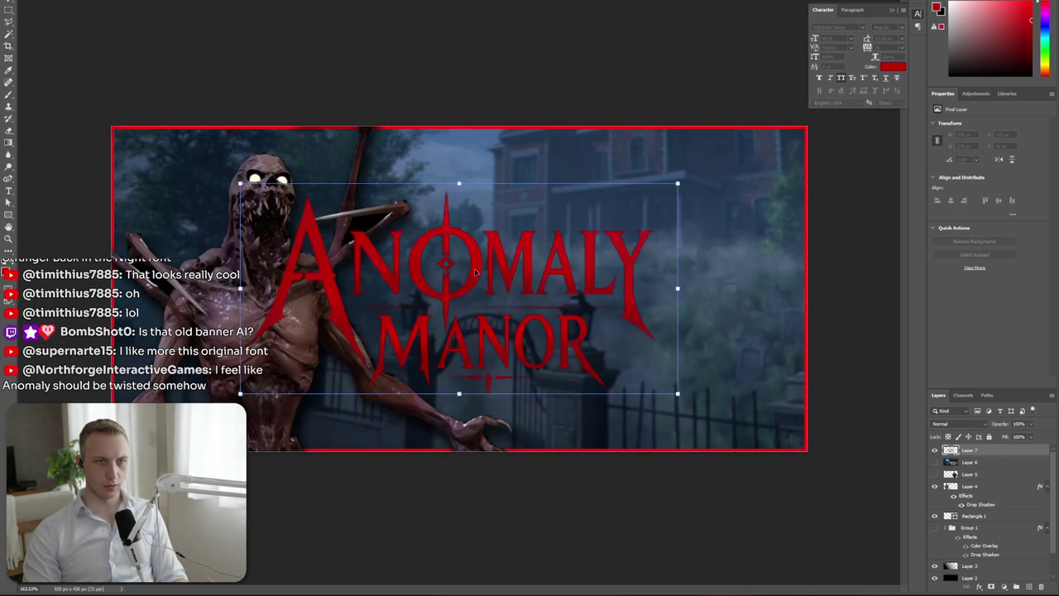
drag(488, 277, 626, 213)
mouse_move(588, 348)
mouse_down()
mouse_move(624, 307)
mouse_move(629, 277)
mouse_up()
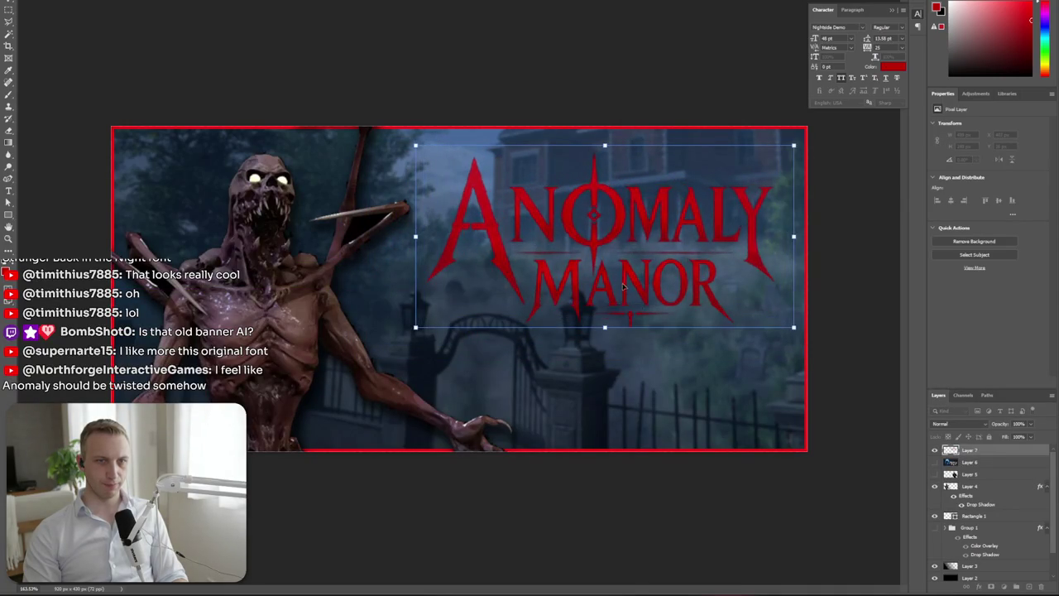
key(Return)
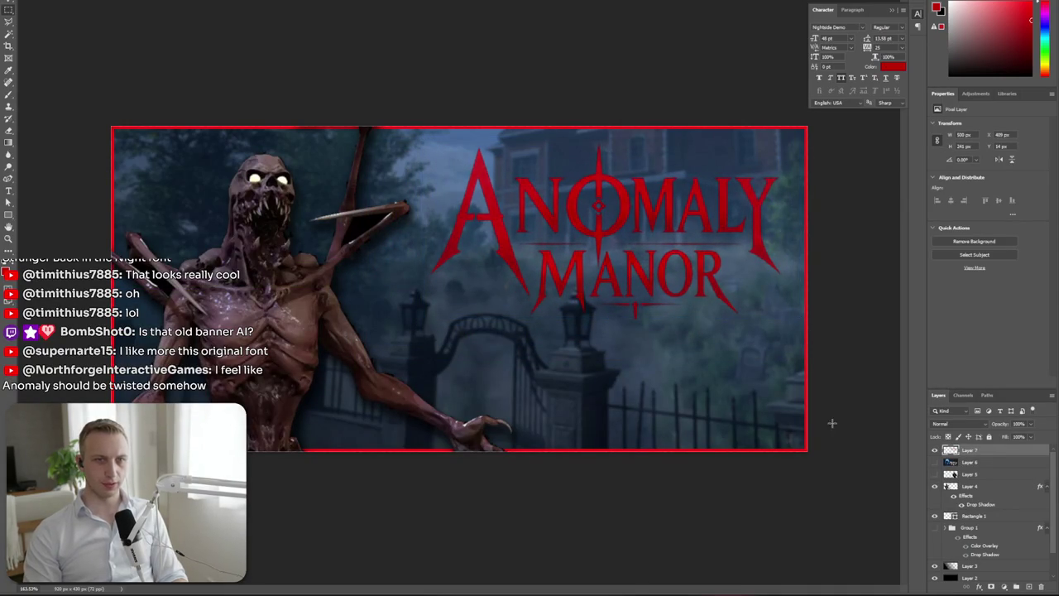
click(38, 0)
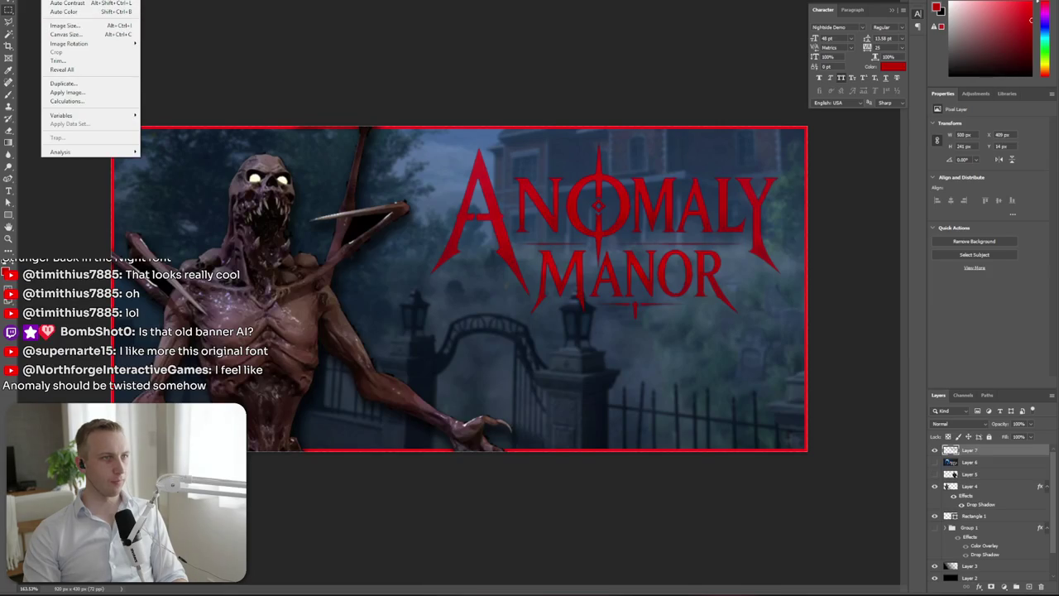
Give the title layer Vibrance +32 and Saturation +32, then toggle its visibility to compare
click(161, 20)
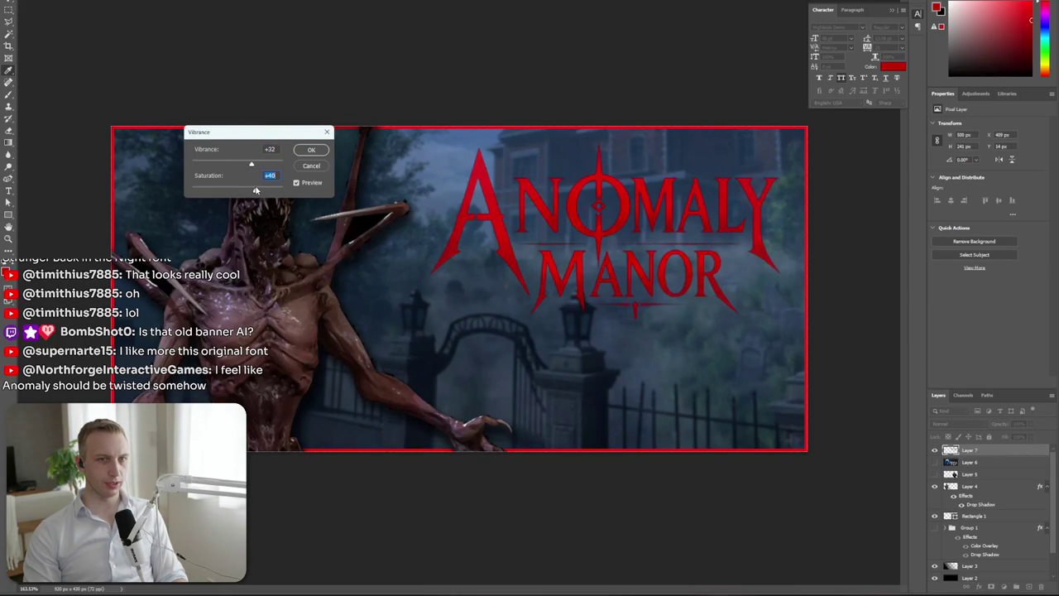
click(315, 149)
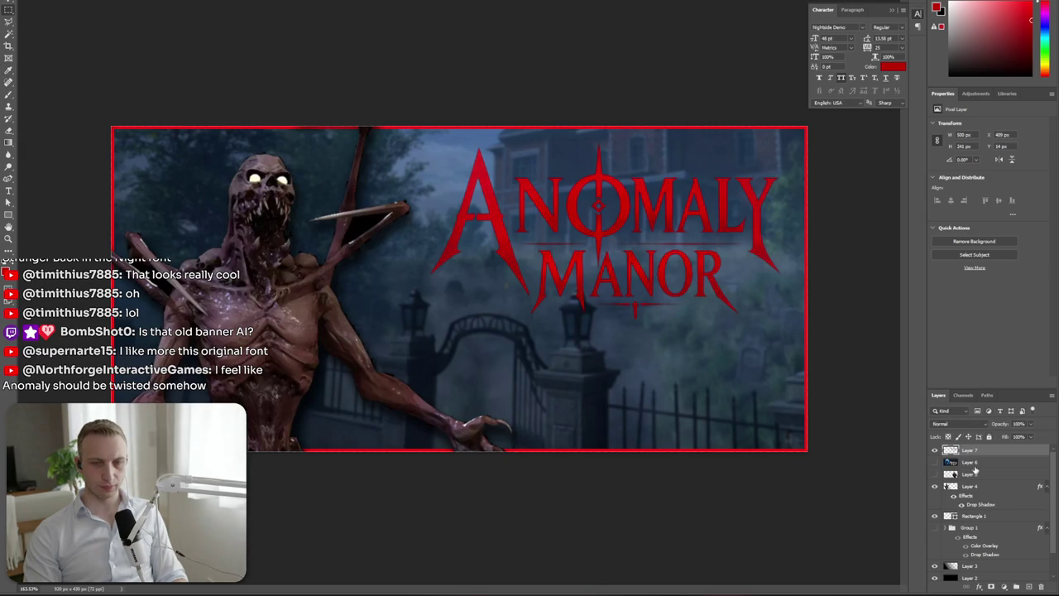
click(935, 461)
click(936, 461)
Swap the monster for the bald man, then move the title left and scale it up
click(937, 487)
click(935, 474)
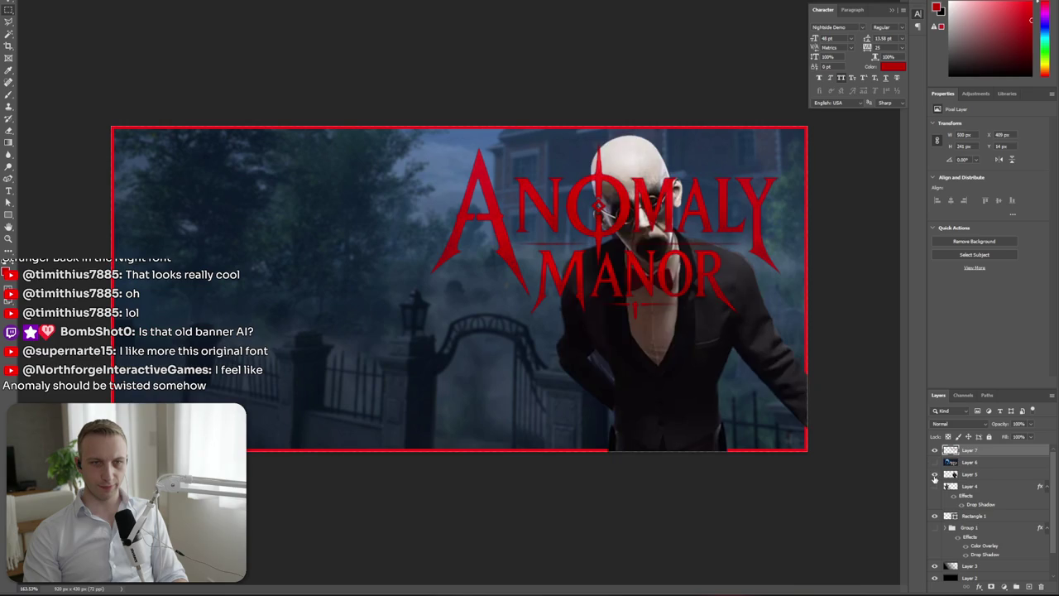
key(m)
drag(365, 211, 426, 189)
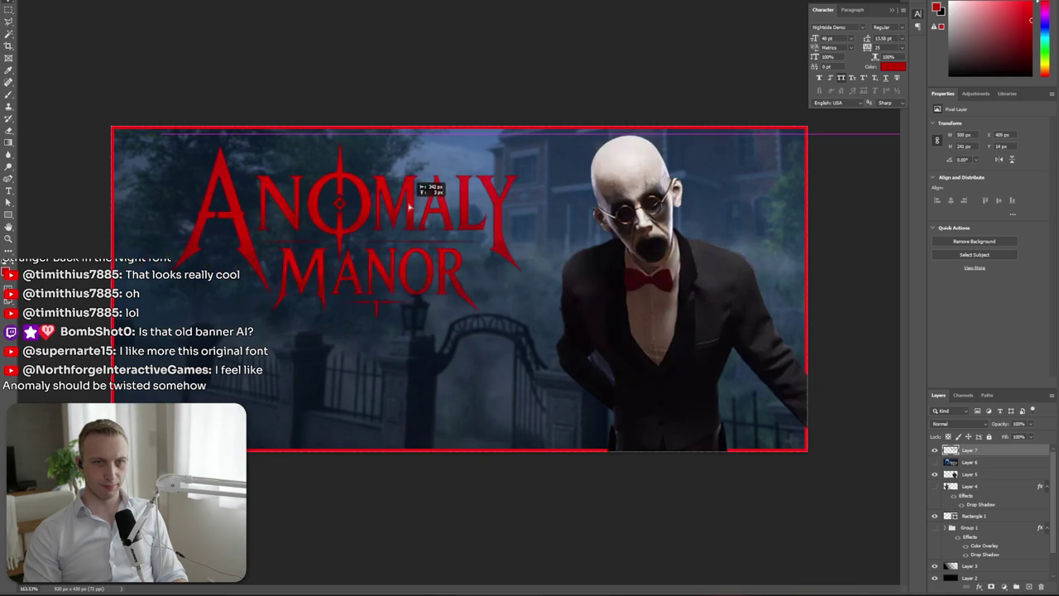
scroll(388, 282, down, 2)
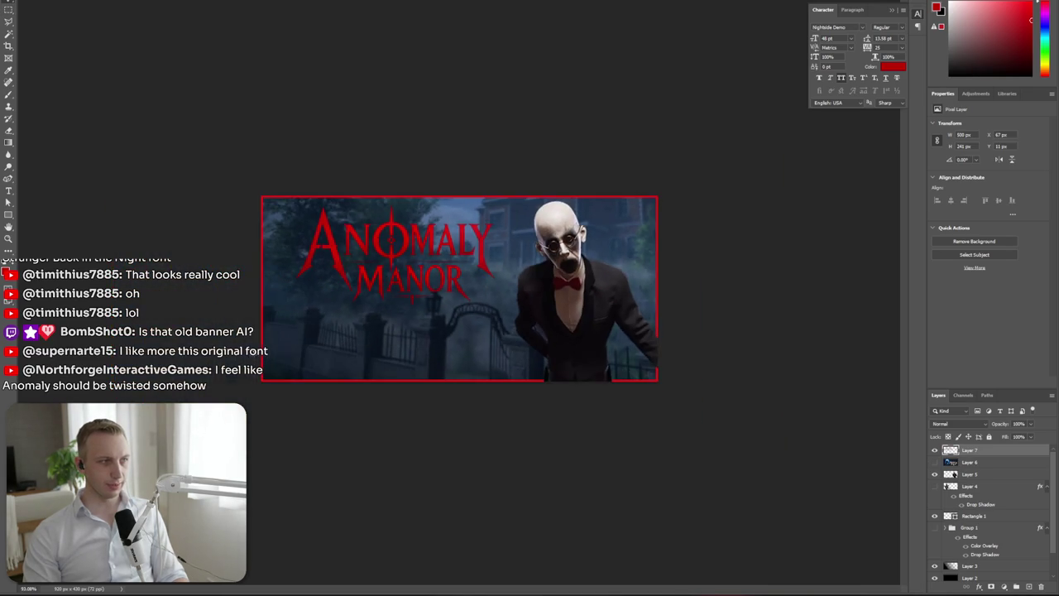
scroll(389, 282, up, 2)
drag(397, 282, 374, 364)
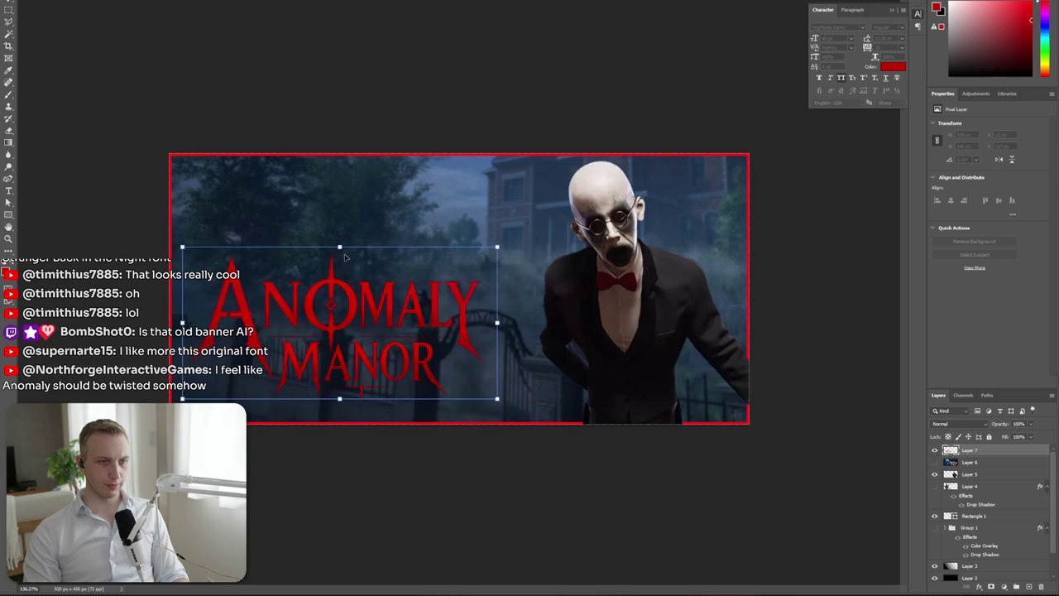
mouse_move(341, 252)
mouse_down()
mouse_move(335, 214)
mouse_move(370, 288)
mouse_up()
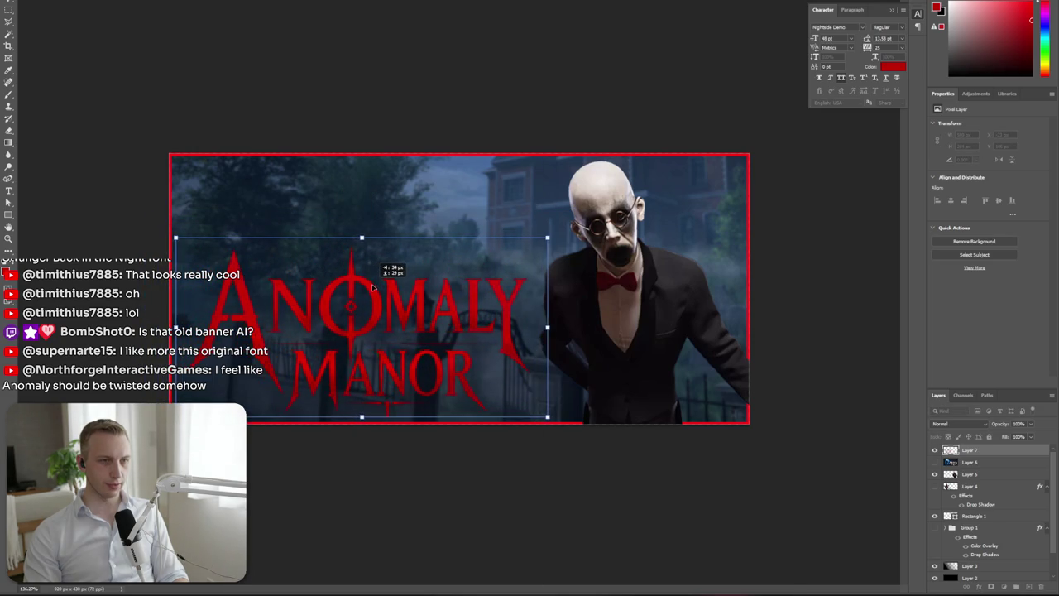
key(Return)
Remove the stray red mark under MANOR and nudge the title down about 11 px
key(ctrl+0)
scroll(393, 387, up, 3)
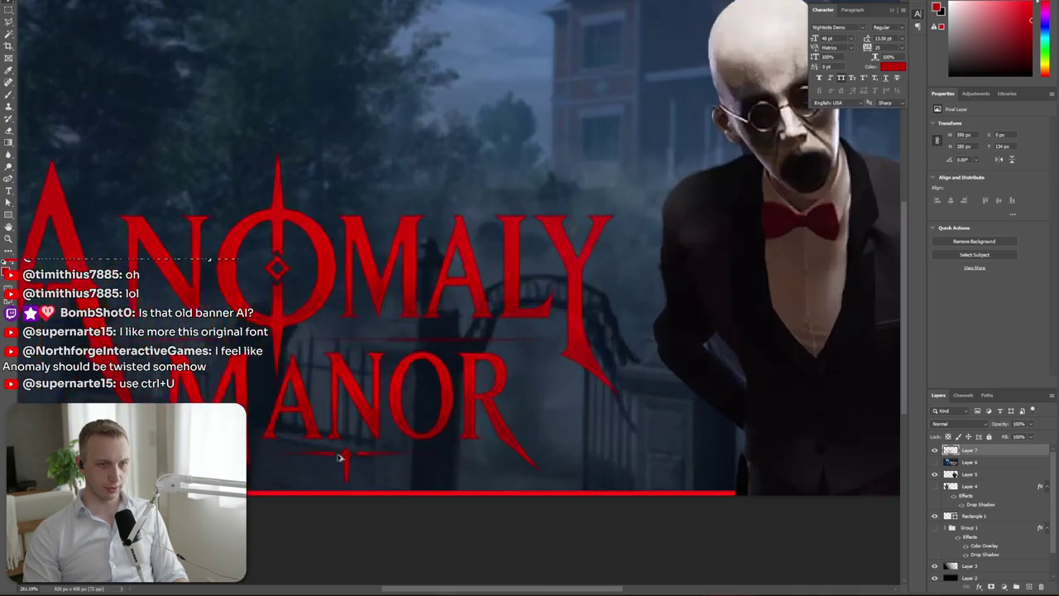
drag(269, 445, 436, 449)
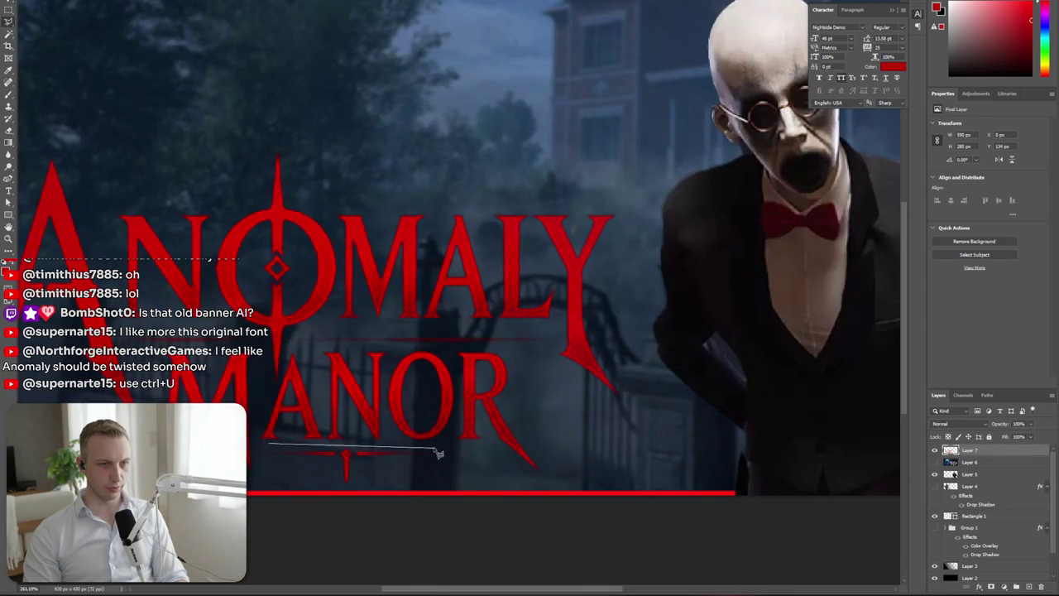
click(263, 460)
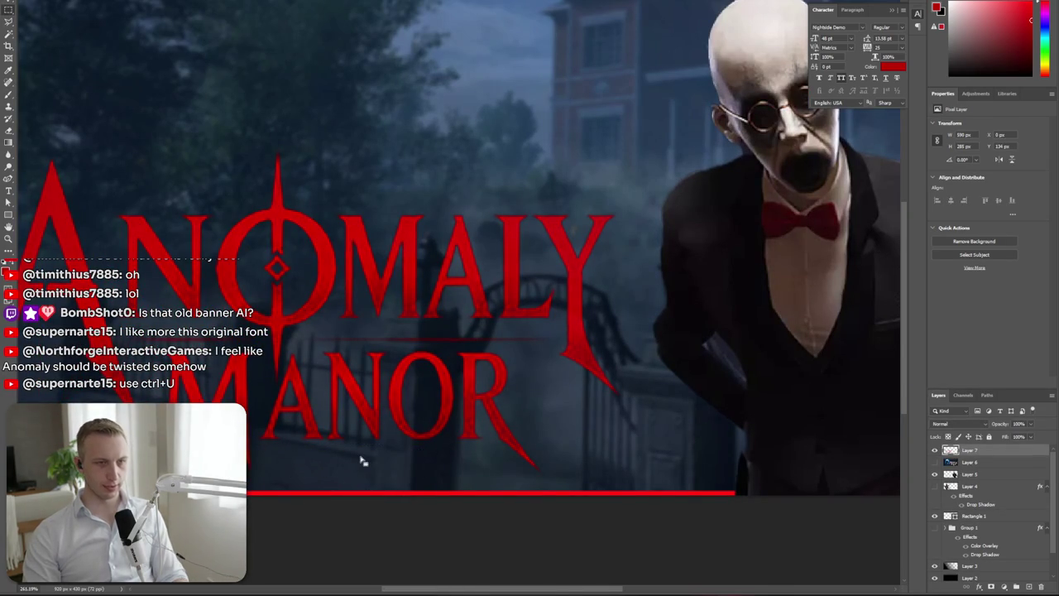
key(ctrl+0)
drag(386, 391, 386, 399)
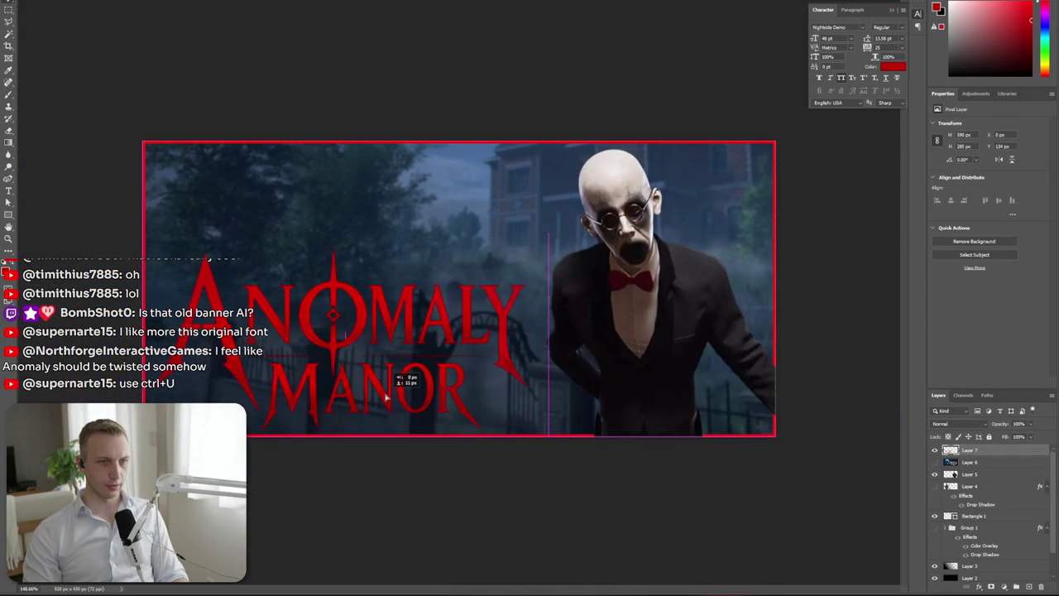
scroll(695, 306, down, 5)
scroll(577, 339, up, 4)
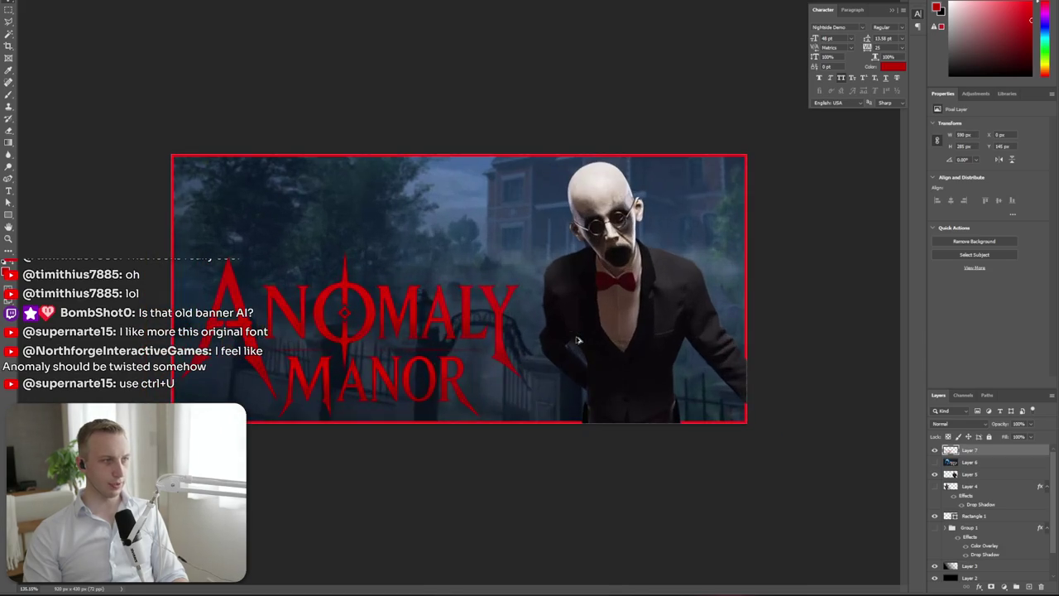
key(ctrl+u)
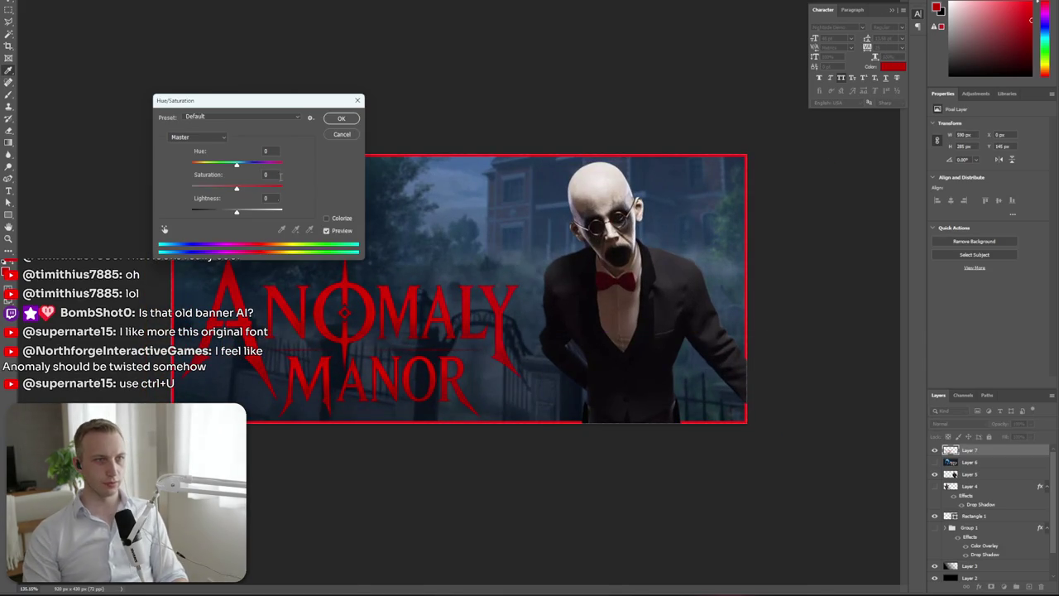
Close Hue/Saturation unchanged and set the border rectangle's stroke to darker red #db0406
click(338, 135)
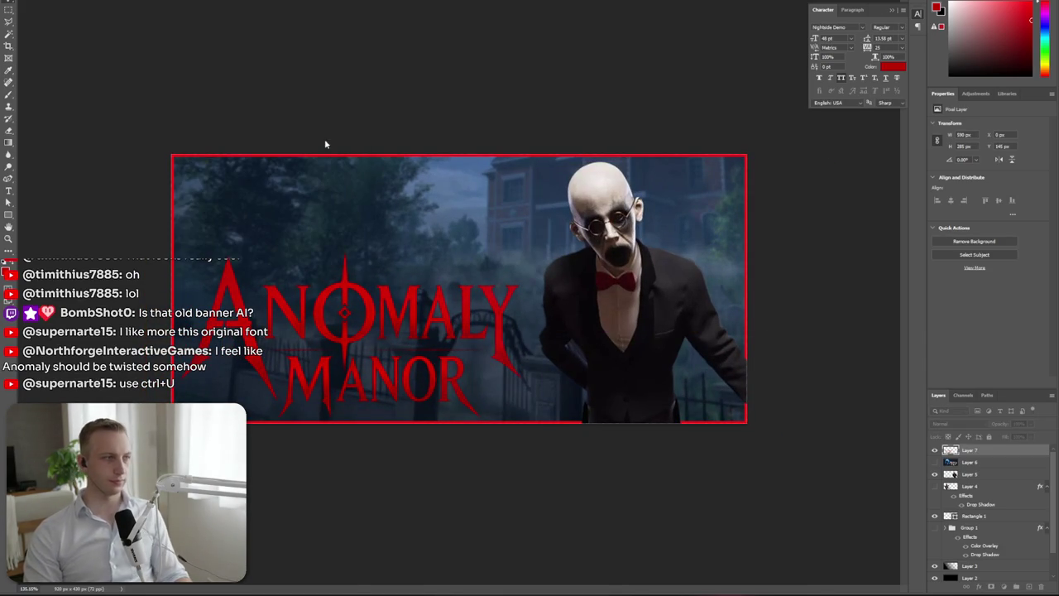
click(175, 236)
click(962, 203)
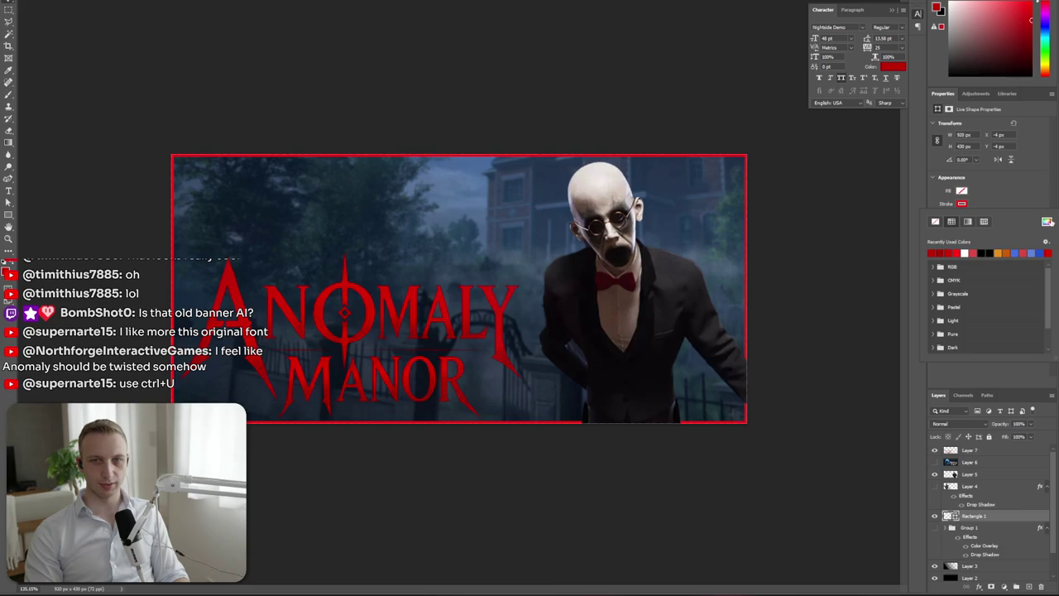
click(1047, 222)
click(371, 293)
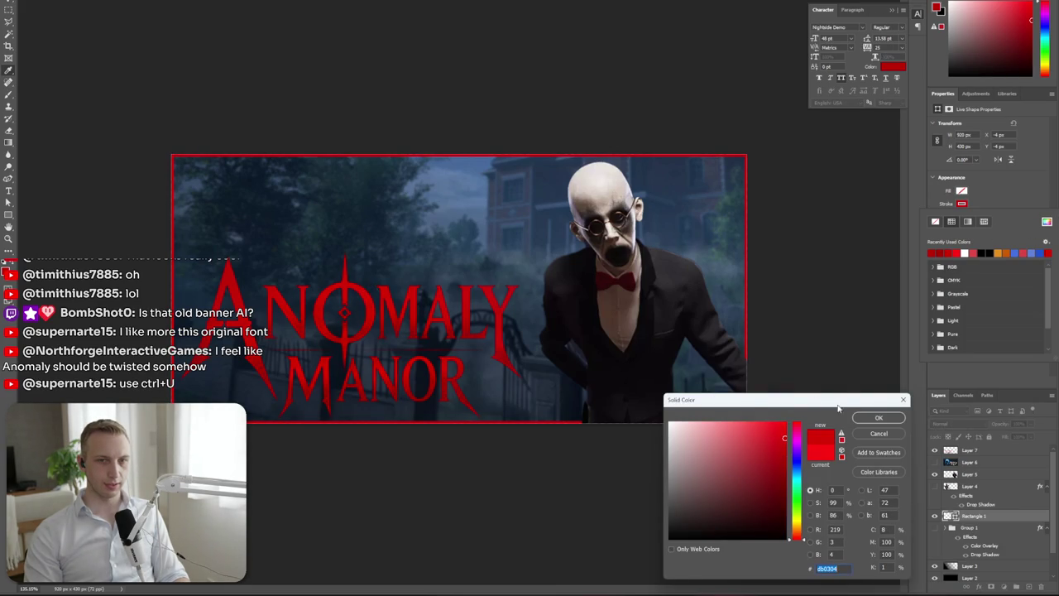
click(879, 418)
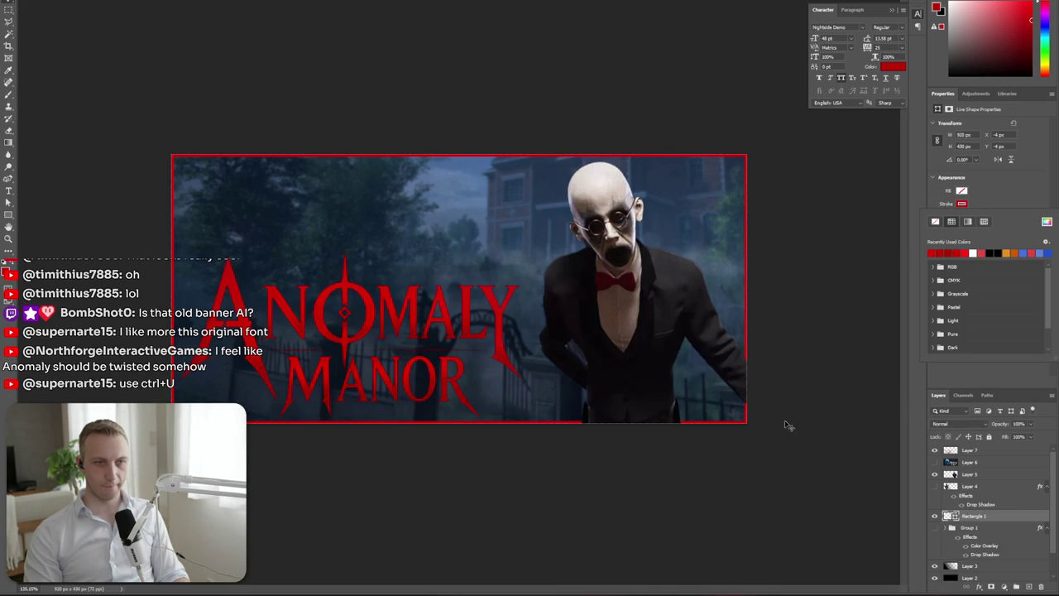
click(994, 521)
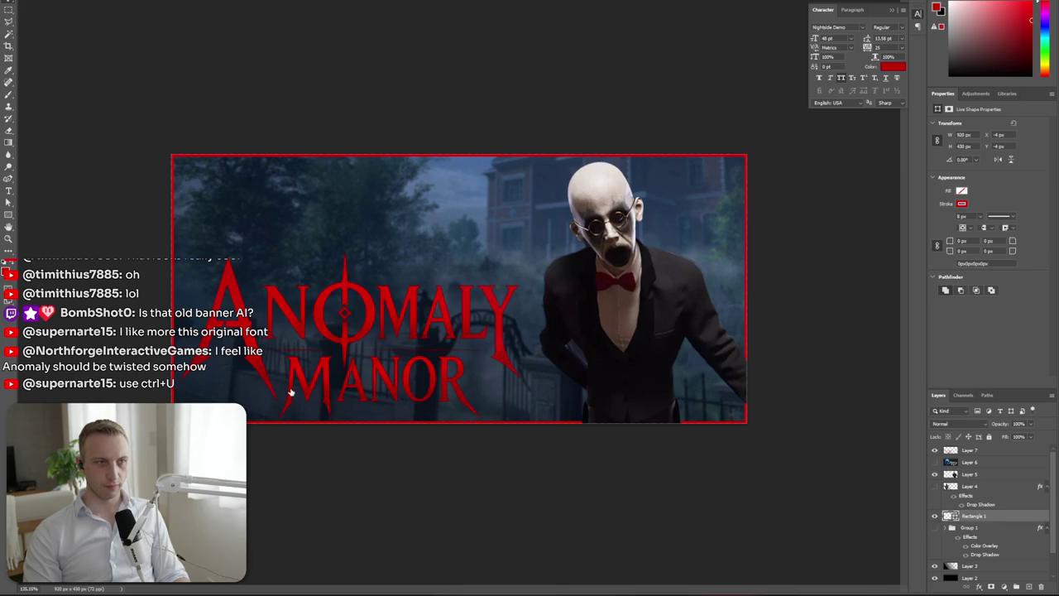
Add a drop shadow to Rectangle 1 with angle 120 and distance 7
double_click(1014, 517)
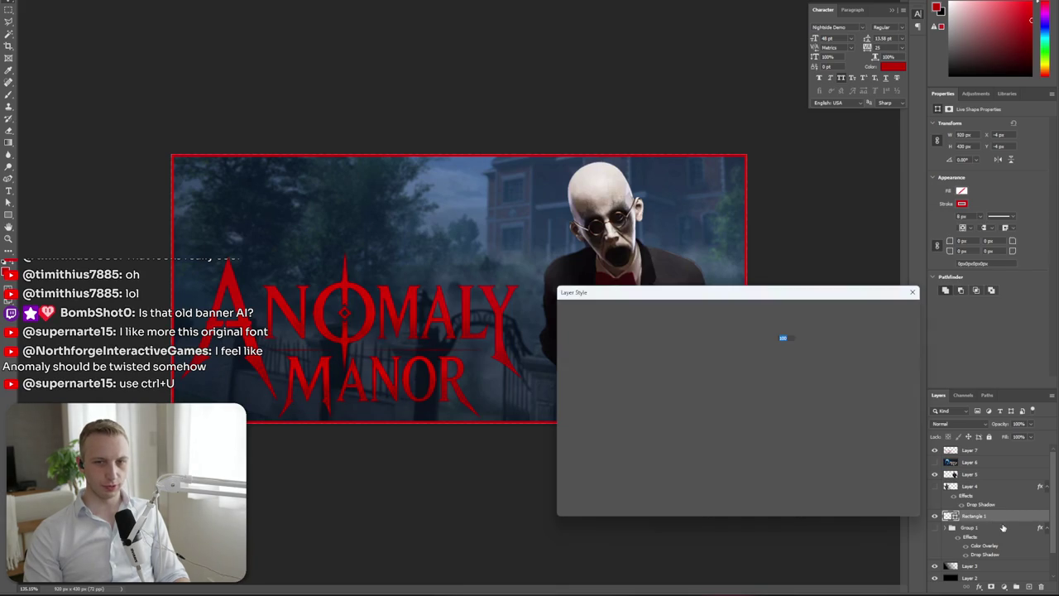
click(587, 469)
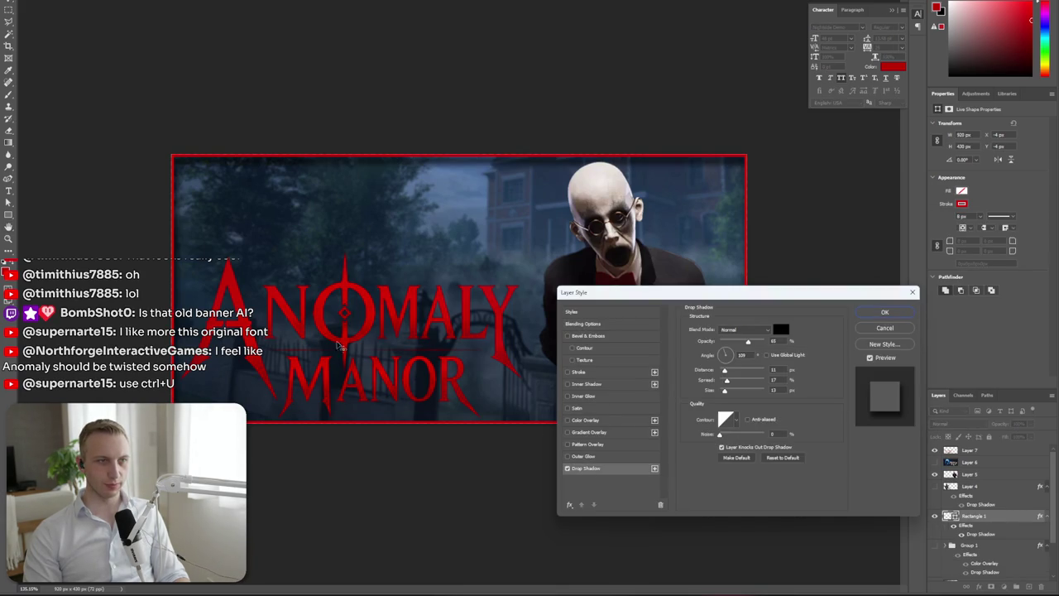
drag(417, 311, 418, 309)
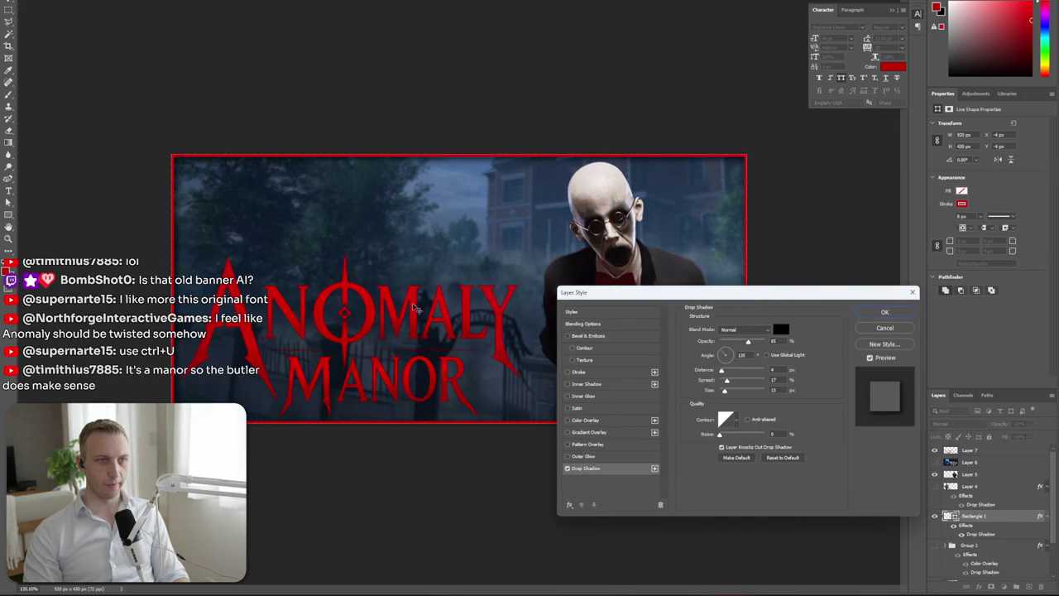
click(885, 312)
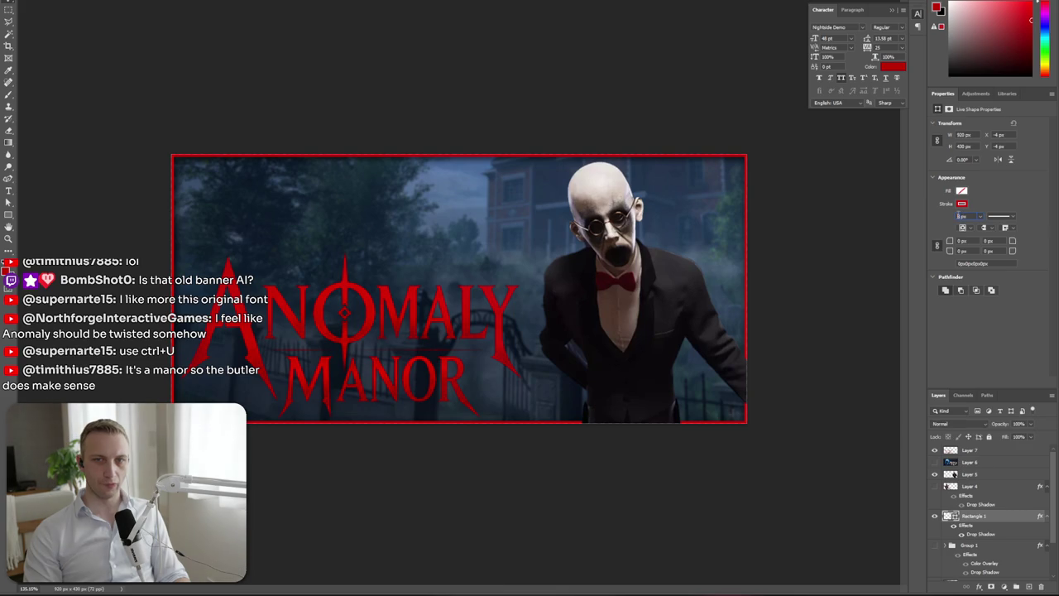
click(969, 216)
text(12)
key(Return)
Switch to the browser and go to the Texturelabs free textures site
key(alt+Tab)
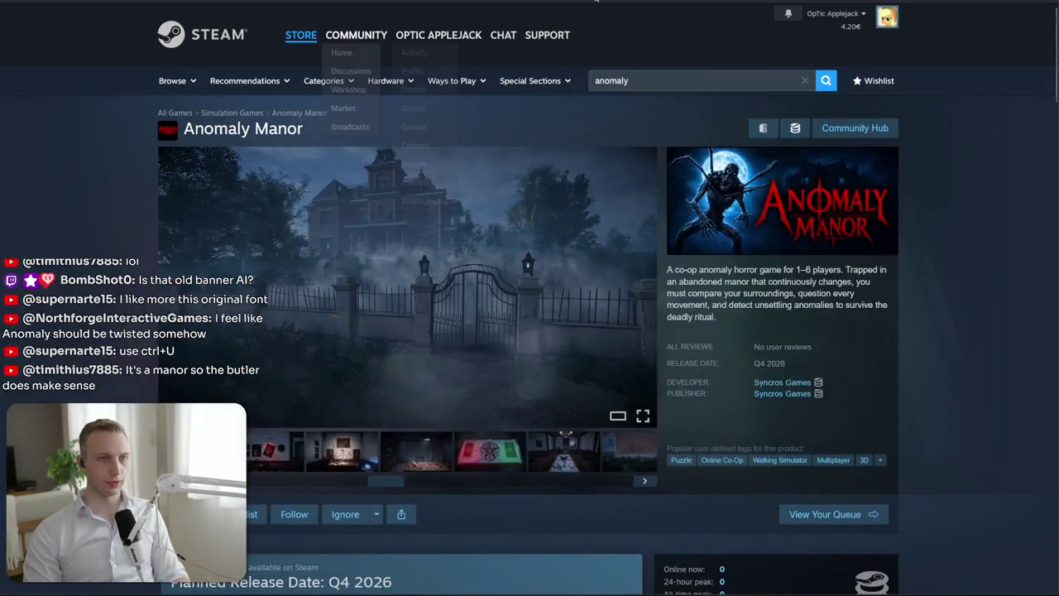
key(ctrl+Tab)
key(ctrl+l)
text(tex)
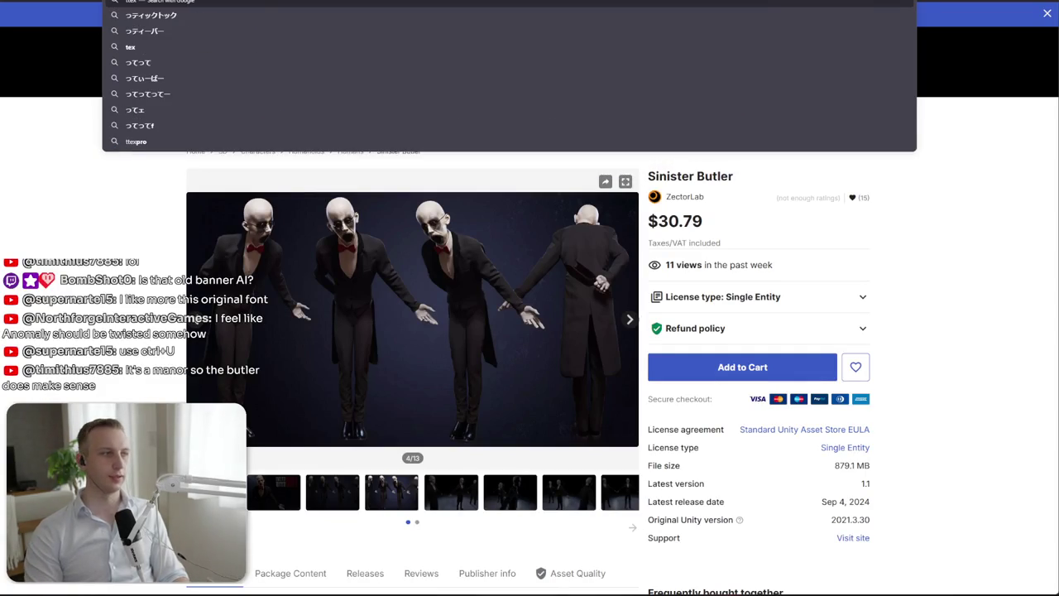
text(tu)
key(Return)
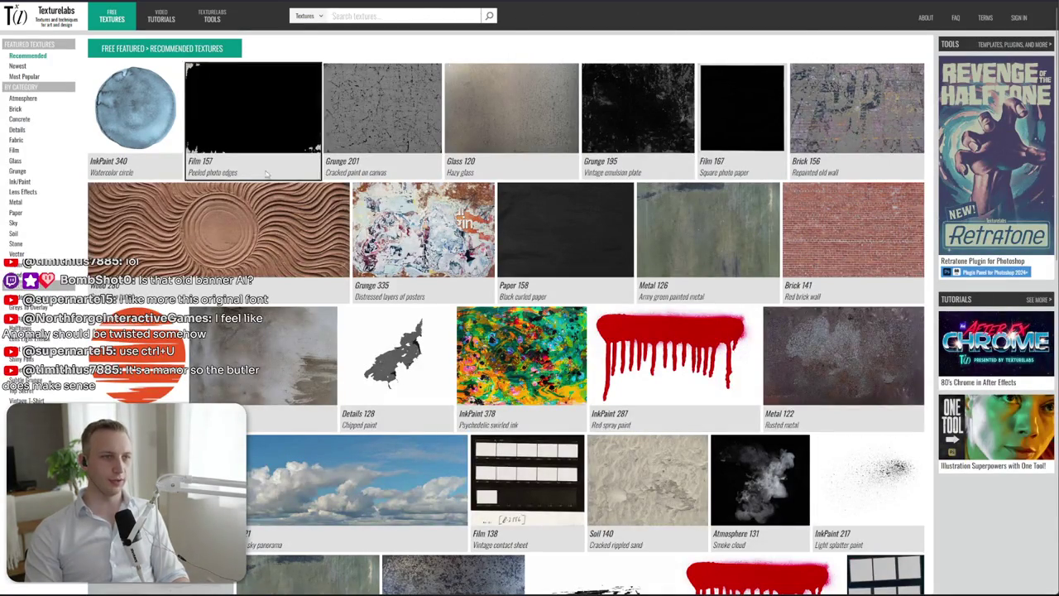
scroll(248, 251, down, 2)
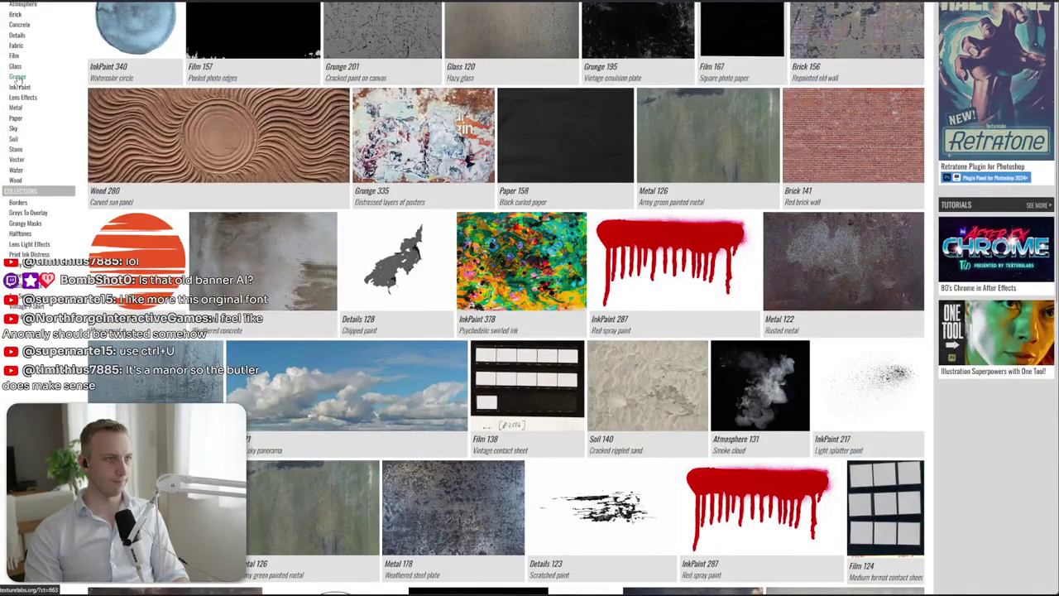
scroll(29, 27, up, 2)
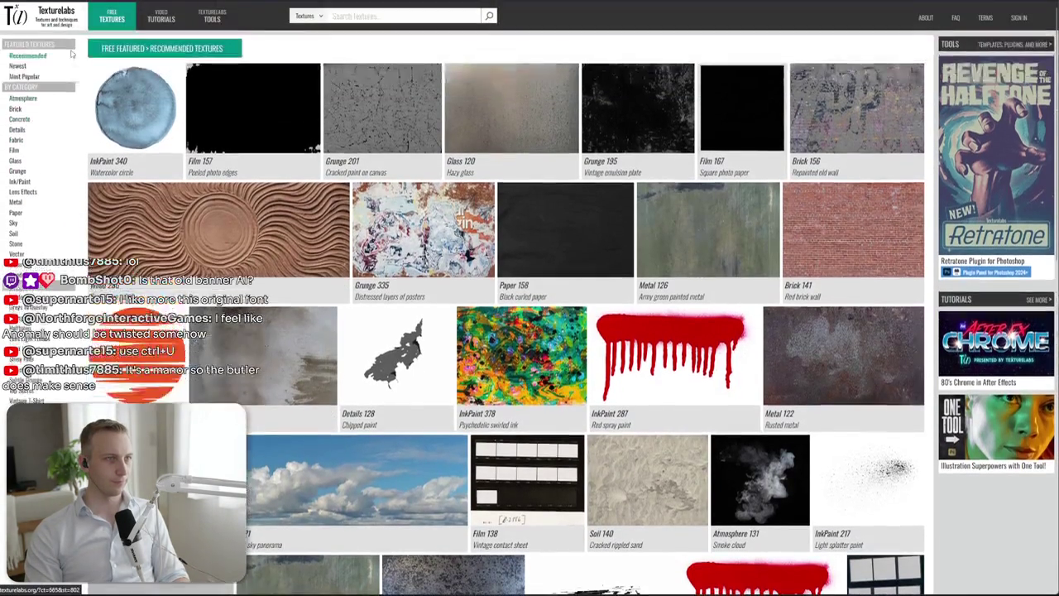
Open Grunge 327 from the Grunge category and copy its image
click(18, 171)
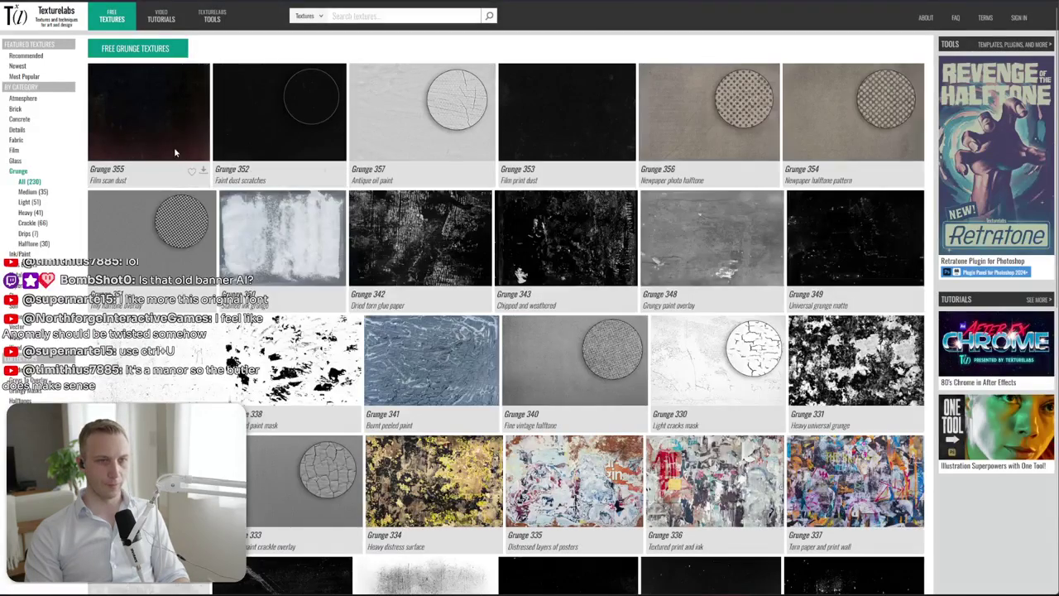
scroll(173, 151, down, 6)
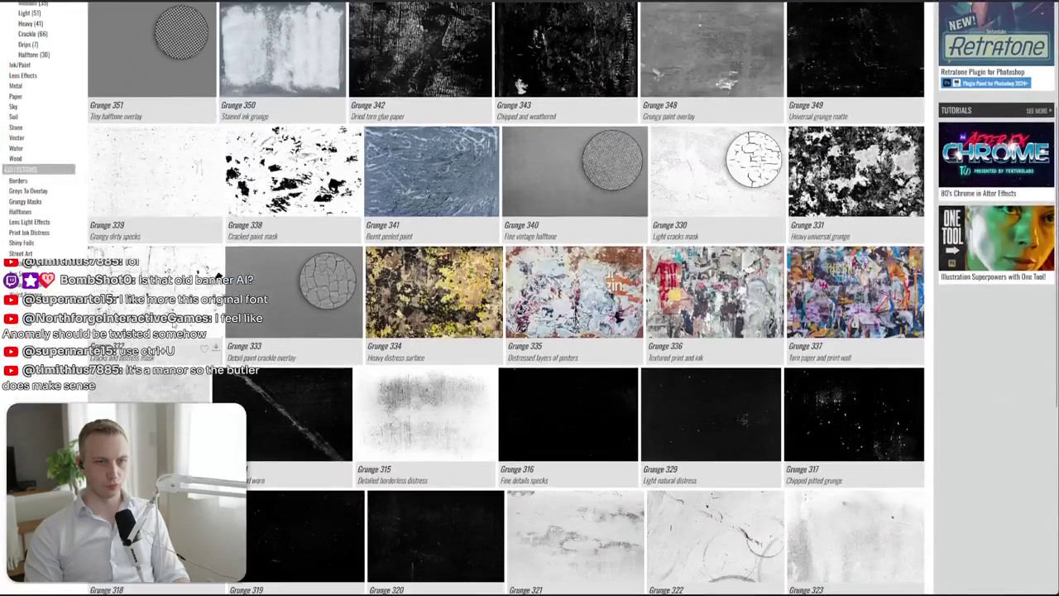
scroll(217, 180, down, 6)
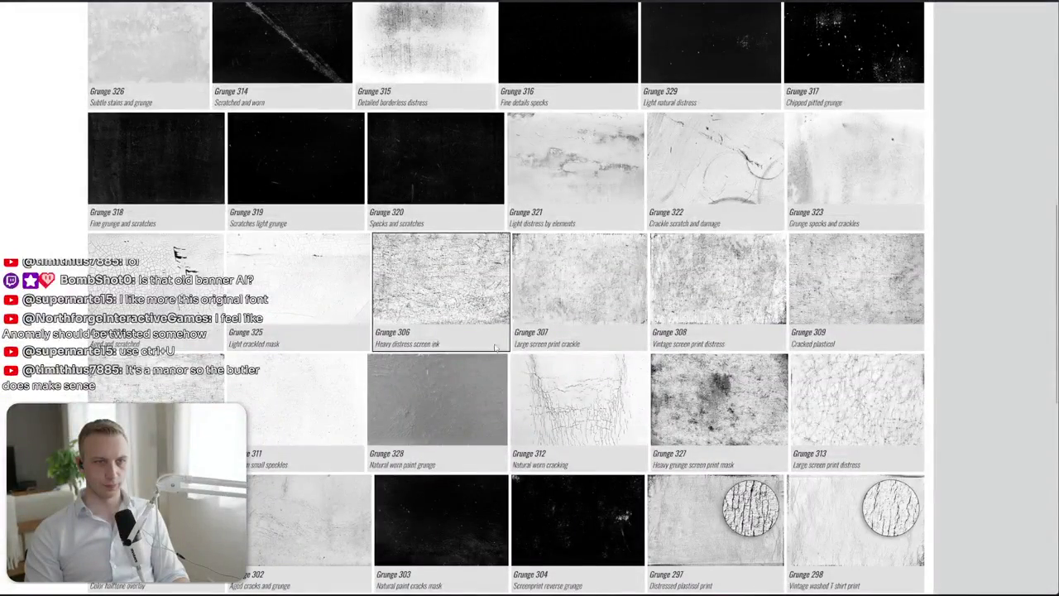
click(719, 399)
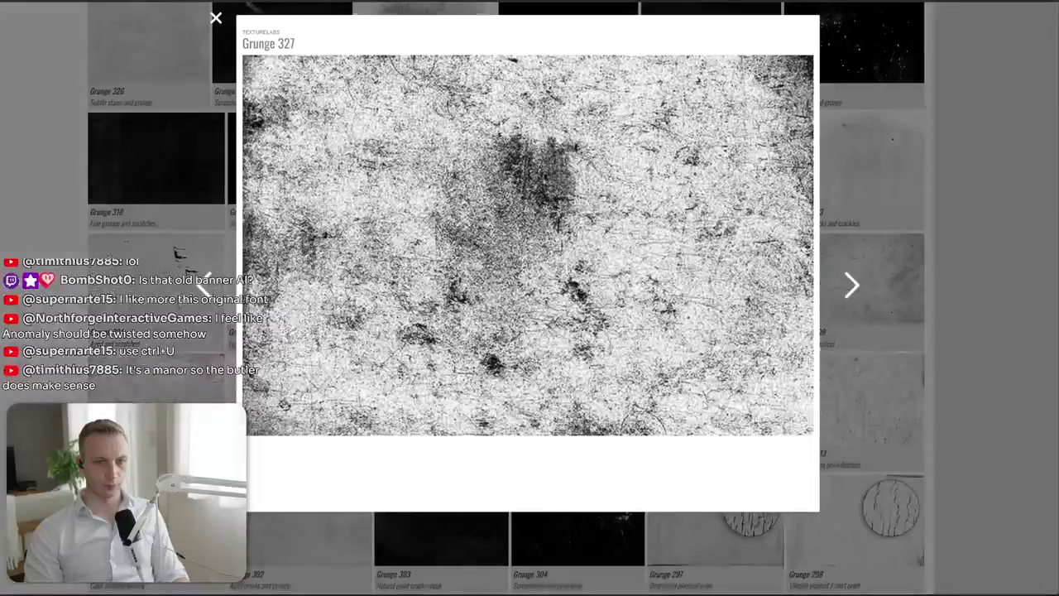
right_click(503, 250)
click(552, 300)
key(alt+Tab)
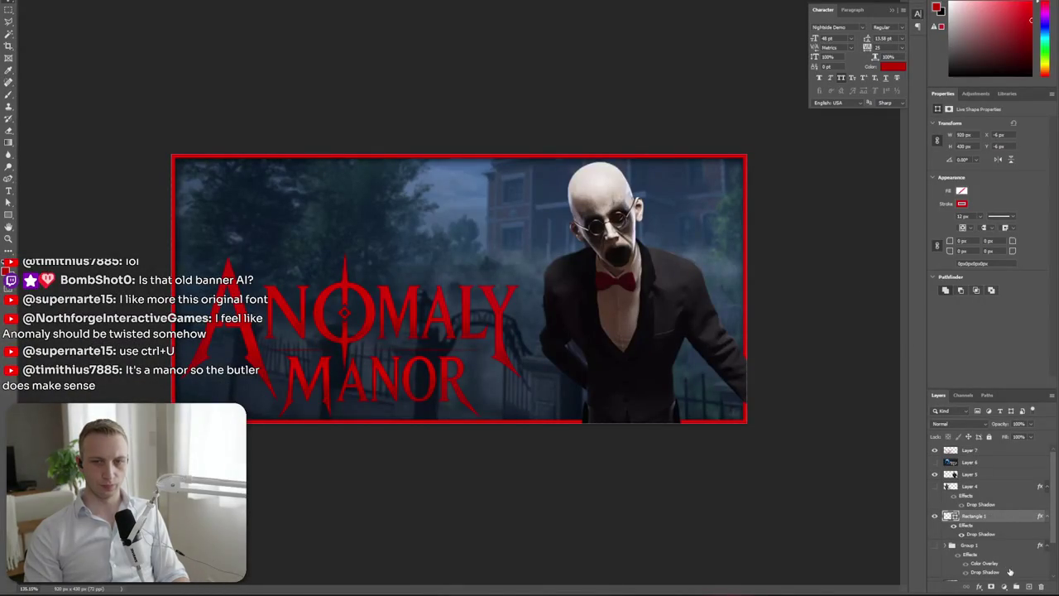
Clip new Layer 8 to the border rectangle and paste the Grunge 327 texture over the border
click(1029, 587)
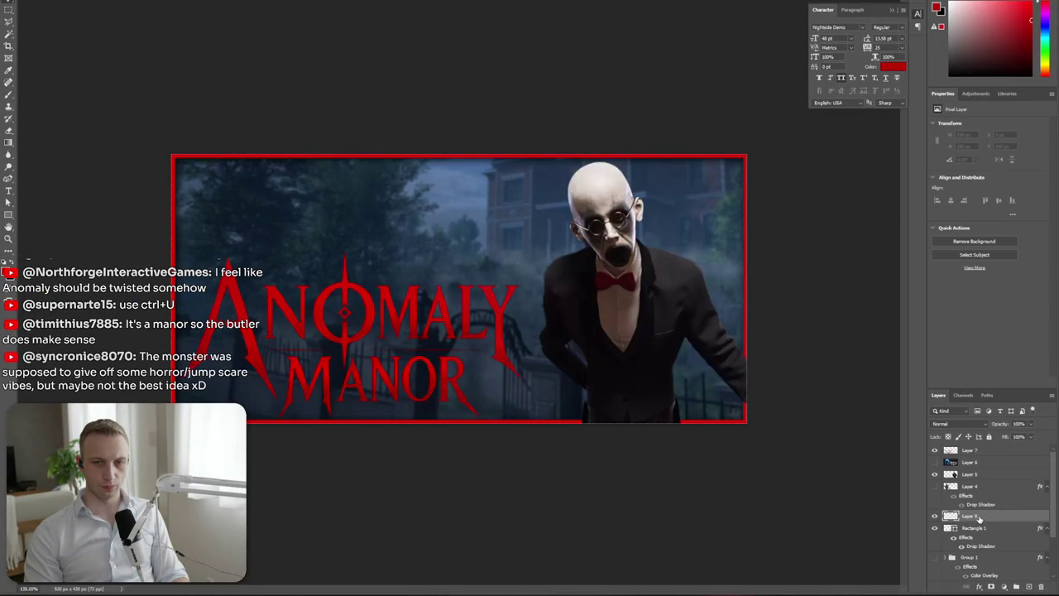
drag(980, 517, 982, 519)
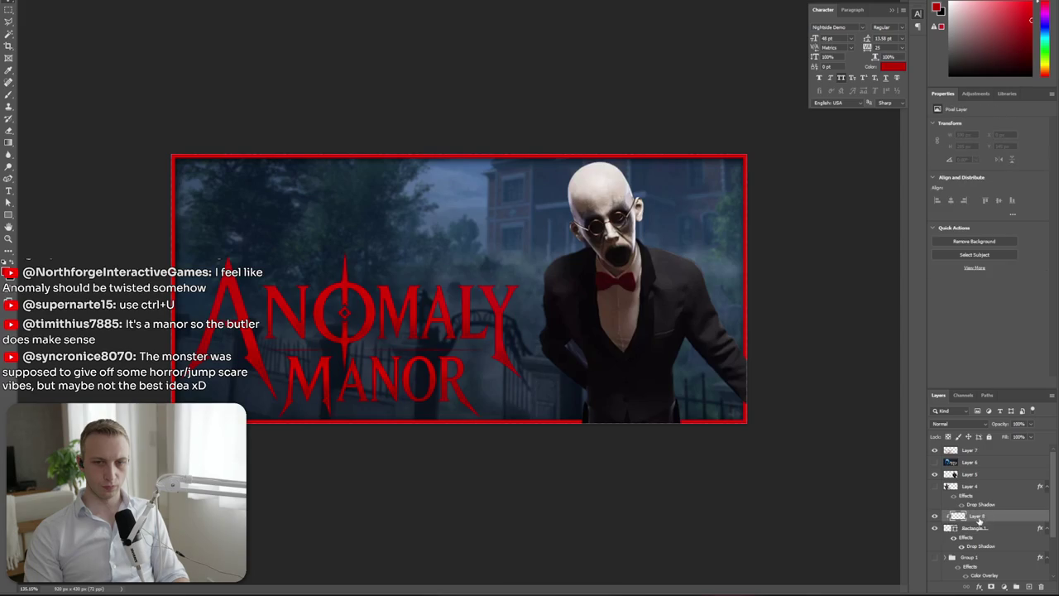
key(ctrl+v)
mouse_move(755, 473)
mouse_down()
mouse_move(767, 485)
mouse_move(669, 350)
mouse_up()
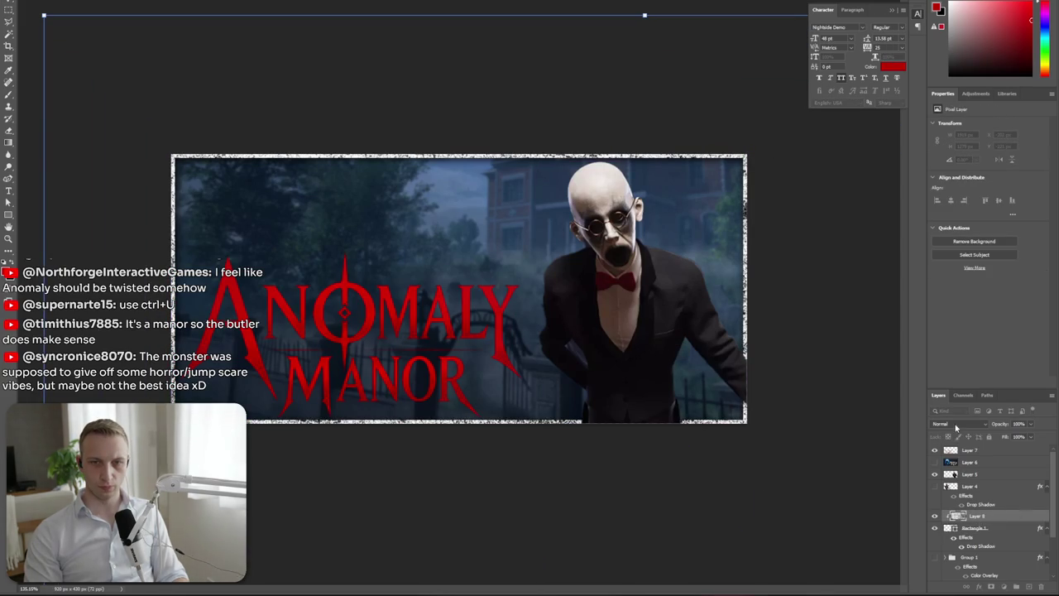
click(956, 428)
click(974, 421)
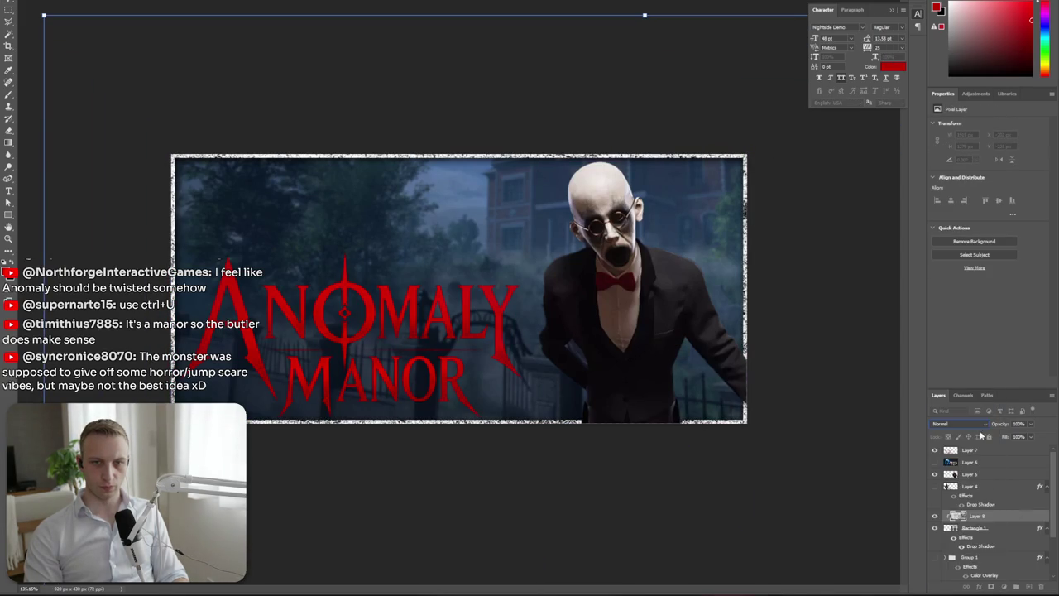
key(Return)
Set the texture layer's blend mode to Darken for a worn edge
click(958, 412)
click(960, 426)
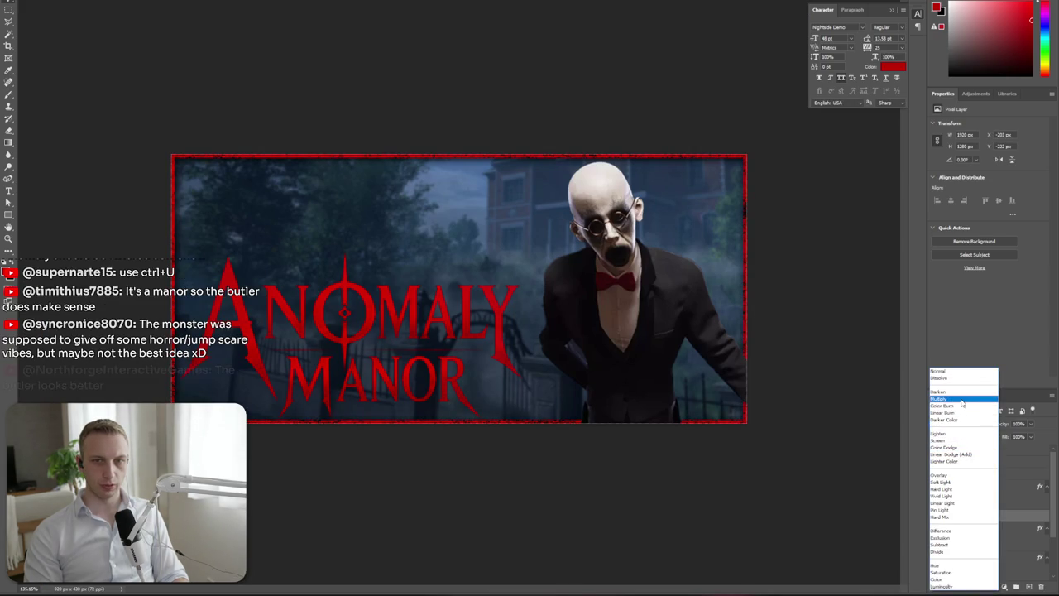
click(964, 397)
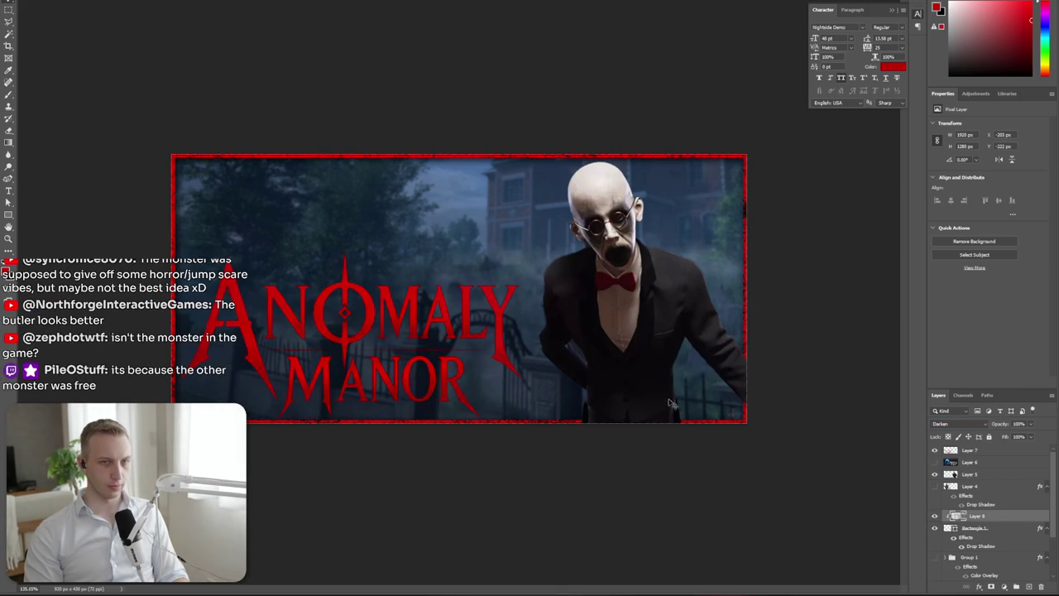
scroll(781, 404, down, 5)
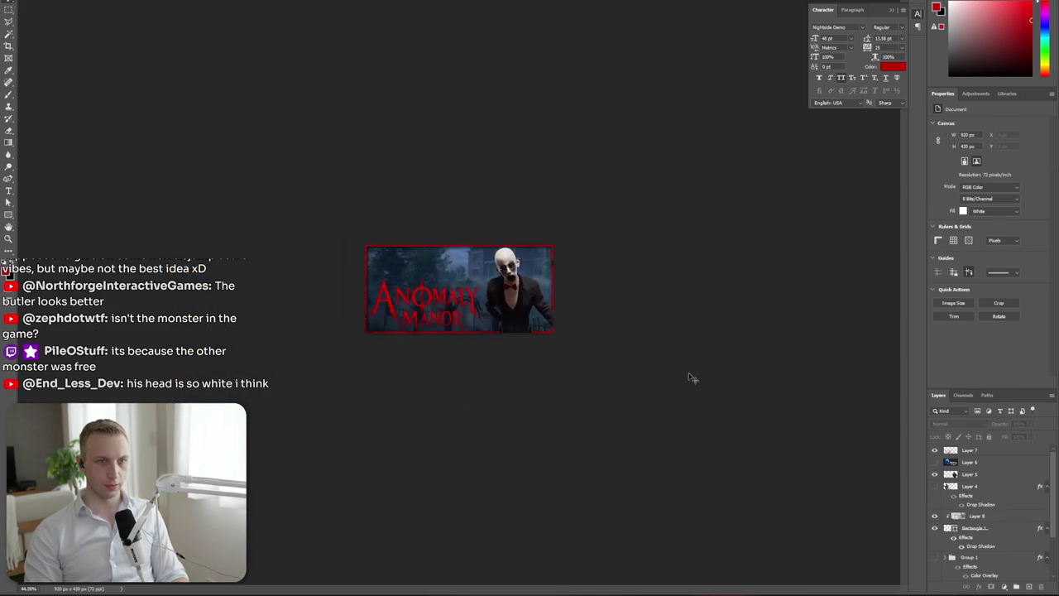
scroll(559, 409, up, 5)
click(1028, 475)
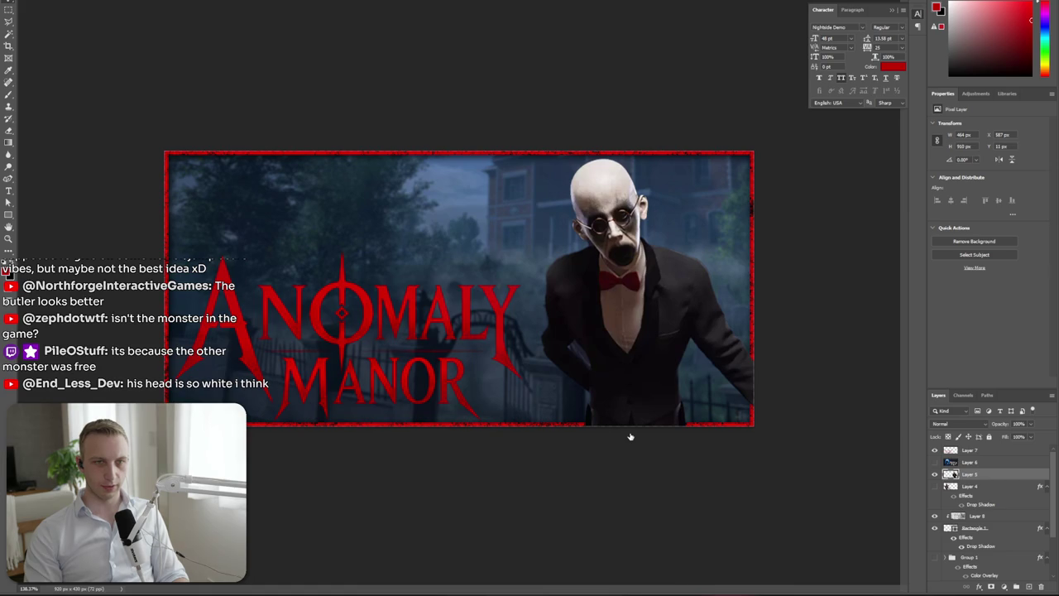
Add a drop shadow to the butler on Layer 5: distance 1 px, spread 10%, size about 13 px
double_click(954, 474)
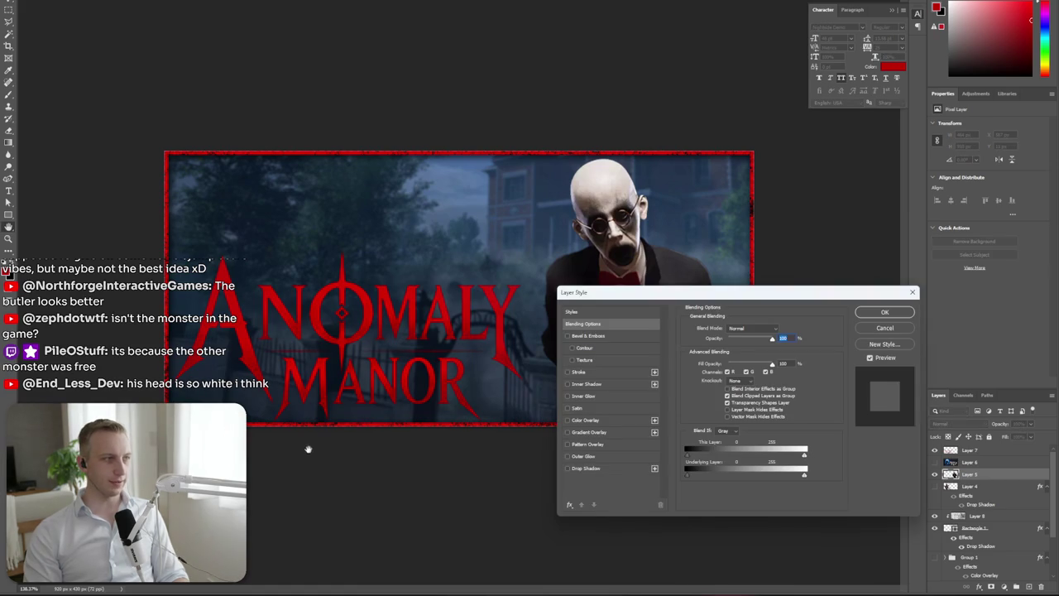
click(606, 469)
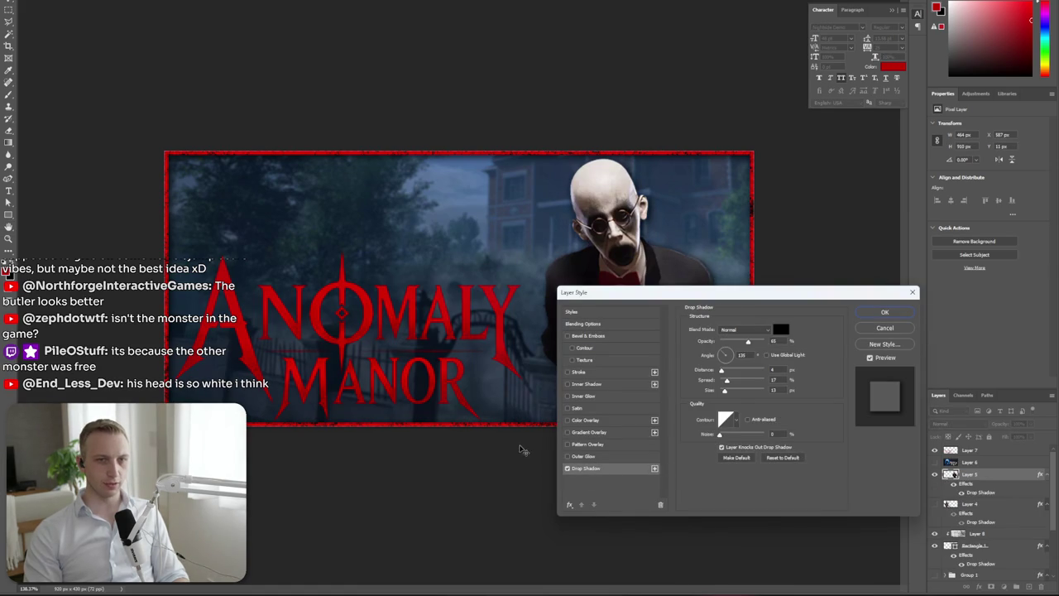
drag(745, 294, 289, 302)
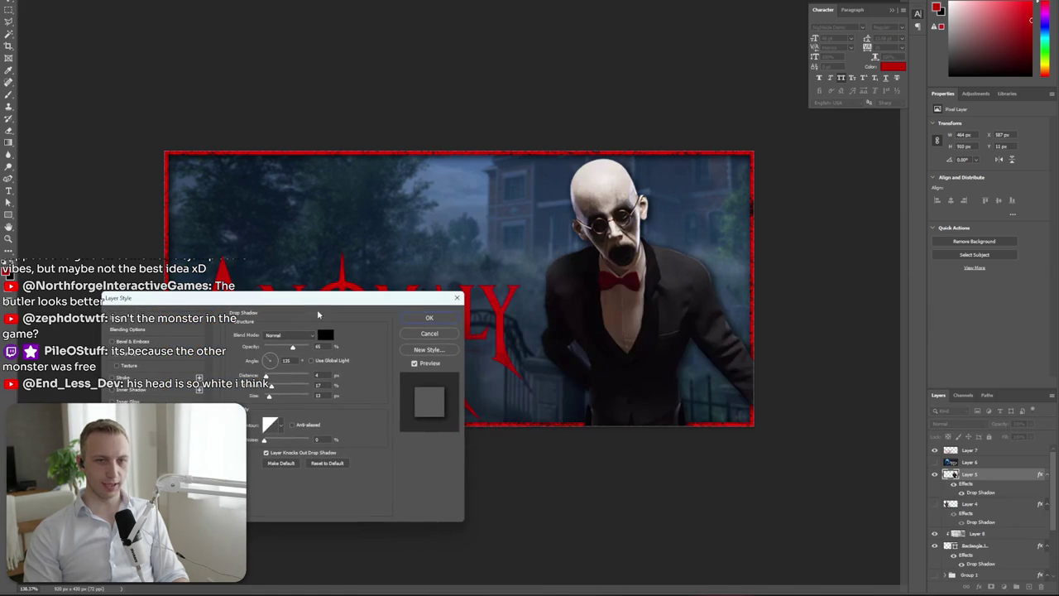
drag(686, 372, 689, 374)
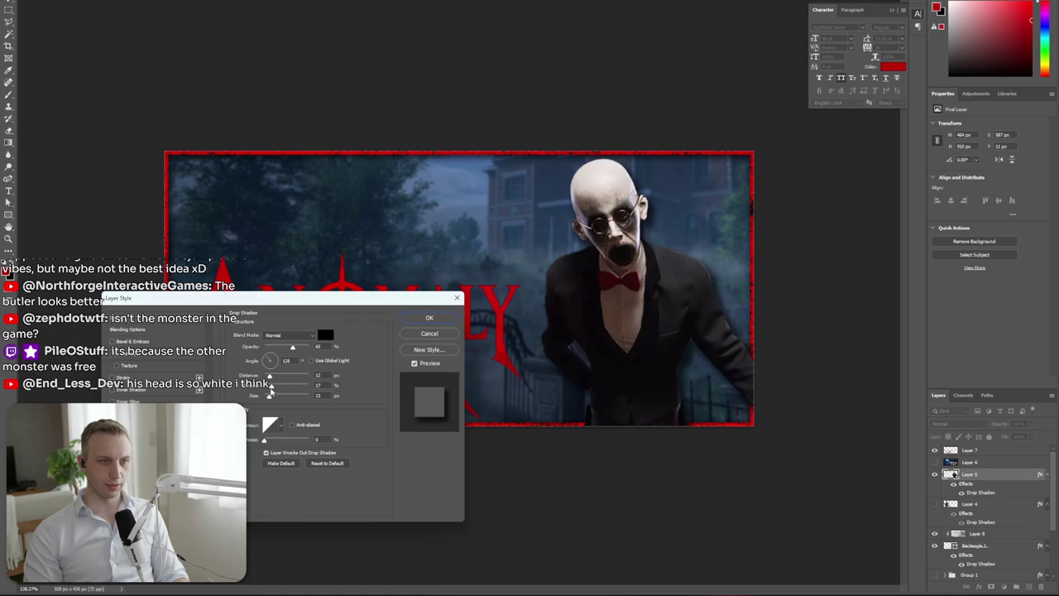
drag(638, 363, 629, 371)
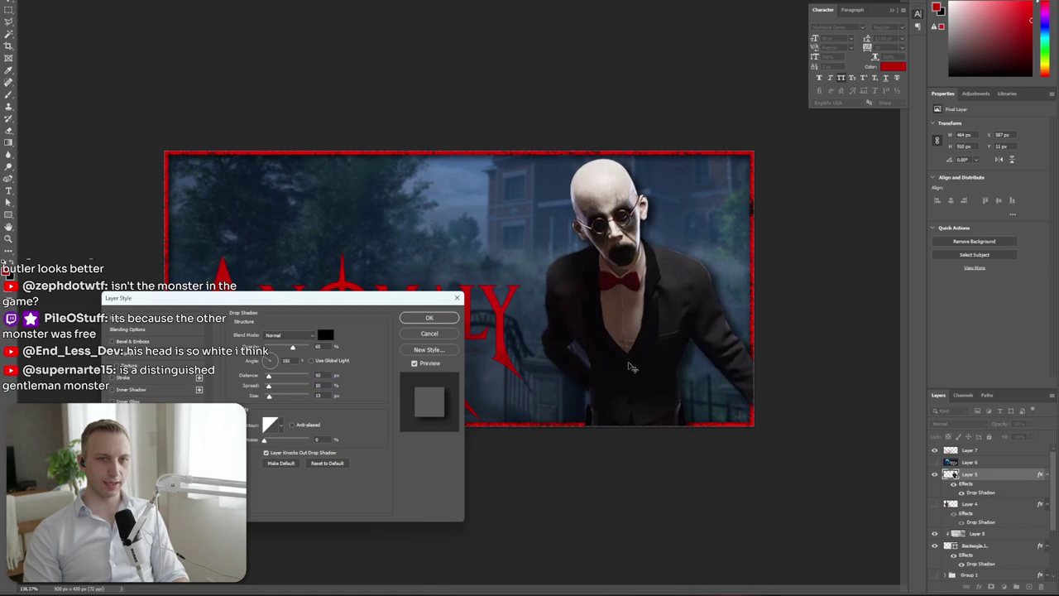
drag(273, 399, 269, 399)
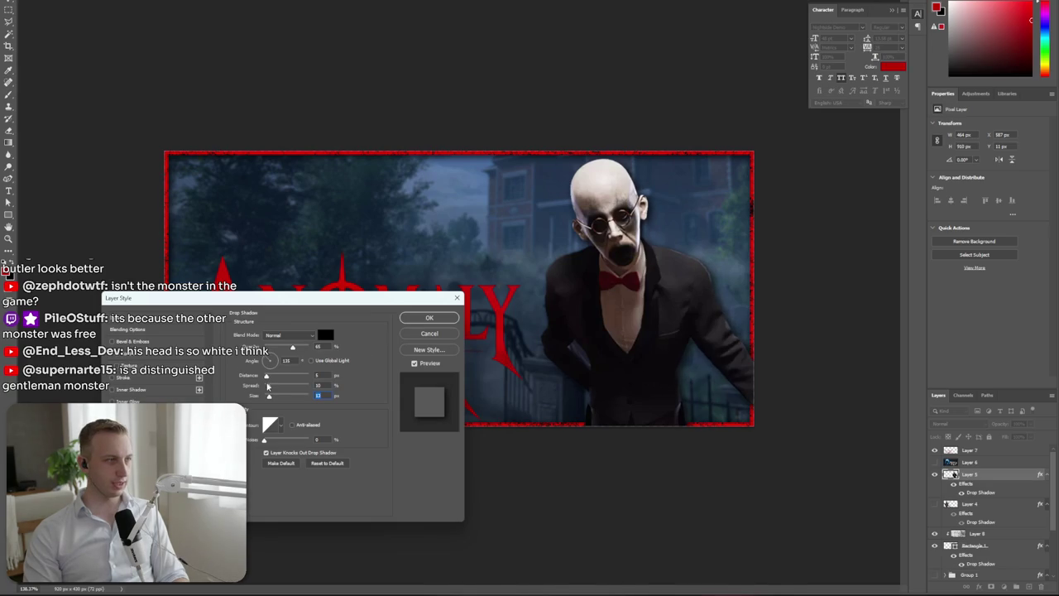
click(439, 318)
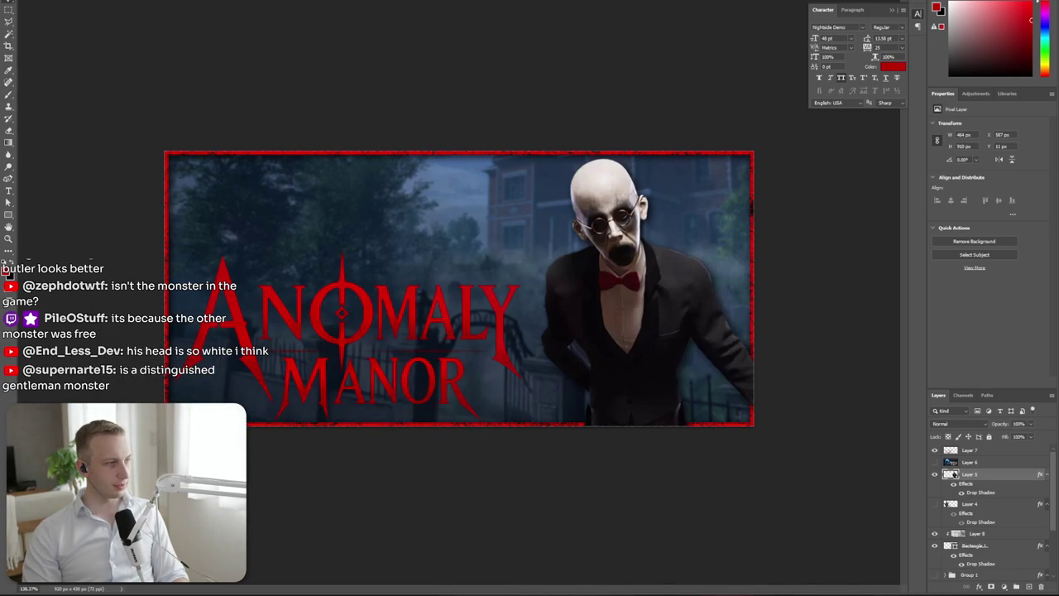
scroll(497, 504, down, 3)
Nudge the Layer 1 mansion photo slightly right and delete the hidden Layer 6
scroll(416, 483, up, 3)
scroll(393, 402, down, 1)
scroll(393, 401, down, 1)
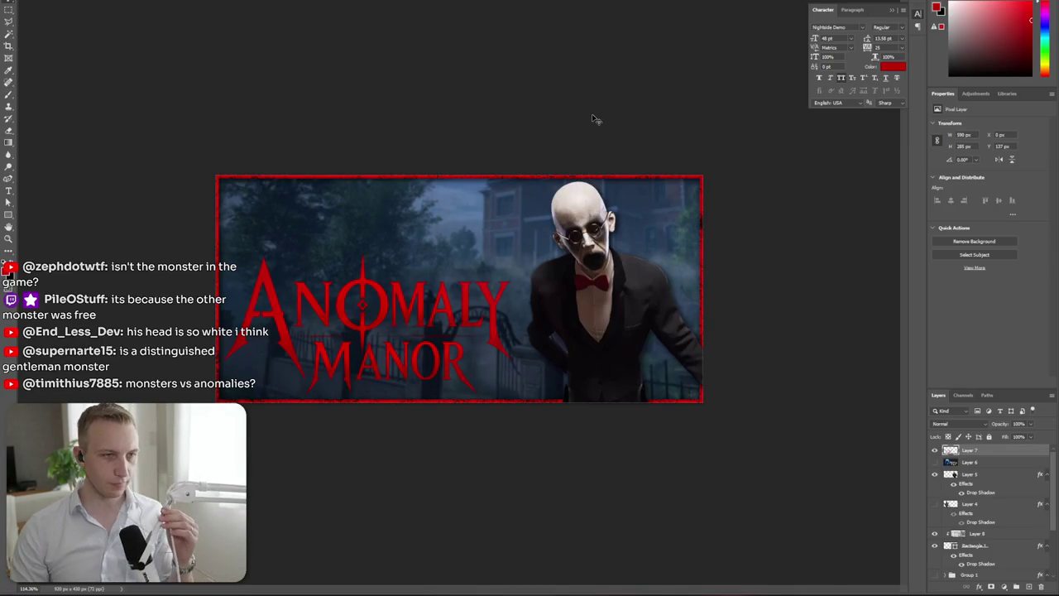
scroll(984, 557, down, 2)
scroll(981, 538, down, 1)
click(979, 563)
mouse_move(714, 433)
mouse_down()
mouse_move(730, 473)
mouse_move(752, 470)
mouse_move(726, 466)
mouse_up()
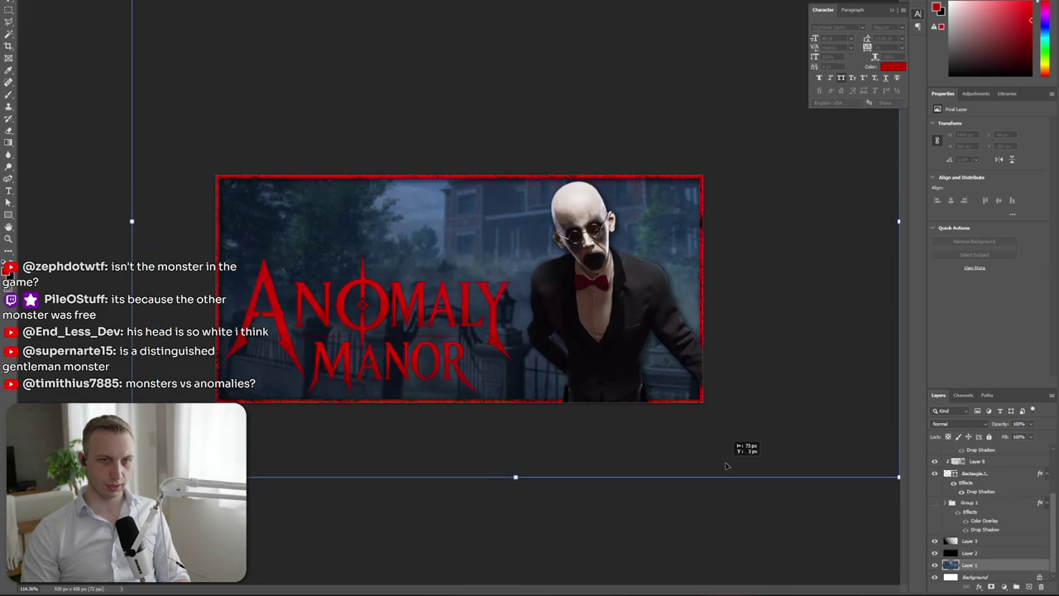
mouse_move(726, 466)
mouse_down()
mouse_move(739, 465)
mouse_move(743, 443)
mouse_up()
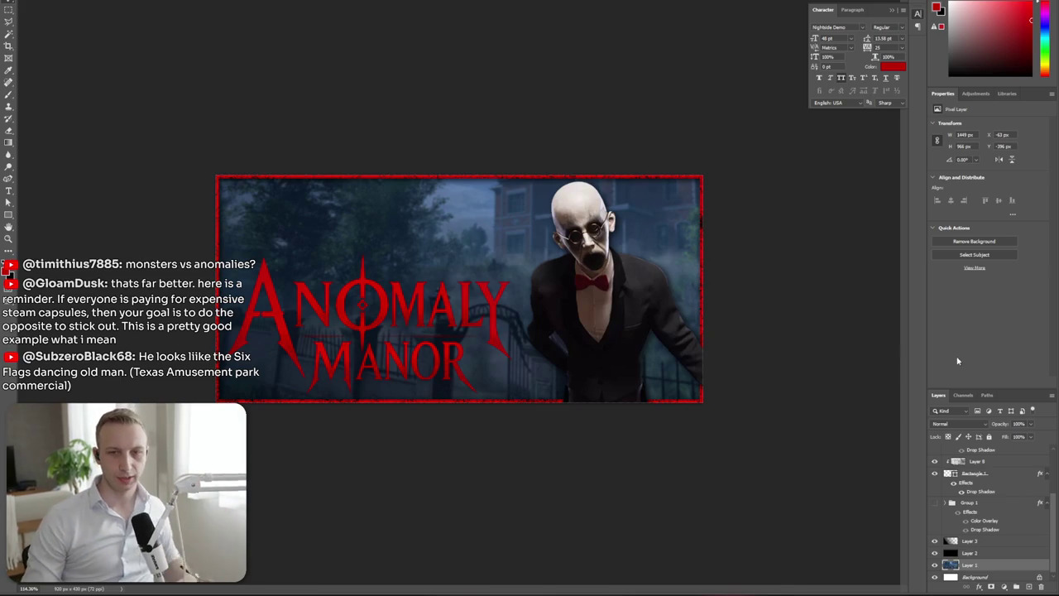
scroll(934, 455, up, 3)
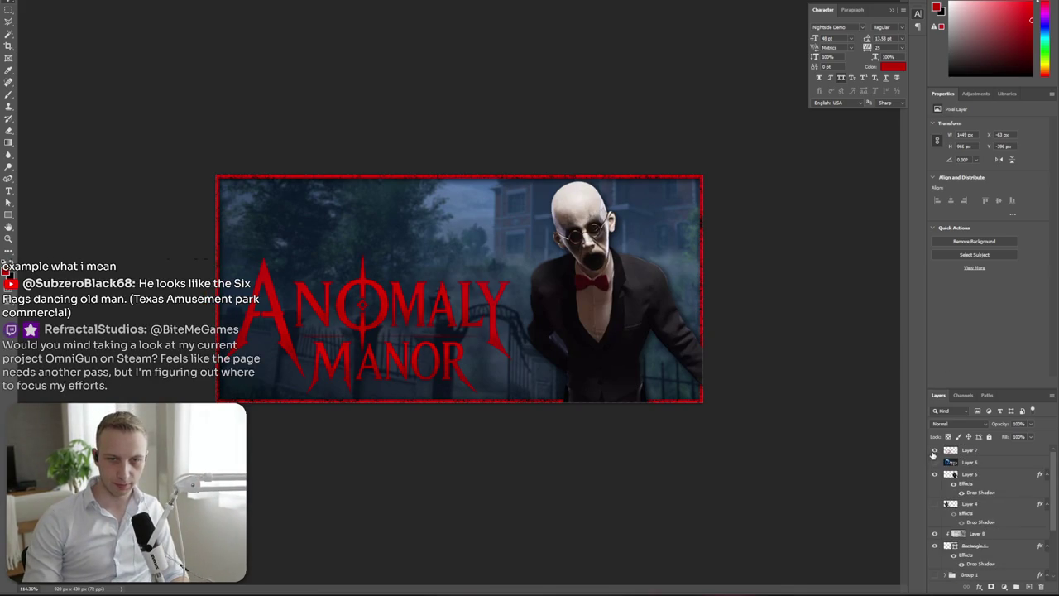
key(Delete)
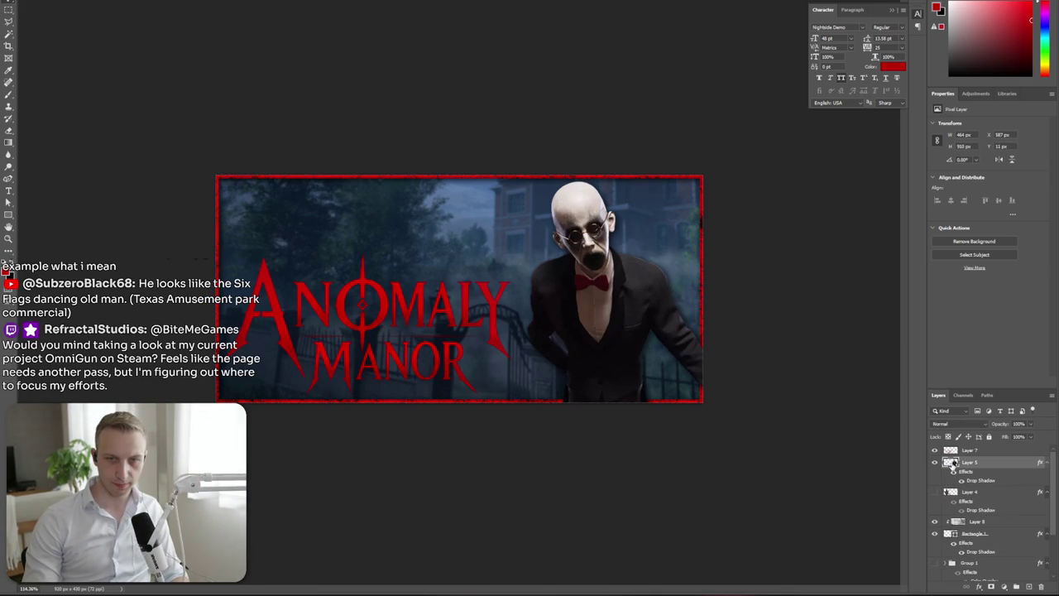
Paste a copy of the title and group the original title with the bald man as Group 2, then hide it
click(936, 462)
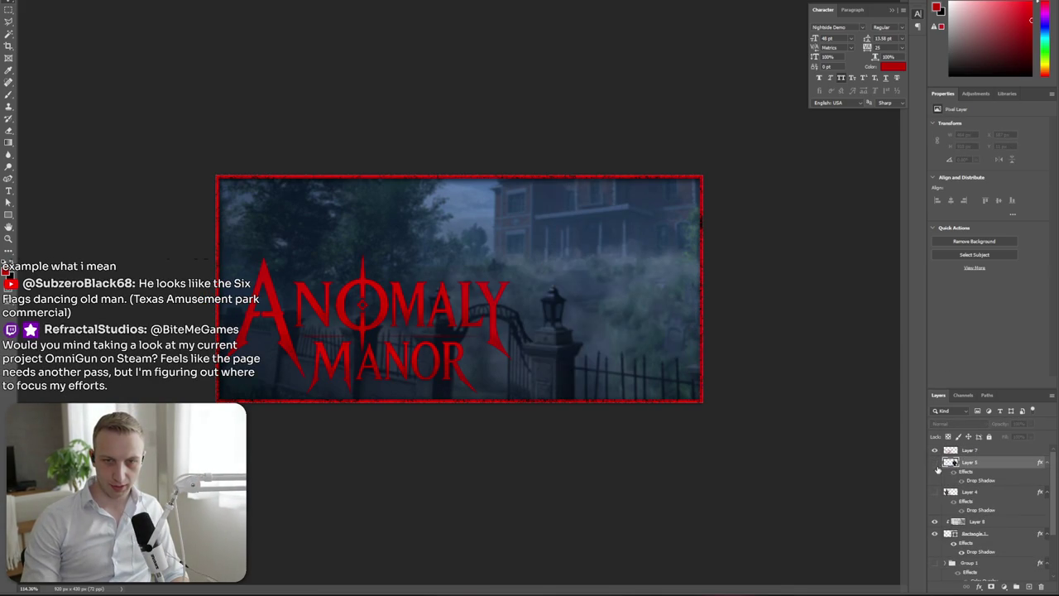
drag(955, 491, 972, 451)
key(ctrl+v)
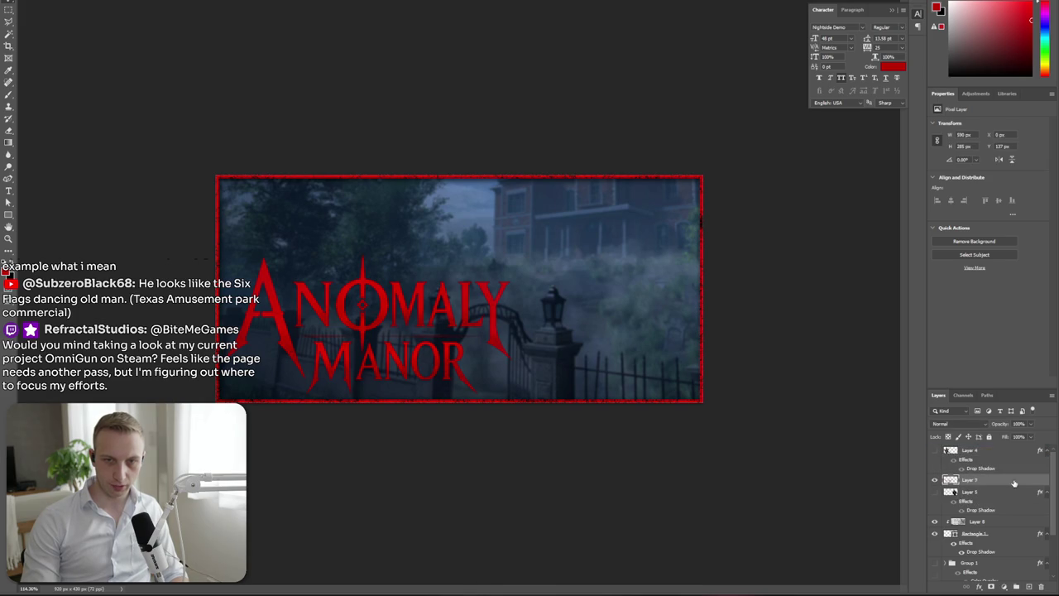
click(970, 497)
click(1017, 587)
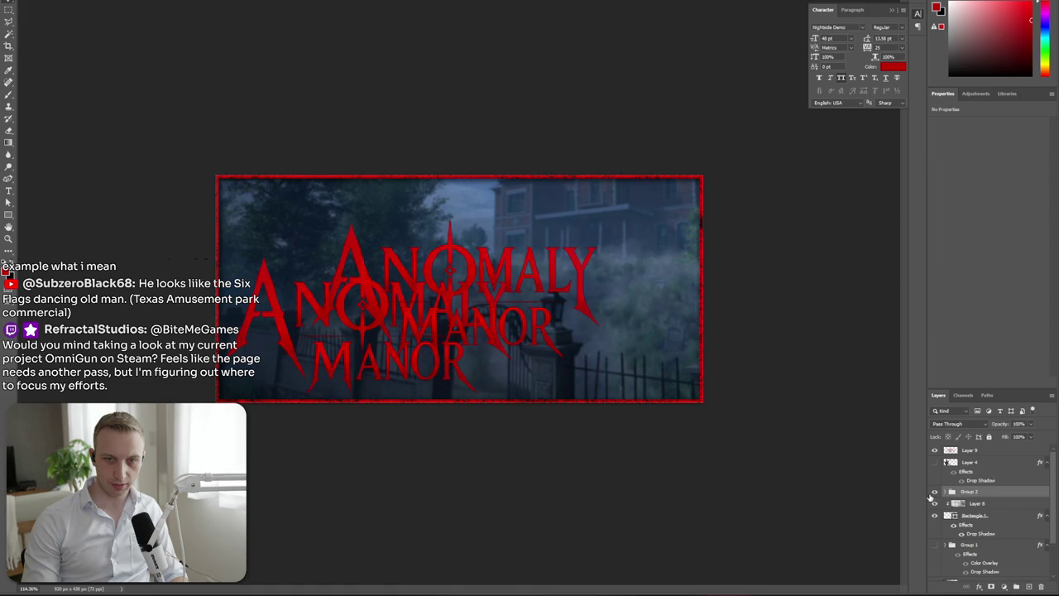
click(947, 491)
click(935, 517)
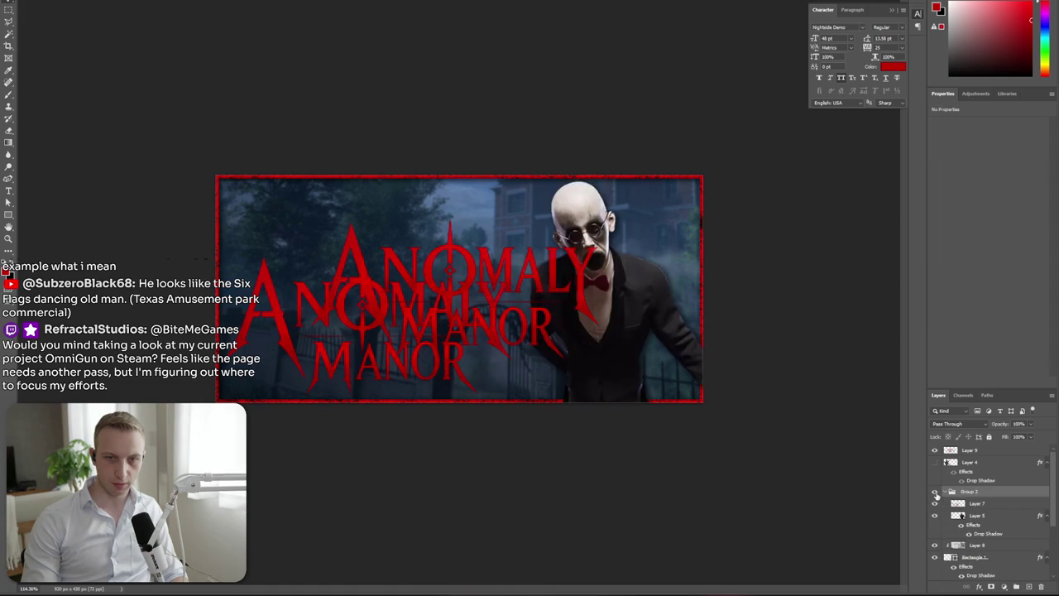
click(936, 493)
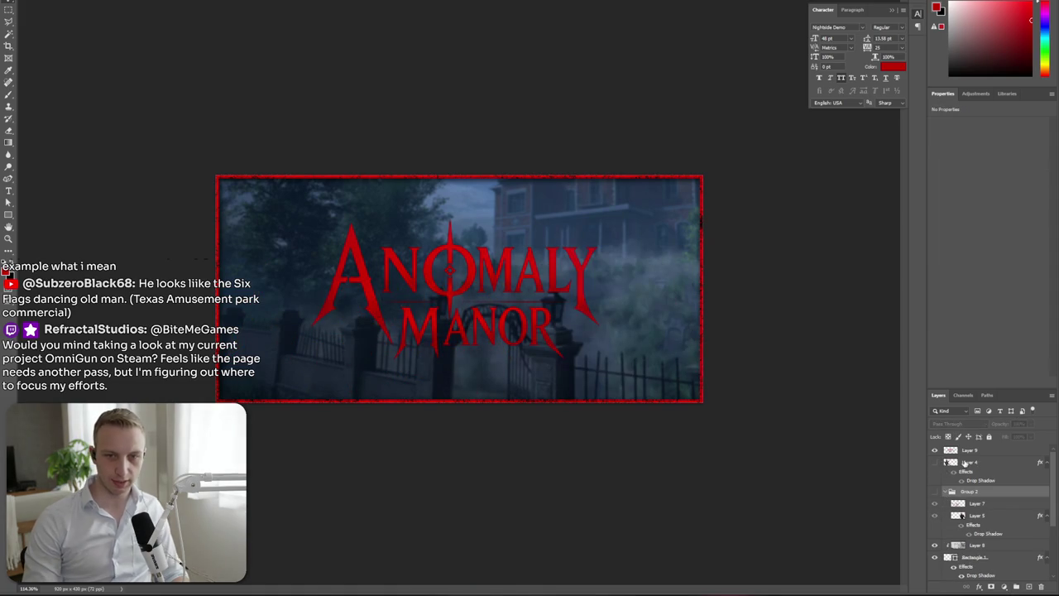
Move the title copy right, group it with the creature as Group 3, and show the bald-man version again
click(970, 462)
click(935, 462)
mouse_move(499, 325)
mouse_down()
mouse_move(577, 362)
mouse_move(585, 353)
mouse_move(569, 353)
mouse_up()
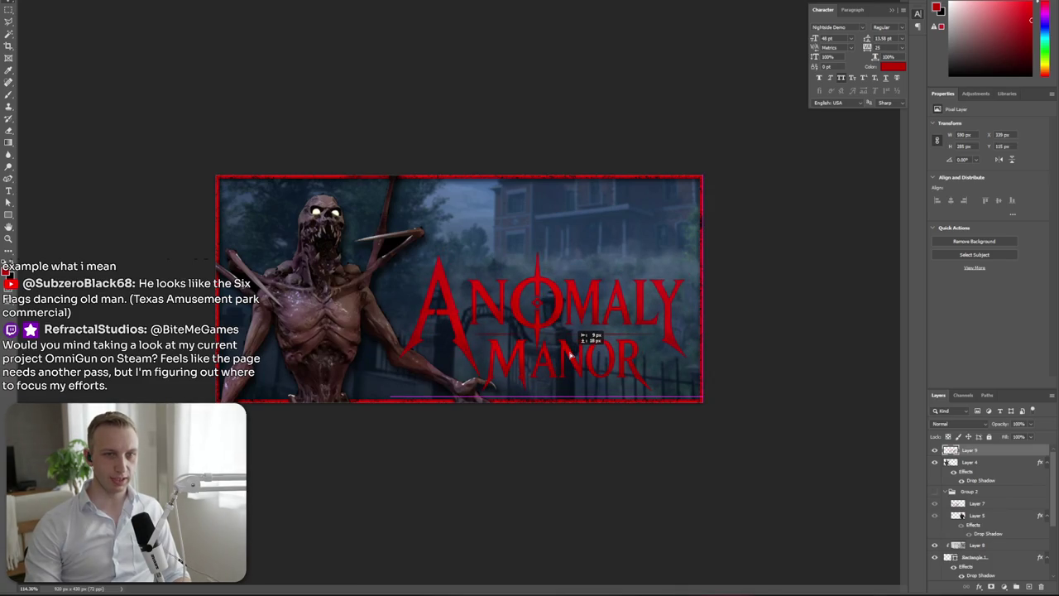
scroll(573, 372, down, 3)
scroll(447, 430, up, 4)
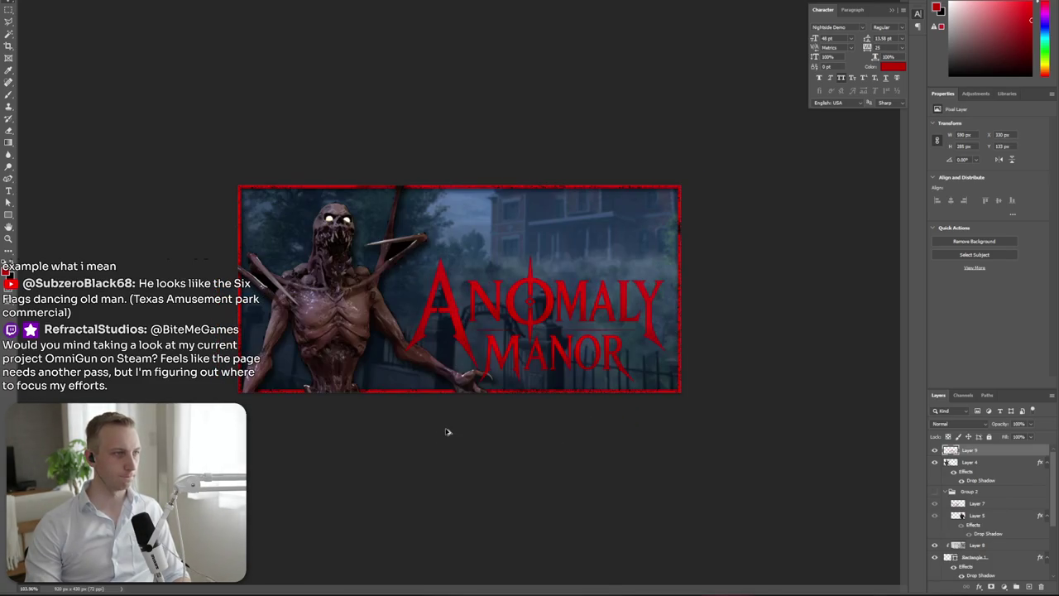
scroll(447, 431, up, 2)
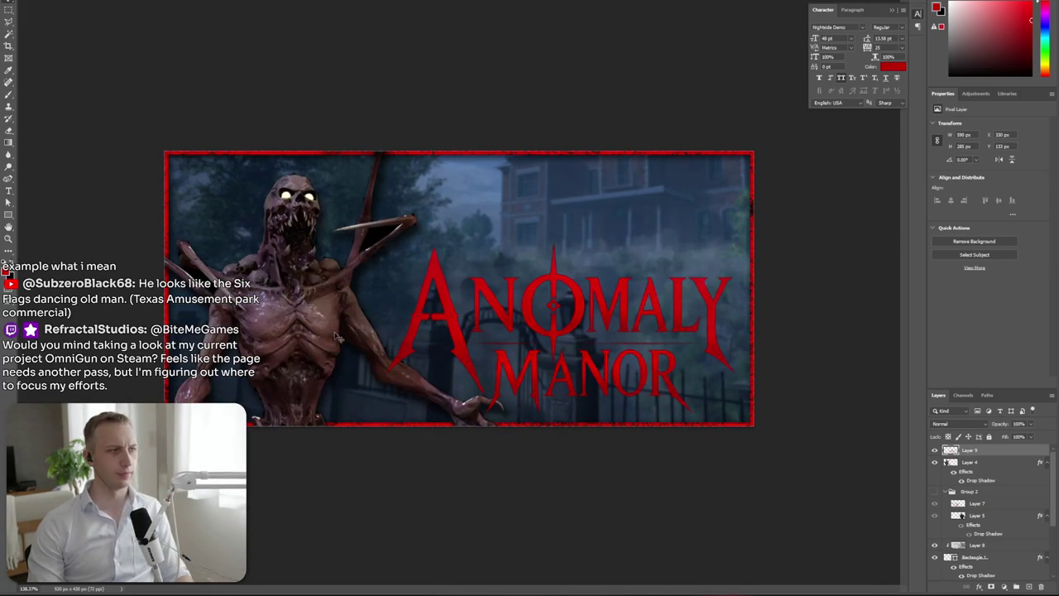
click(978, 466)
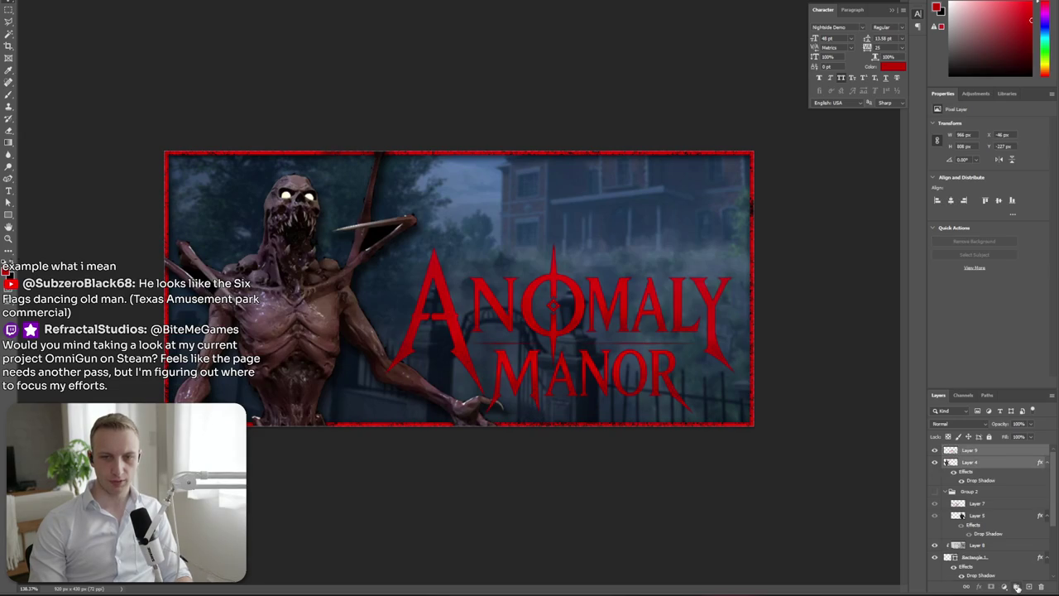
click(1017, 587)
click(935, 460)
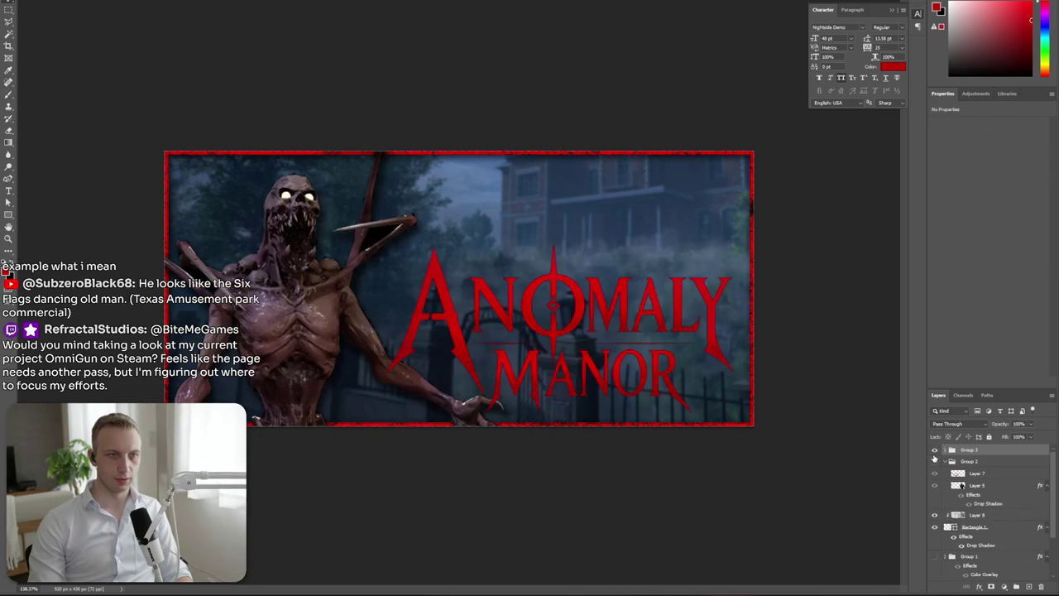
click(935, 450)
click(936, 461)
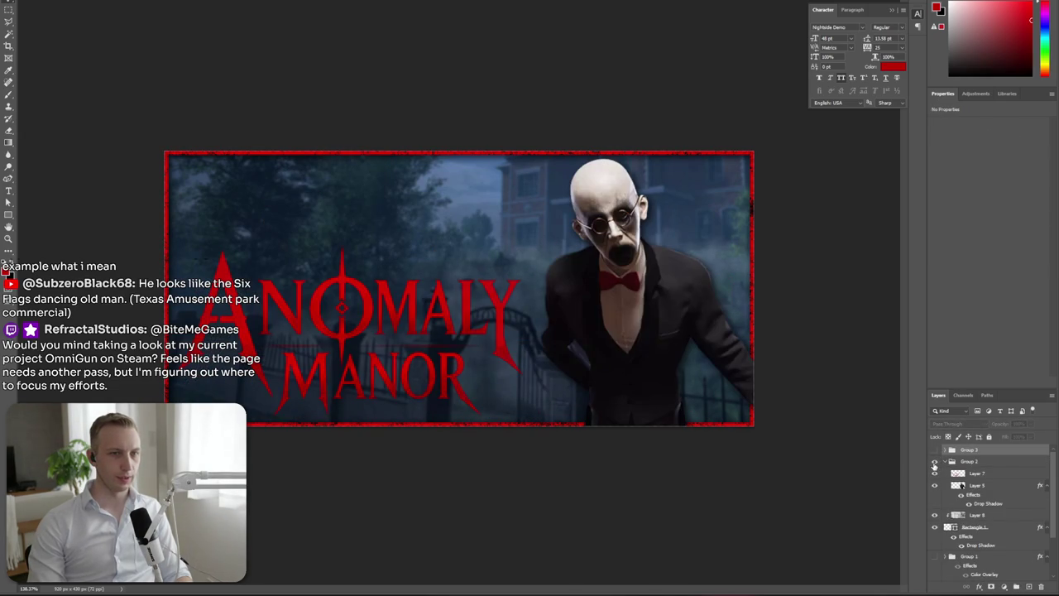
key(alt+Tab)
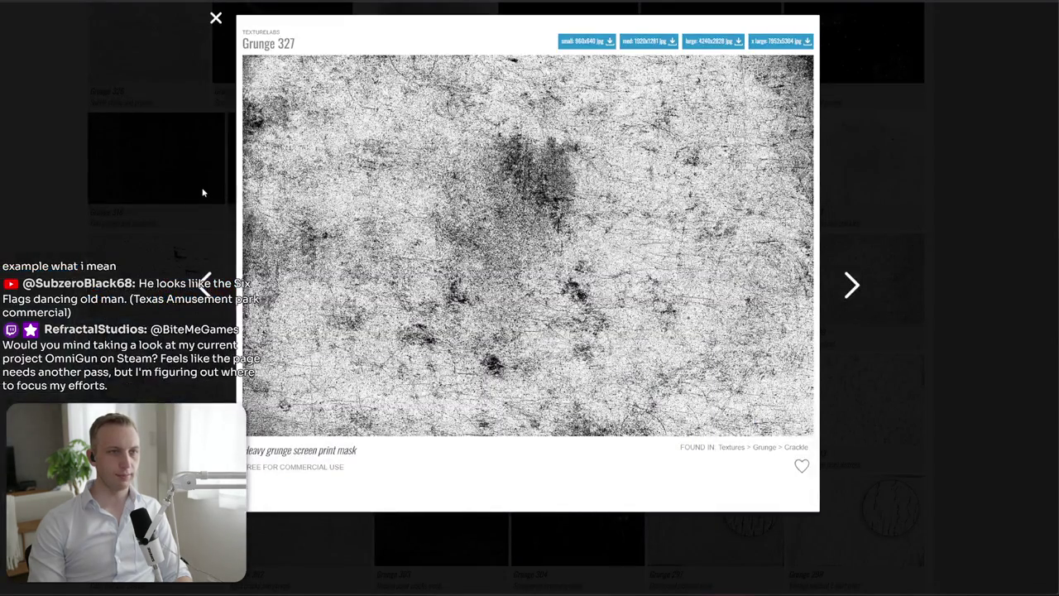
click(203, 192)
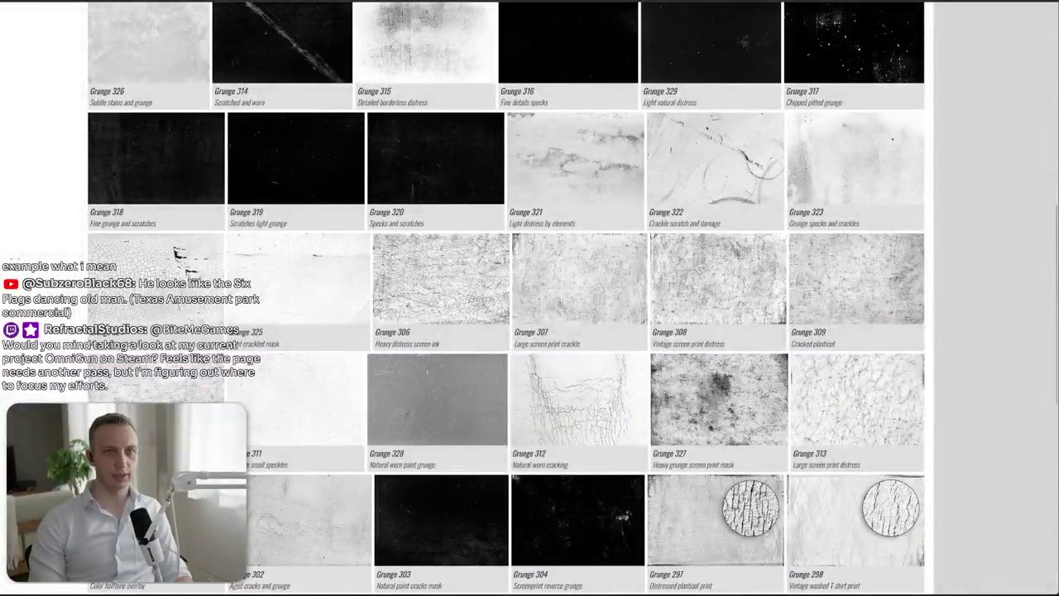
key(alt+Tab)
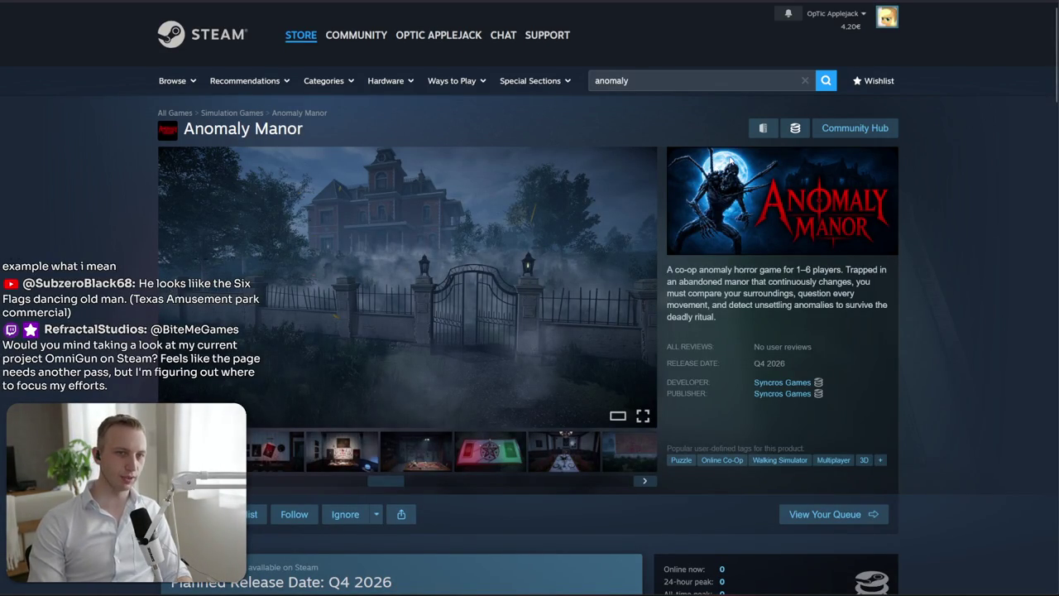
mouse_move(407, 285)
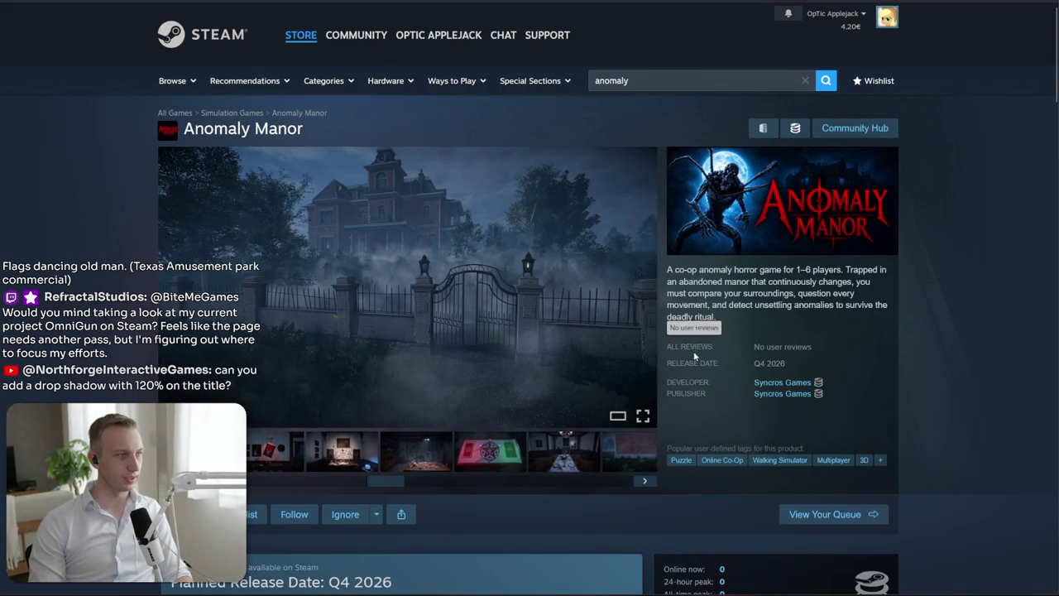
key(alt+Tab)
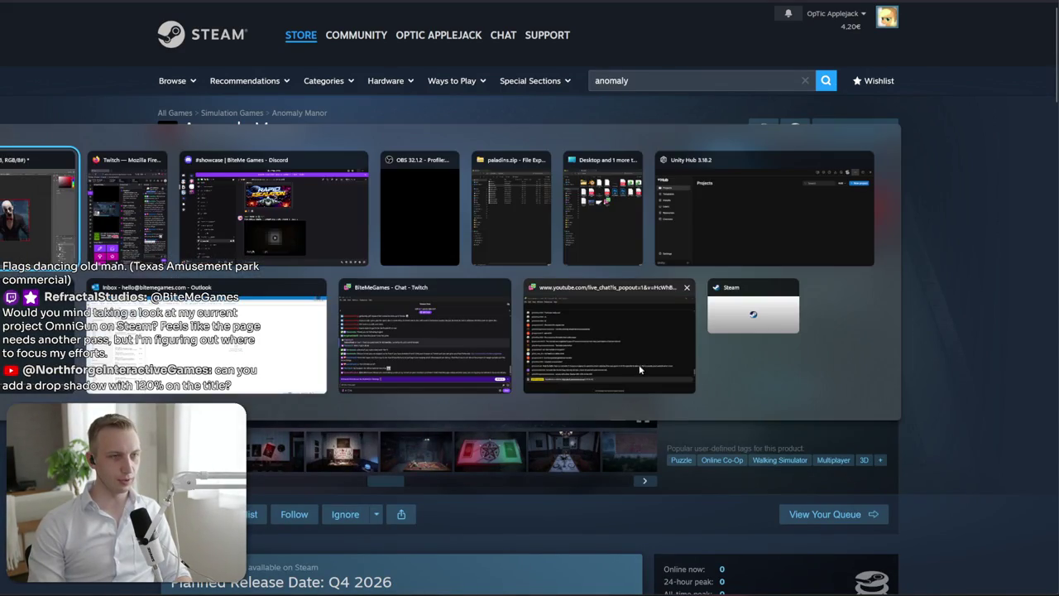
click(454, 385)
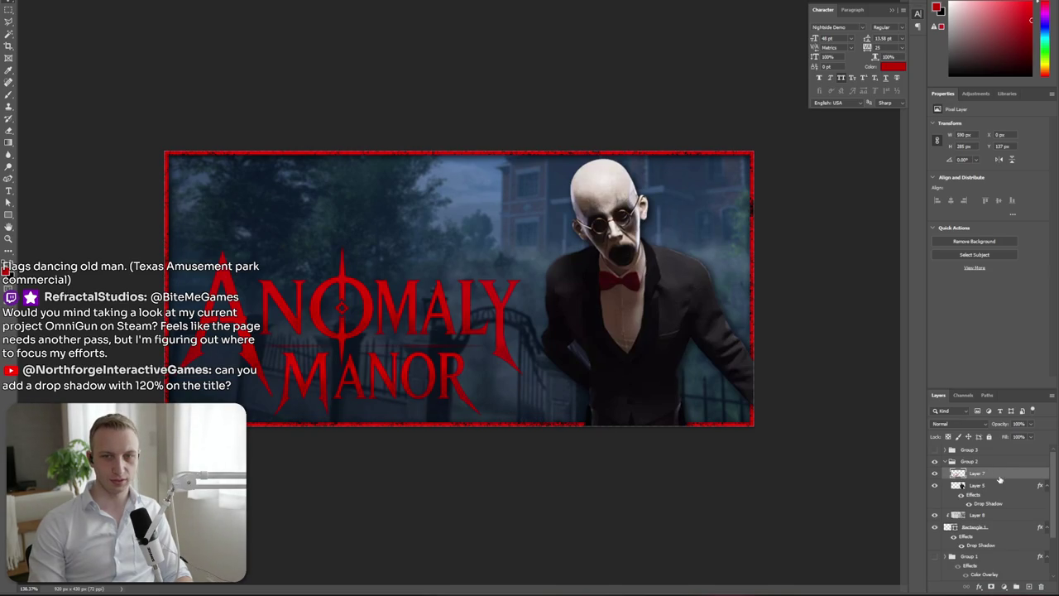
double_click(999, 477)
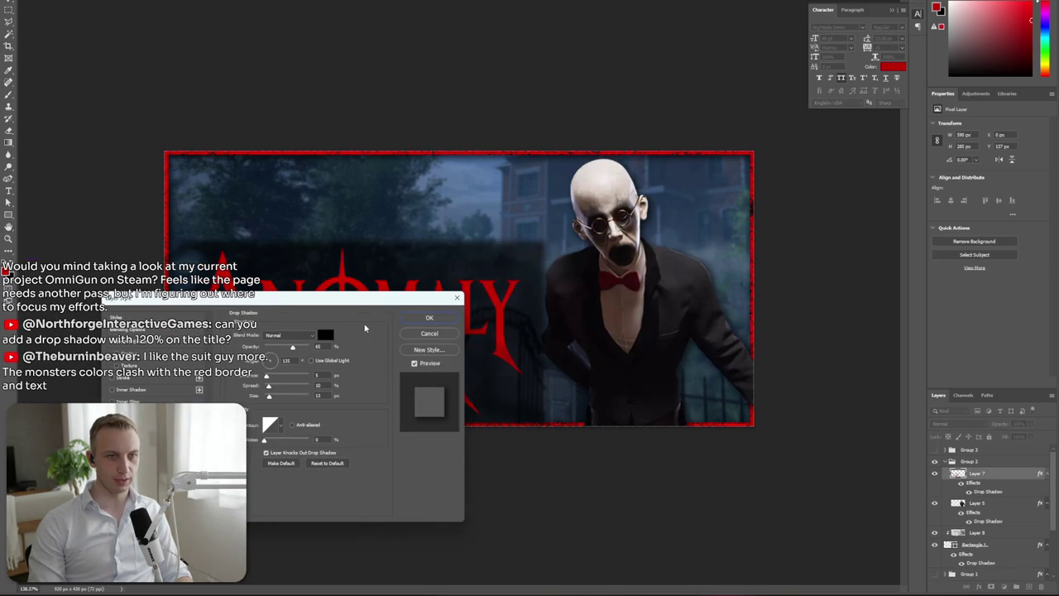
drag(326, 301, 778, 315)
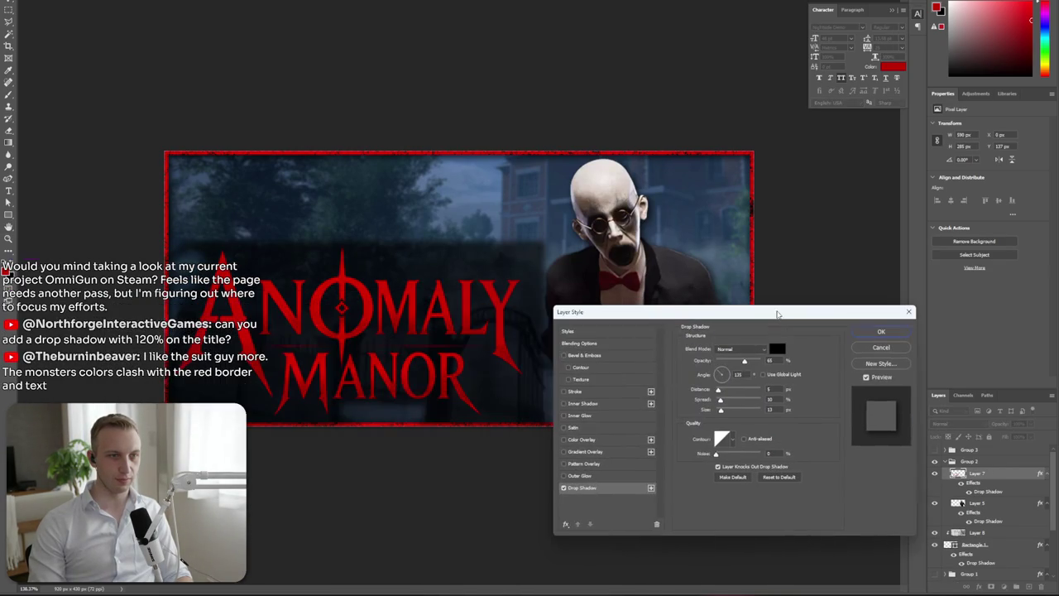
drag(721, 410, 721, 406)
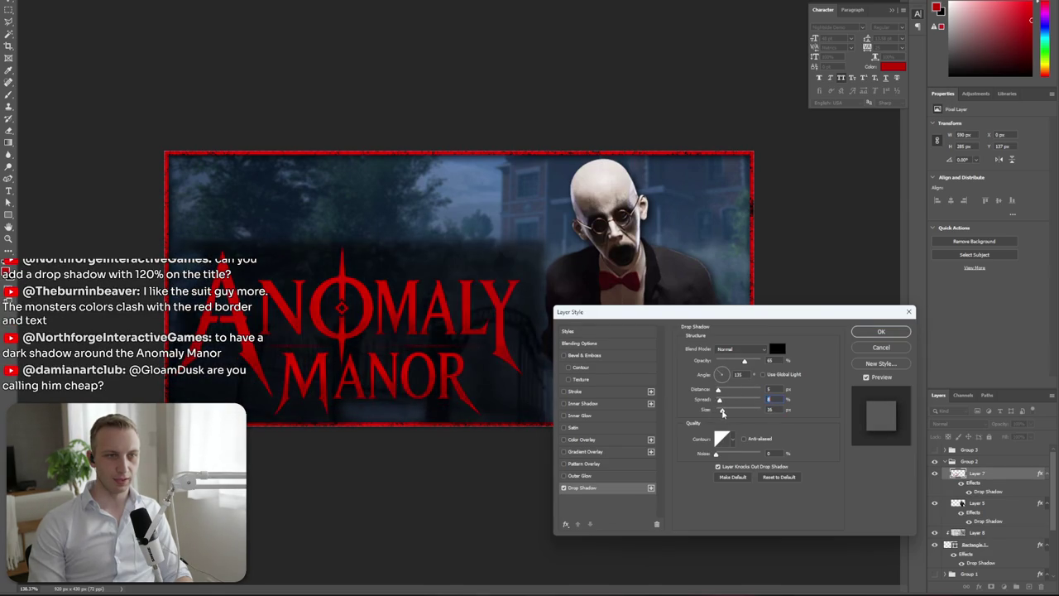
drag(720, 414, 721, 414)
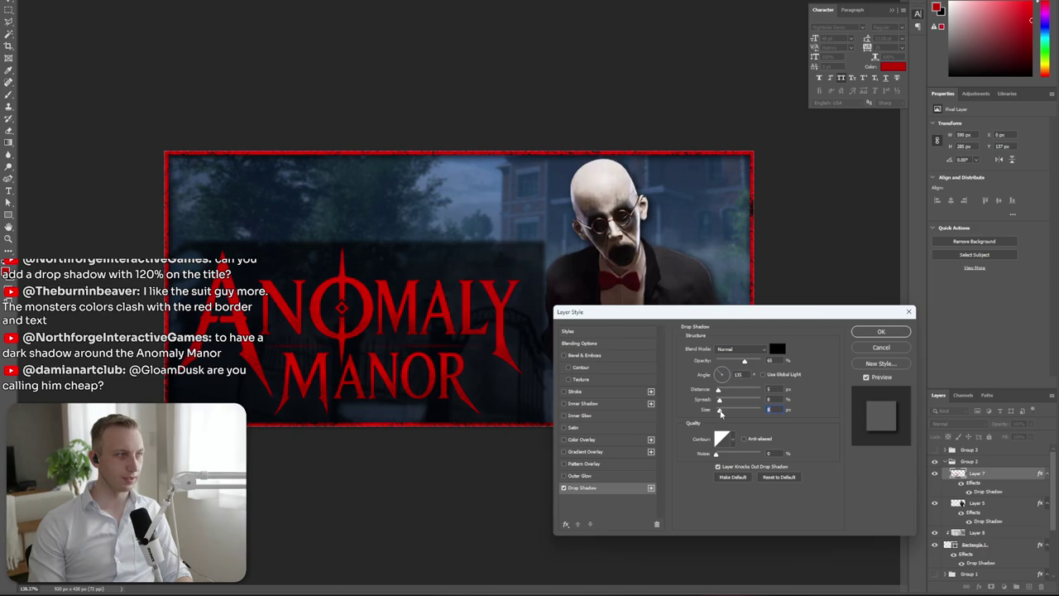
drag(720, 413, 716, 417)
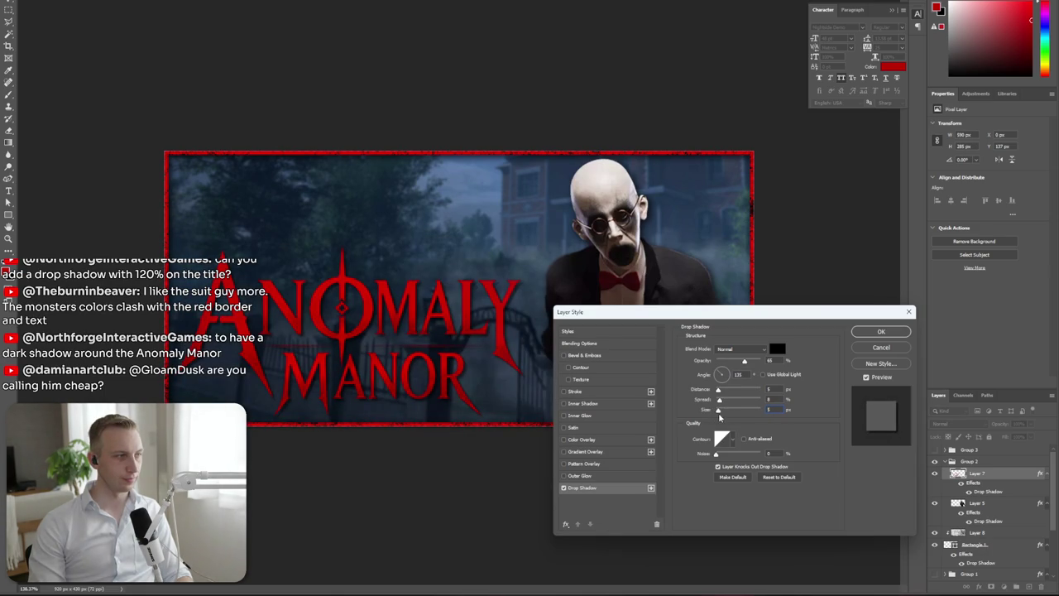
drag(720, 414, 811, 415)
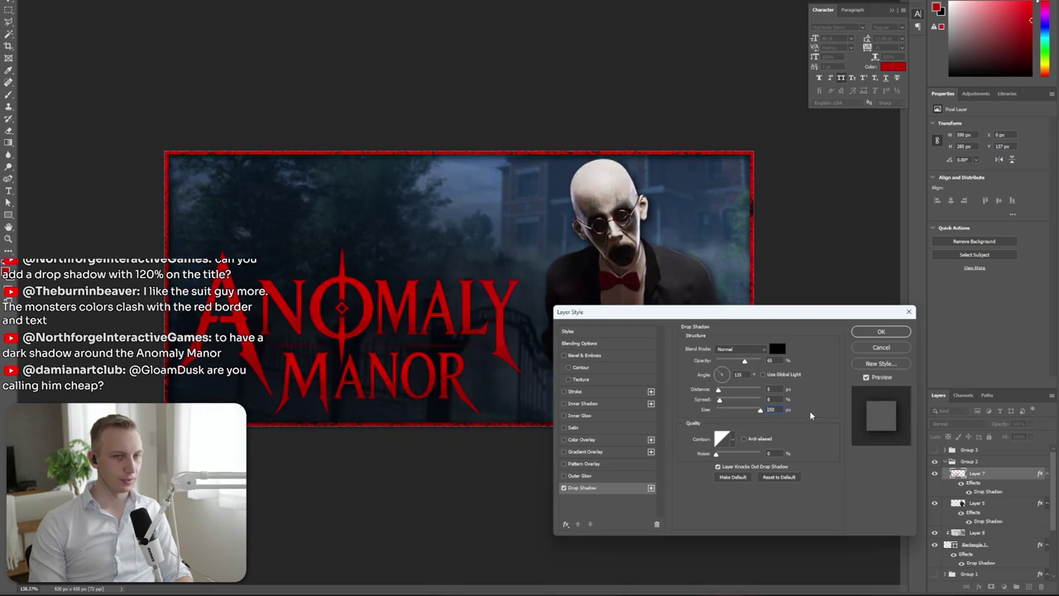
drag(760, 410, 715, 410)
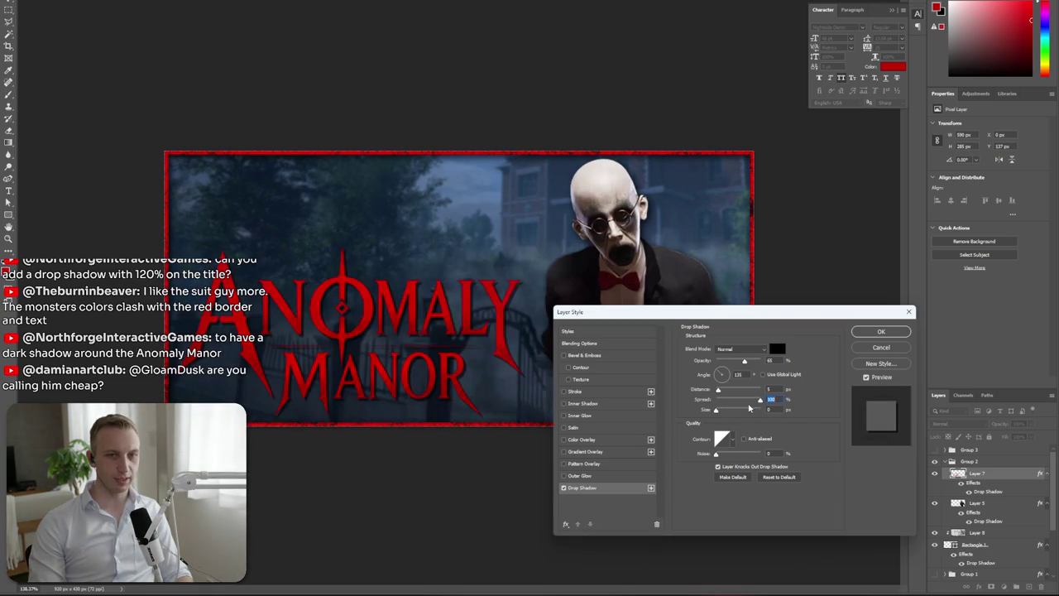
click(877, 347)
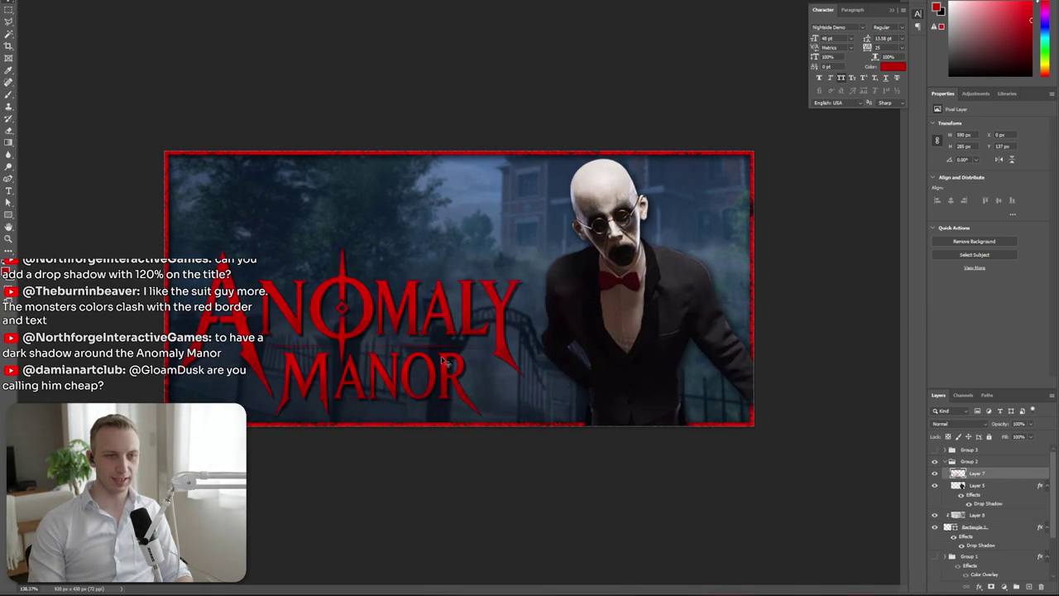
Add a white-filled layer beneath Layer 7 as a temporary backdrop
scroll(300, 375, up, 4)
scroll(282, 387, down, 1)
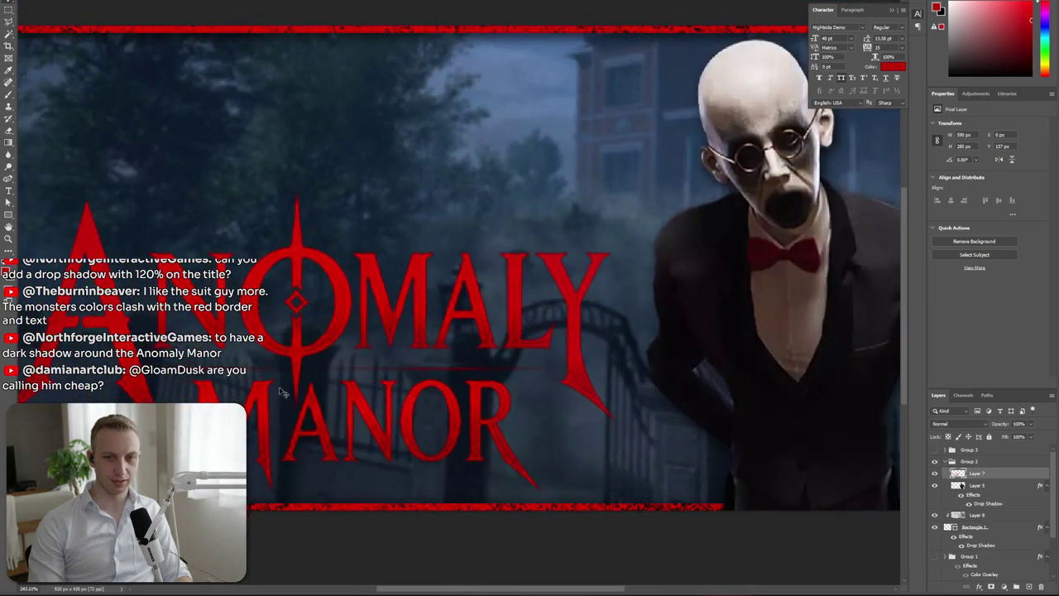
scroll(290, 393, up, 2)
click(383, 351)
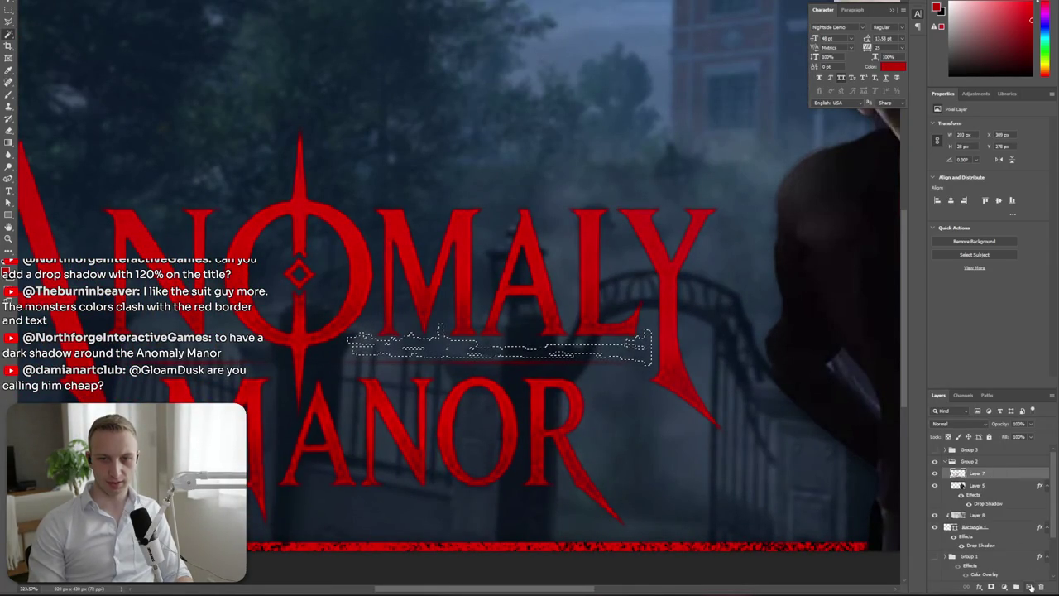
click(1029, 586)
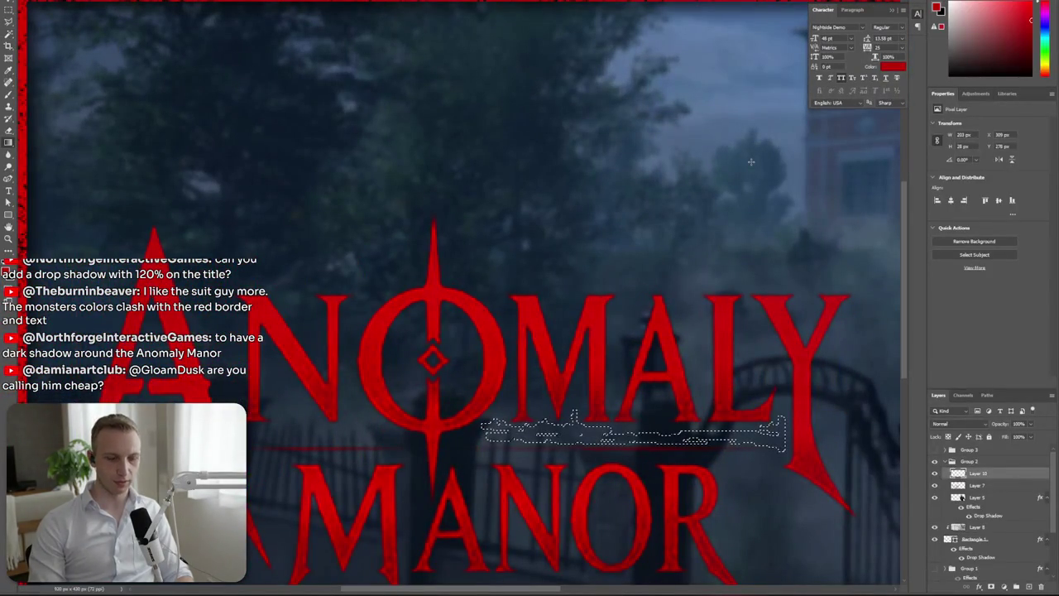
key(x)
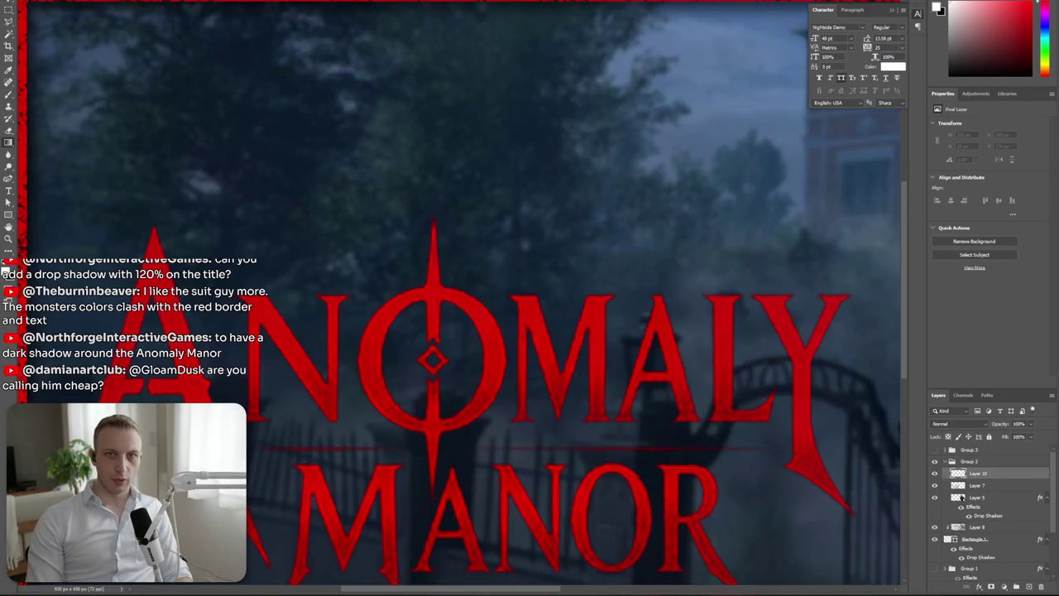
key(shift+g)
click(618, 207)
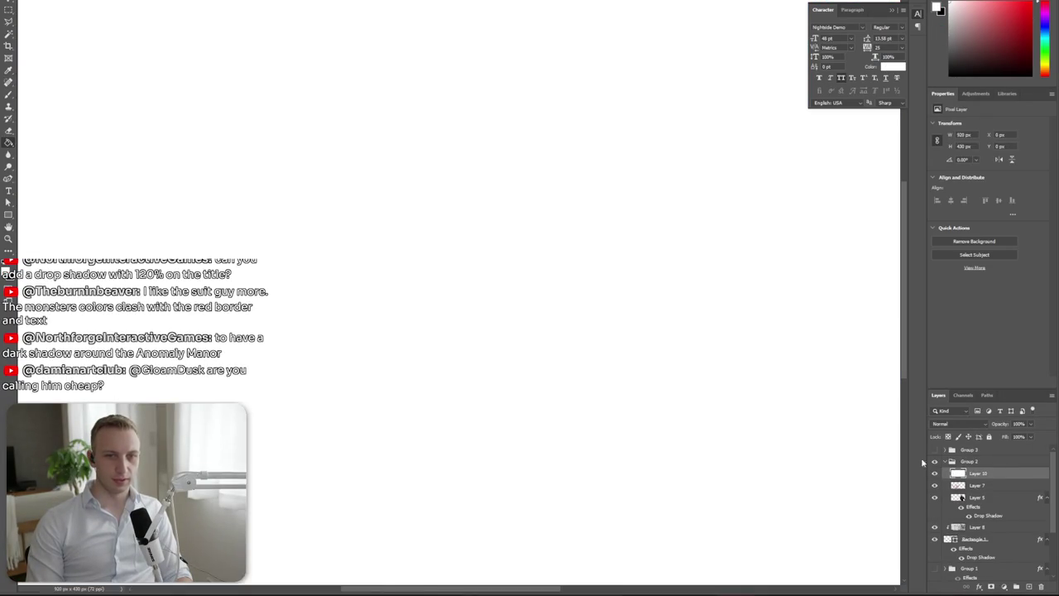
drag(973, 473, 973, 492)
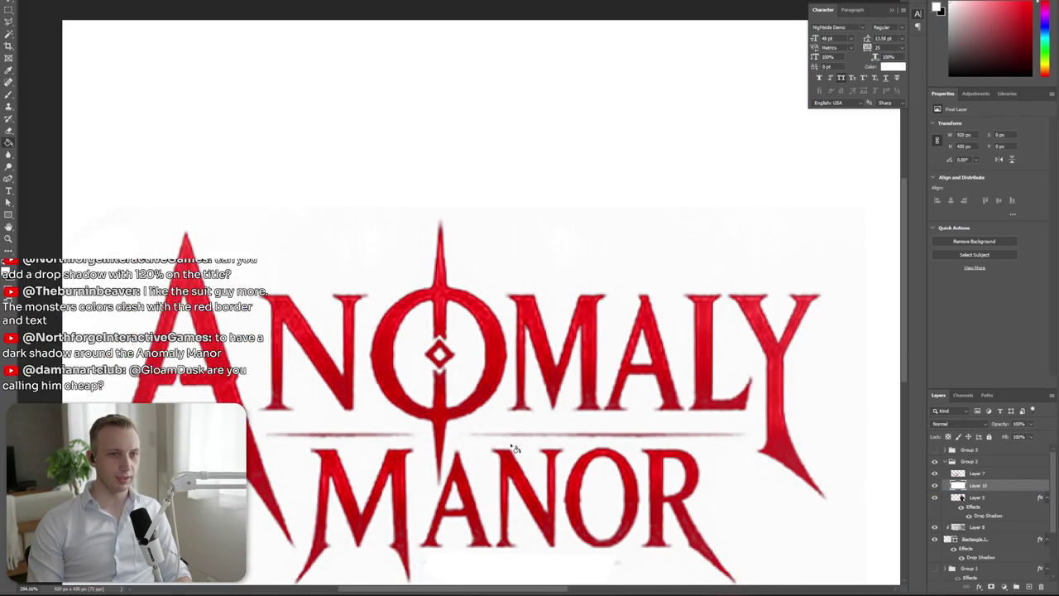
Lasso and delete the stray halo pixels on Layer 7, then hide the white backdrop
alt+scroll(488, 444, down, 1)
key(l)
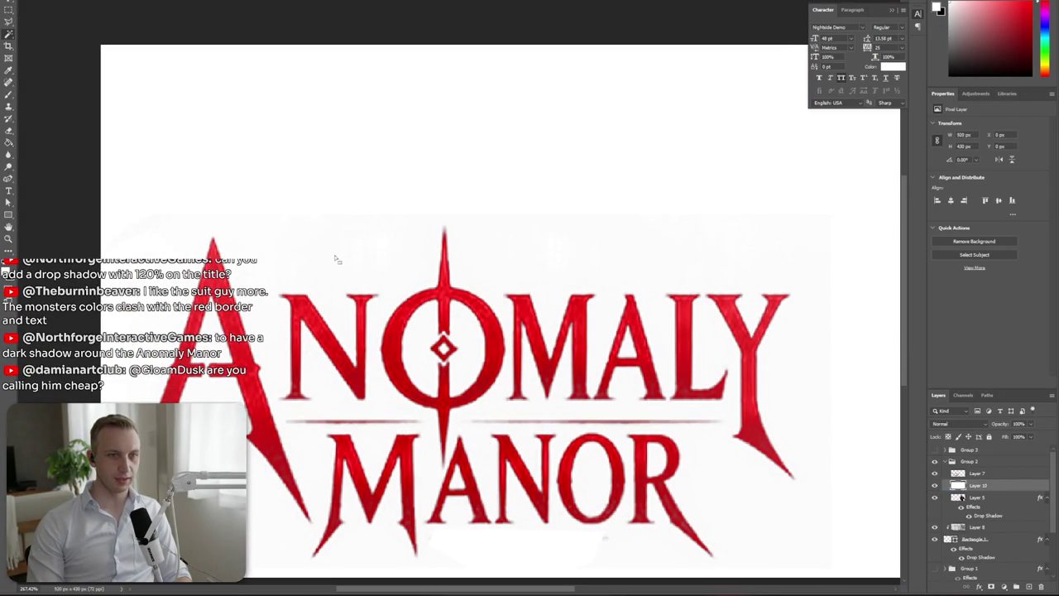
click(976, 473)
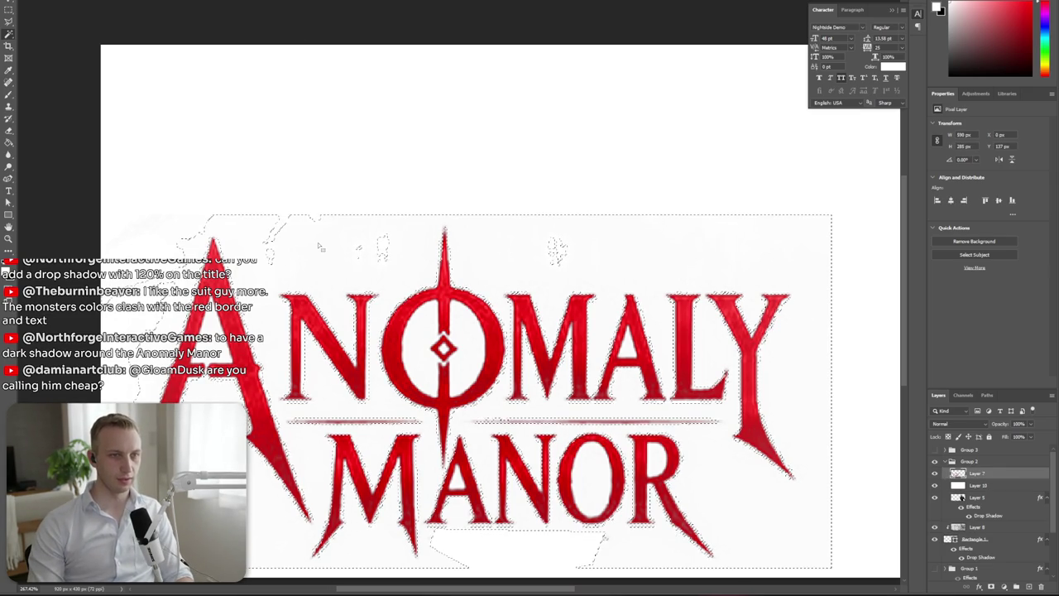
key(ctrl+z)
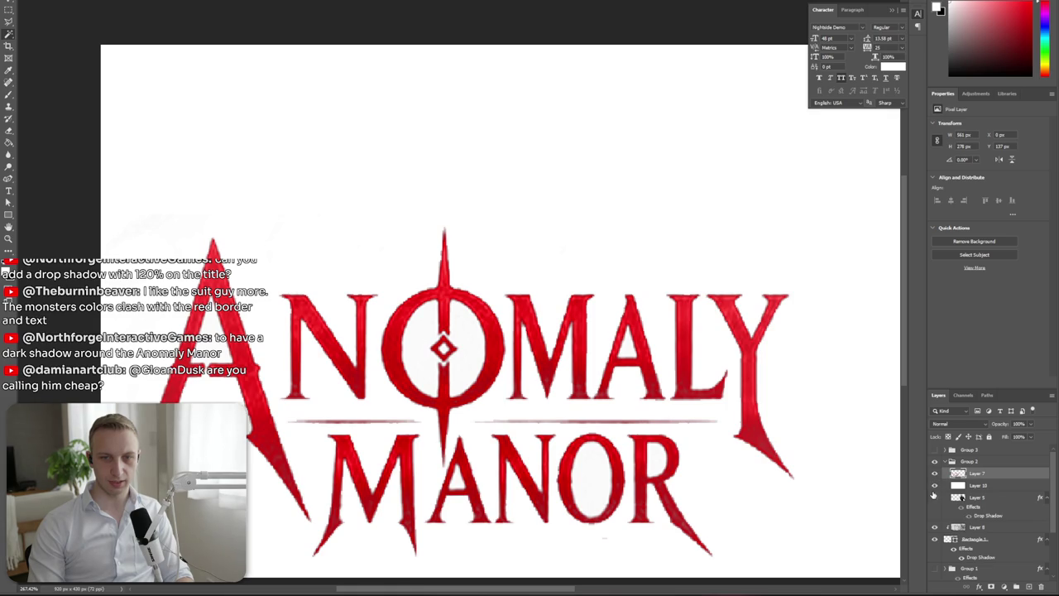
click(935, 485)
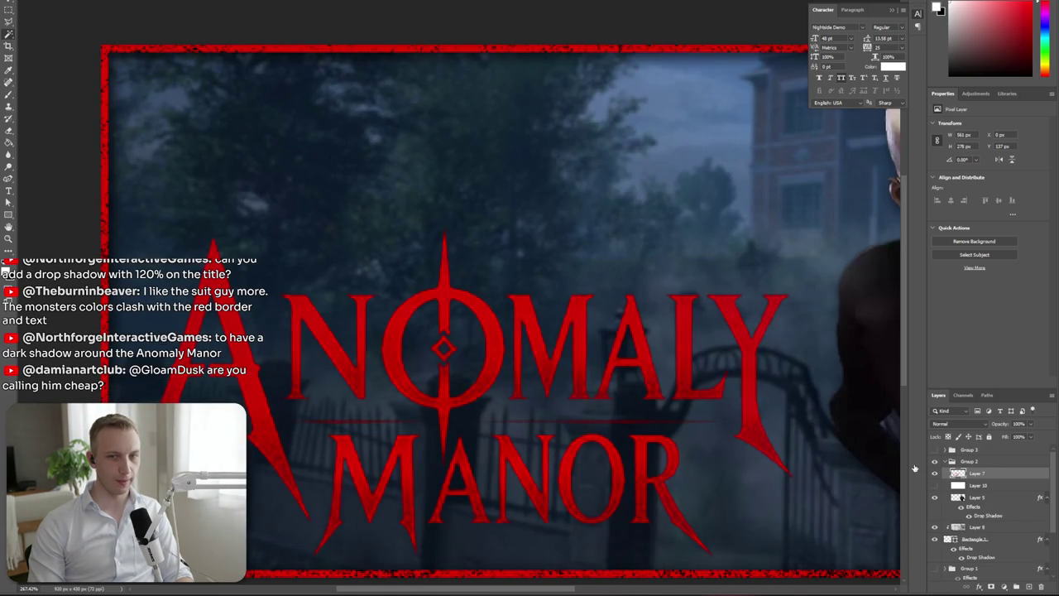
Enable a drop shadow on Layer 7, angled to fall straight below the letters
double_click(1001, 473)
click(571, 488)
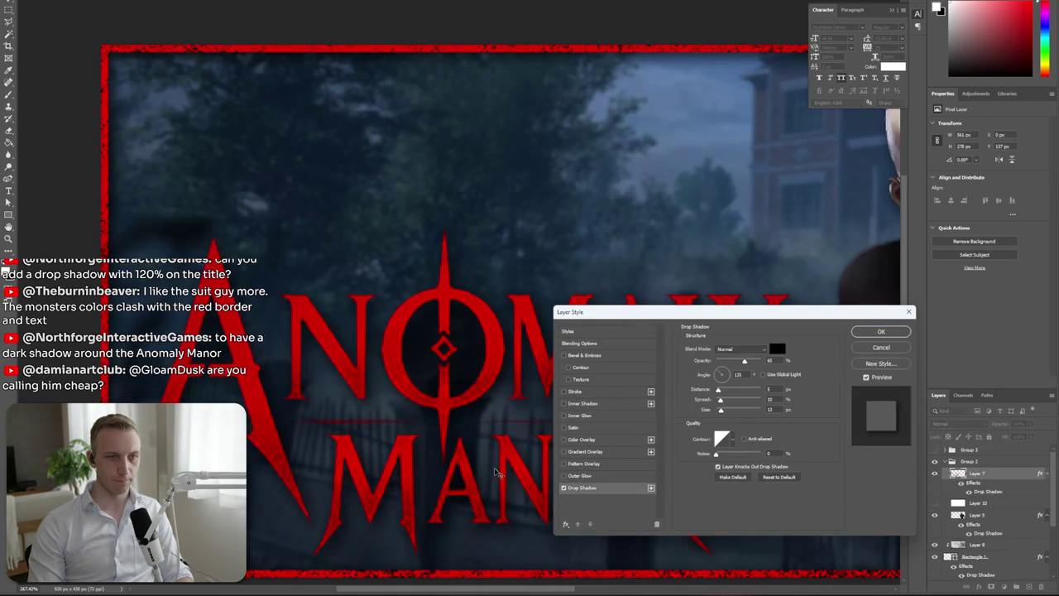
drag(489, 466, 493, 473)
click(882, 333)
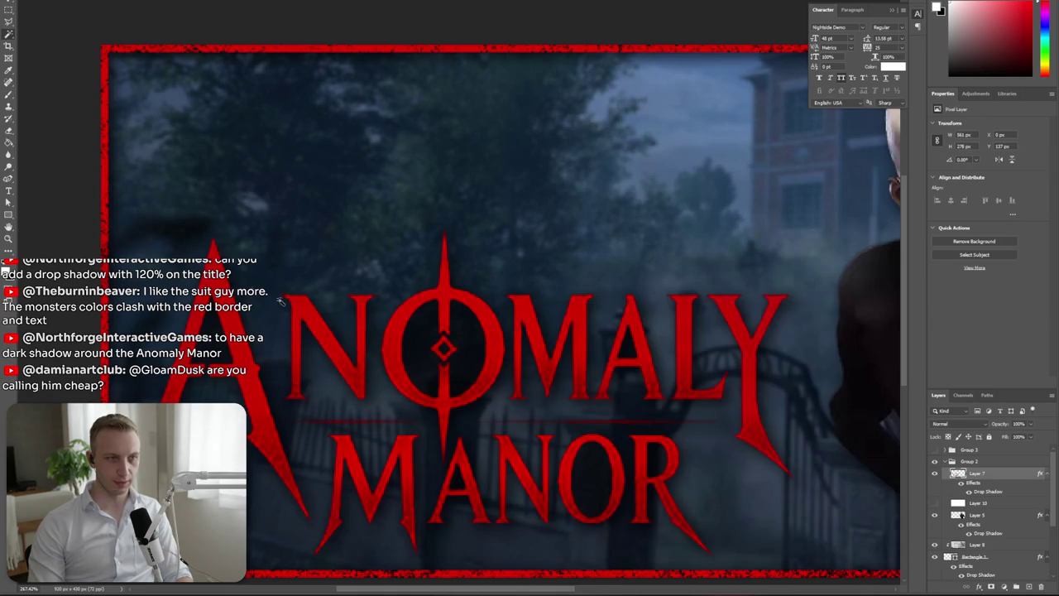
Outline a polygonal selection around the banner's left side
click(51, 191)
click(220, 199)
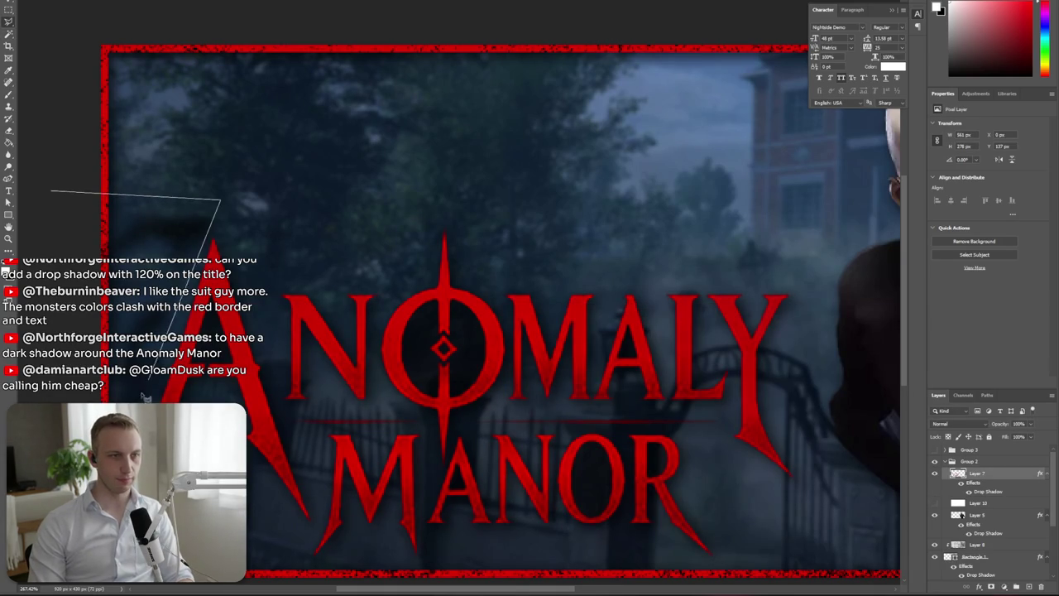
click(116, 489)
click(28, 497)
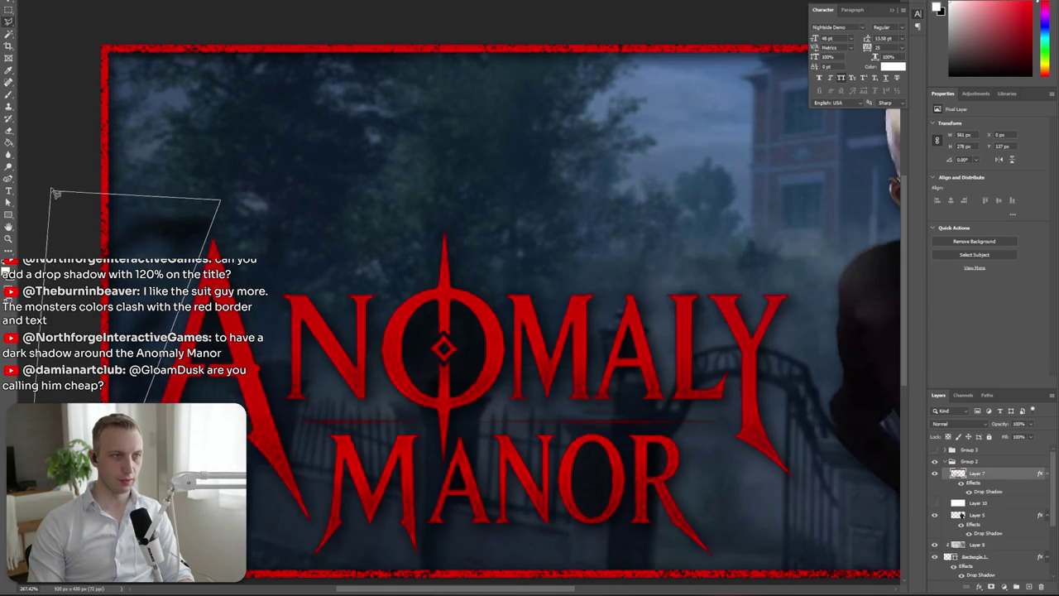
click(53, 194)
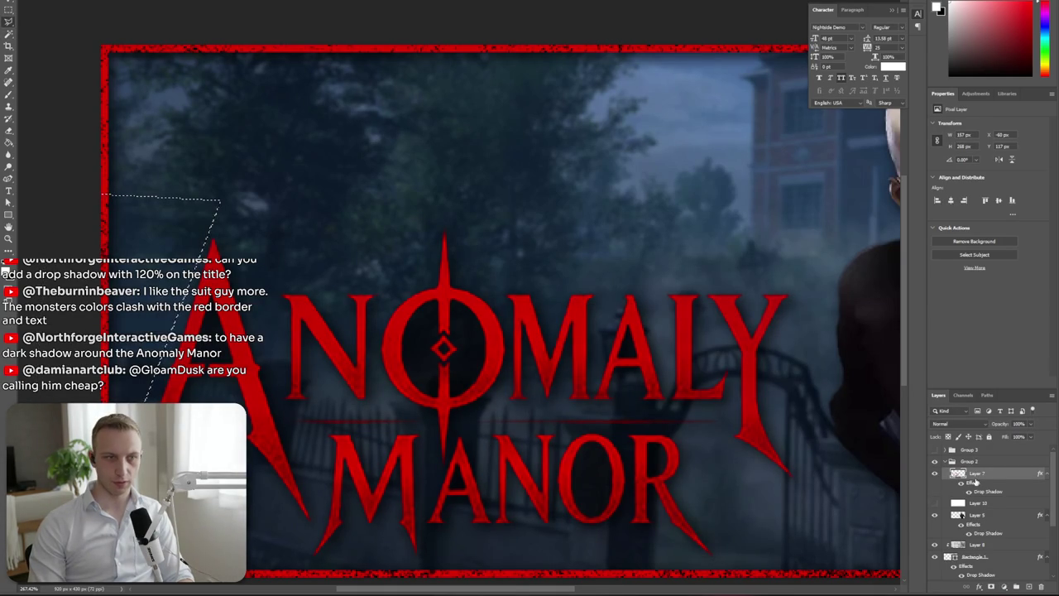
scroll(469, 319, down, 2)
scroll(469, 319, down, 4)
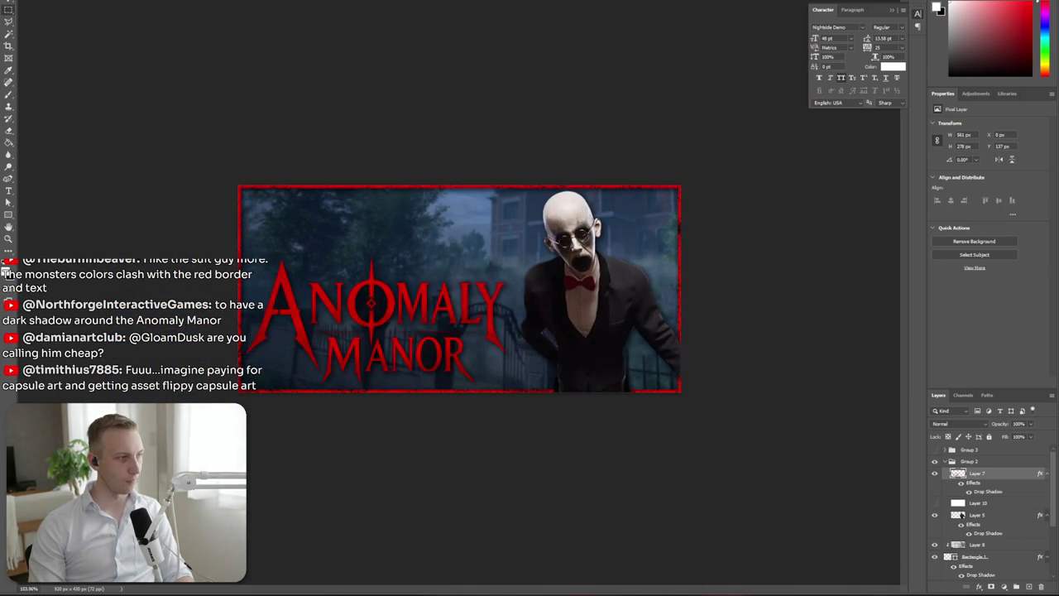
scroll(460, 289, up, 3)
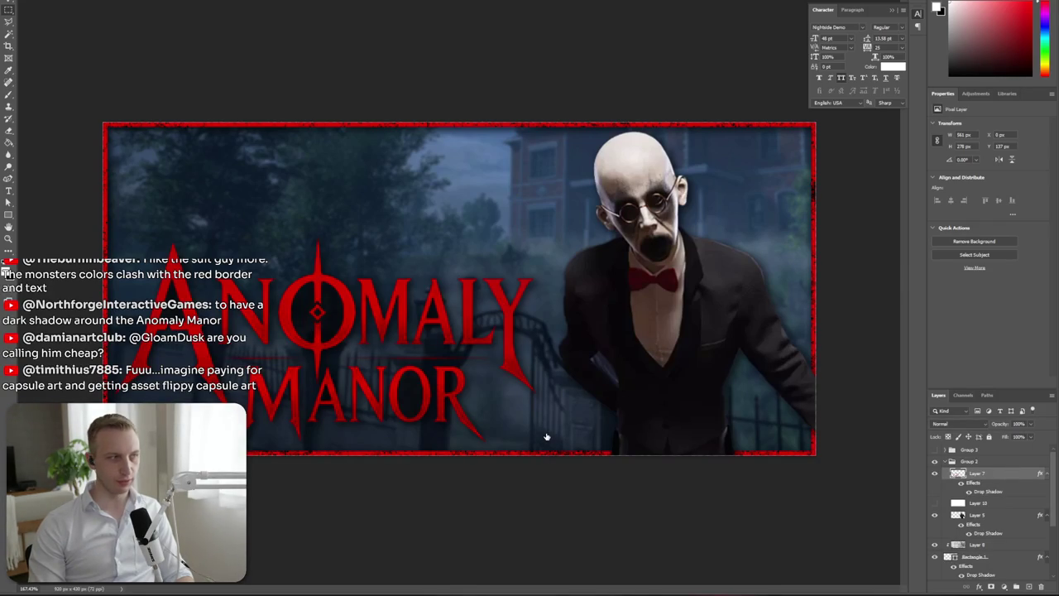
Reduce the title's drop shadow size from 13 to 7
double_click(988, 491)
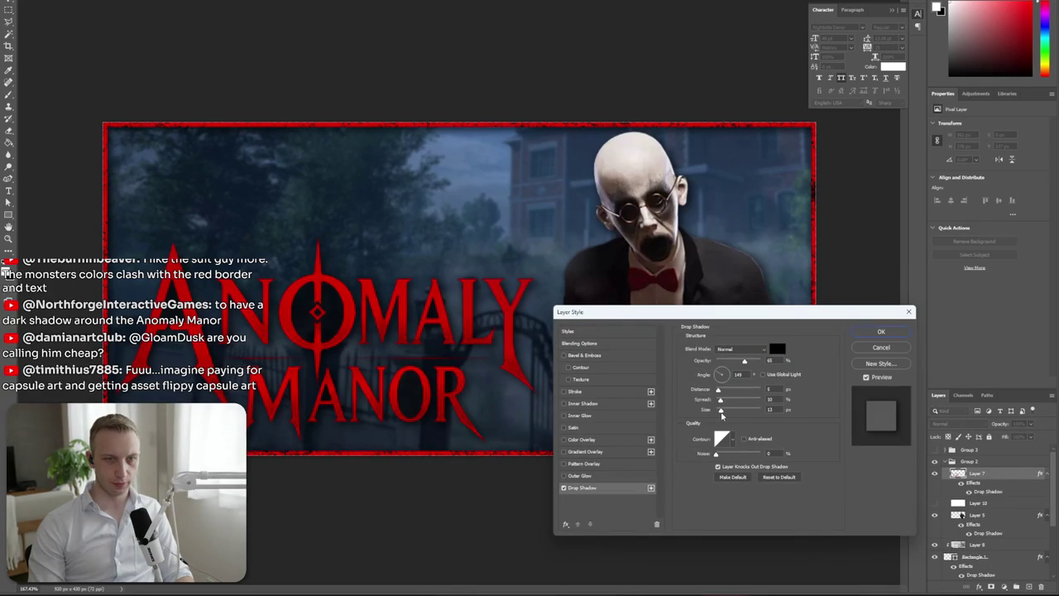
drag(722, 415, 721, 412)
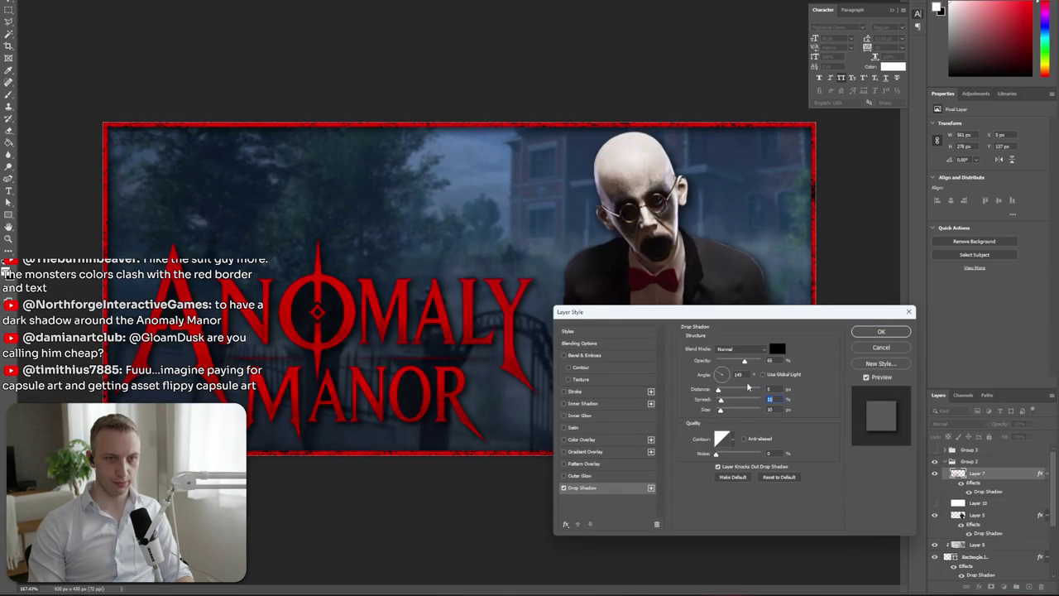
click(868, 334)
key(ctrl+minus)
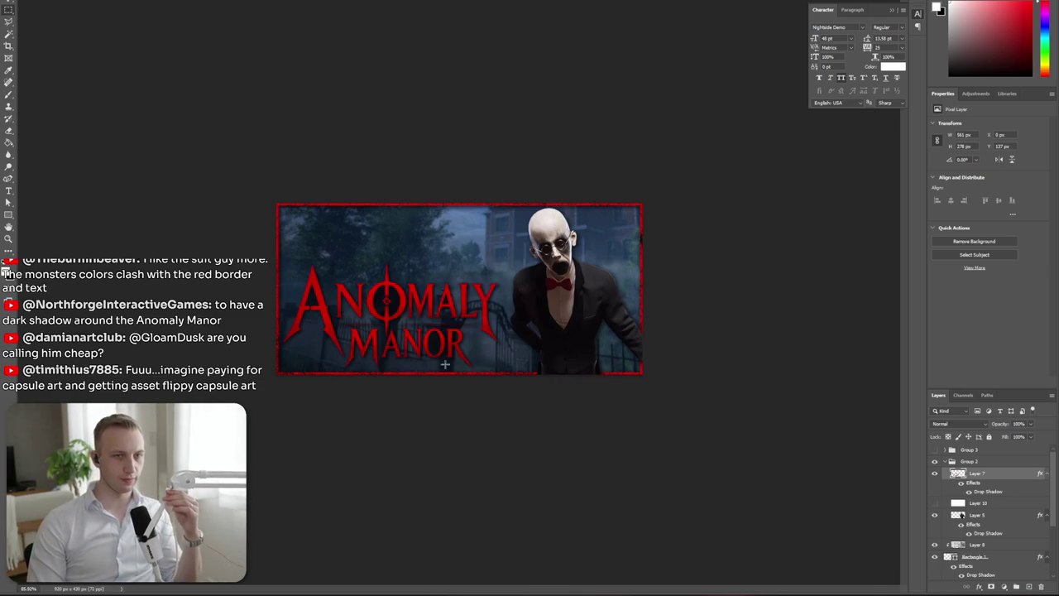
Set black darkening Layer 2 to 30% opacity and view the whole capsule
scroll(996, 563, down, 3)
scroll(994, 546, down, 2)
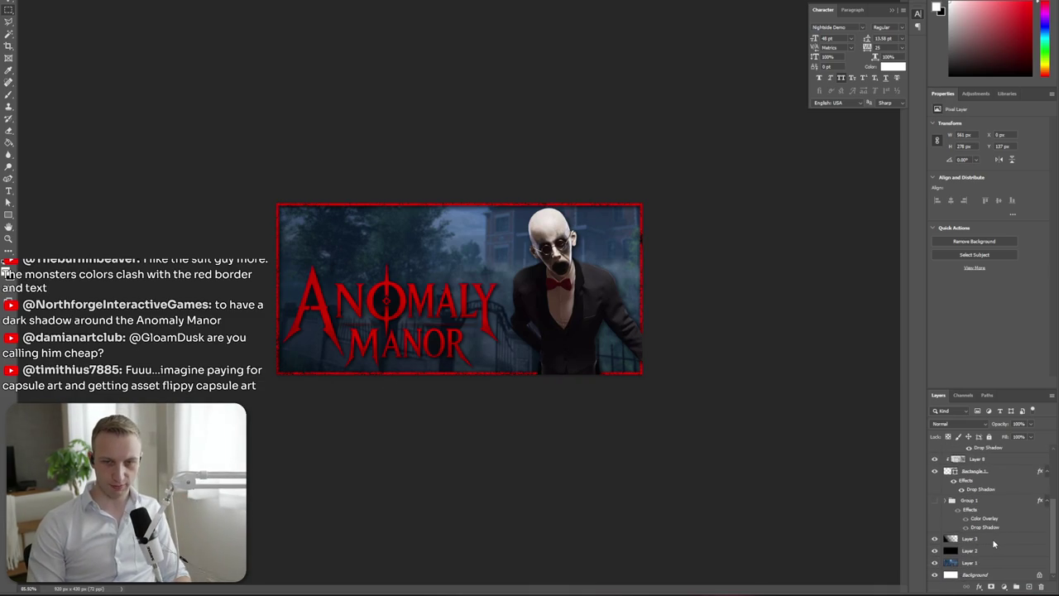
click(986, 552)
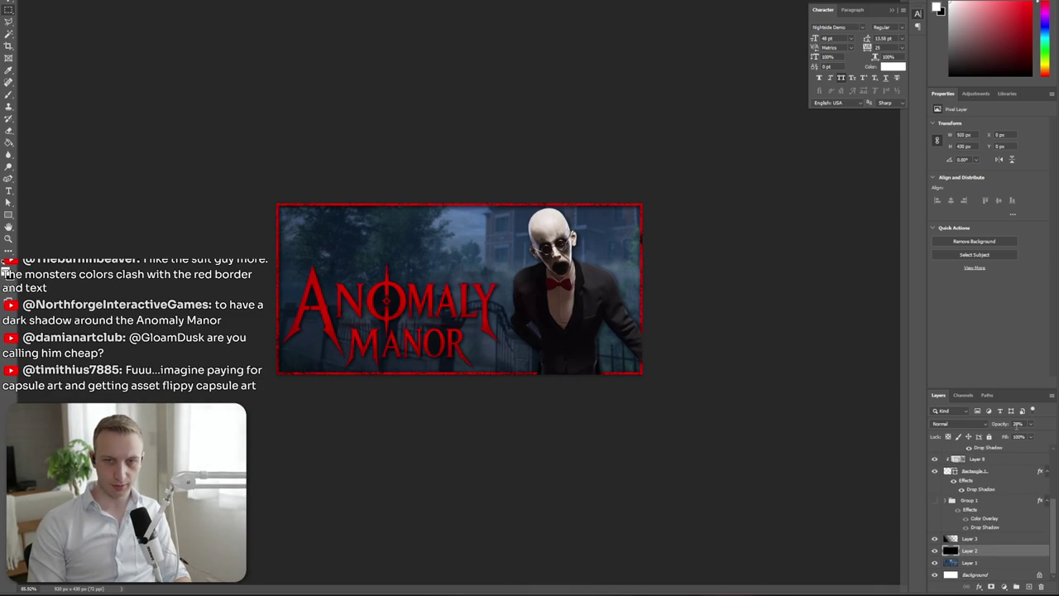
drag(1021, 433, 1023, 434)
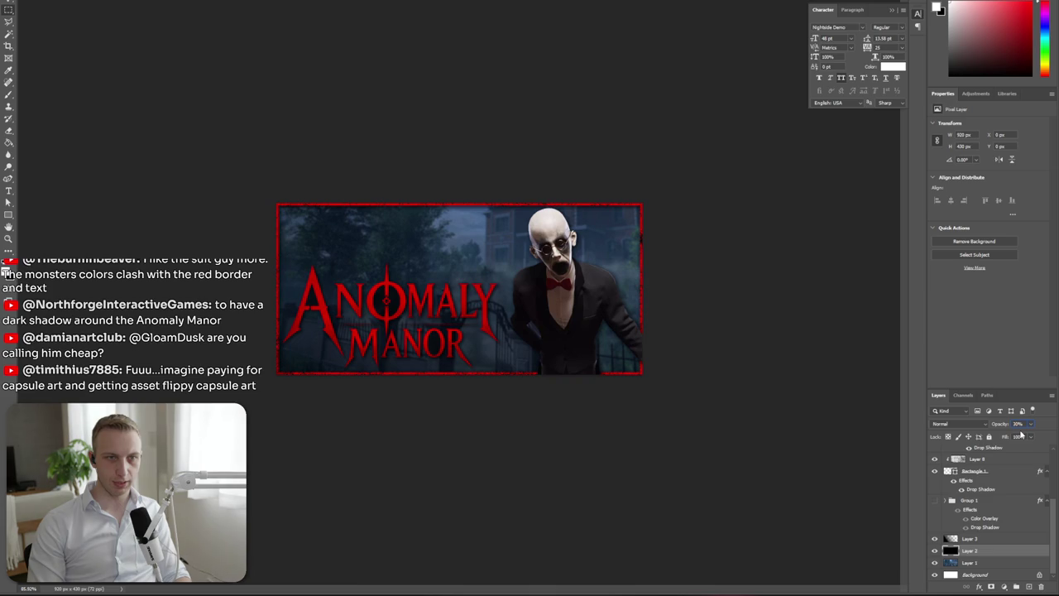
scroll(616, 428, down, 2)
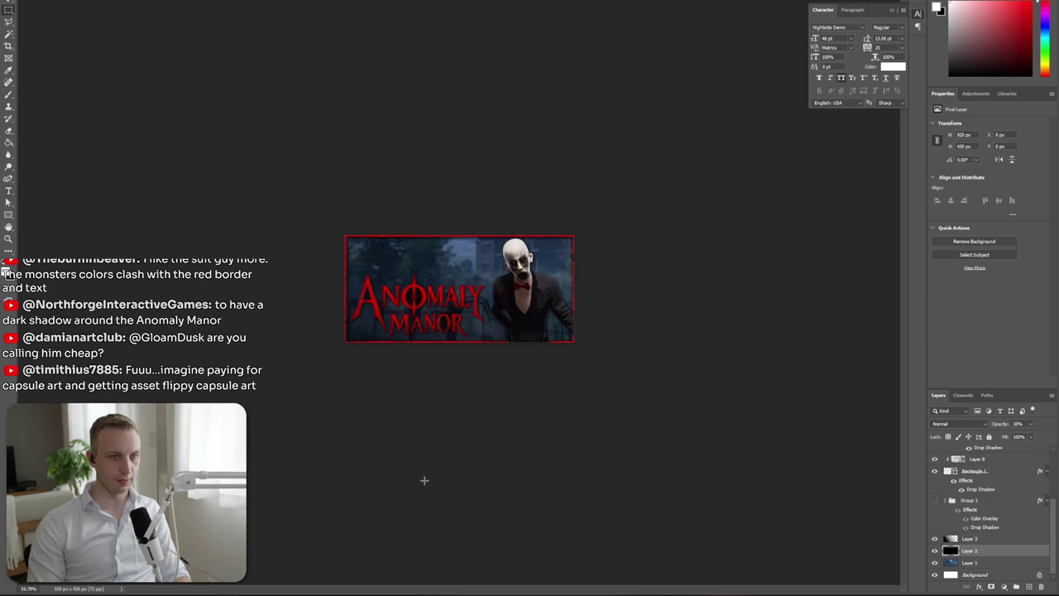
scroll(394, 477, down, 2)
scroll(383, 484, down, 1)
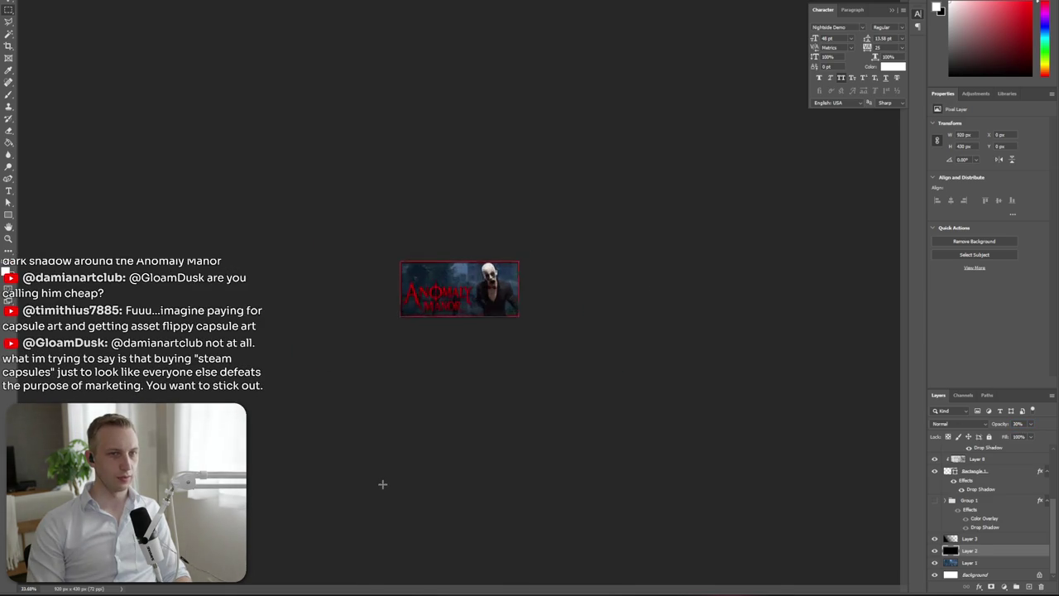
key(ctrl+0)
scroll(382, 484, down, 2)
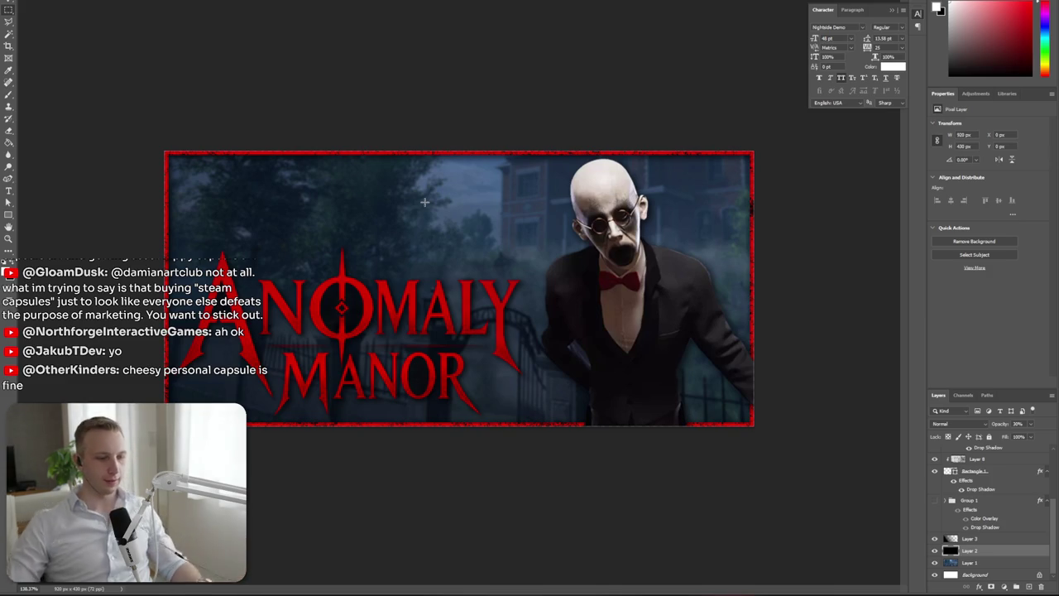
Browse the Anomaly Manor Steam store page's gallery screenshots, enlarging the creature shot
key(alt+Tab)
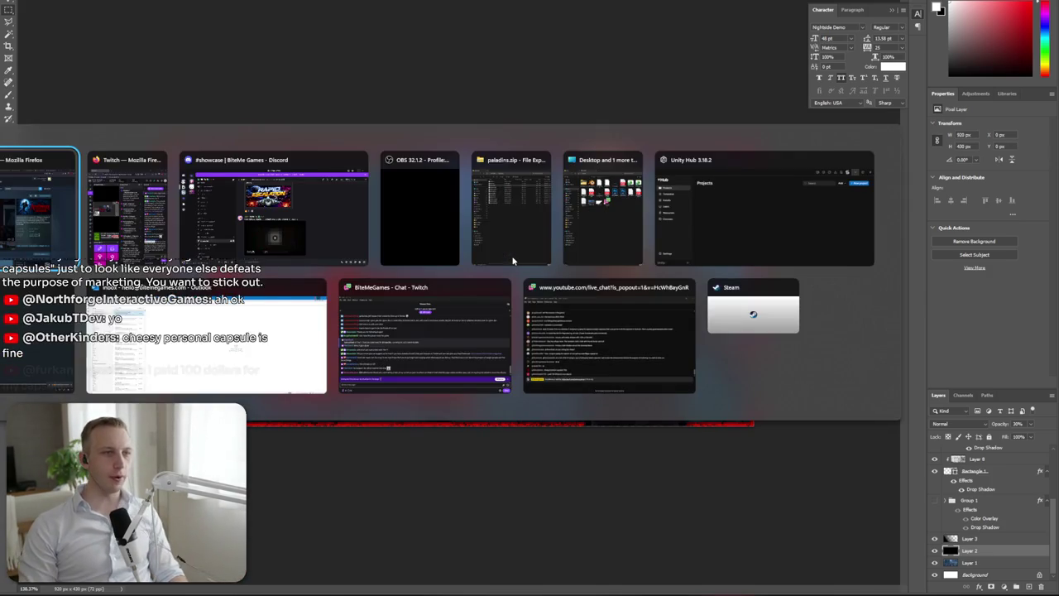
click(753, 313)
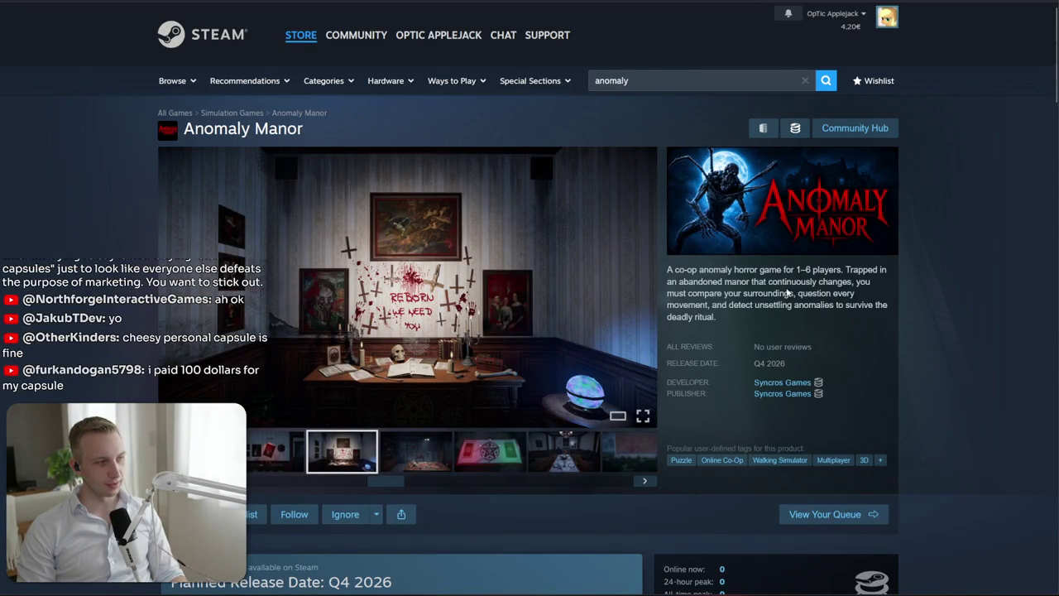
click(489, 451)
click(564, 451)
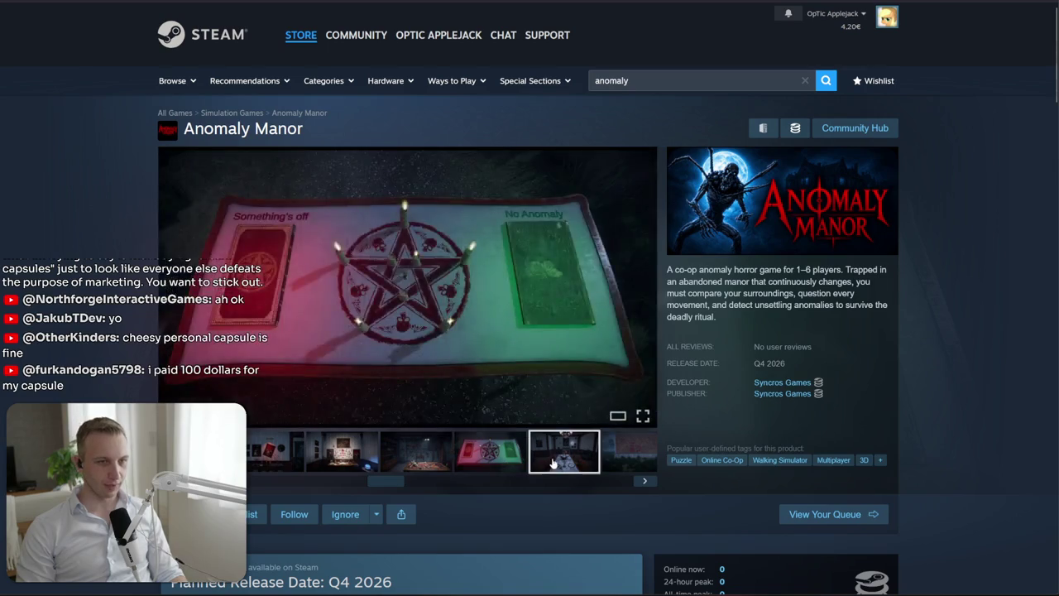
click(642, 464)
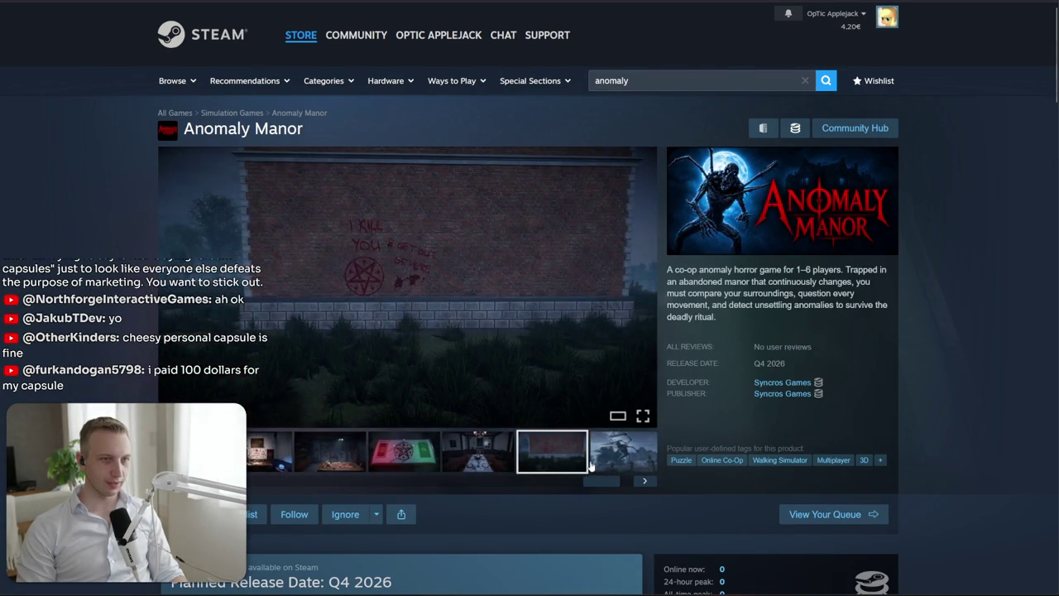
click(596, 465)
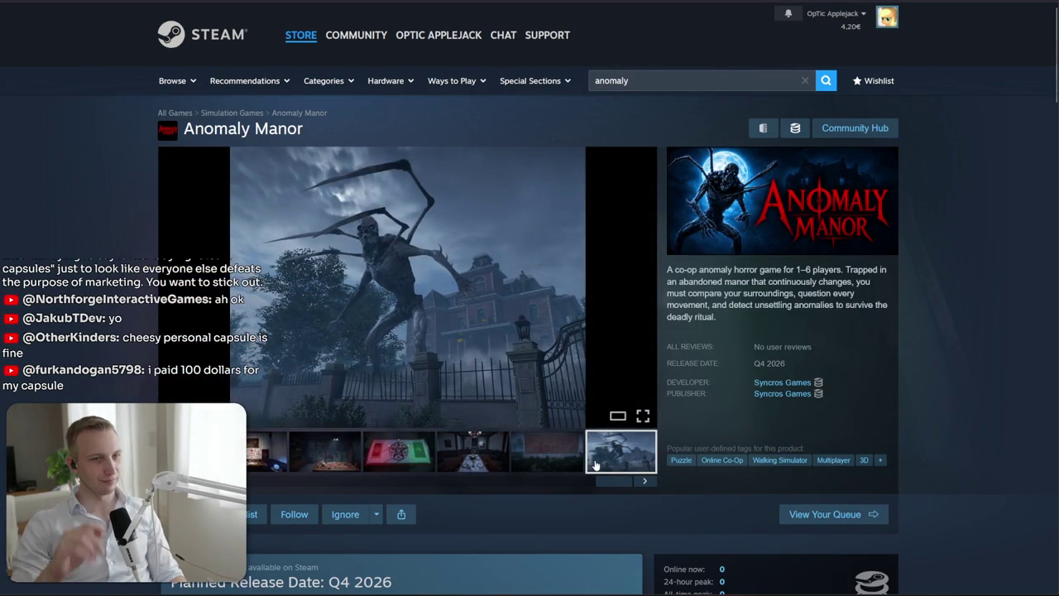
click(607, 260)
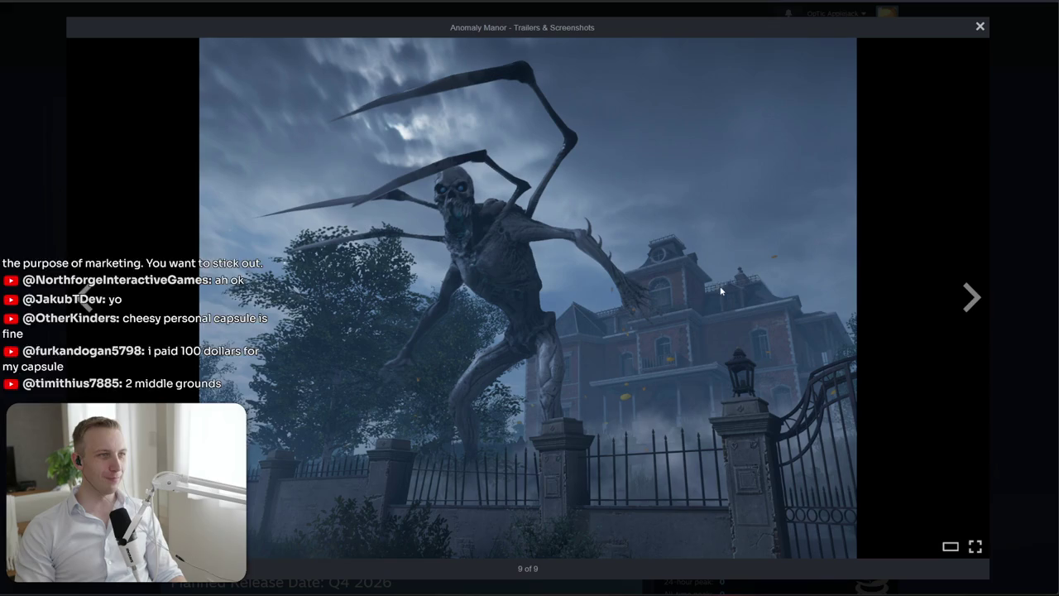
click(1010, 304)
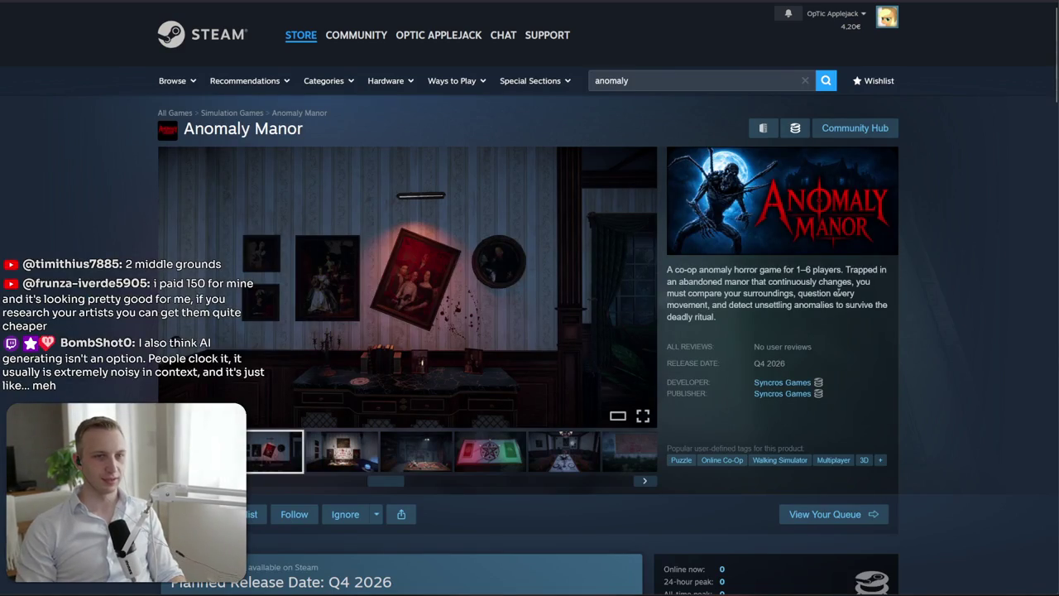
Capture the visible store page with Firefox's screenshot tool and copy it
right_click(894, 253)
click(943, 308)
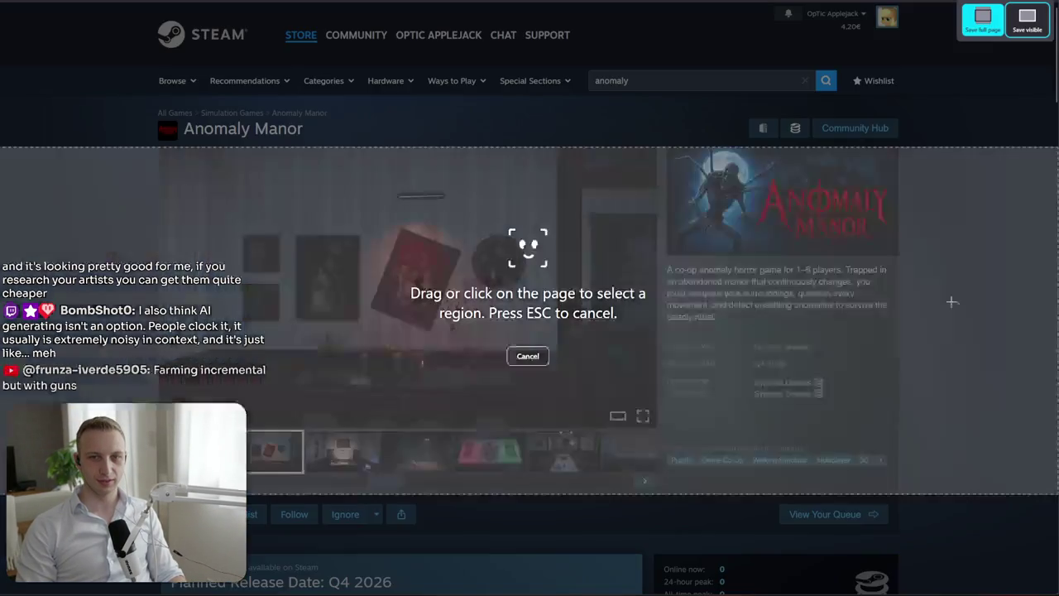
click(1027, 18)
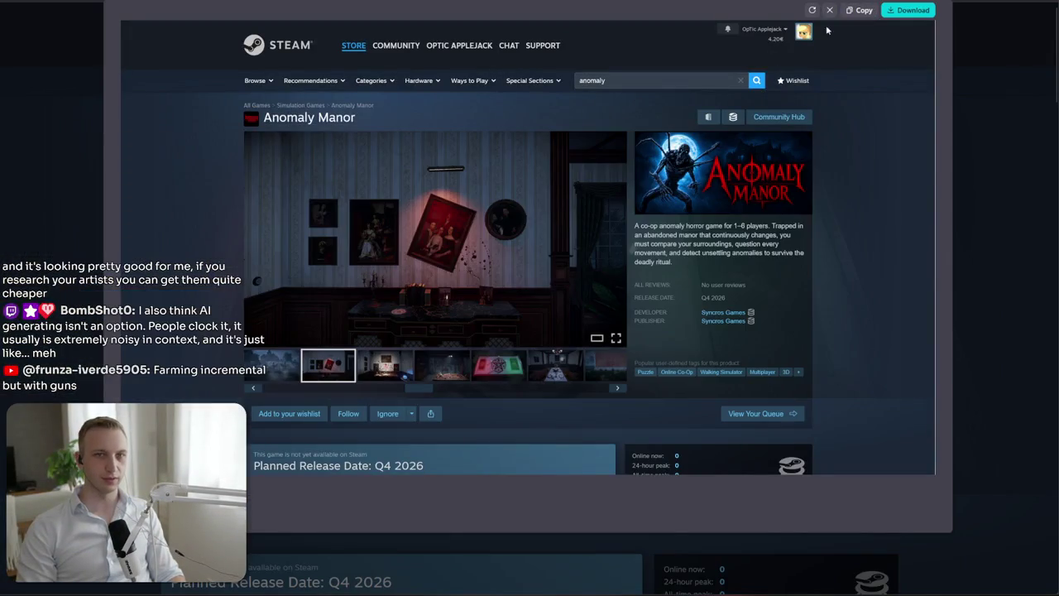
click(859, 10)
In Photoshop, close the unneeded scratch document without saving
key(alt+Tab)
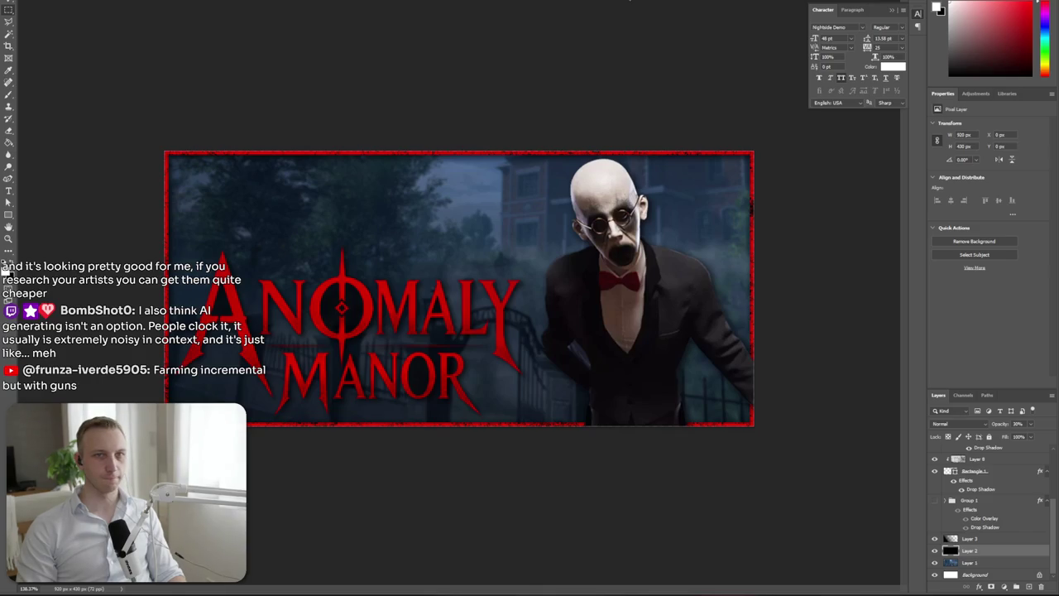
key(ctrl+Tab)
key(ctrl+Tab)
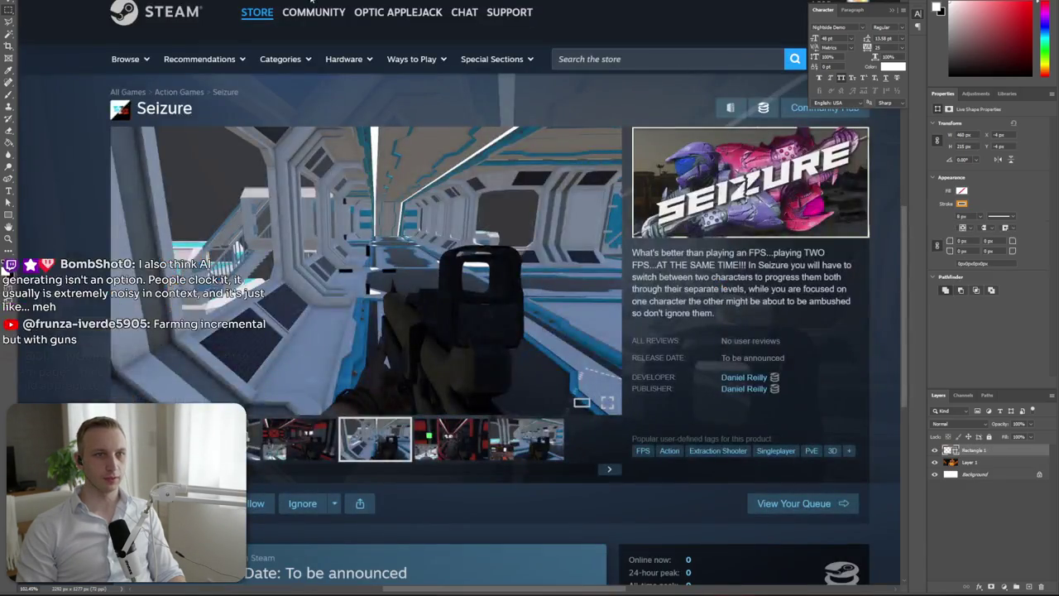
key(ctrl+Tab)
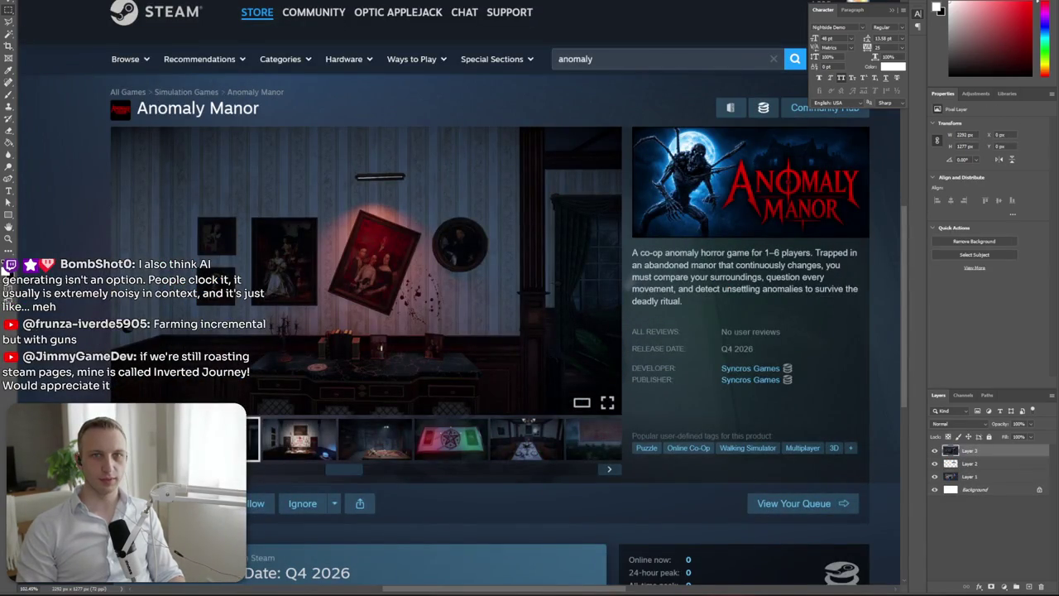
key(ctrl+Tab)
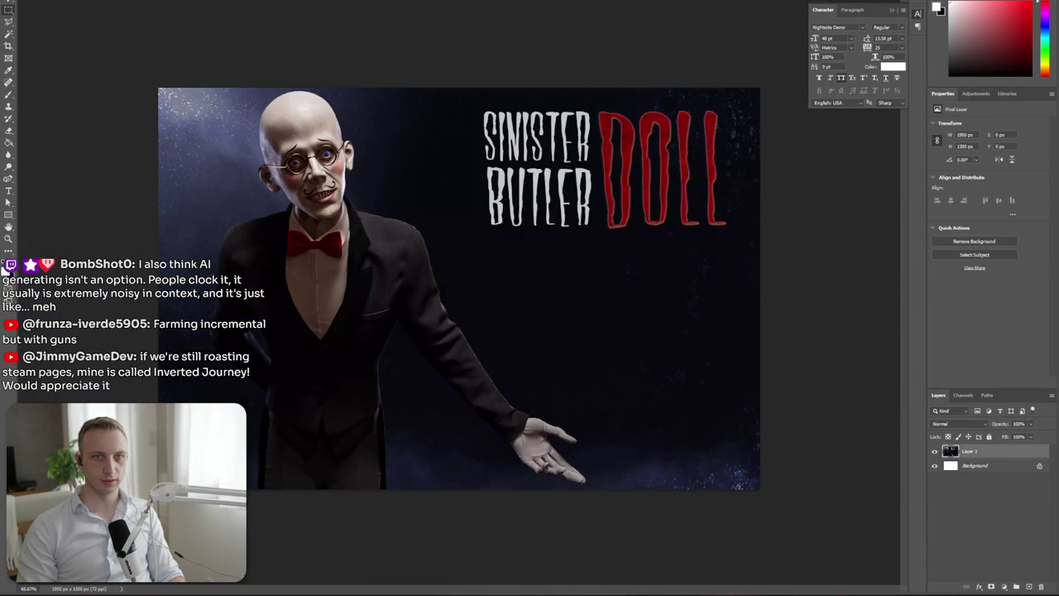
key(ctrl+w)
click(538, 188)
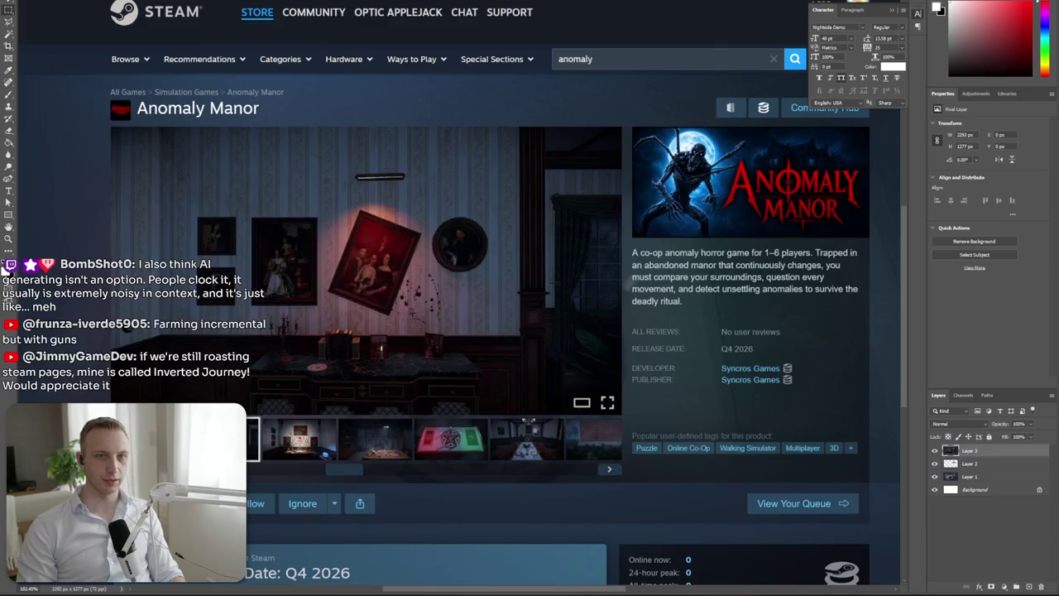
Close the cut-out butler and monster documents without saving, returning to the capsule document
key(ctrl+Tab)
key(ctrl+w)
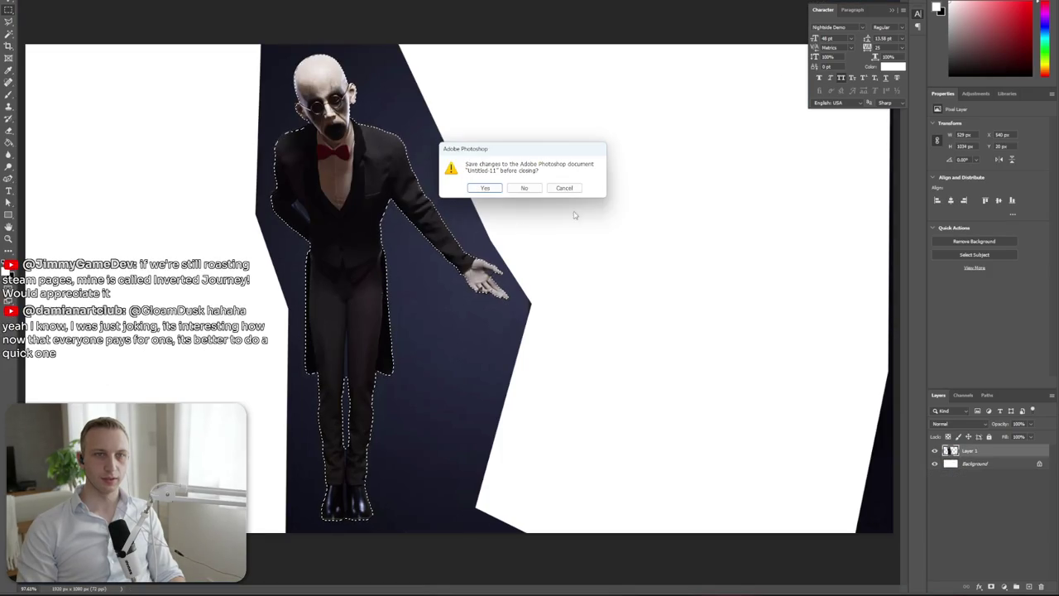
key(n)
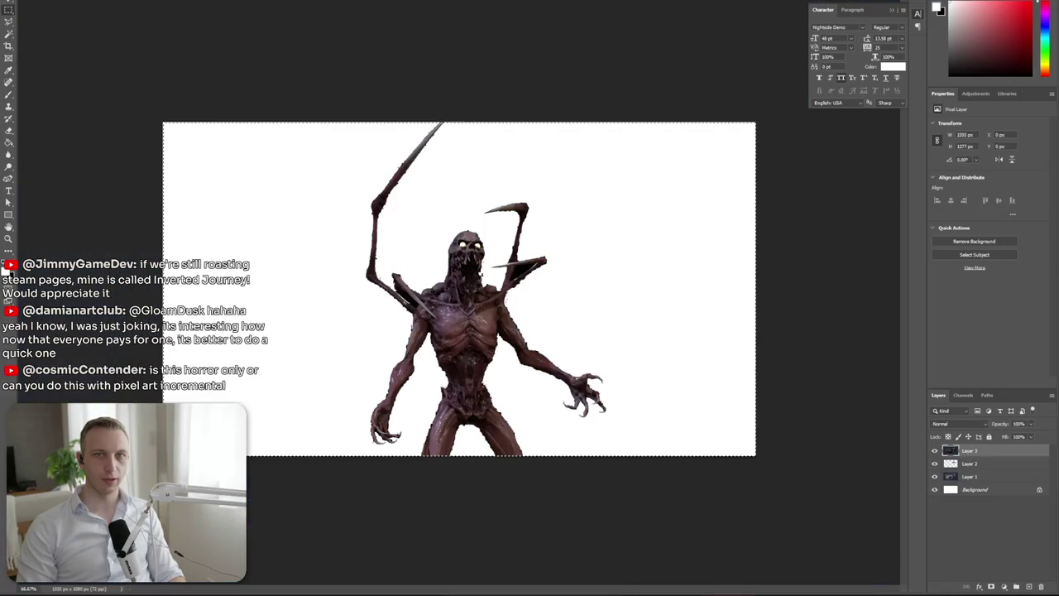
key(ctrl+Tab)
key(ctrl+w)
key(n)
key(ctrl+Tab)
scroll(998, 490, up, 3)
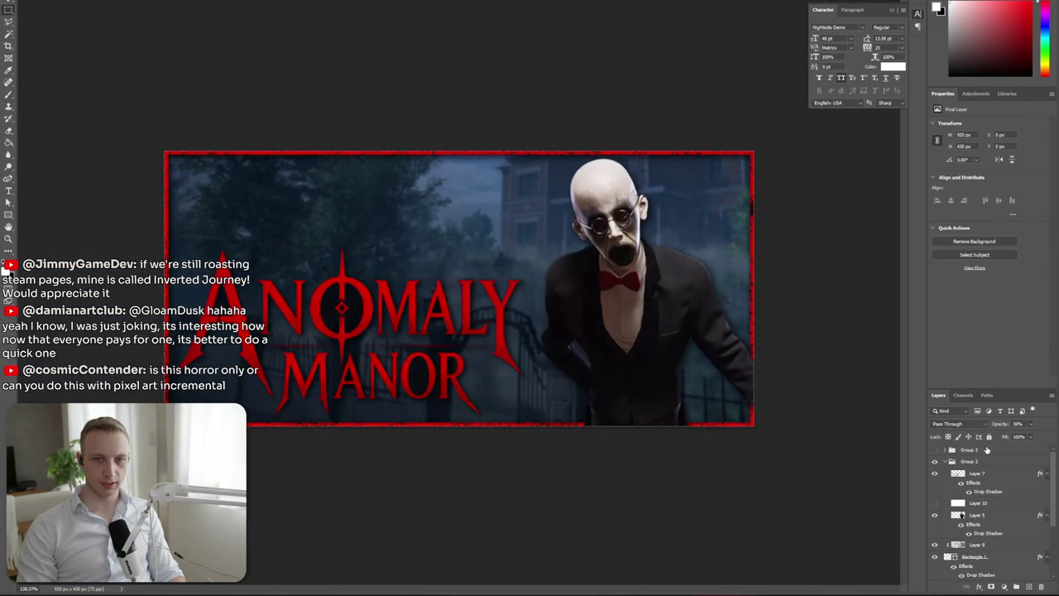
Group Layer 8 through Layer 1, merge a copy of the group, and select all
click(985, 451)
scroll(966, 468, down, 3)
shift+click(984, 565)
click(1017, 587)
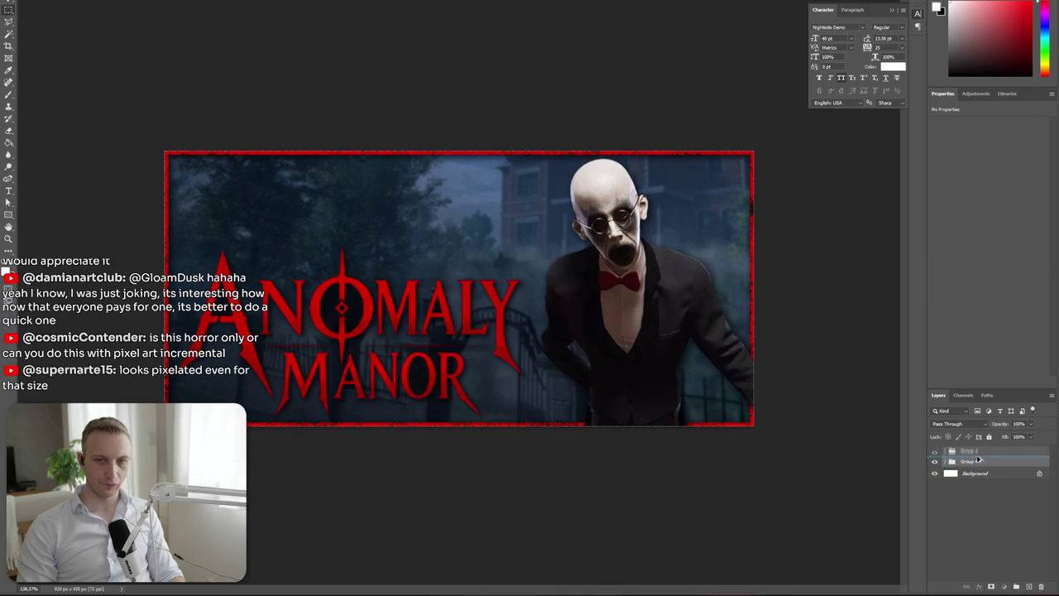
right_click(965, 461)
click(990, 388)
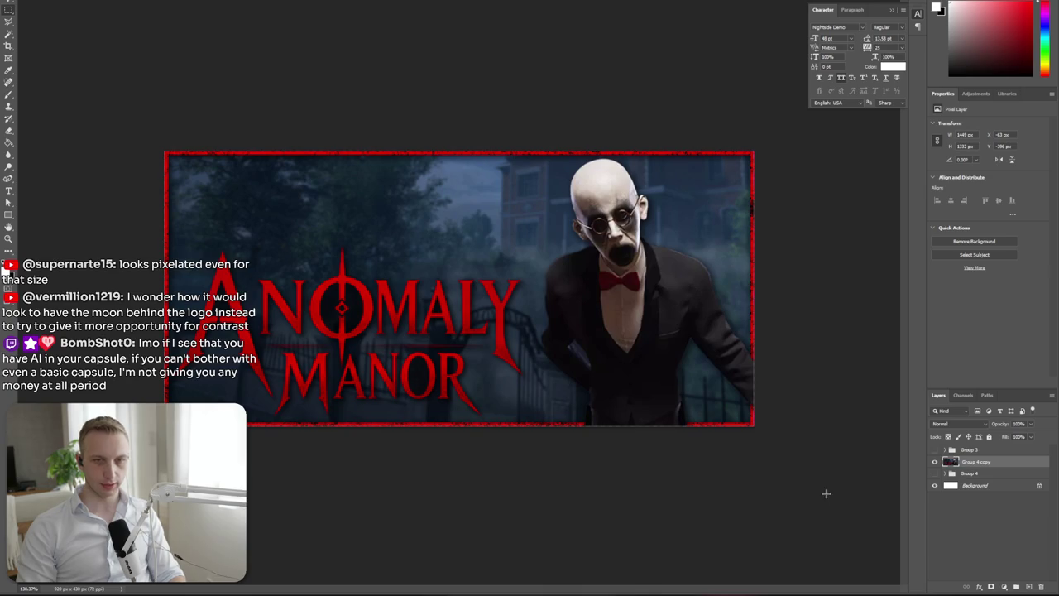
drag(828, 496, 41, 50)
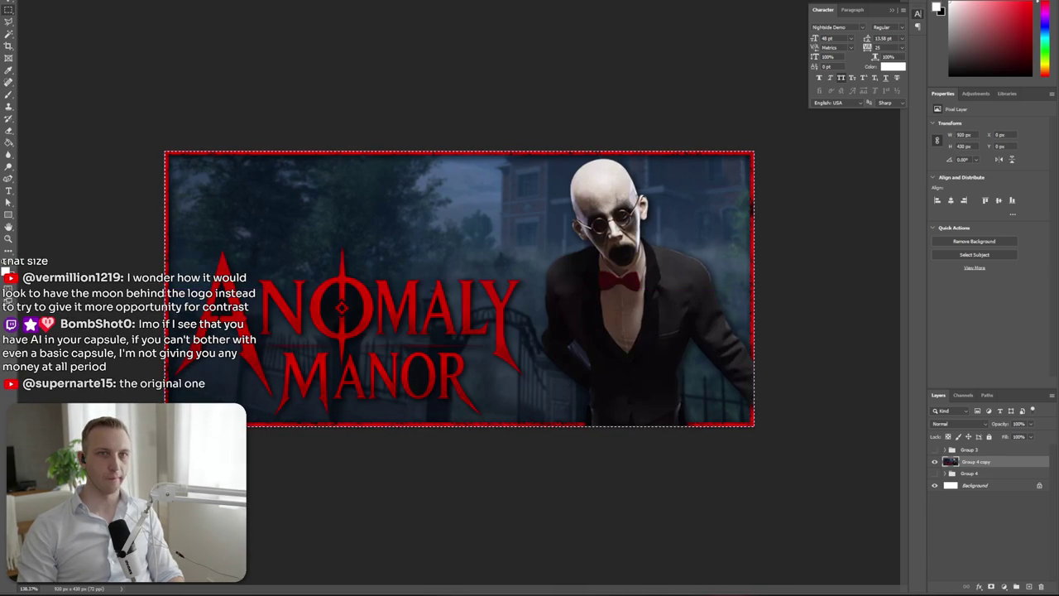
Paste the flattened capsule into the store-page mock-up and scale it onto the header slot
key(ctrl+Tab)
key(ctrl+Tab)
key(ctrl+v)
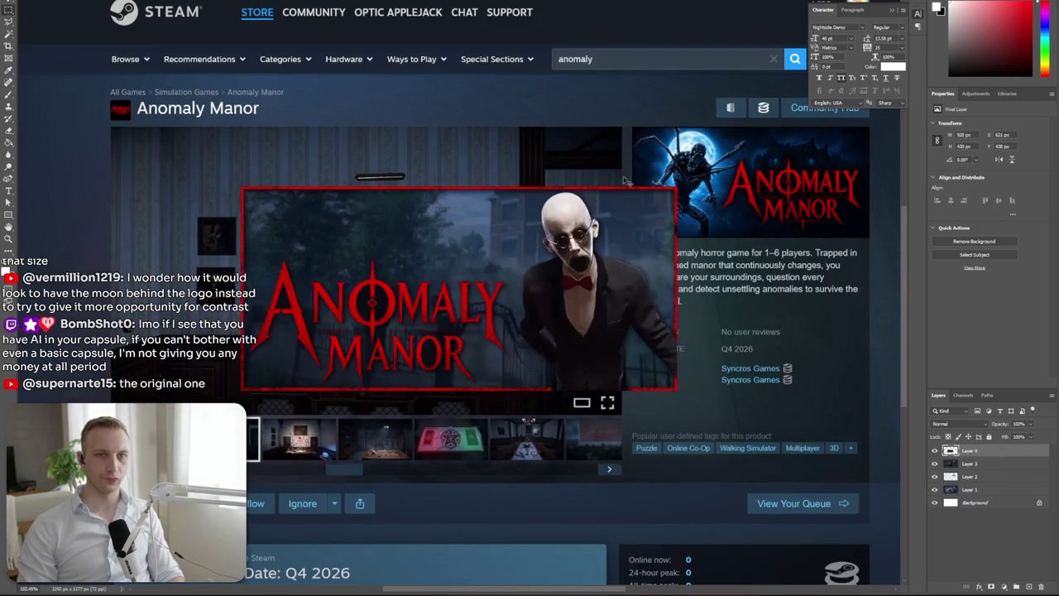
key(ctrl+t)
drag(677, 288, 505, 288)
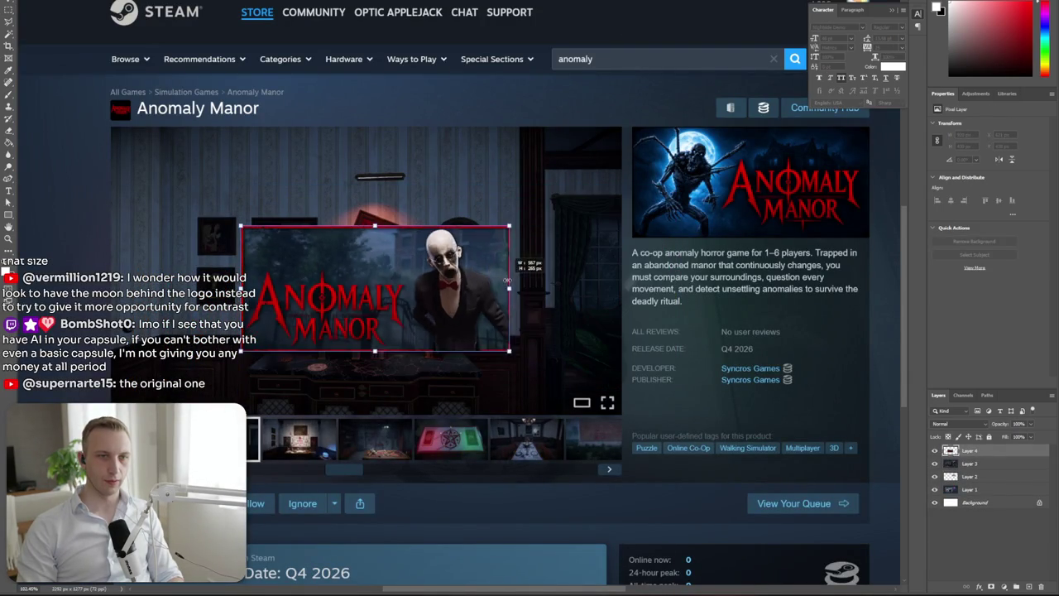
drag(378, 288, 773, 197)
drag(759, 245, 754, 220)
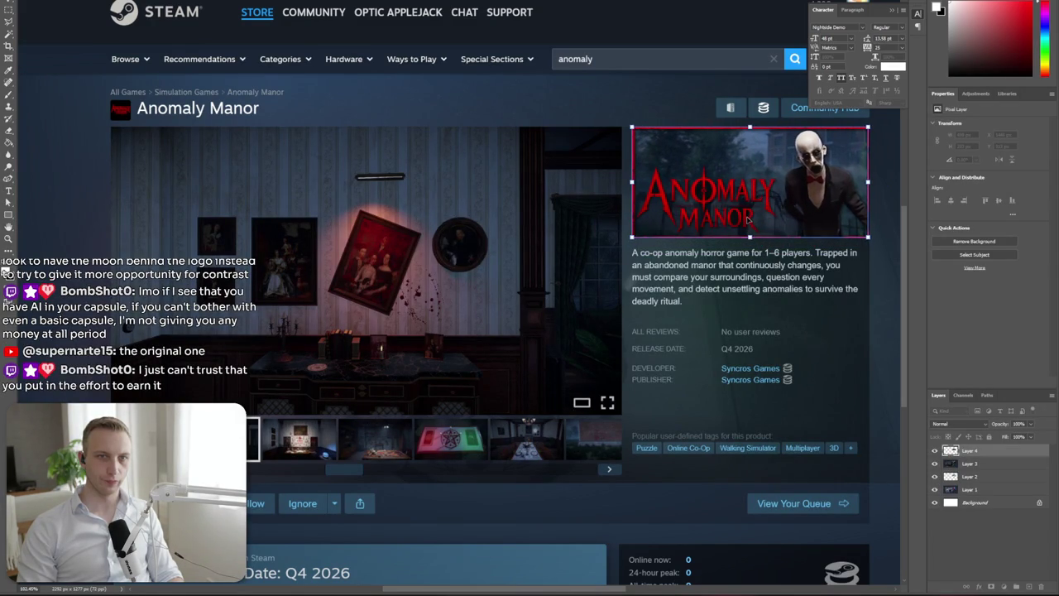
key(Return)
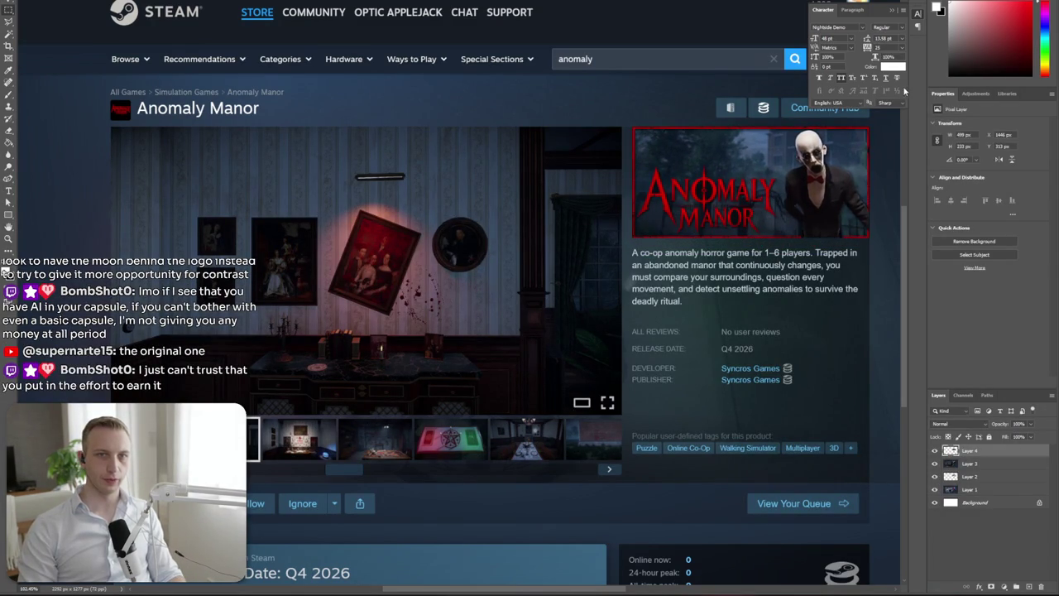
scroll(785, 187, down, 3)
scroll(793, 192, up, 2)
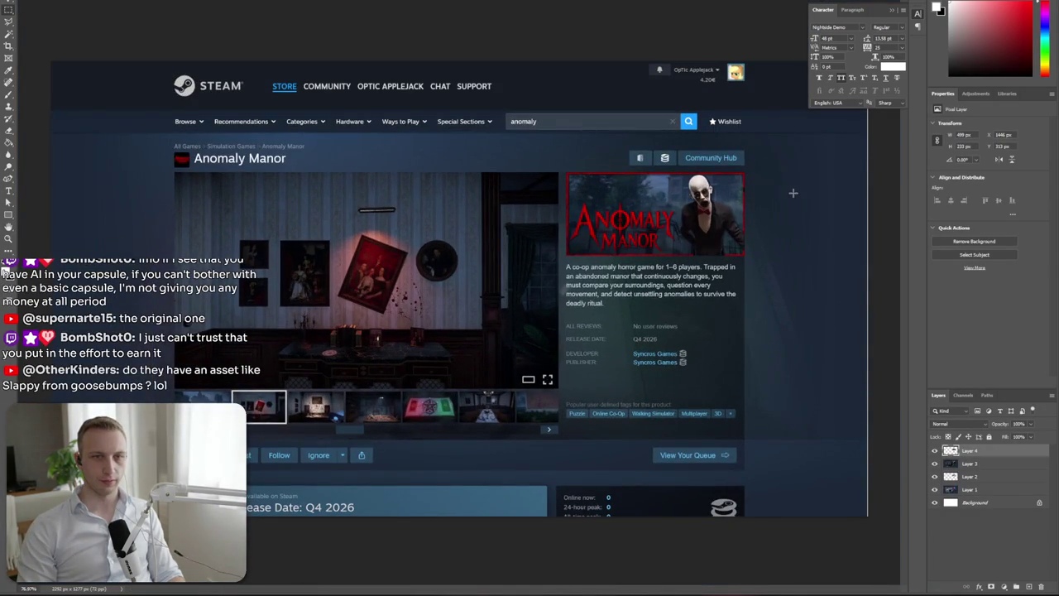
Toggle Layer 4 on and off to compare capsules, leaving the original showing
click(935, 451)
click(935, 452)
click(935, 451)
click(935, 451)
click(935, 452)
click(935, 451)
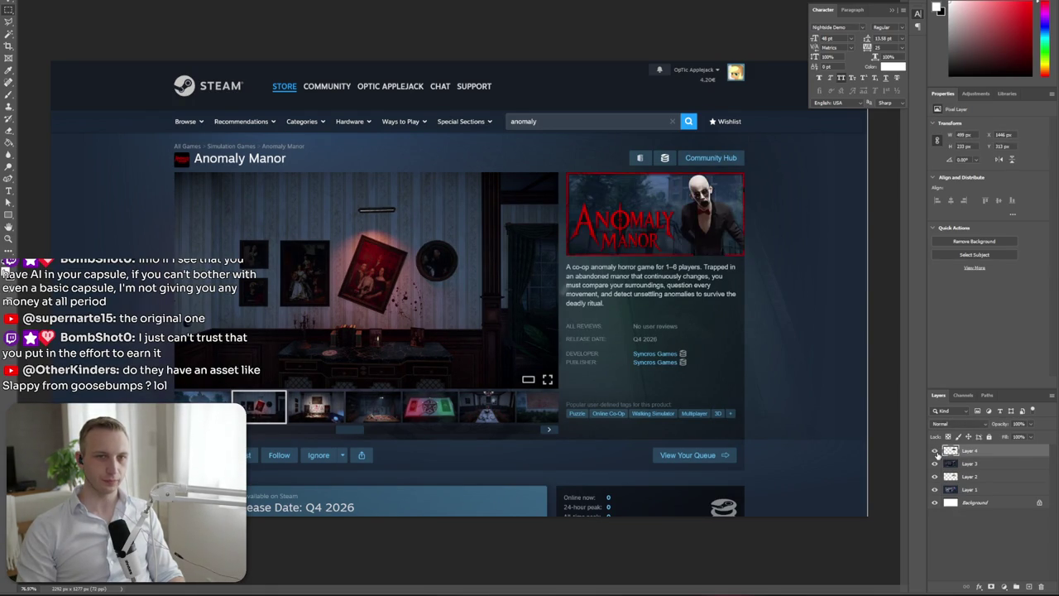
click(935, 451)
click(935, 451)
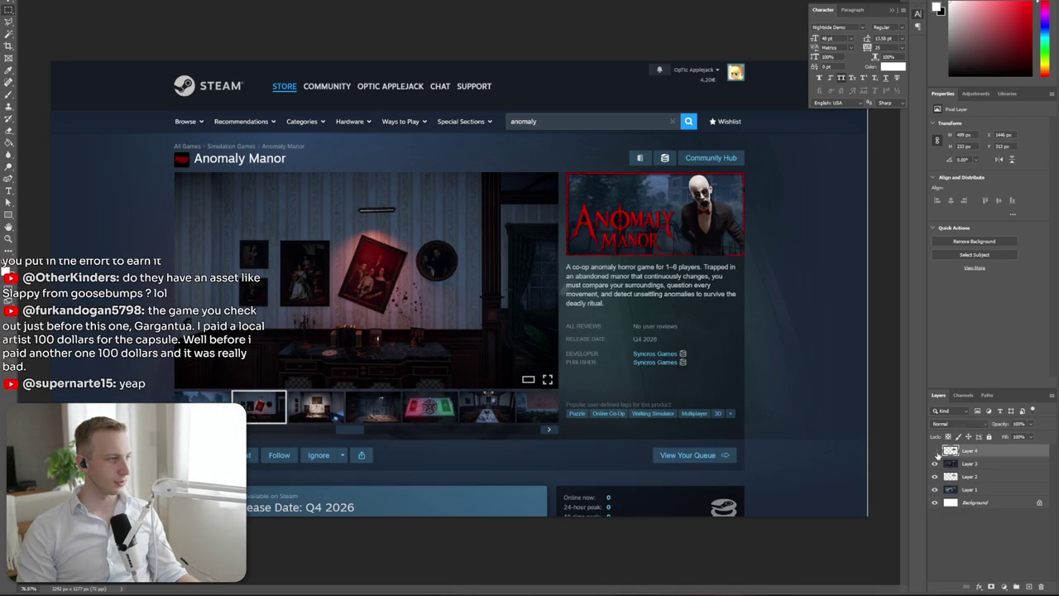
click(936, 451)
click(936, 451)
click(936, 451)
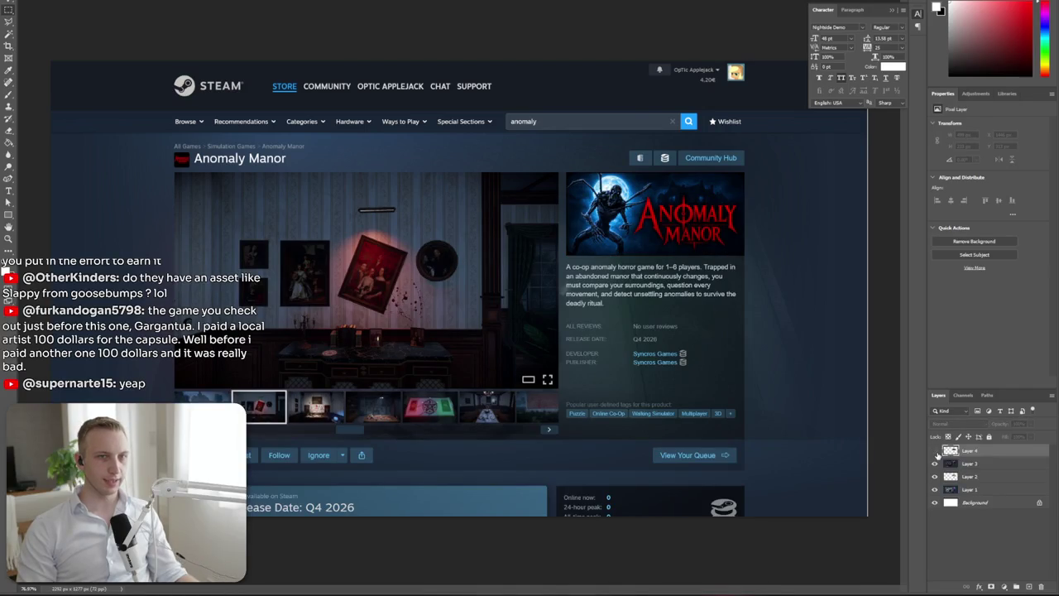
click(936, 451)
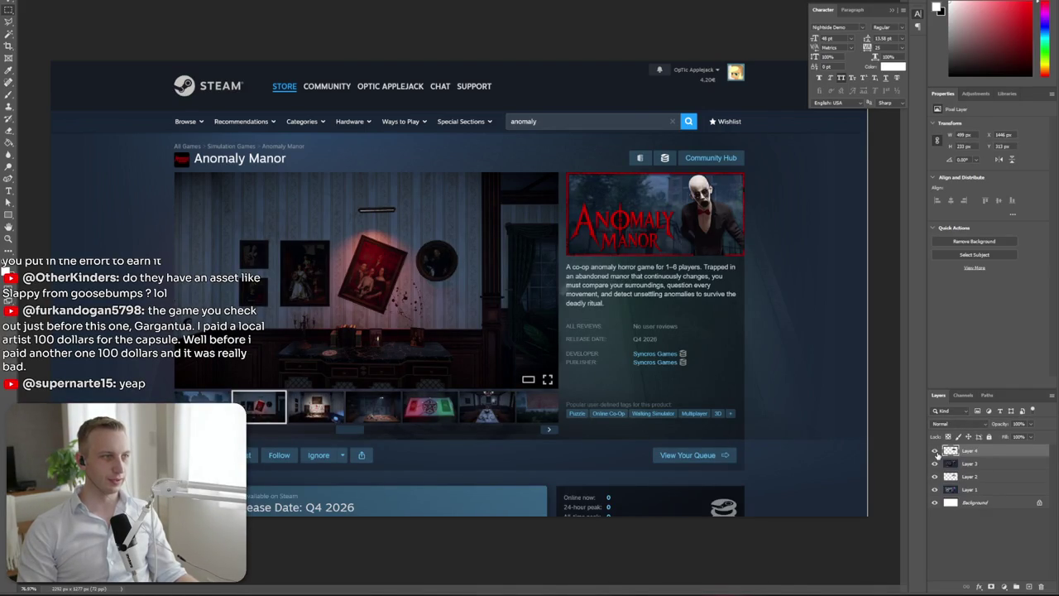
click(936, 451)
click(936, 451)
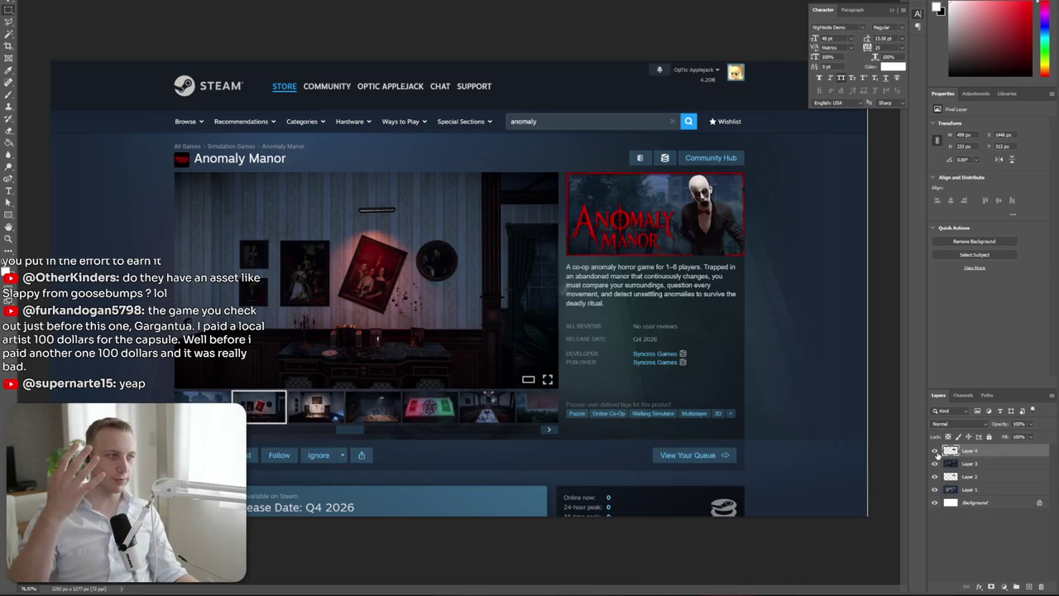
click(937, 451)
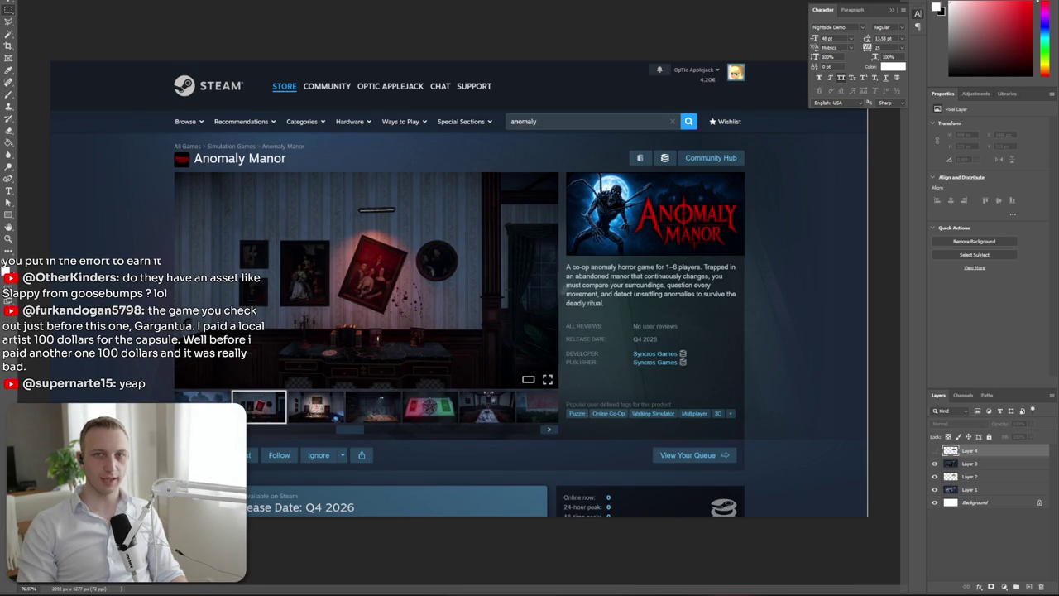
key(alt+Tab)
Search 'gargantu', open the Gargantua store page, and copy its capsule image
double_click(620, 80)
text(ga)
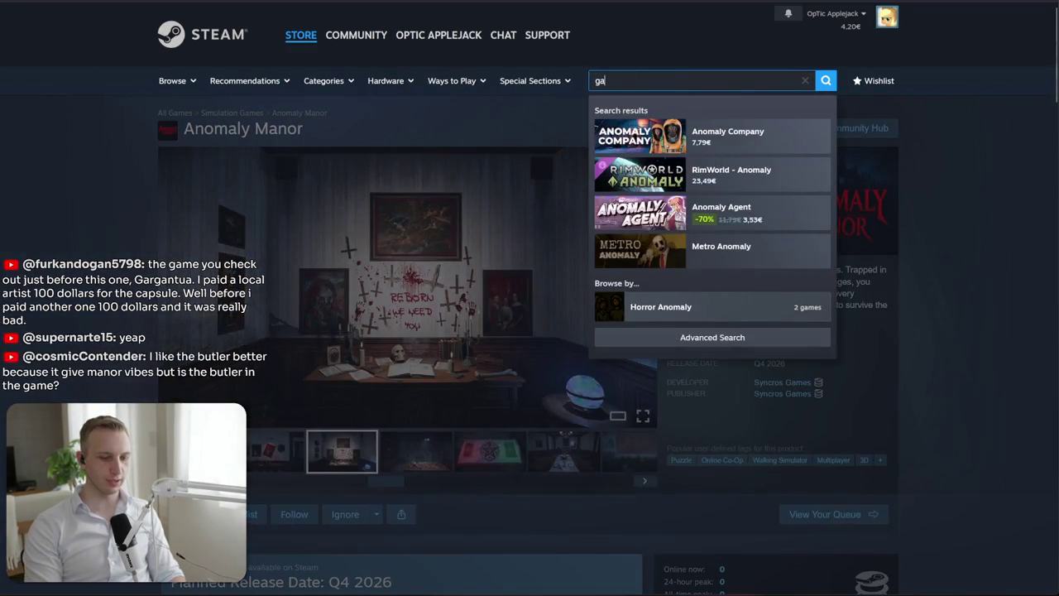
text(rgantu)
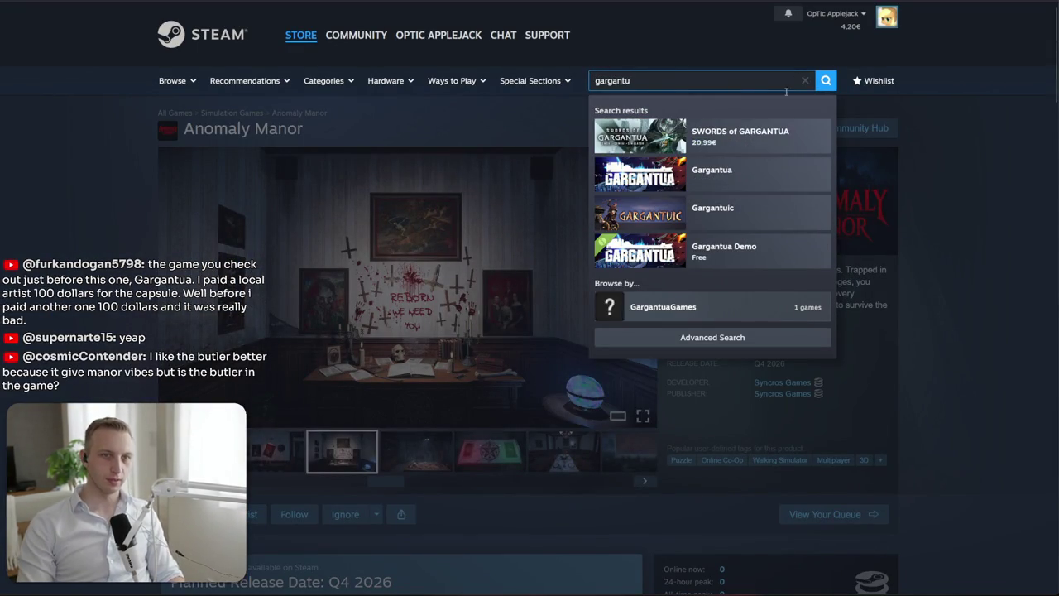
click(712, 172)
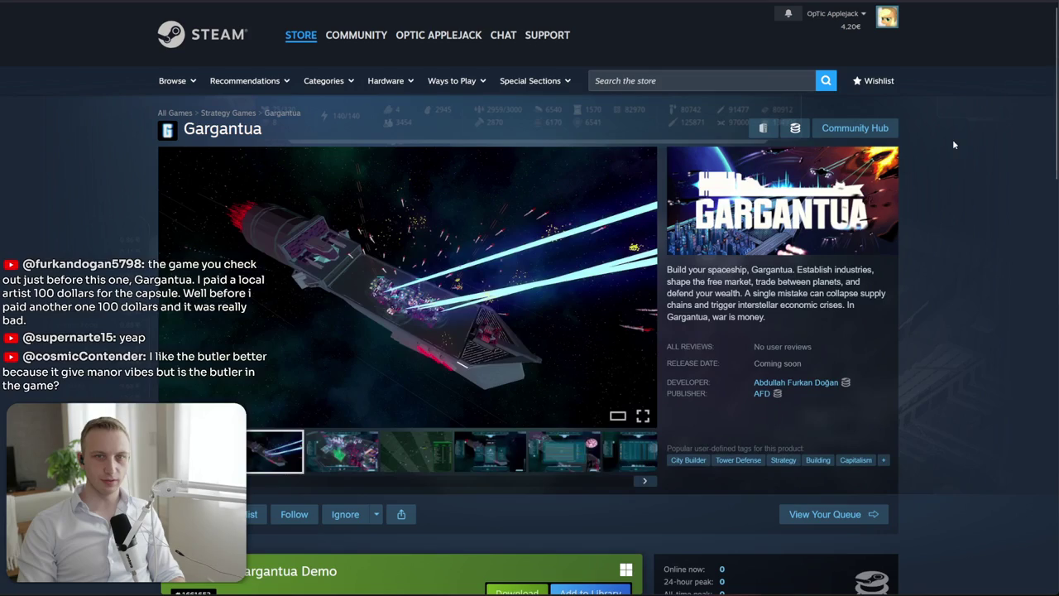
right_click(807, 208)
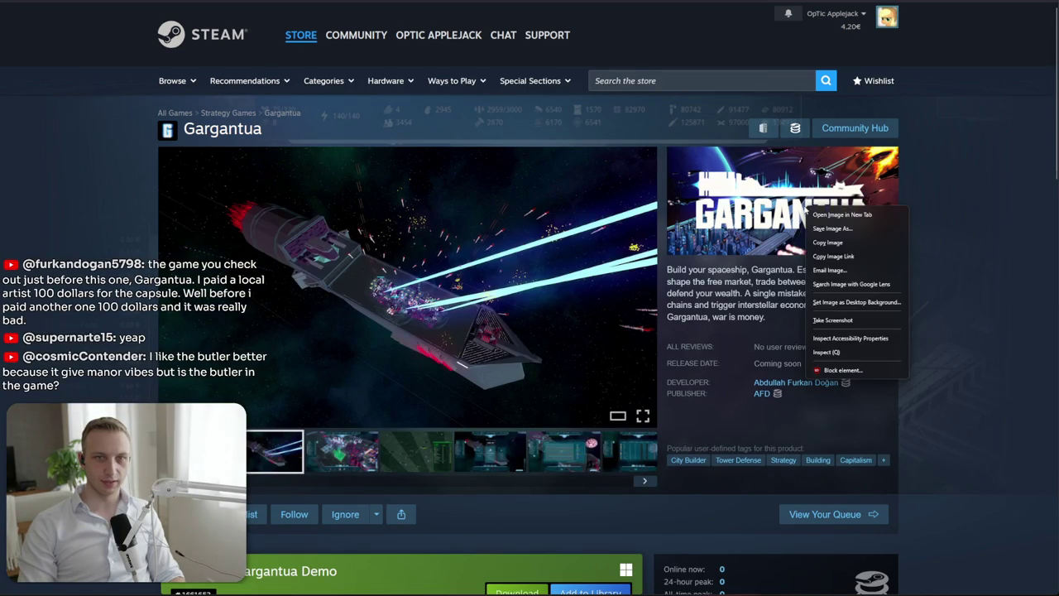
click(827, 242)
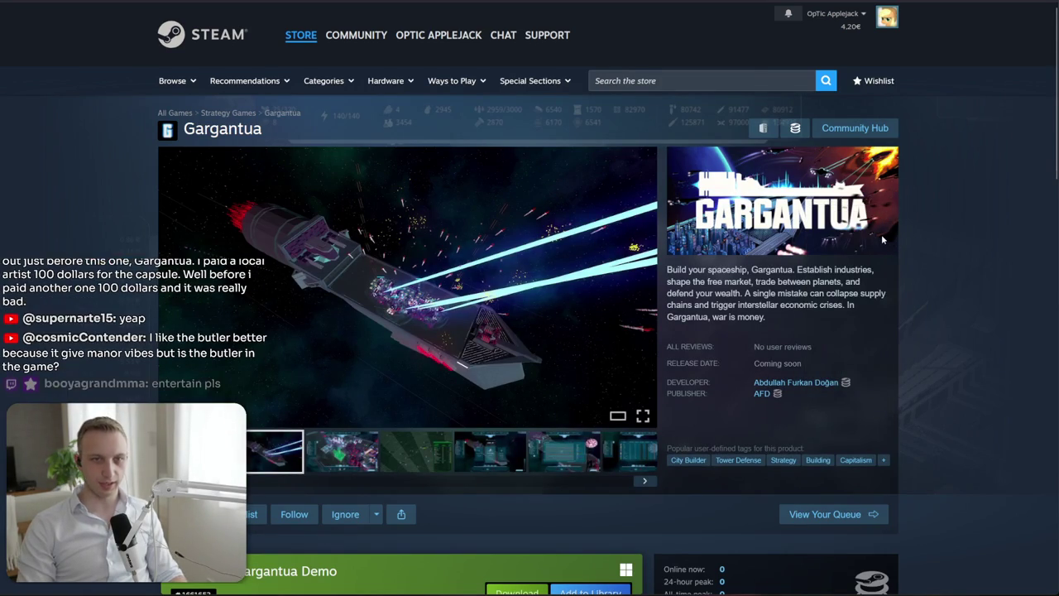
key(alt+Tab)
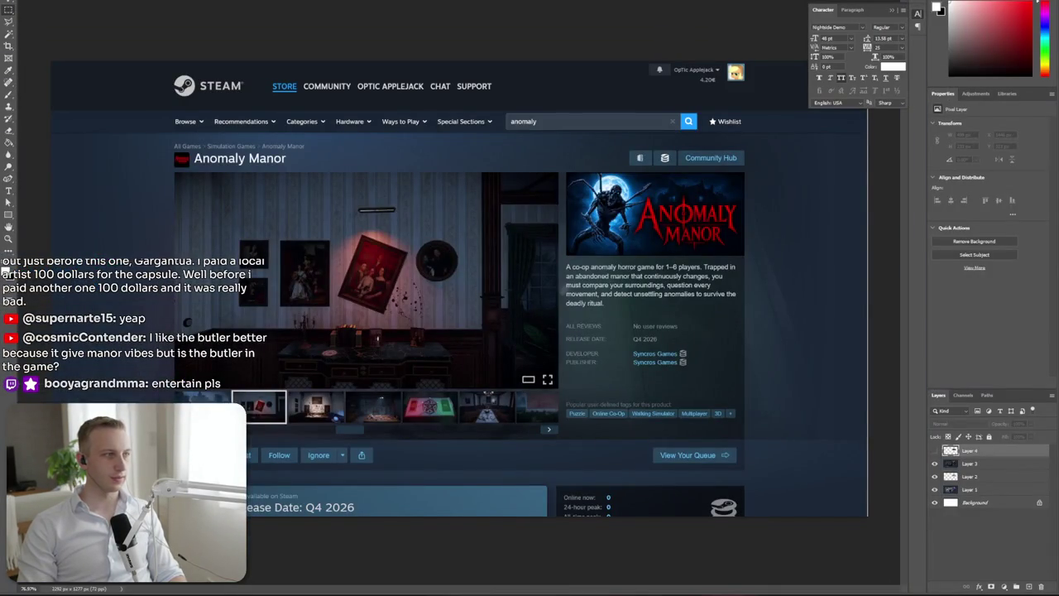
Create a 460 × 215 px document and paste the Gargantua artwork into it
click(12, 0)
click(33, 5)
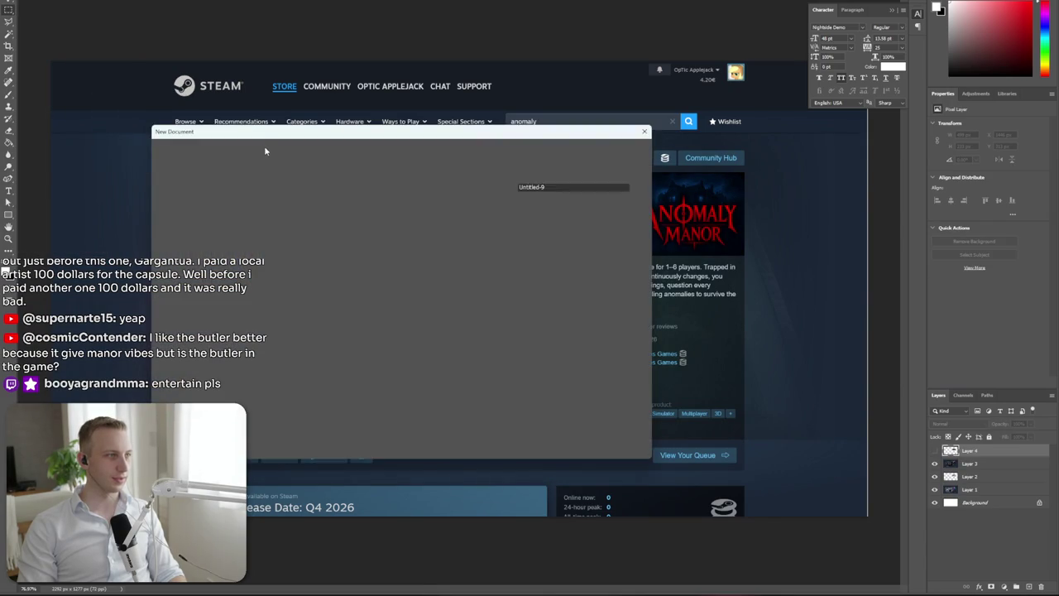
double_click(196, 230)
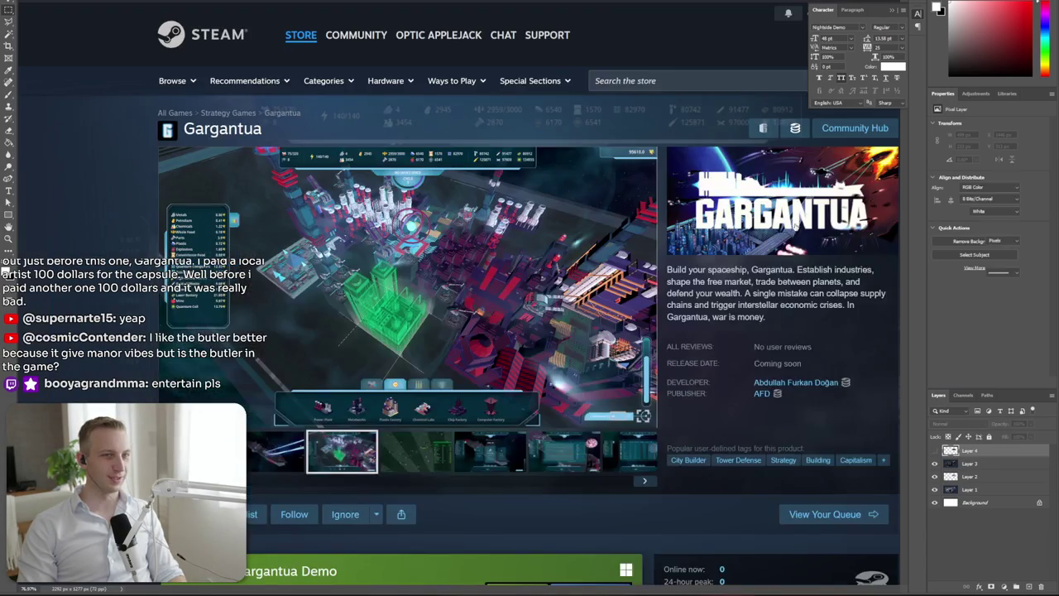
key(ctrl+v)
key(ctrl+plus)
key(ctrl+plus)
key(ctrl+plus)
key(ctrl+plus)
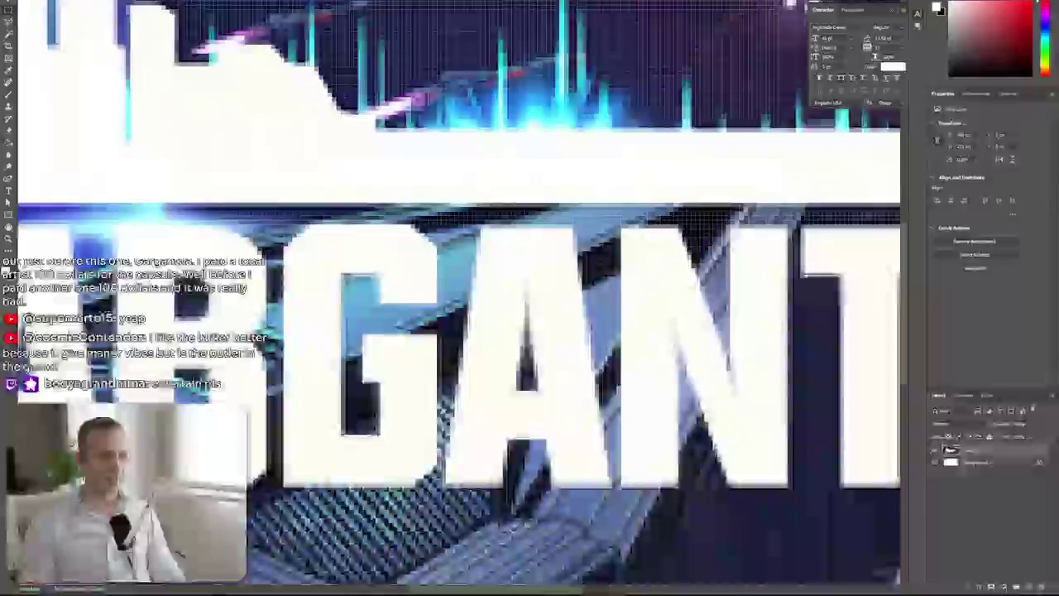
key(ctrl+minus)
key(ctrl+minus)
key(ctrl+plus)
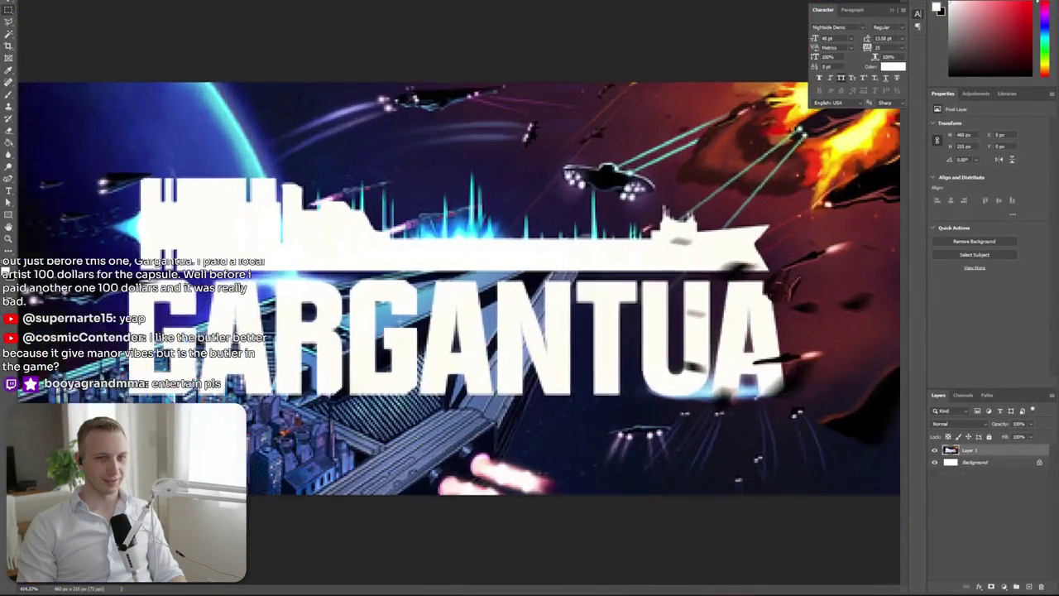
key(ctrl+minus)
key(ctrl+minus)
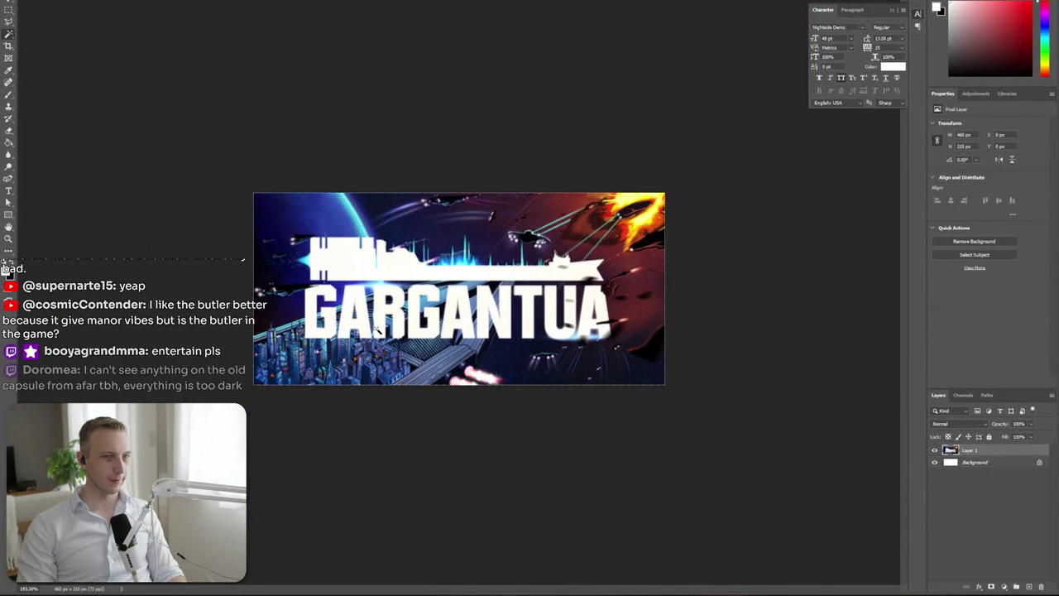
Try the Clone Stamp on the artwork and dismiss the resulting error
key(s)
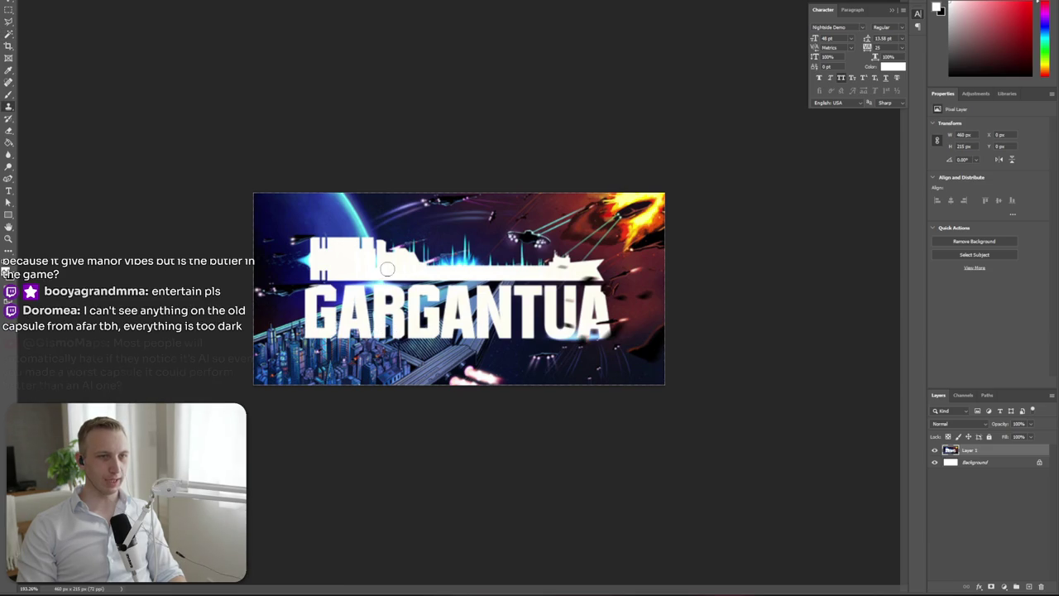
click(384, 273)
click(517, 193)
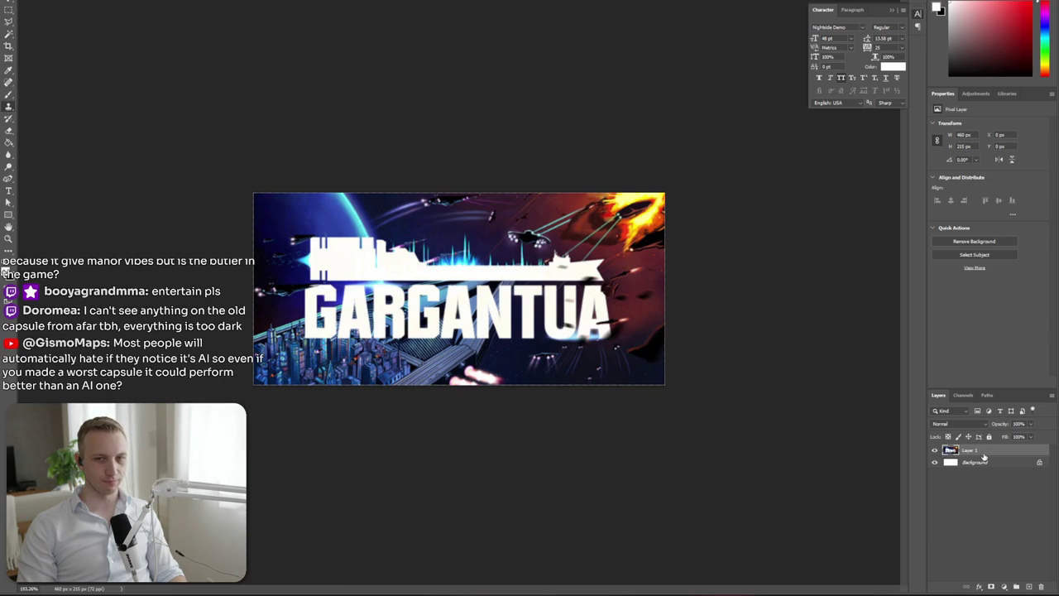
Color Range-select the white lettering and ship, Localized Color Clusters off, fuzziness 114
right_click(984, 457)
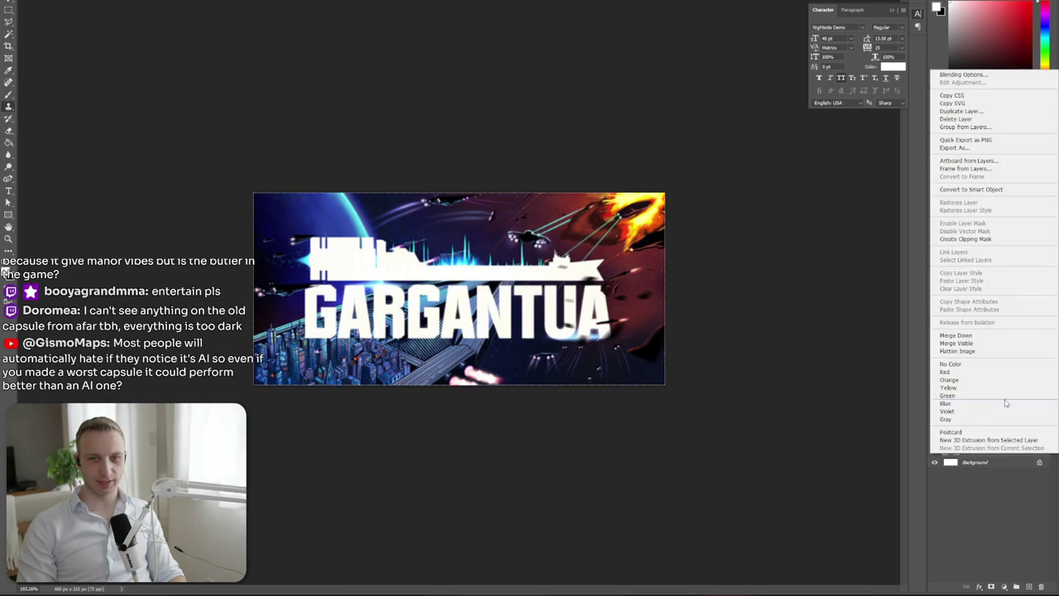
click(997, 506)
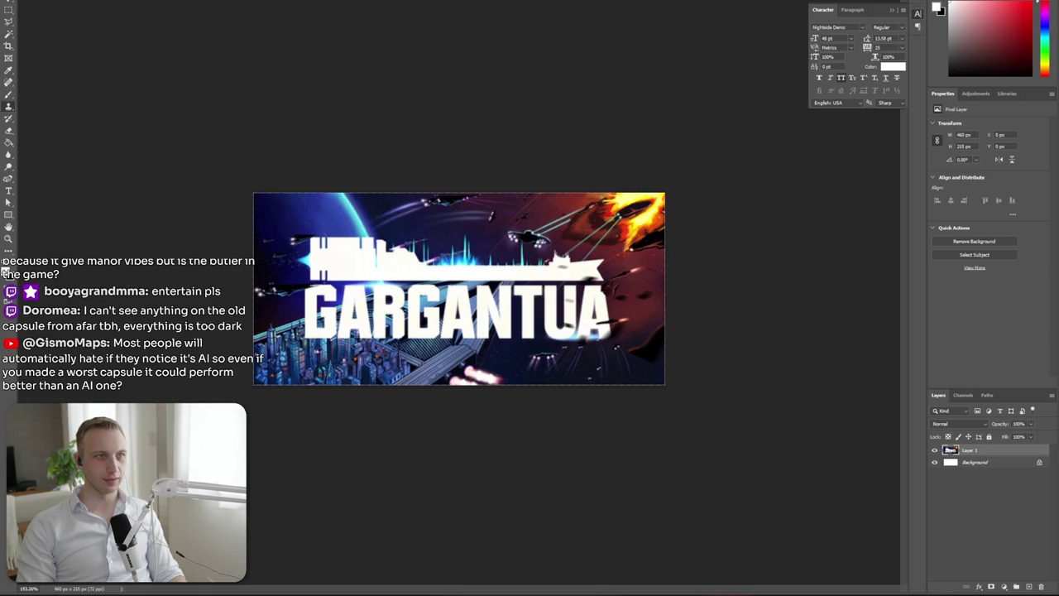
key(alt+s)
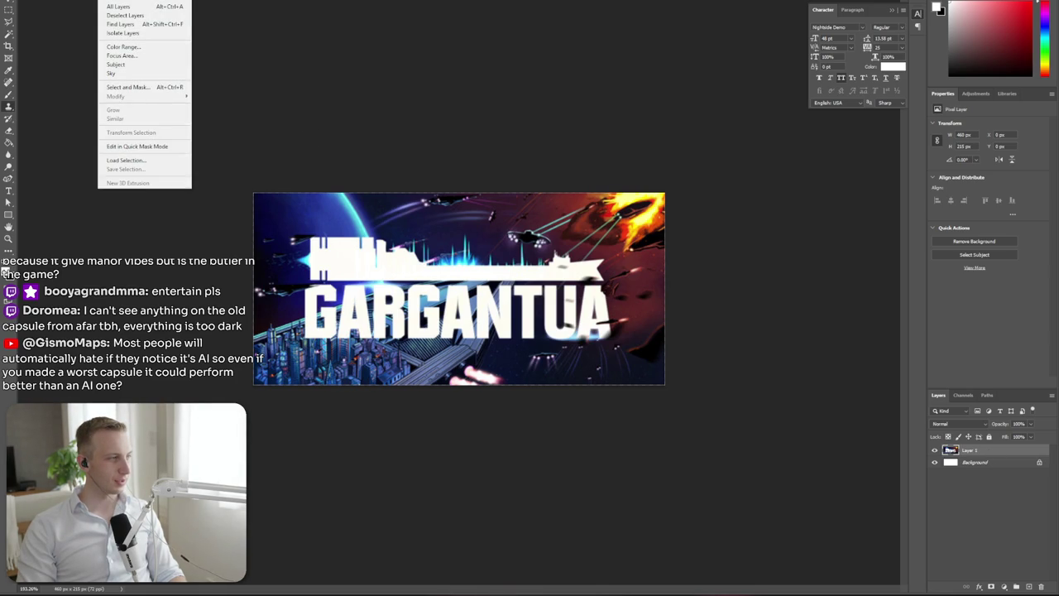
click(124, 47)
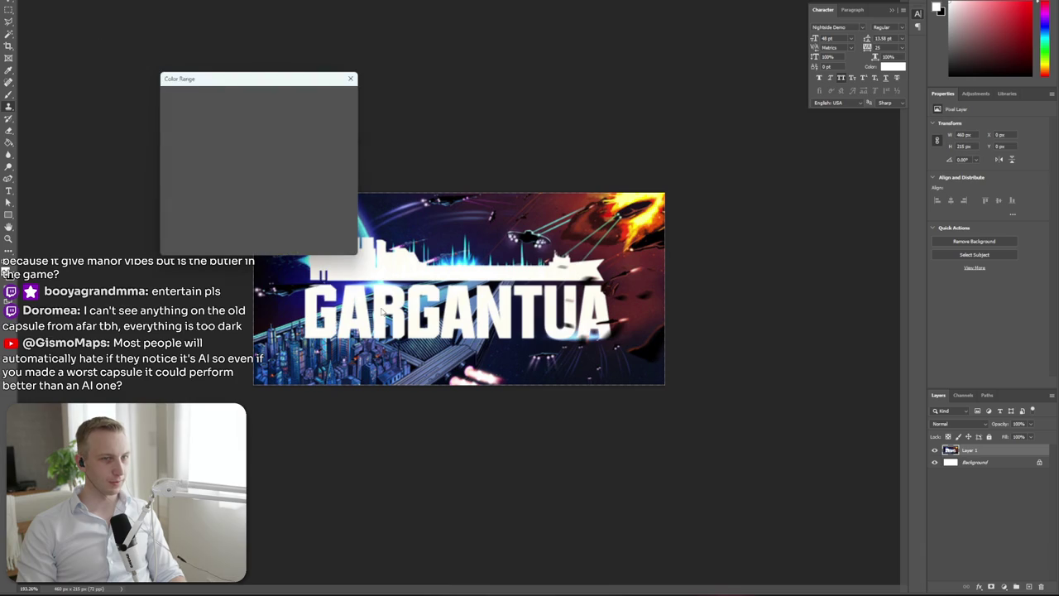
mouse_move(270, 142)
mouse_down()
mouse_move(212, 137)
mouse_move(198, 167)
mouse_move(370, 131)
mouse_up()
click(266, 111)
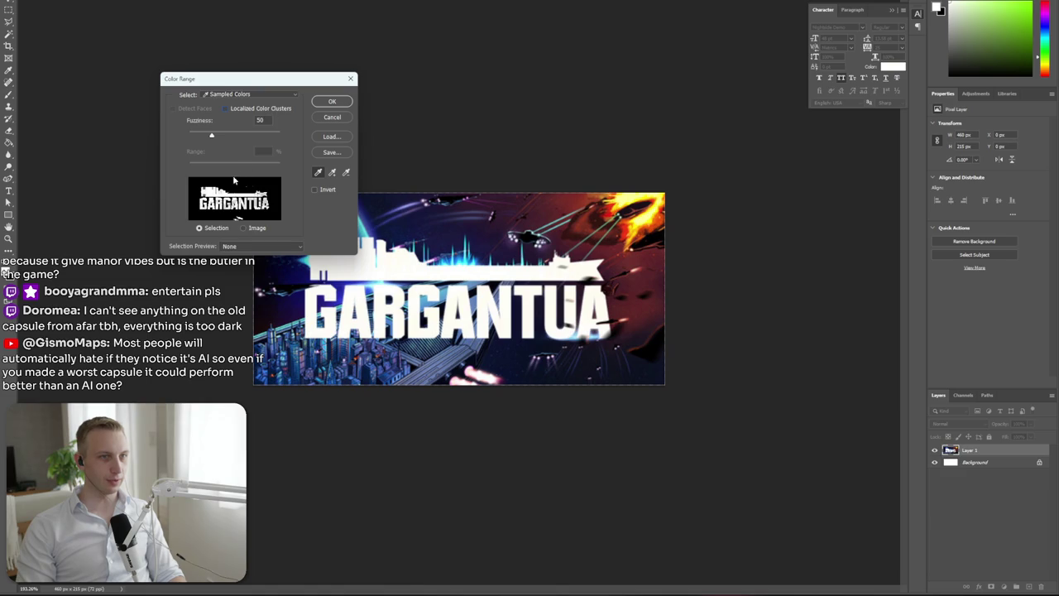
drag(217, 147, 242, 145)
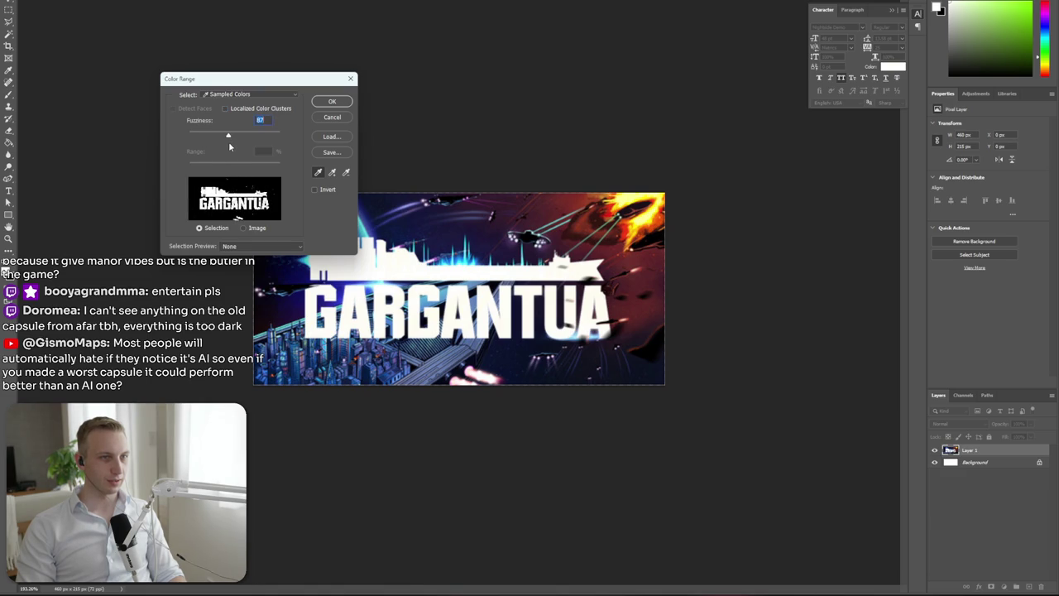
click(345, 103)
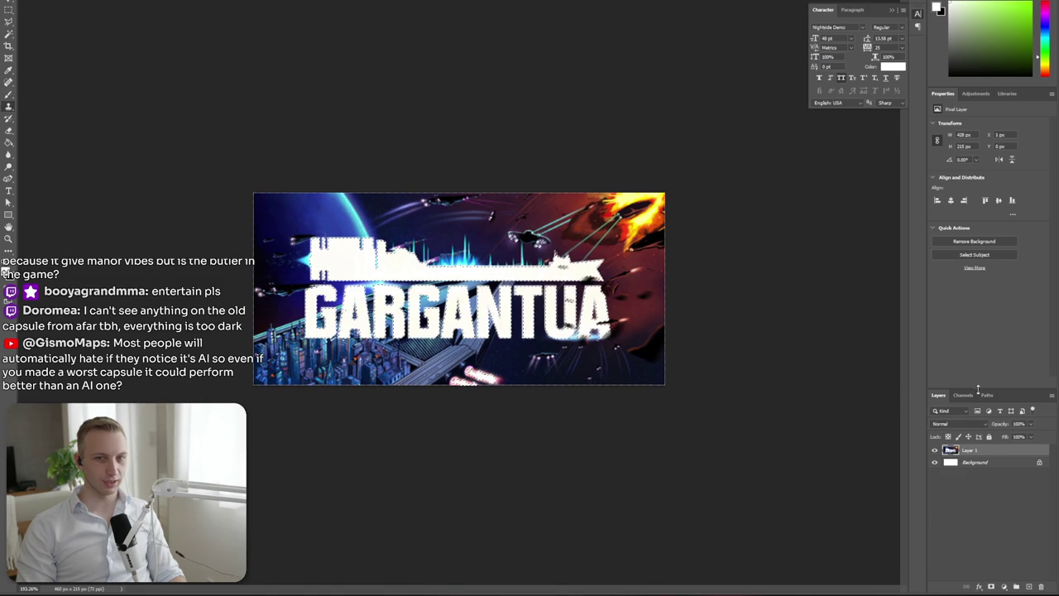
Copy the selected title onto a new layer and hide Layer 1 to inspect the copy
key(ctrl+j)
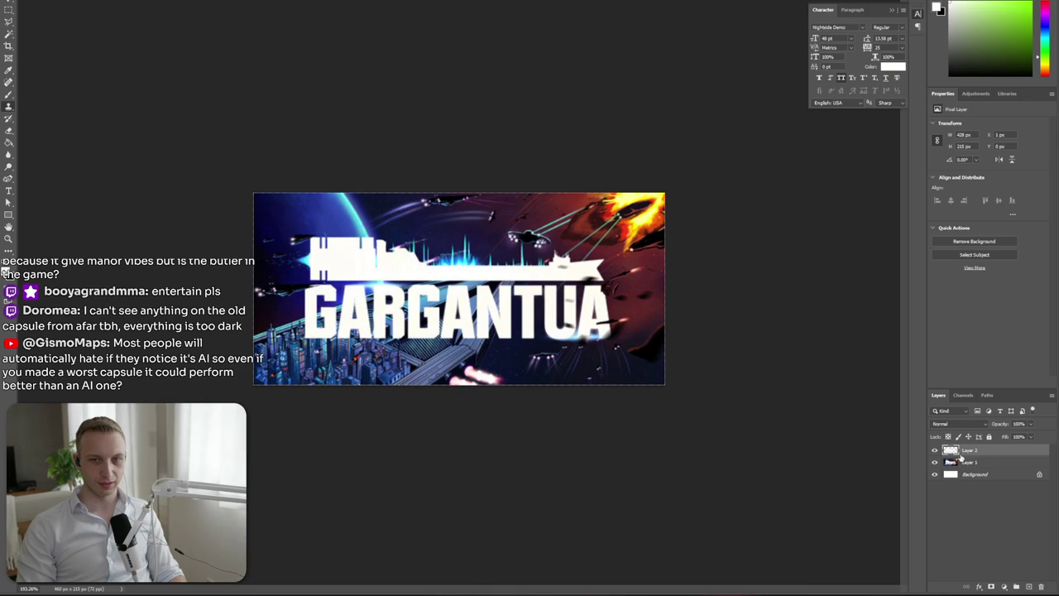
click(934, 462)
click(935, 461)
click(935, 462)
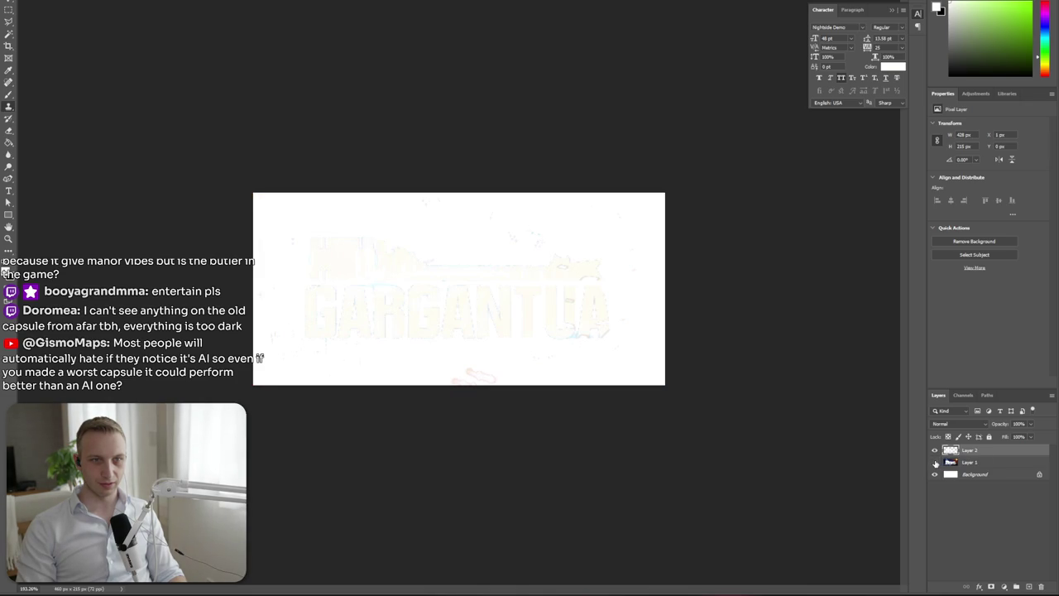
scroll(437, 346, up, 2)
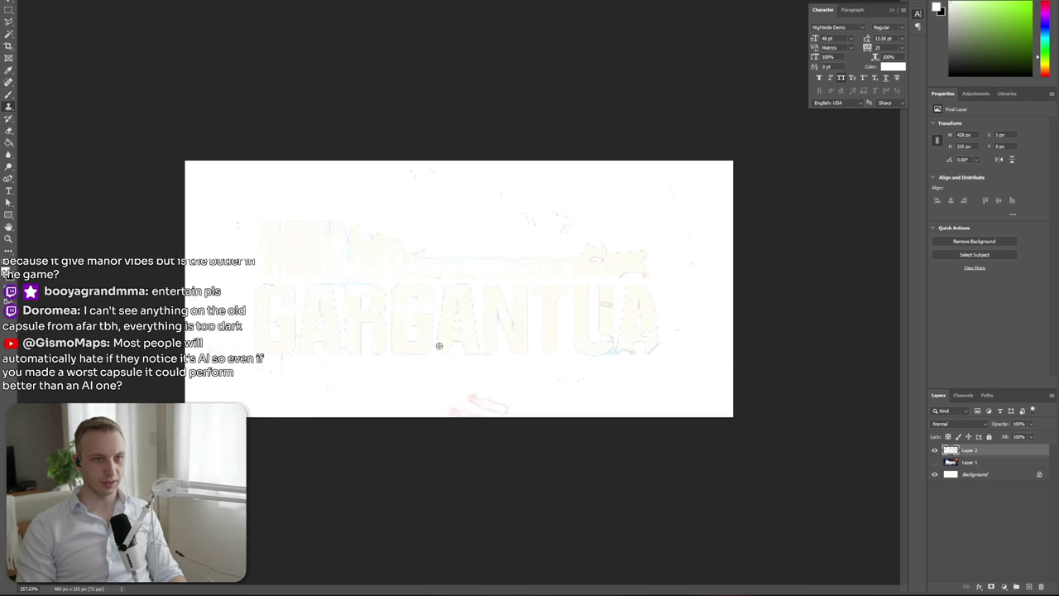
Draw a lasso outline around the GARGANTUA title and ship
click(324, 162)
click(478, 234)
click(568, 250)
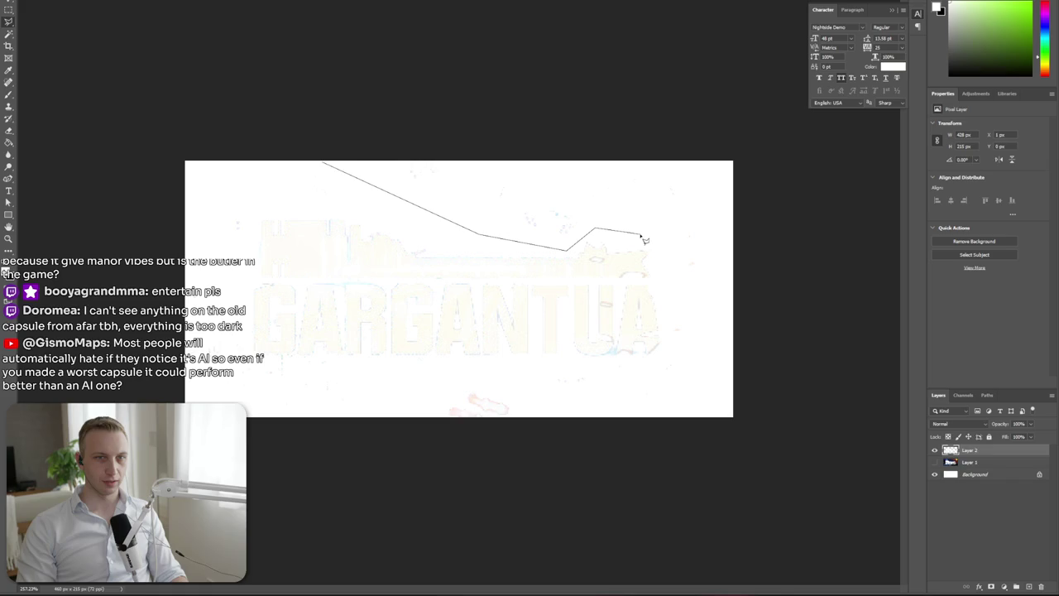
click(660, 260)
click(666, 356)
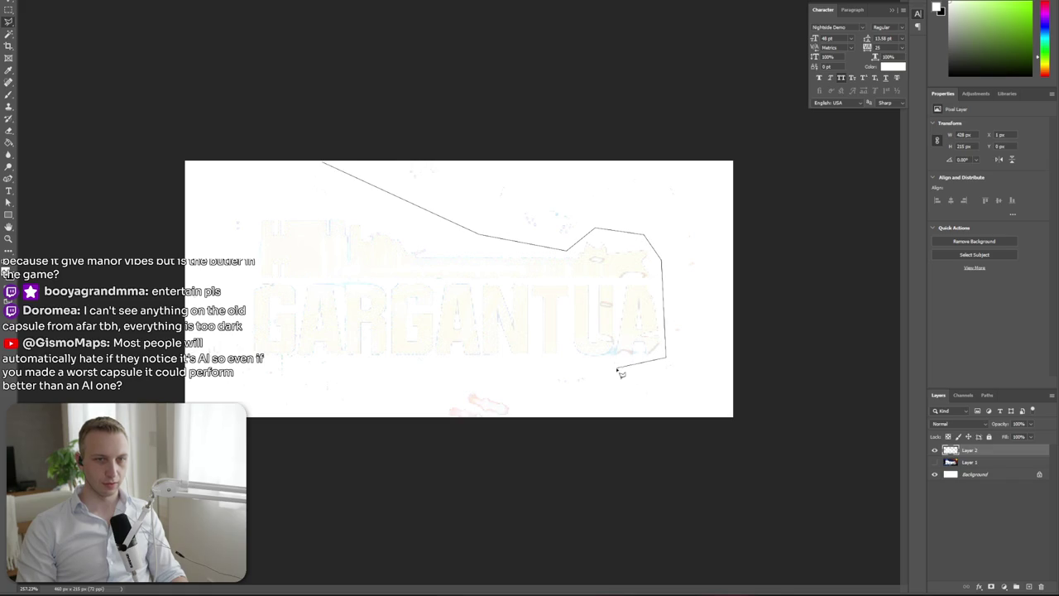
click(245, 359)
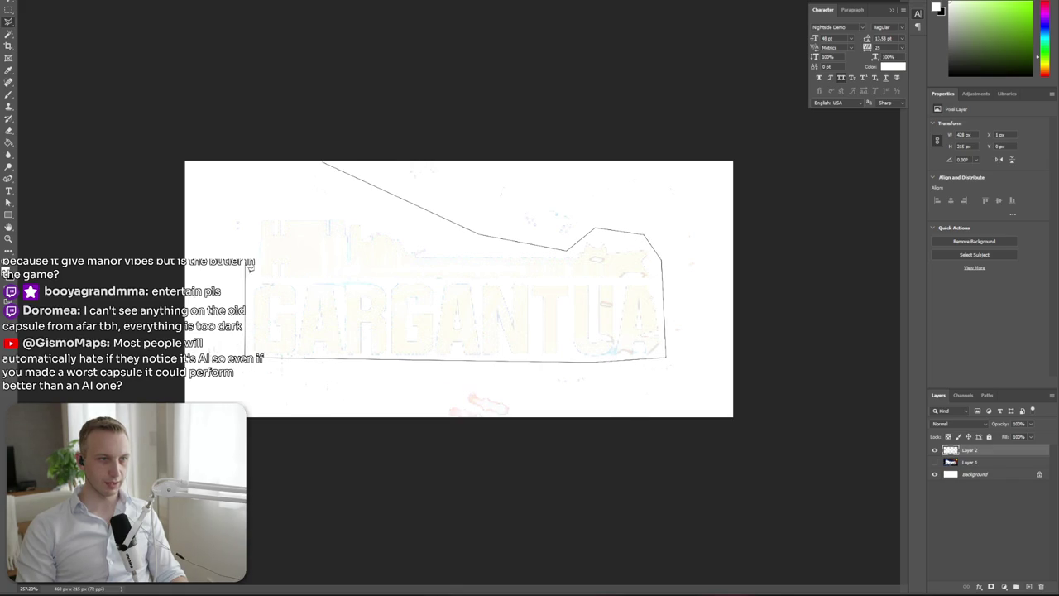
click(385, 219)
click(325, 164)
Copy the outlined title, delete the old title layer, show Layer 1 and paste the title as a new layer
key(Delete)
key(ctrl+d)
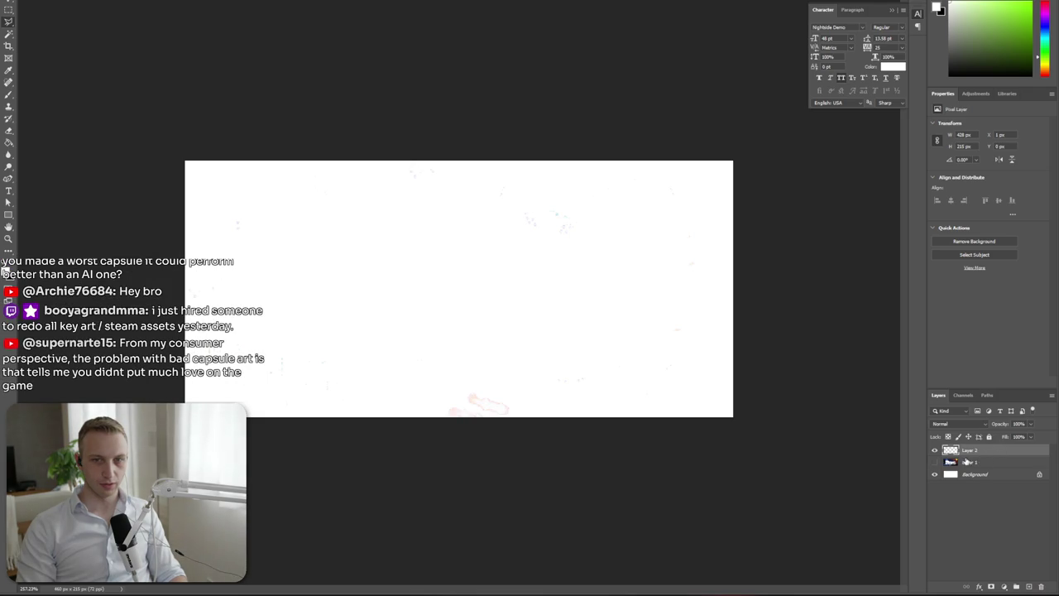
key(Delete)
click(936, 451)
key(ctrl+v)
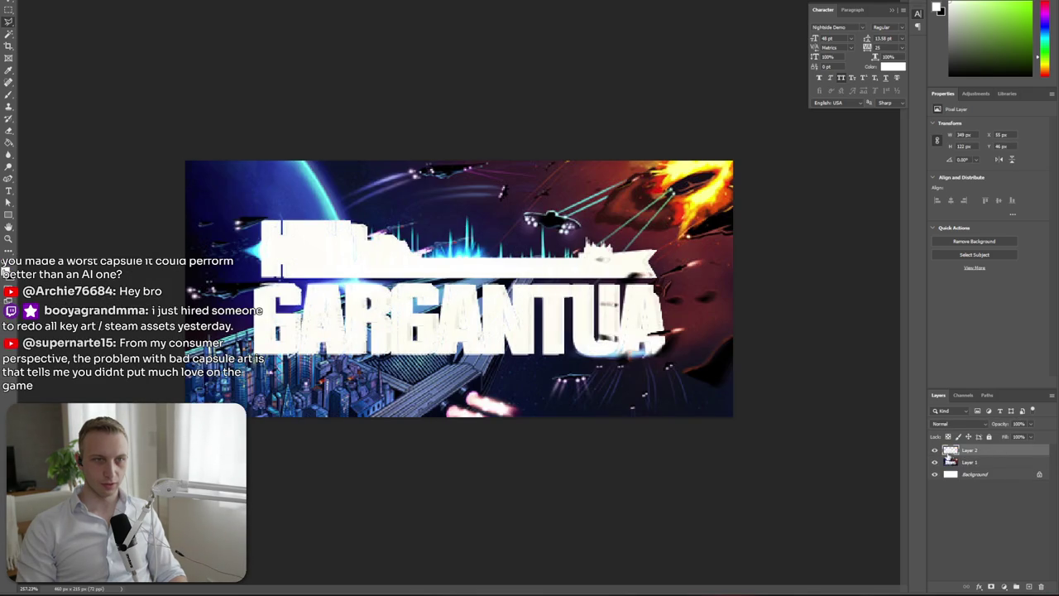
Line the pasted title up over the artwork and commit its placement
mouse_move(560, 340)
mouse_down()
mouse_move(613, 339)
mouse_move(519, 329)
mouse_up()
click(559, 341)
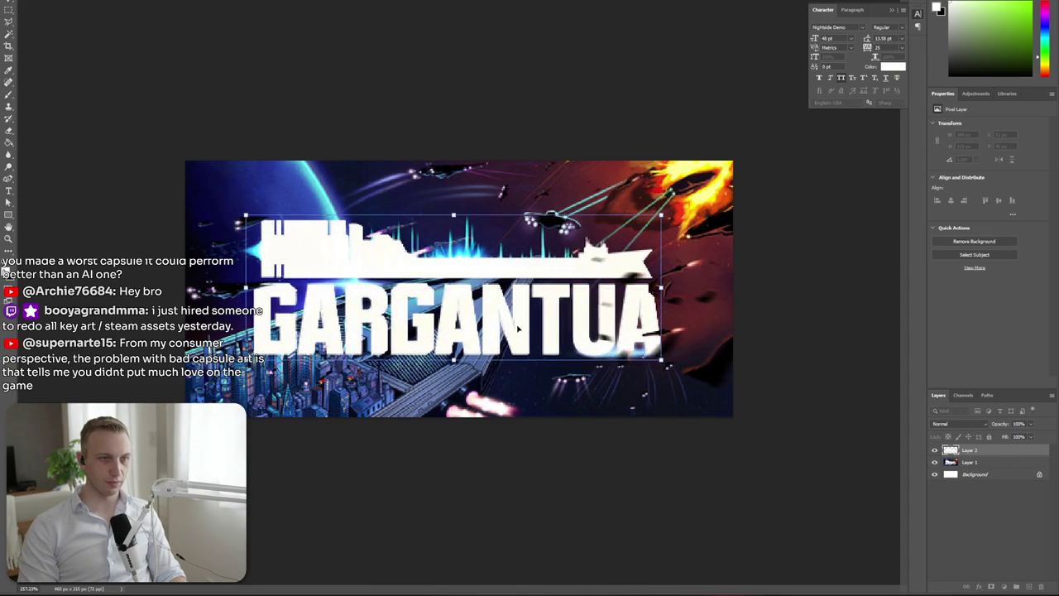
key(Return)
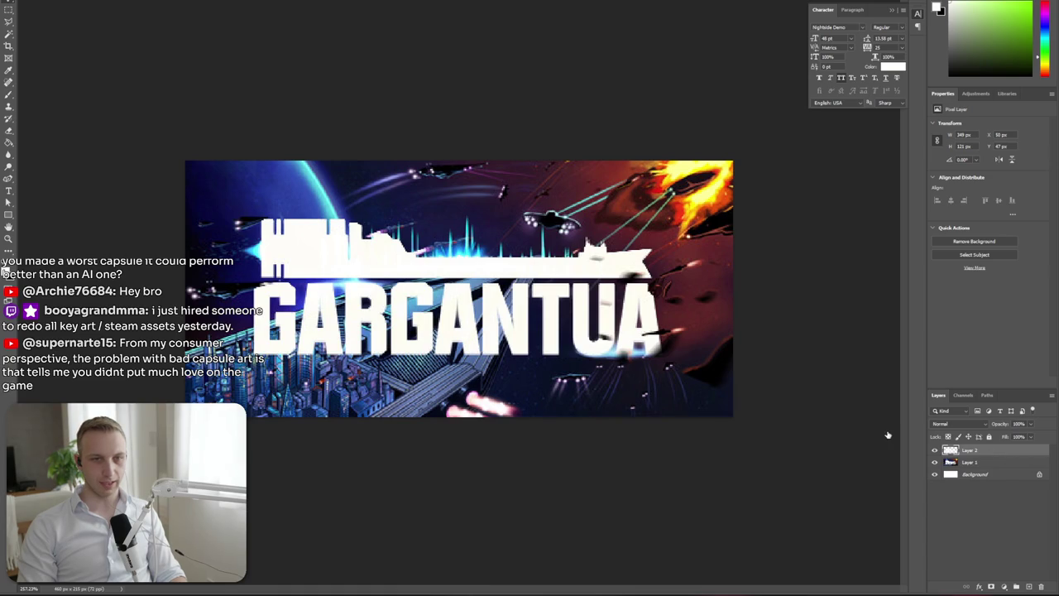
double_click(970, 460)
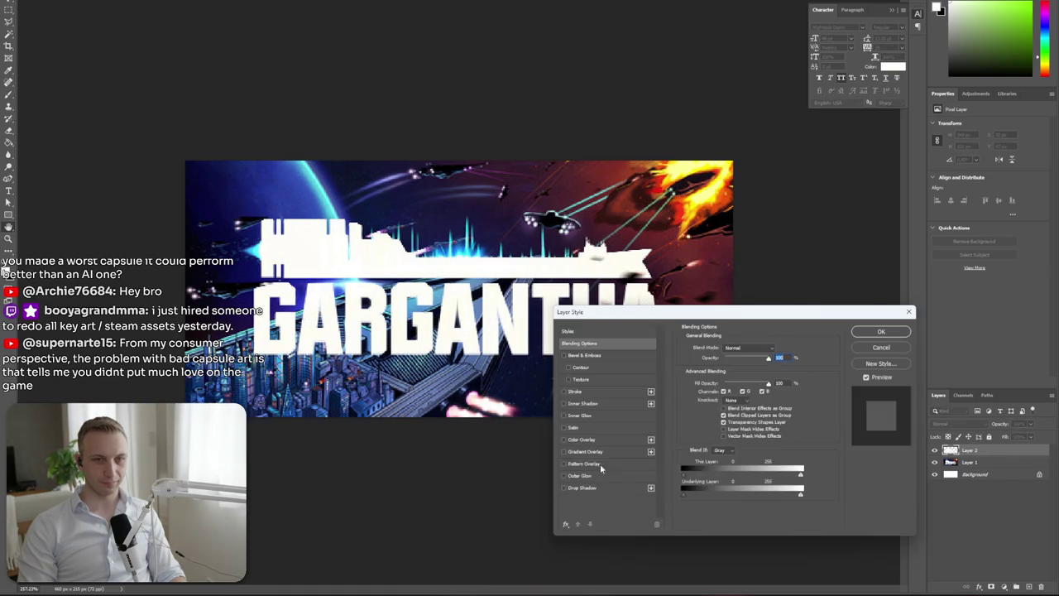
Give the title a black drop shadow at 100% opacity, 8 px distance, zero spread and size
click(591, 488)
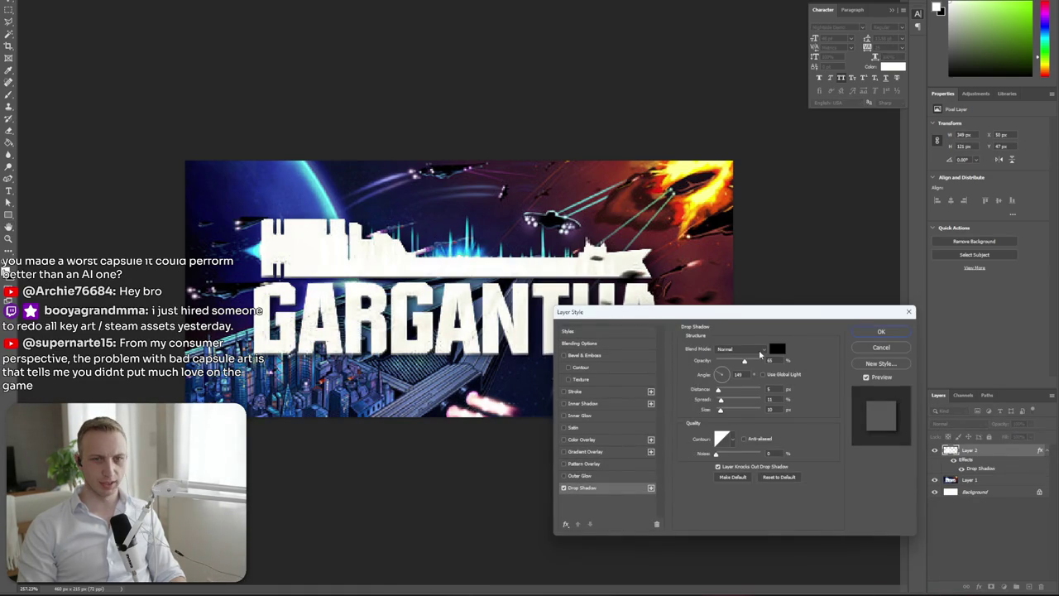
drag(455, 361, 461, 364)
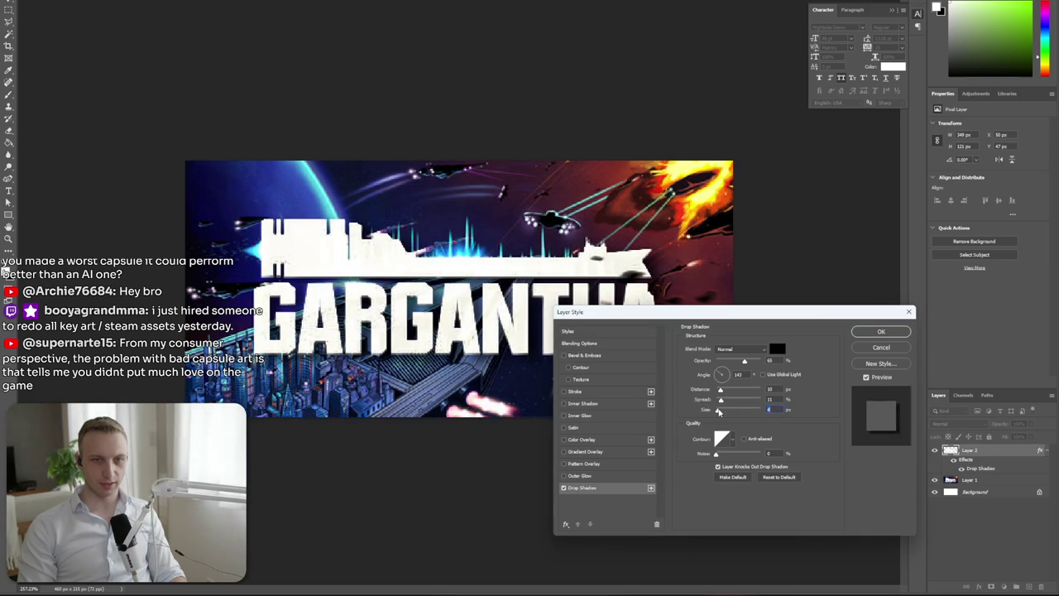
drag(718, 411, 719, 408)
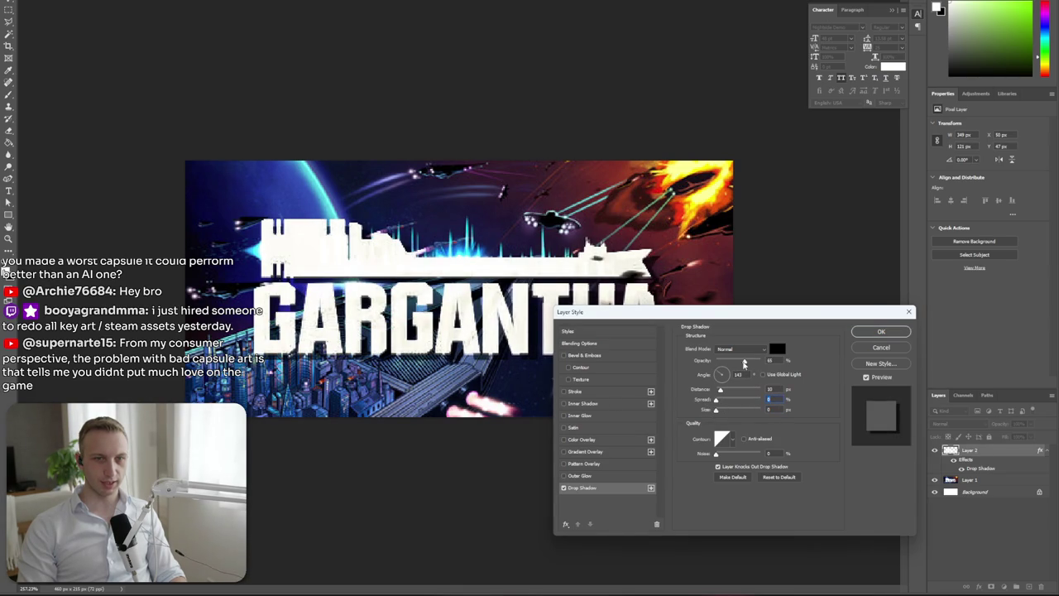
drag(744, 364, 887, 365)
drag(546, 349, 534, 342)
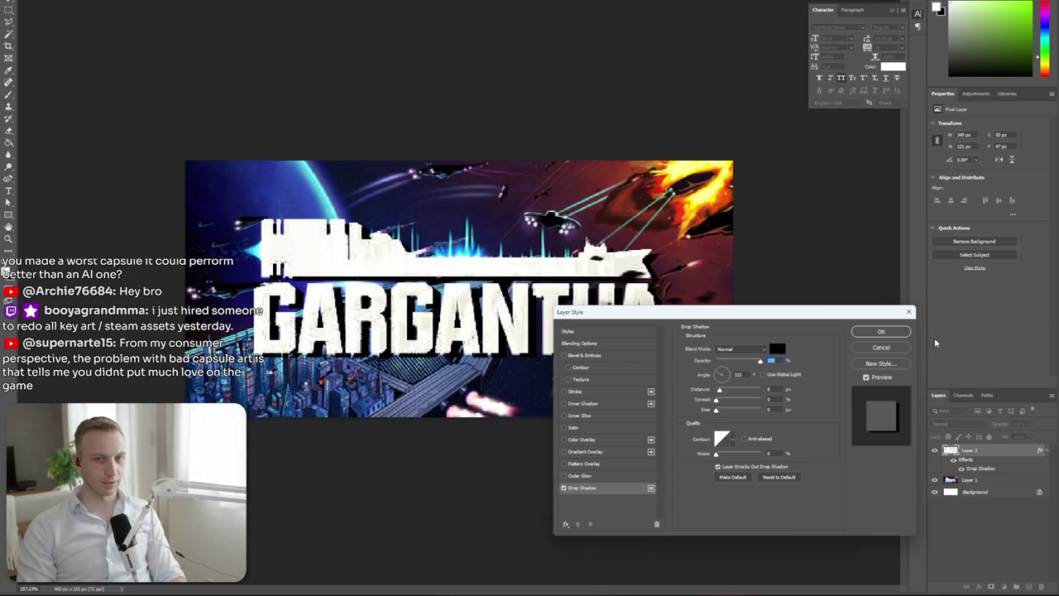
click(881, 331)
scroll(515, 405, down, 3)
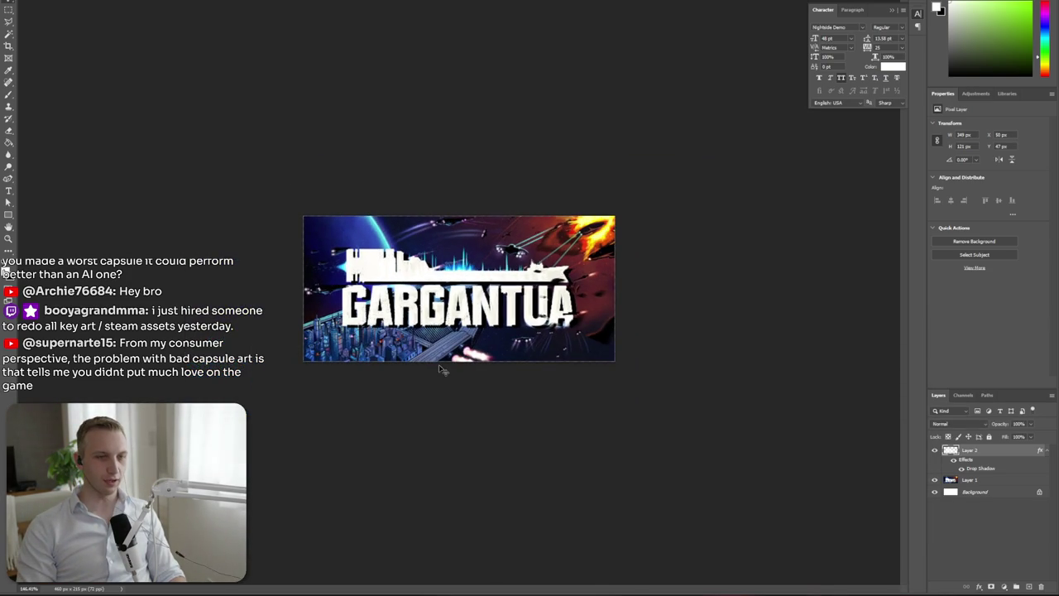
Select Layer 1 and add a new empty Layer 3 above it
scroll(414, 362, up, 1)
scroll(414, 362, up, 2)
scroll(411, 364, up, 2)
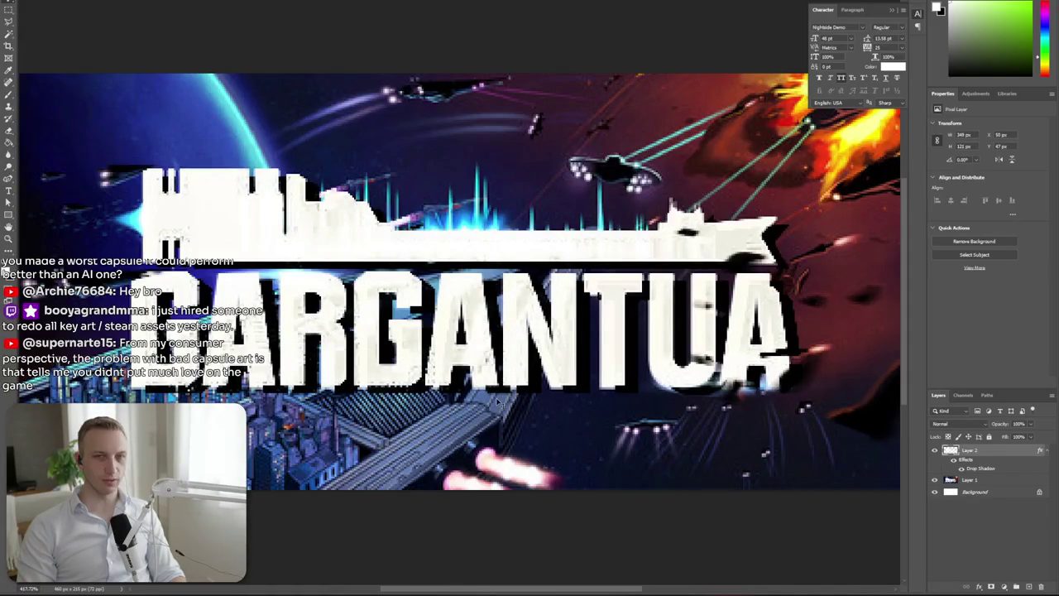
scroll(504, 400, down, 1)
scroll(498, 402, down, 2)
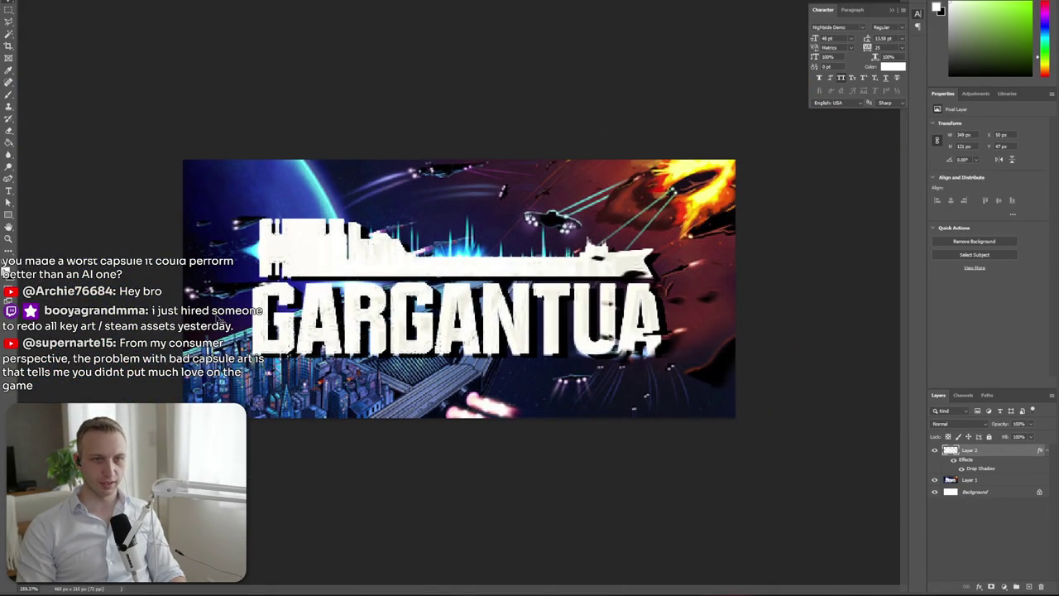
click(998, 484)
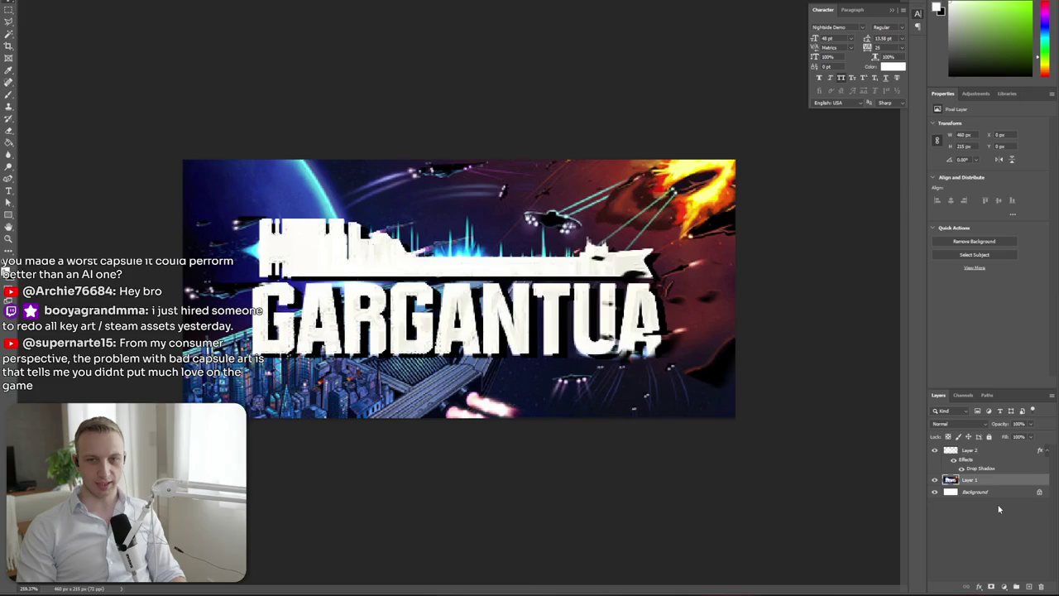
click(1029, 588)
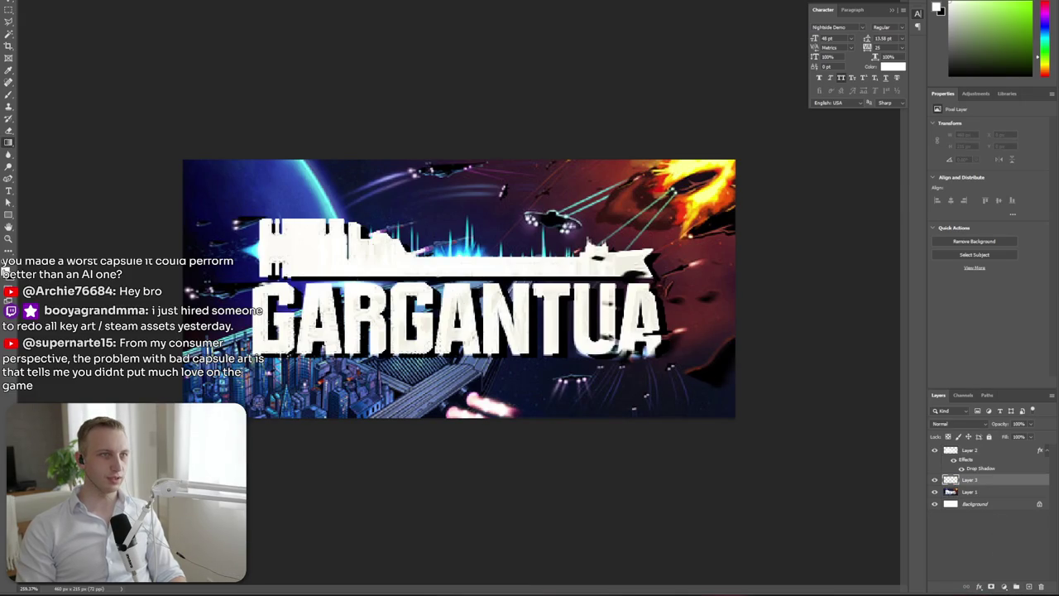
Draw a black-to-transparent gradient on Layer 3, redoing it twice, and set its opacity to 10%
click(50, 2)
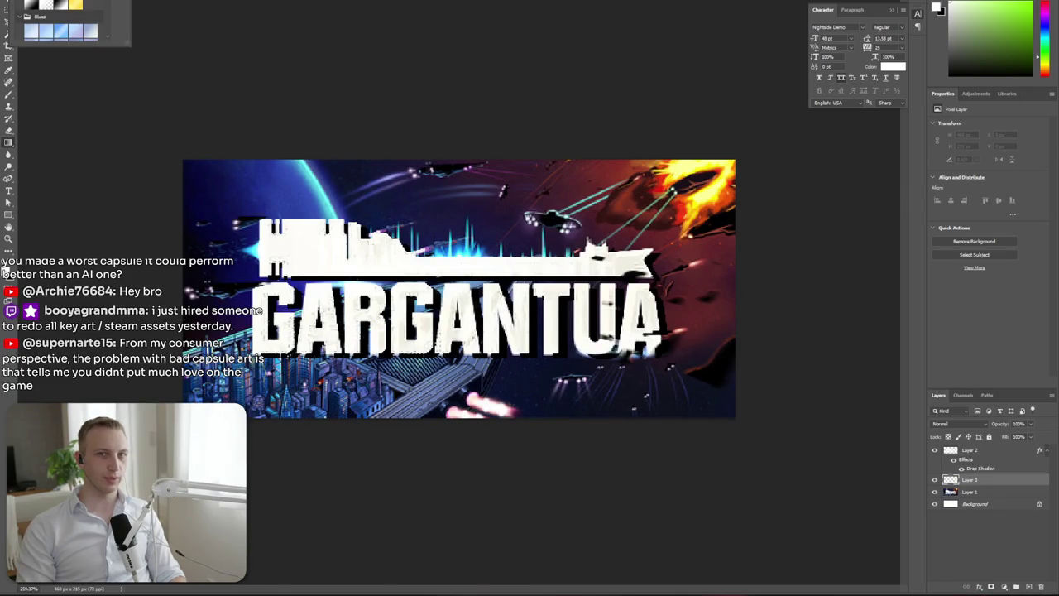
click(771, 175)
key(d)
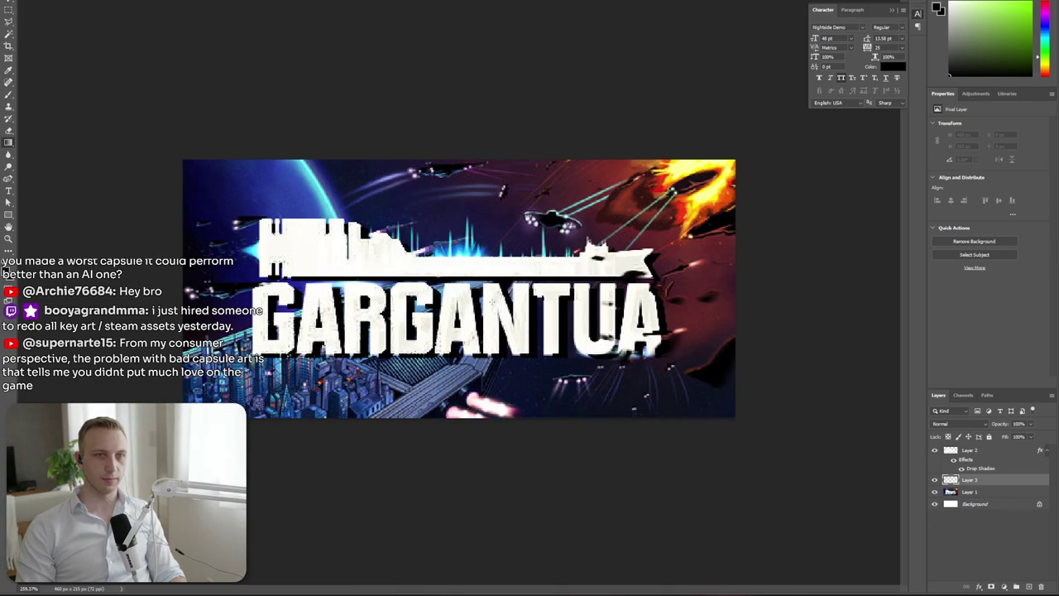
drag(529, 291, 1041, 289)
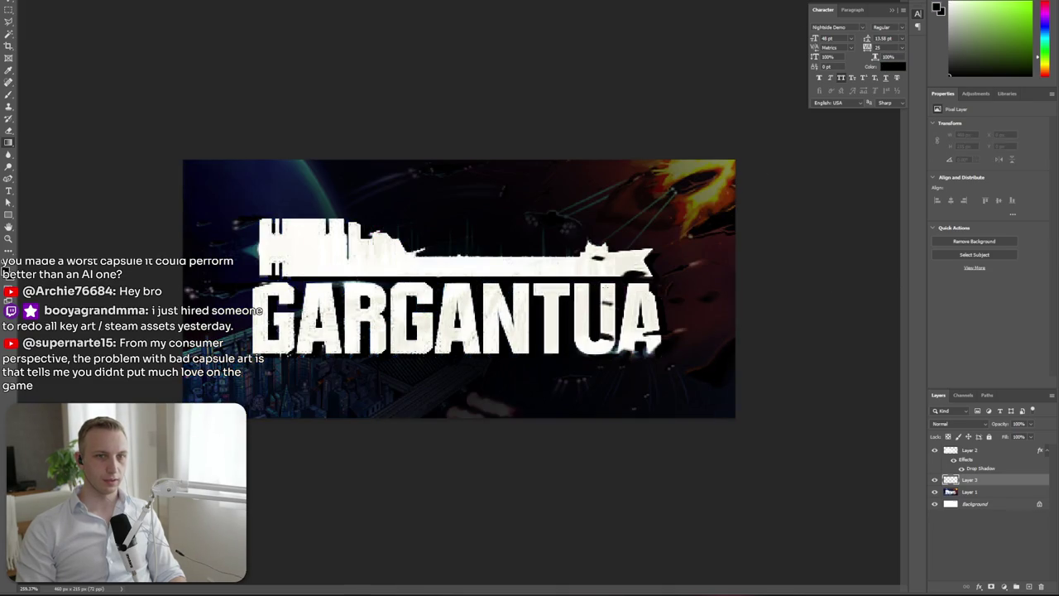
key(ctrl+z)
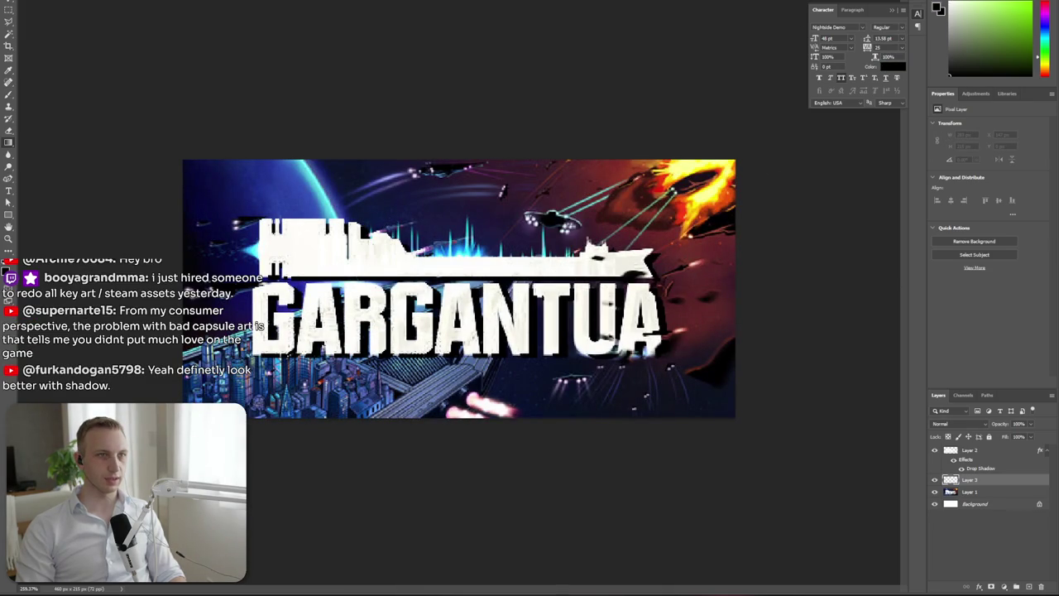
drag(604, 299, 801, 278)
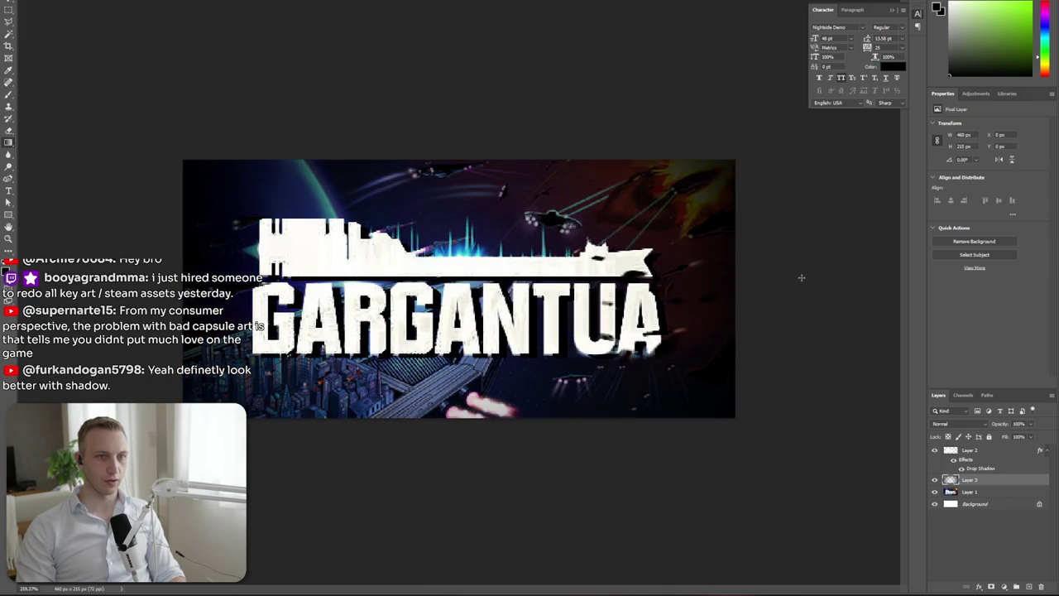
key(ctrl+z)
drag(464, 289, 849, 304)
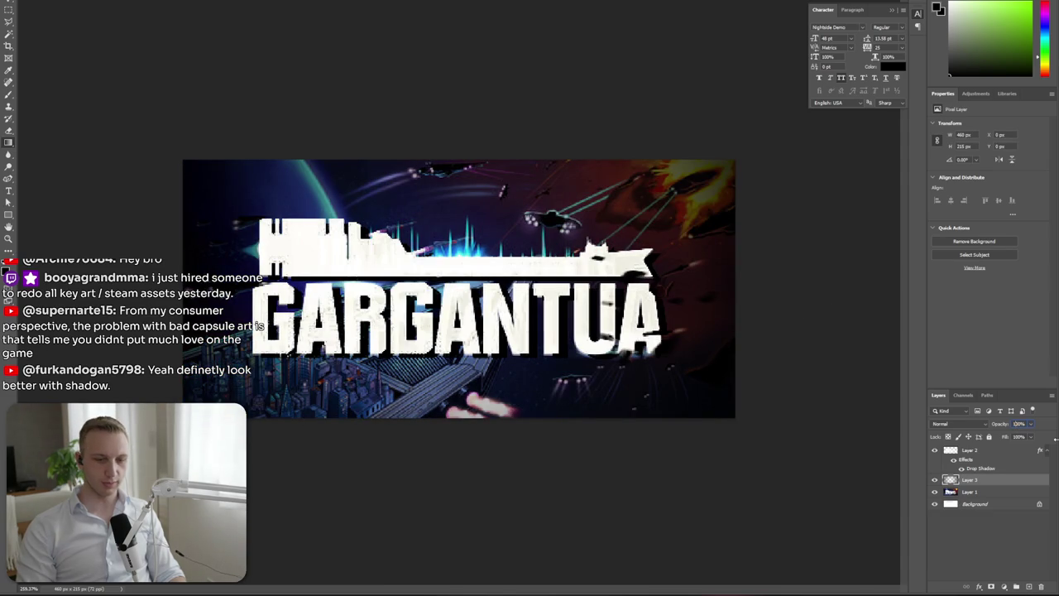
text(0)
key(Return)
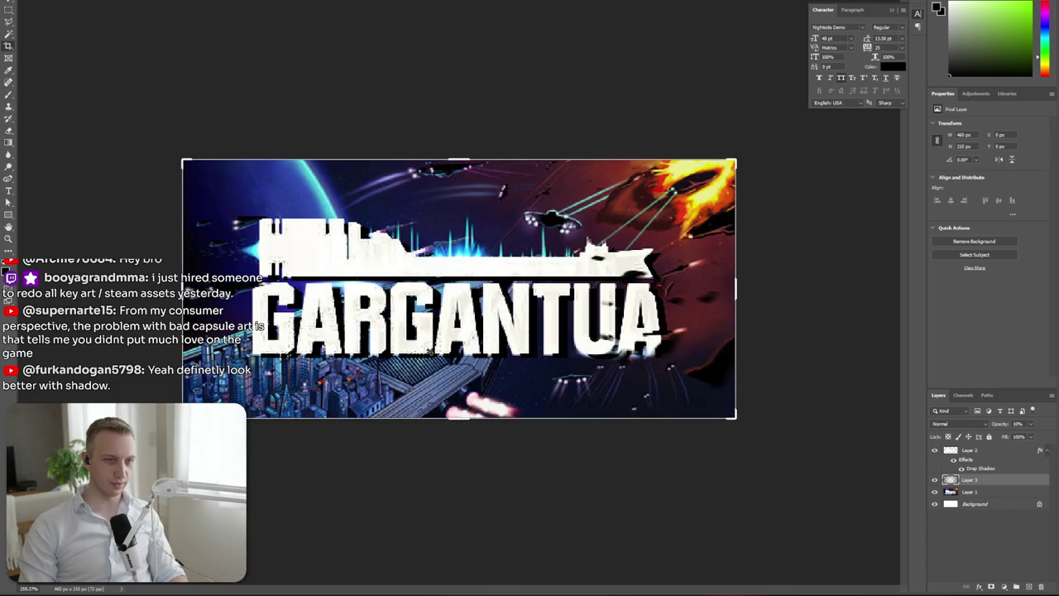
Add another empty layer, Layer 4, above Layer 3
scroll(513, 418, down, 1)
scroll(542, 417, down, 1)
scroll(507, 407, down, 1)
scroll(451, 397, up, 1)
scroll(438, 390, up, 1)
scroll(447, 393, up, 1)
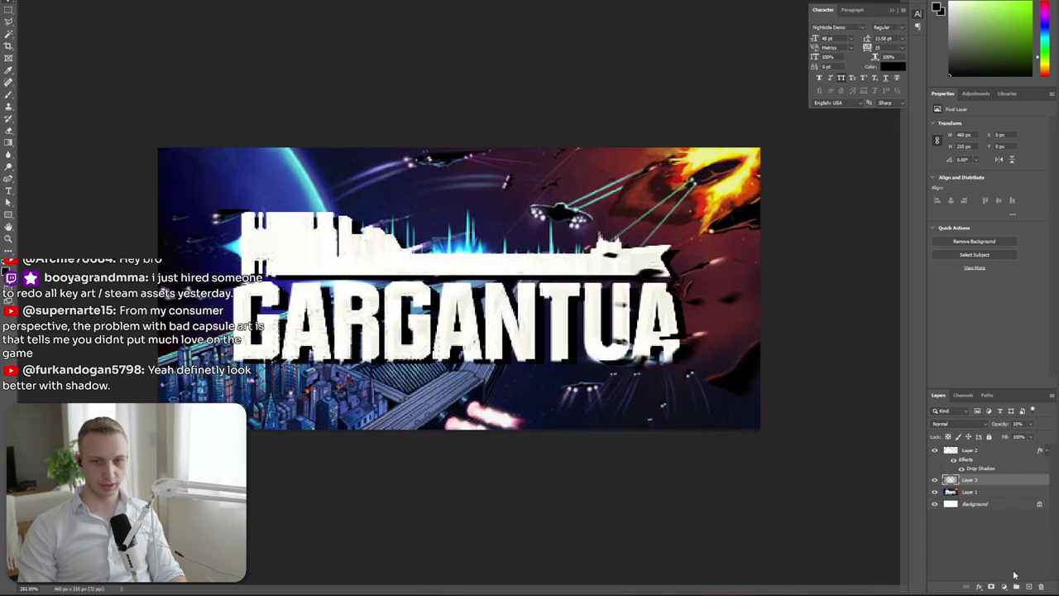
click(1029, 586)
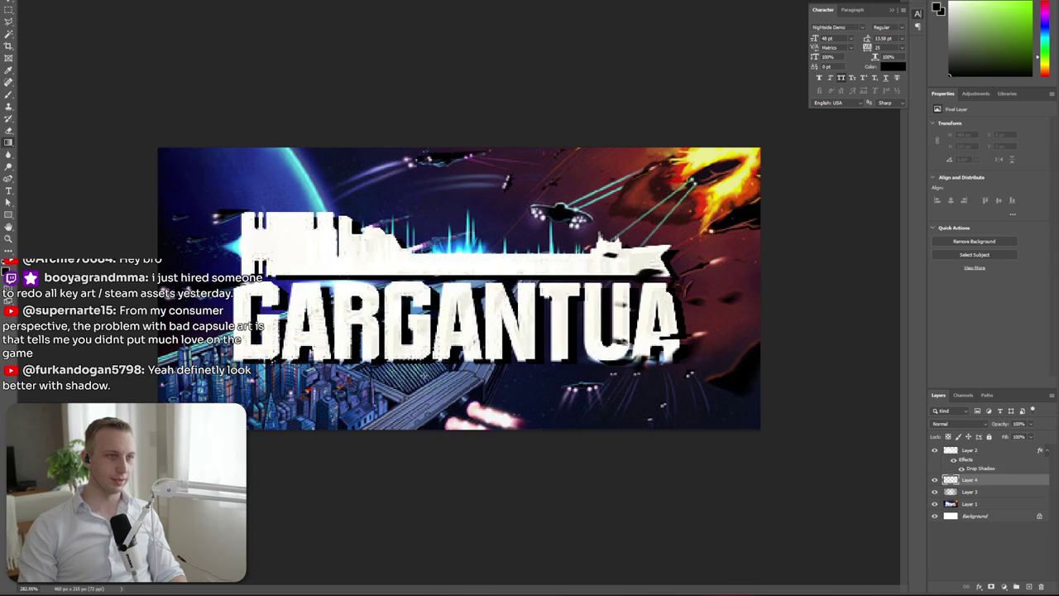
Create a 460×215 px rectangle covering the canvas with no fill and a white stroke
click(365, 200)
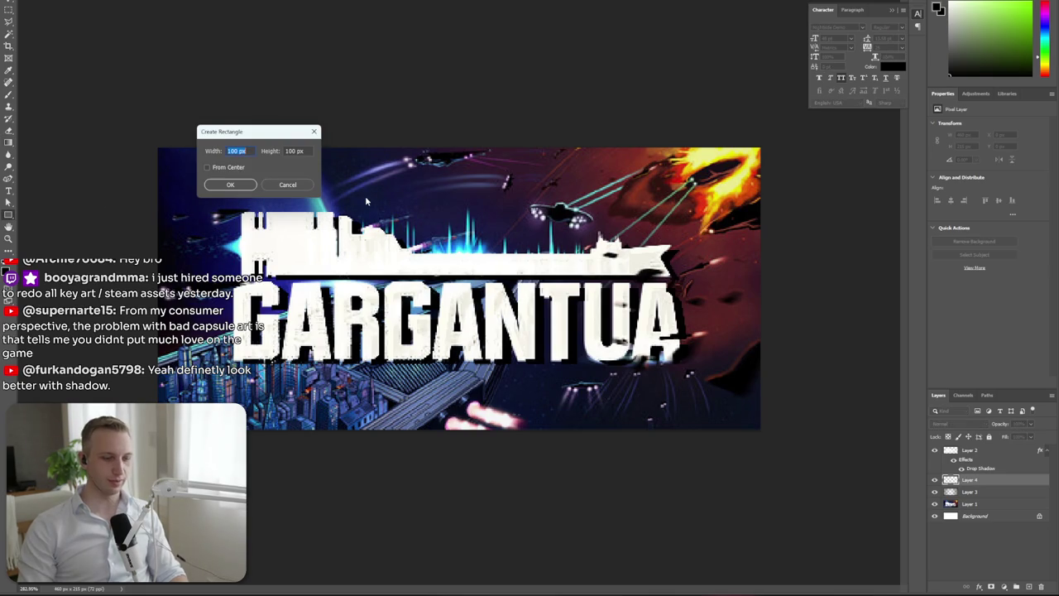
text(460)
key(Tab)
text(215)
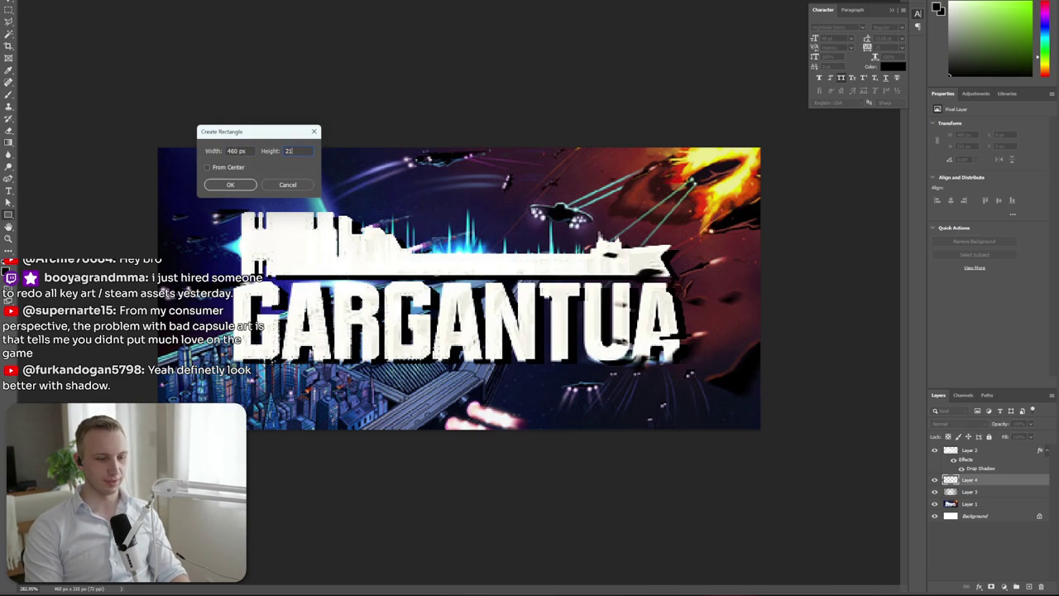
key(Return)
drag(658, 414, 480, 367)
click(960, 204)
click(936, 208)
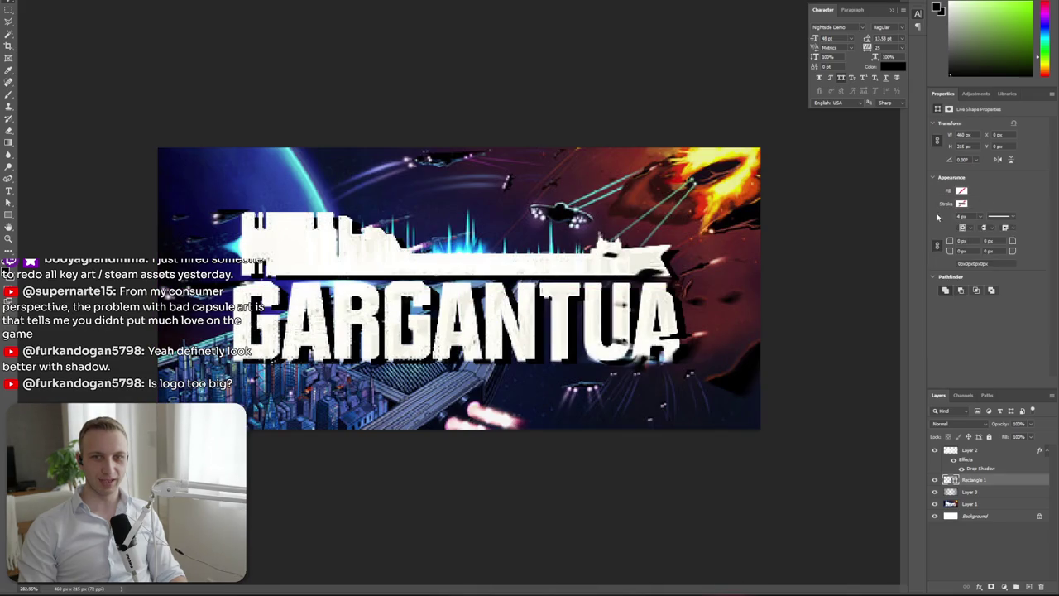
click(962, 204)
click(942, 250)
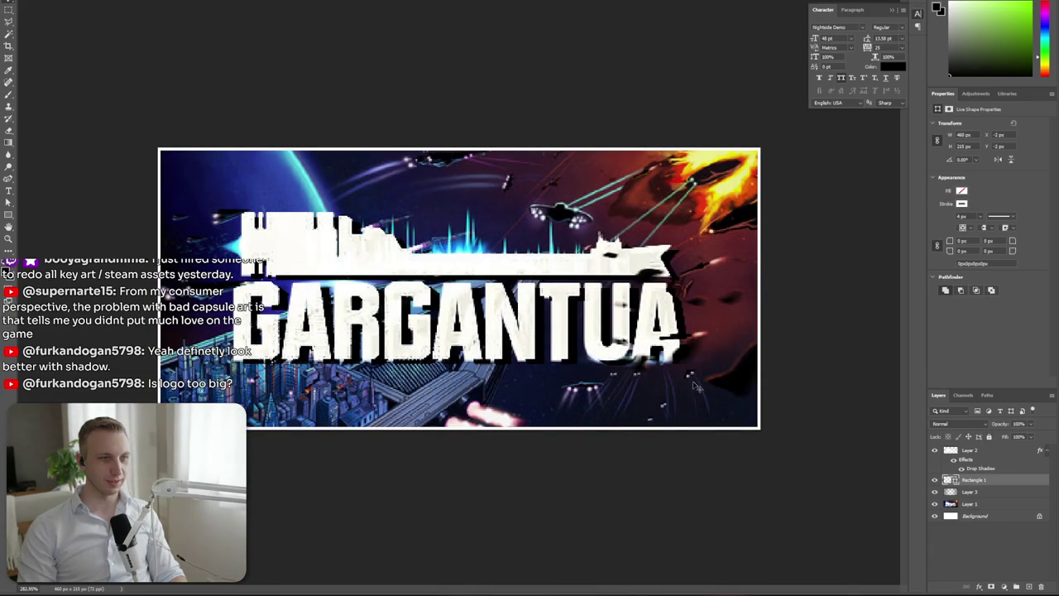
Add a new layer clipped to the rectangle border
key(ctrl+shift+alt+n)
drag(974, 484, 982, 484)
alt+click(983, 484)
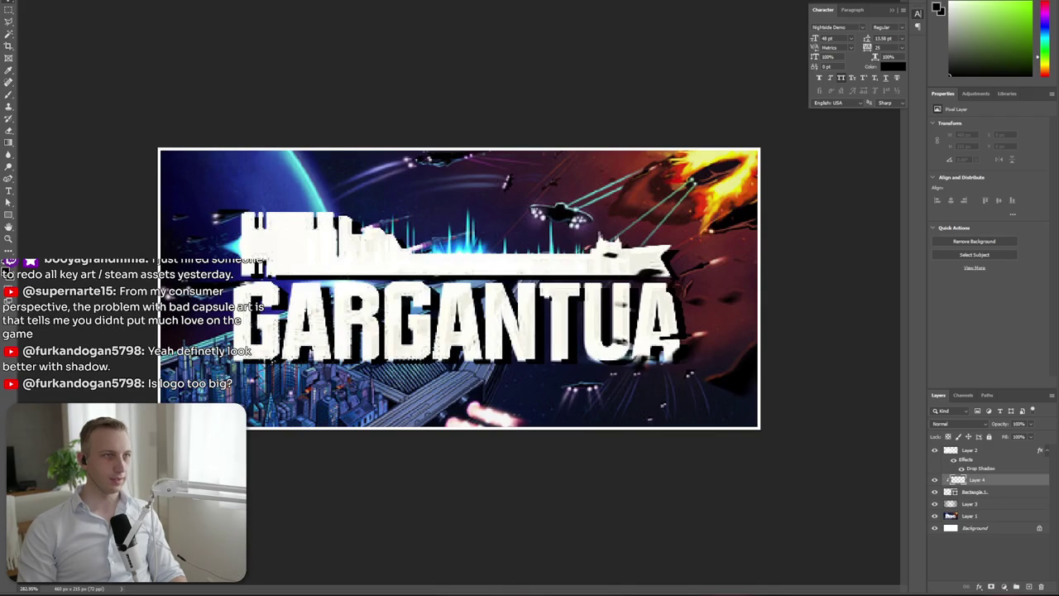
Paint an Iridescent preset gradient across the clipped layer to colour the border
key(g)
click(124, 3)
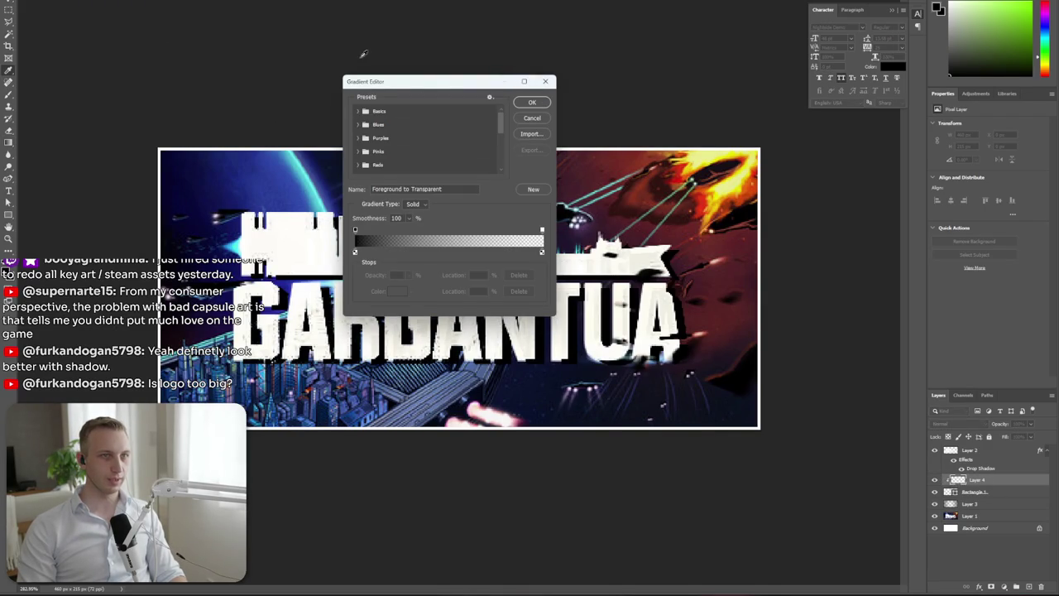
click(545, 81)
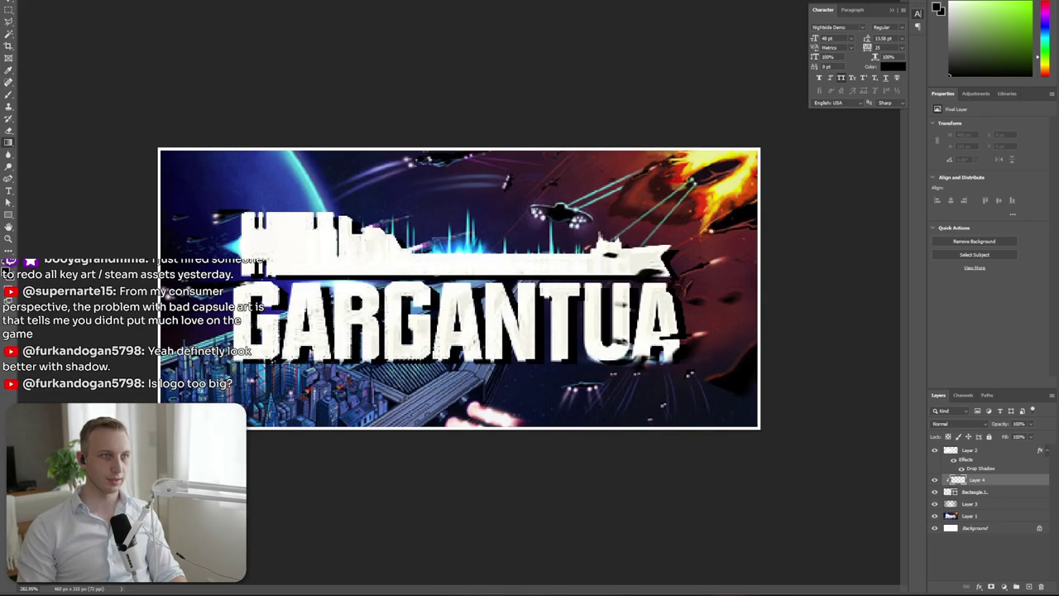
click(128, 2)
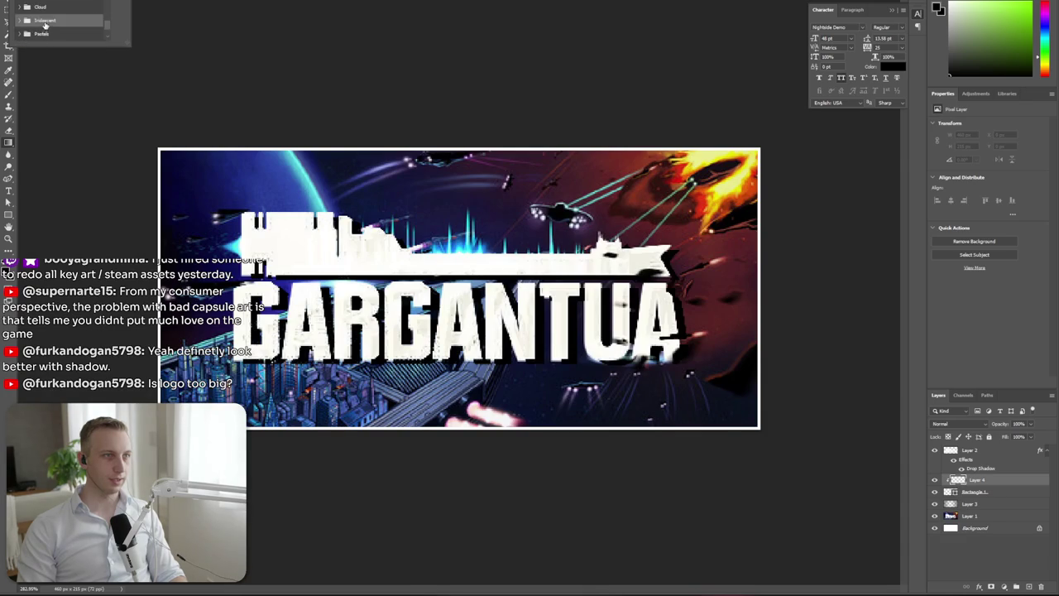
click(19, 20)
scroll(75, 21, down, 1)
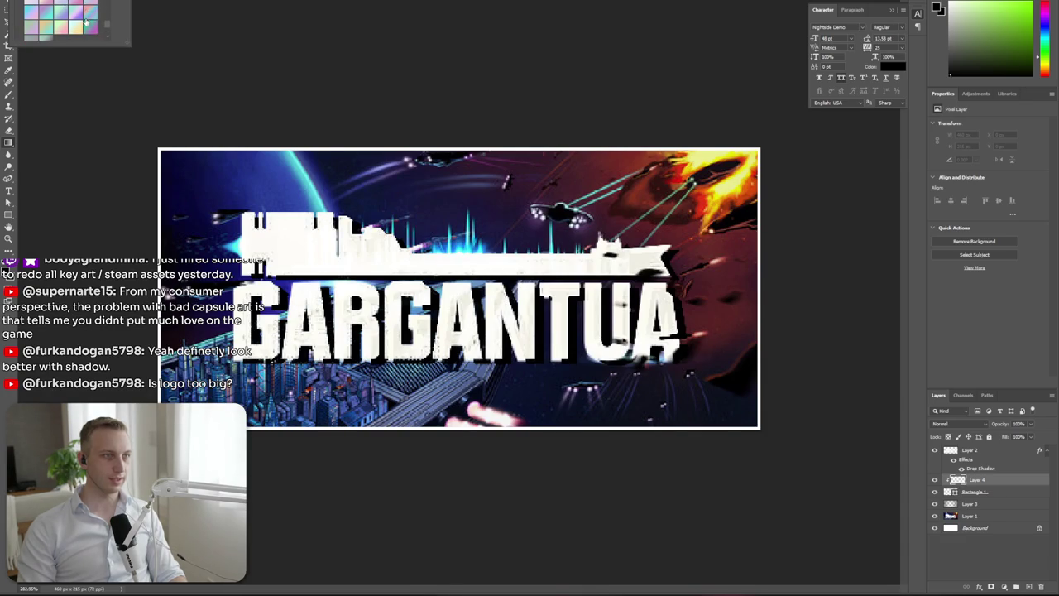
key(Escape)
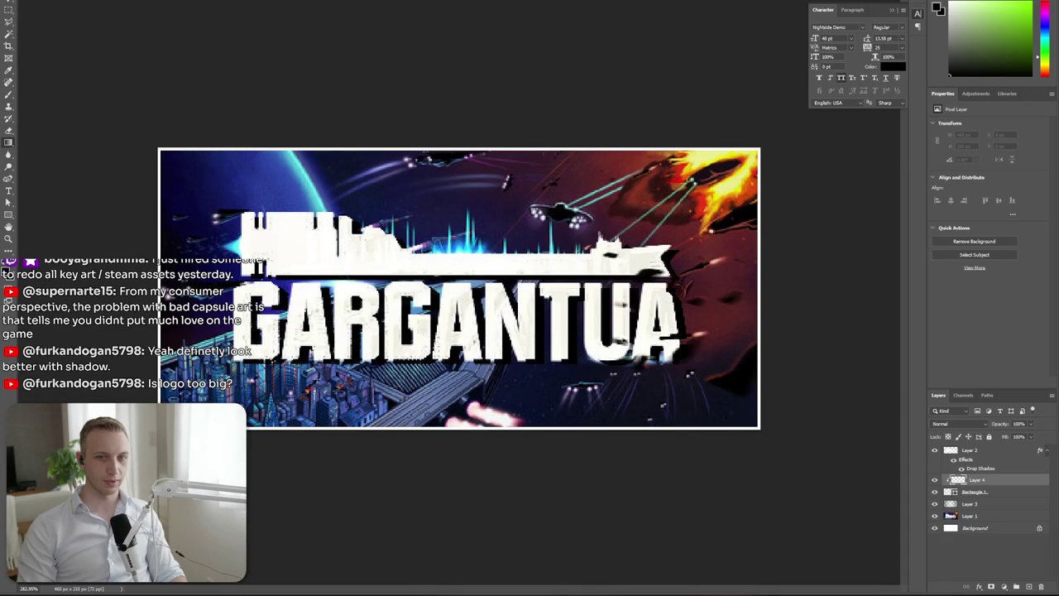
drag(165, 290, 753, 290)
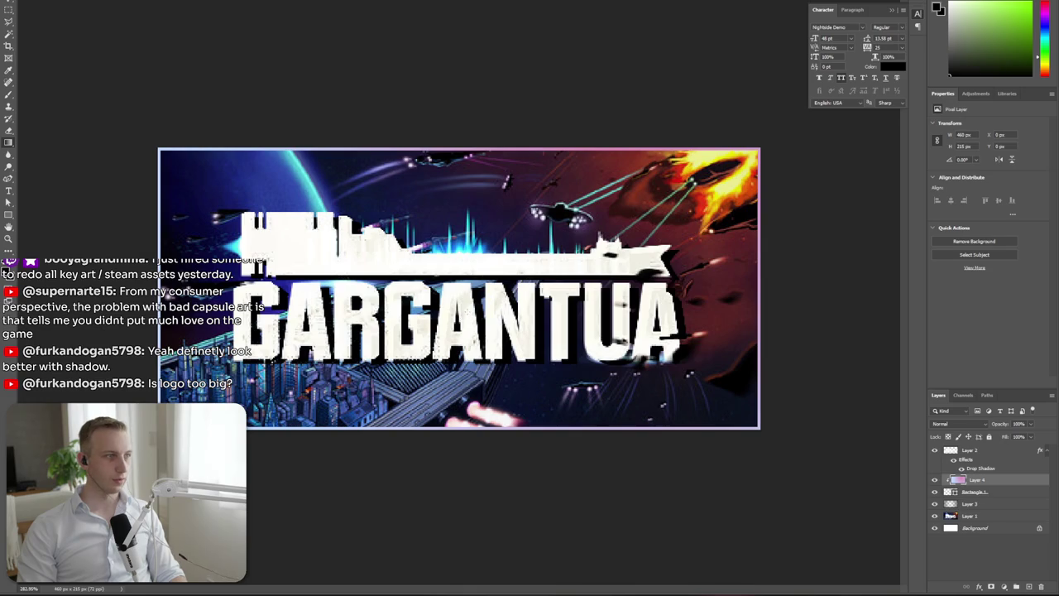
scroll(467, 314, down, 3)
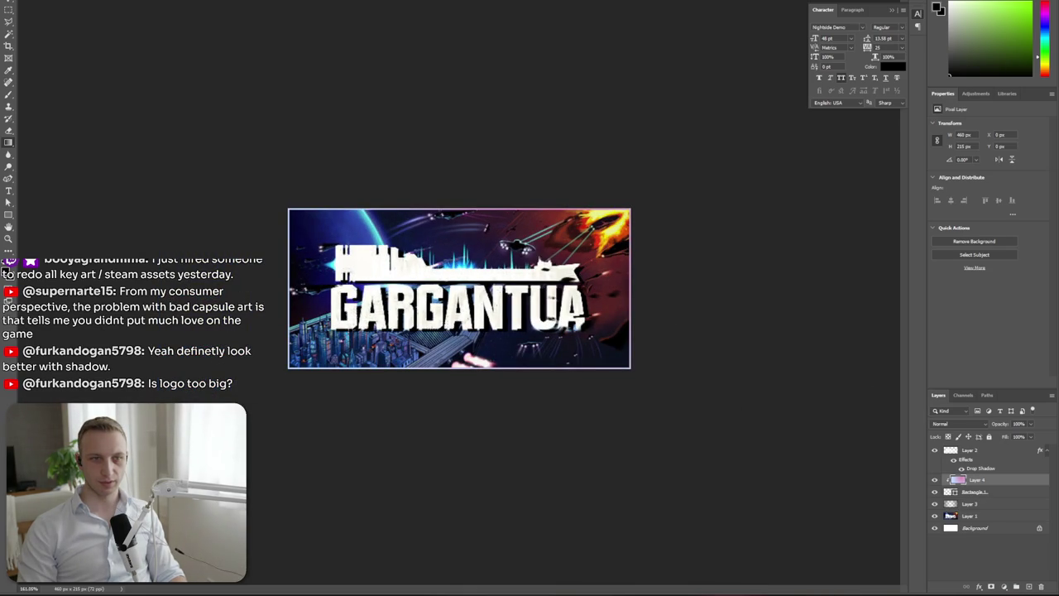
scroll(491, 260, down, 2)
click(1006, 492)
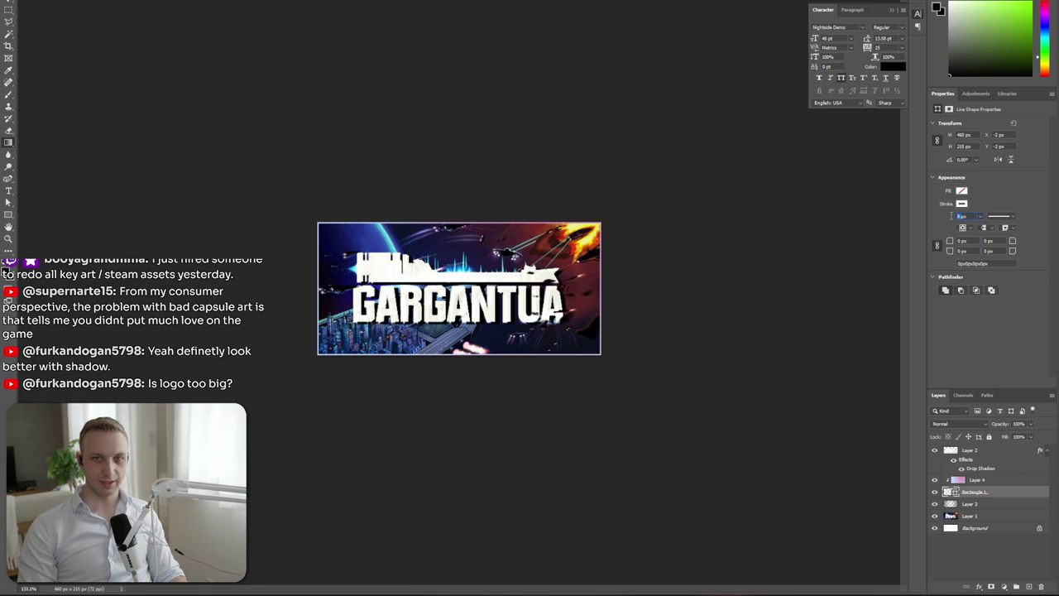
Zoom in and out to check the gradient border, then open Windows Task View with Win+Tab
scroll(432, 364, up, 3)
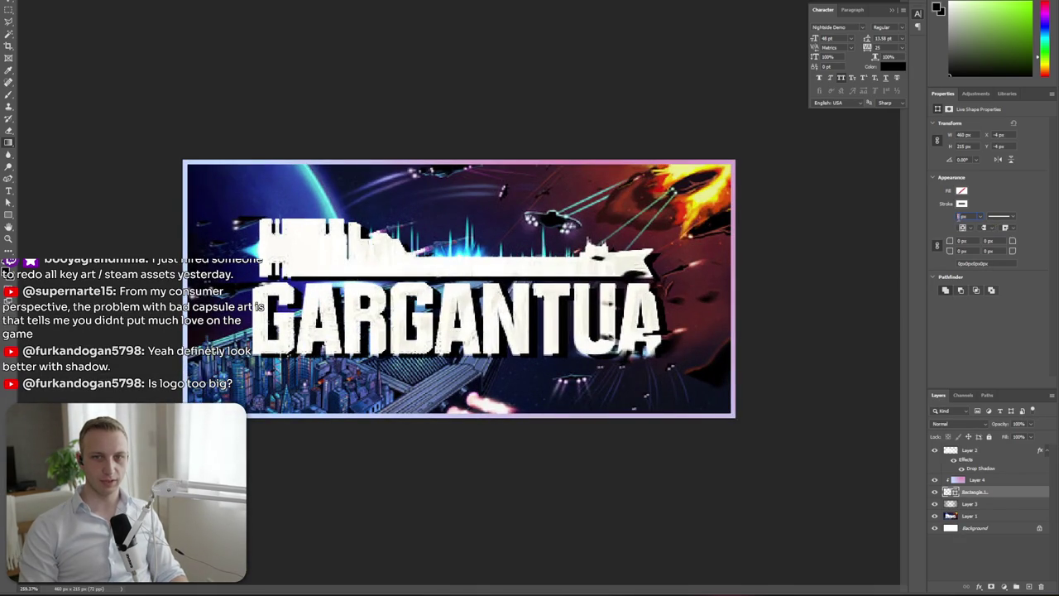
scroll(505, 383, down, 3)
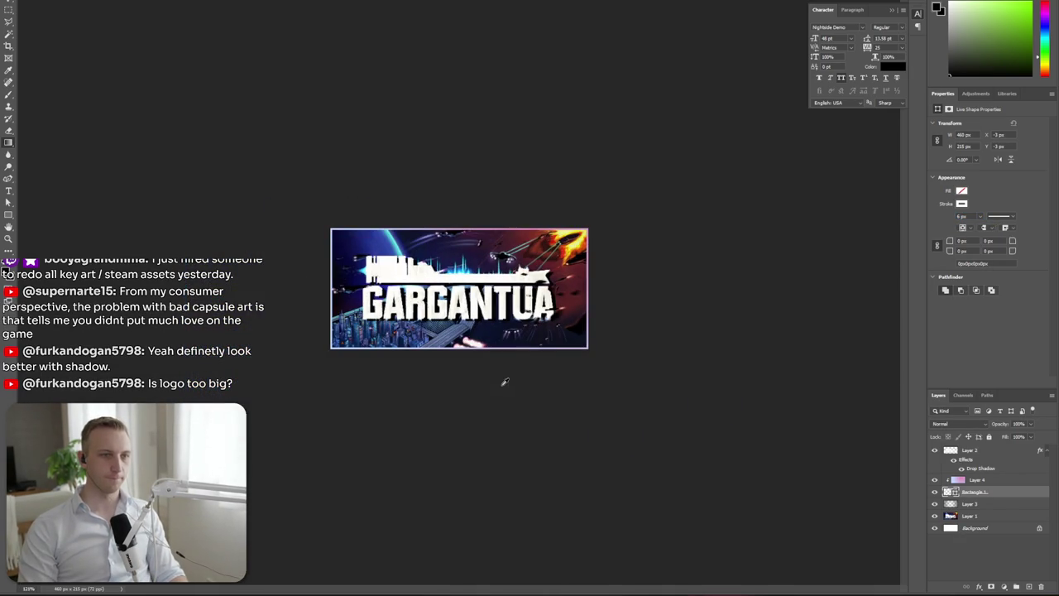
scroll(349, 393, down, 2)
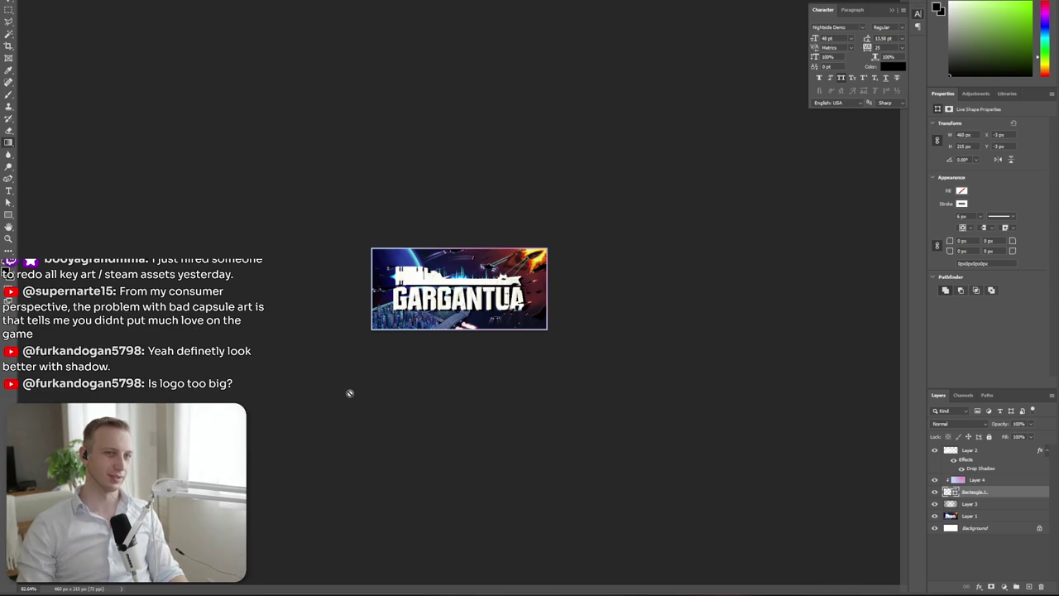
scroll(248, 364, up, 3)
scroll(252, 370, up, 4)
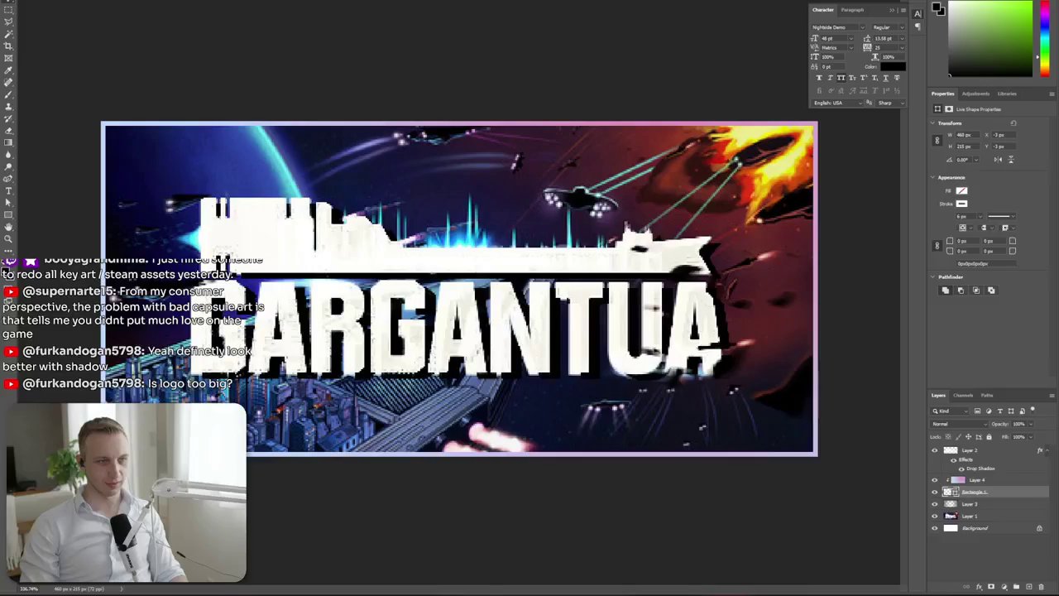
click(1006, 480)
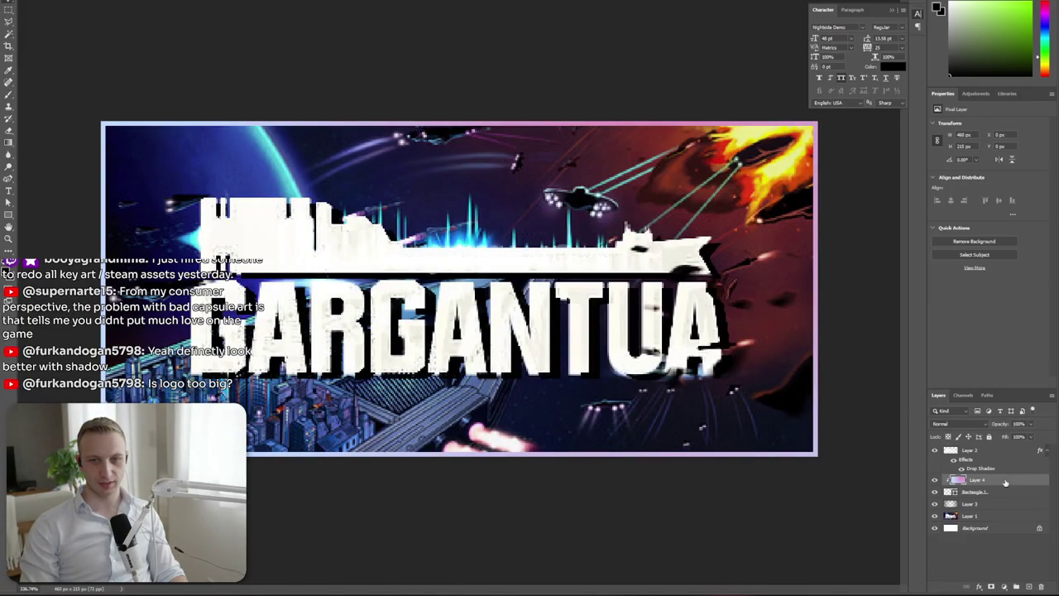
click(990, 493)
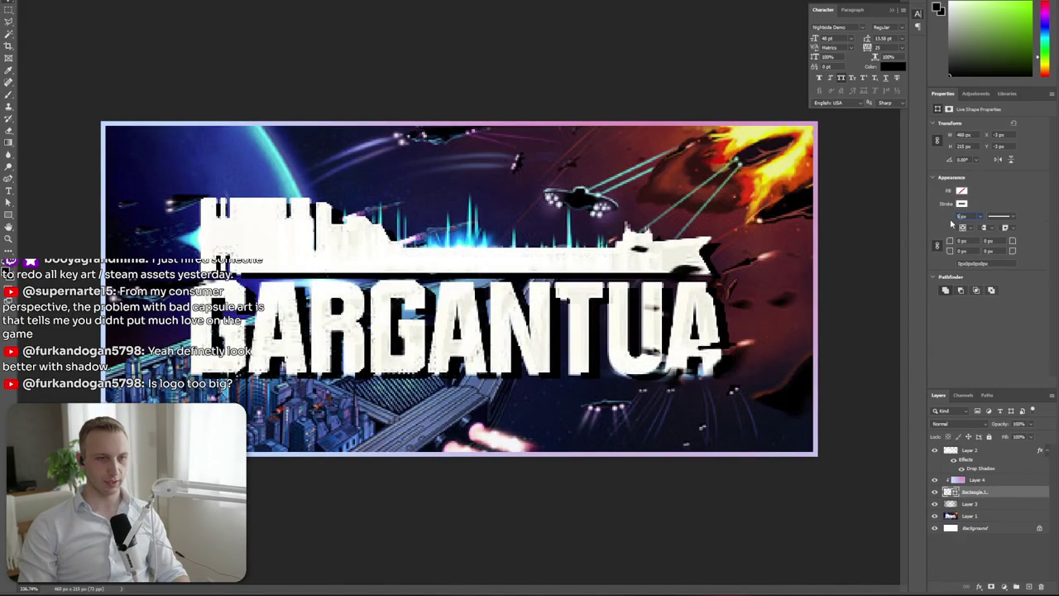
scroll(461, 367, down, 2)
scroll(461, 367, down, 2)
scroll(461, 367, down, 2)
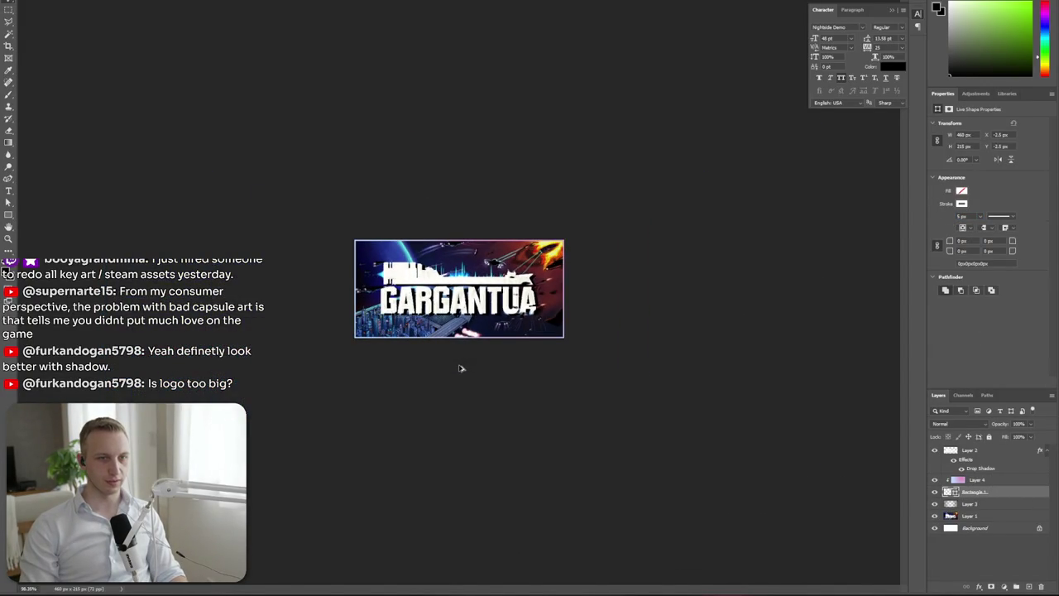
scroll(461, 371, up, 1)
scroll(461, 371, up, 2)
scroll(459, 374, up, 2)
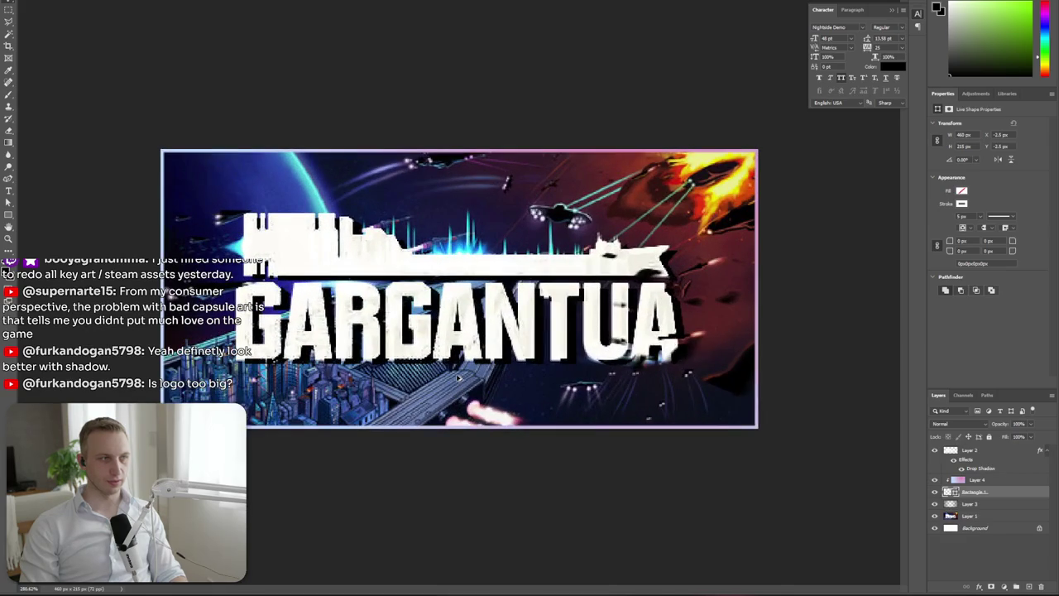
key(super+Tab)
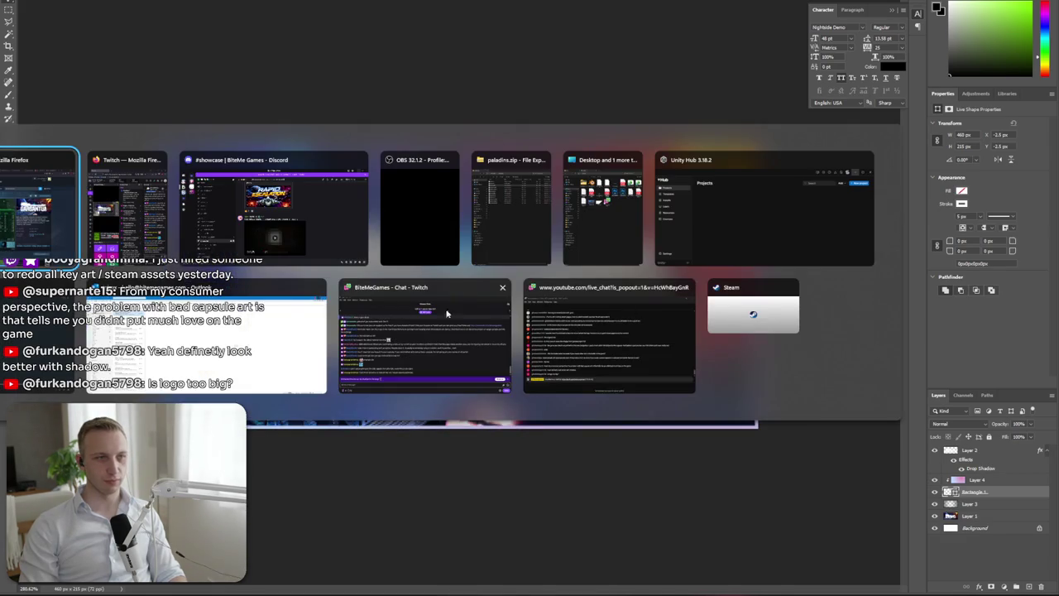
Switch to the Steam store window and search the store for 'alpine lake'
click(495, 310)
scroll(570, 377, down, 1)
scroll(570, 377, down, 2)
scroll(757, 391, up, 3)
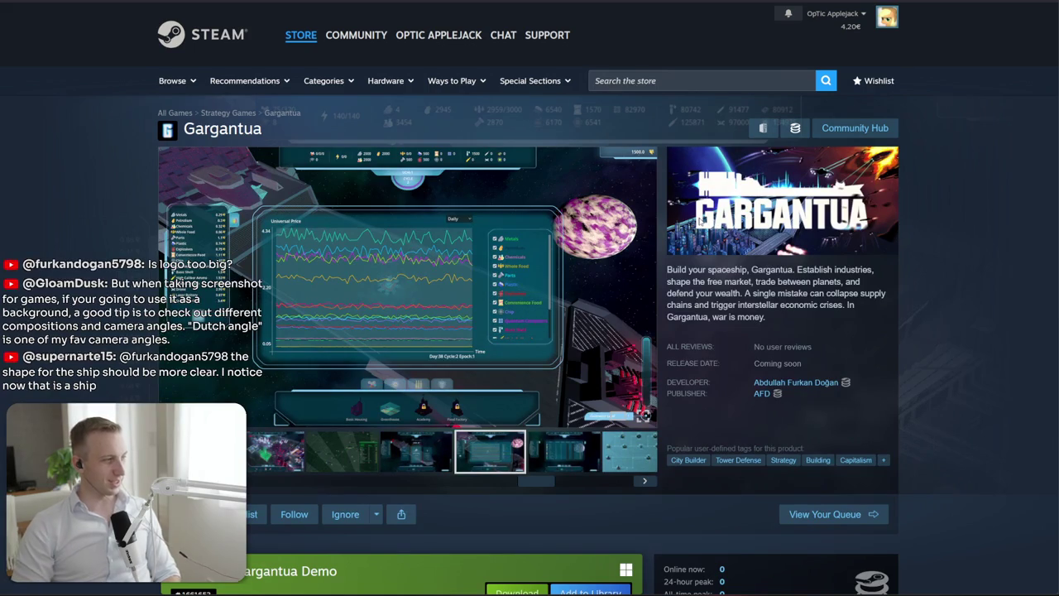
click(658, 82)
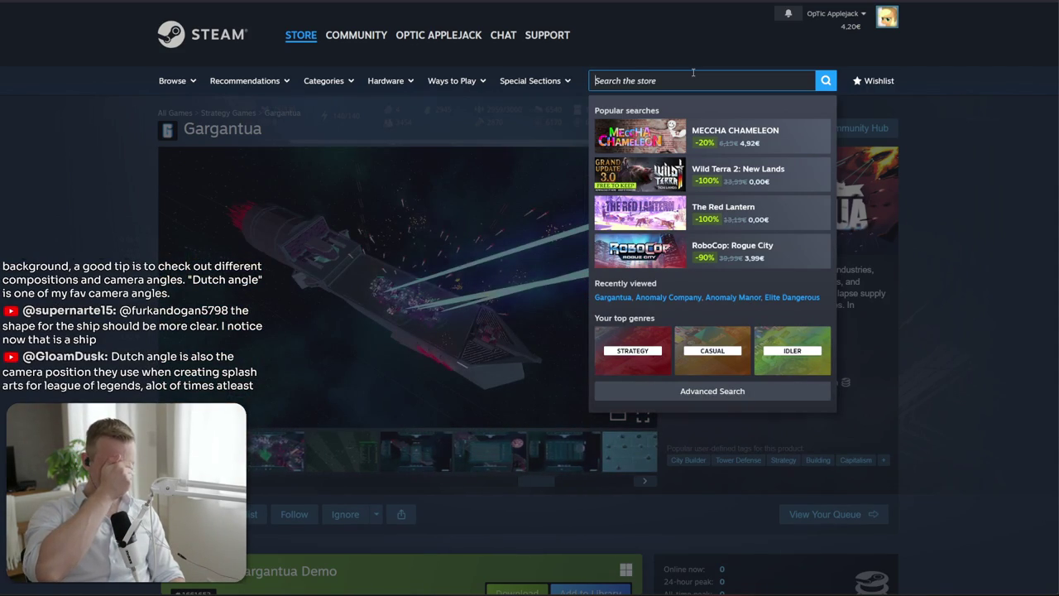
text(al)
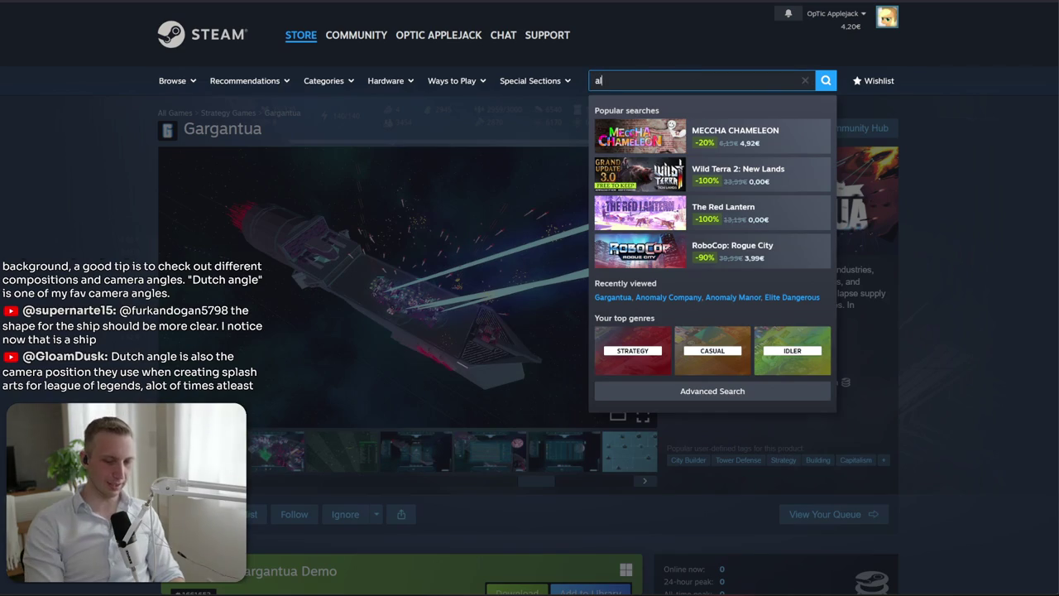
text(pine lake)
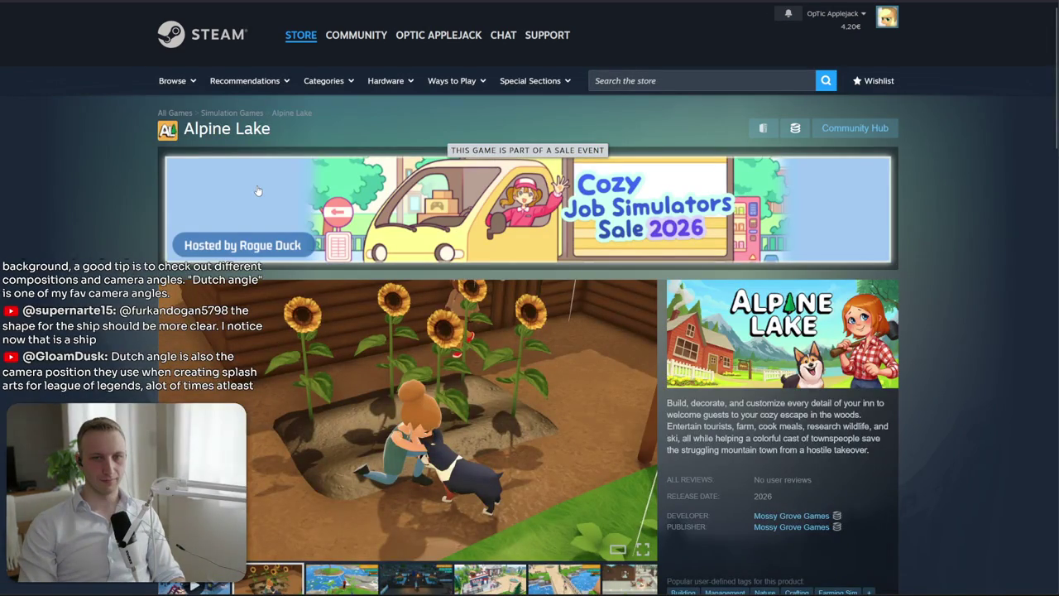
Scroll up and down through the Alpine Lake store page
scroll(259, 191, down, 3)
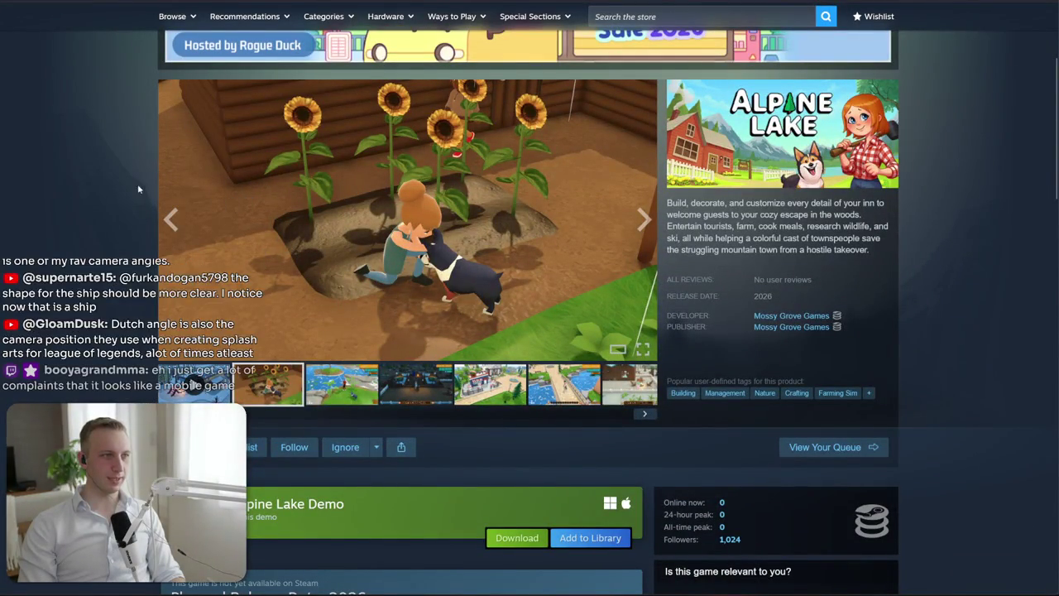
scroll(414, 220, up, 3)
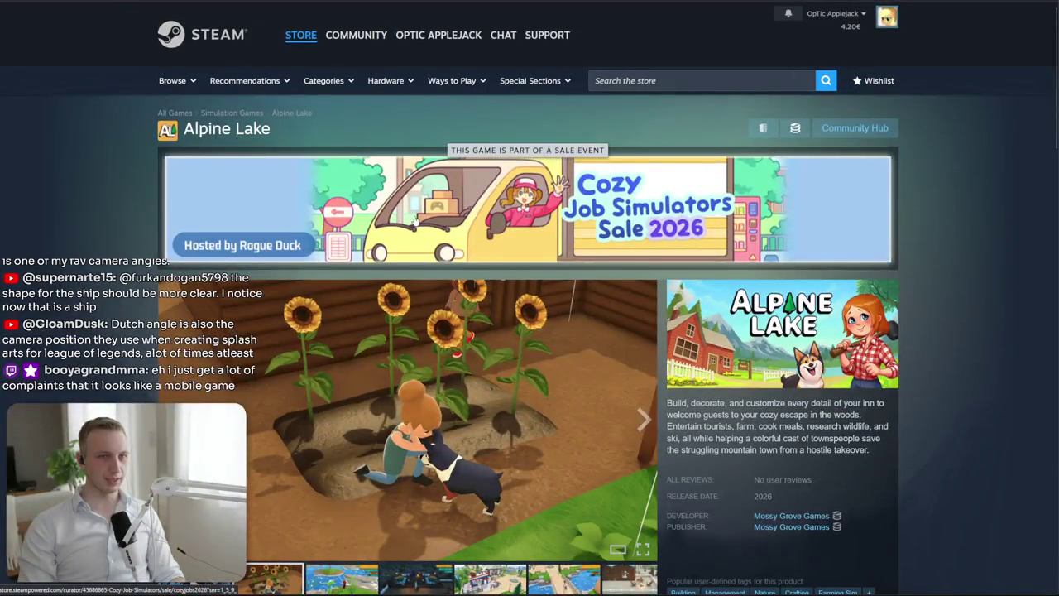
scroll(282, 214, down, 4)
scroll(596, 346, down, 2)
scroll(580, 337, down, 2)
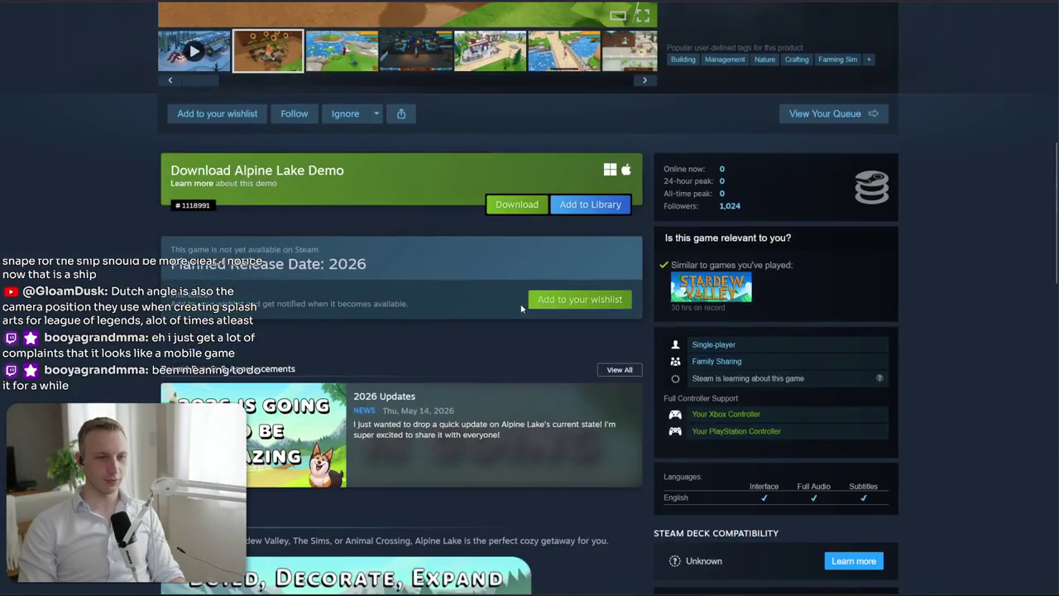
scroll(514, 298, up, 5)
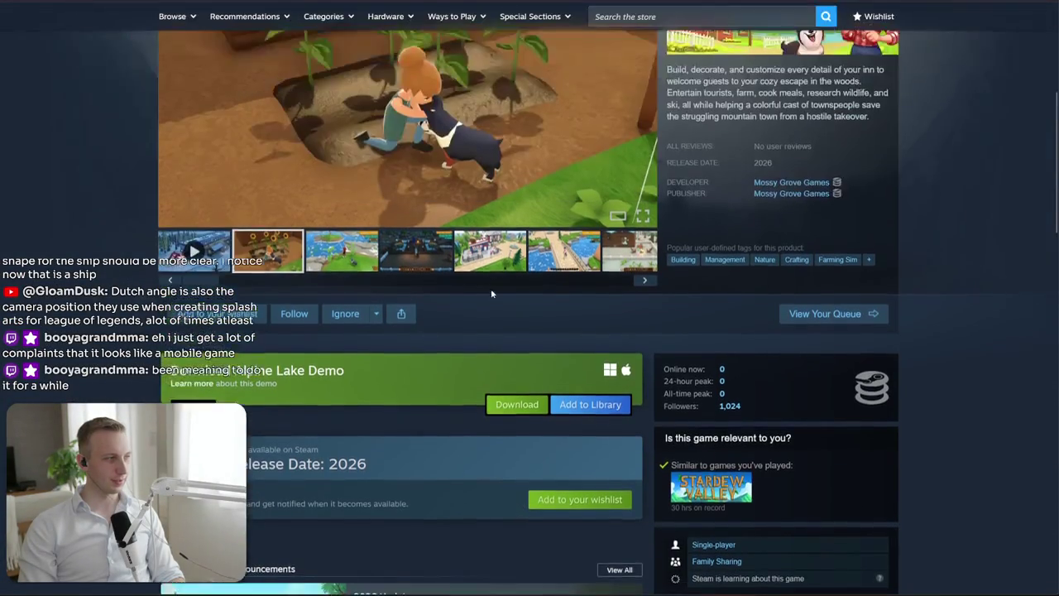
scroll(460, 292, up, 3)
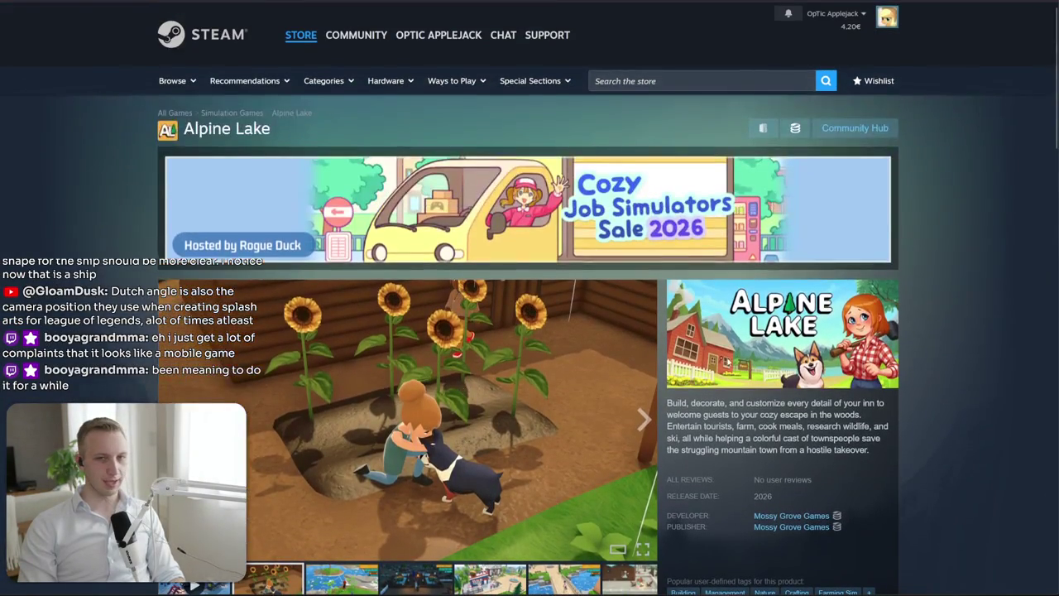
right_click(829, 333)
key(Escape)
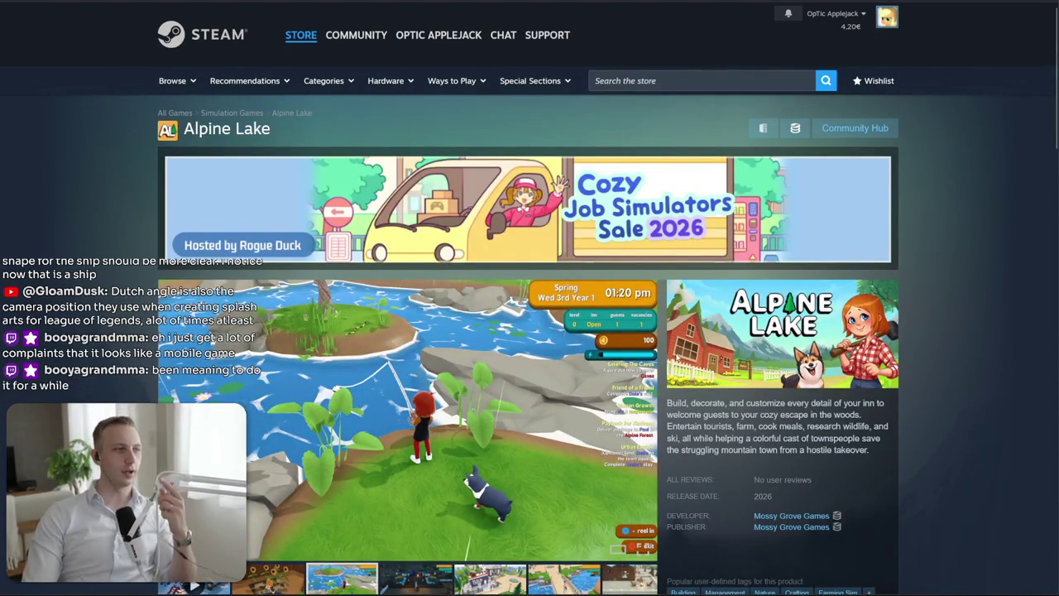
scroll(677, 357, down, 1)
Browse the town and night inn screenshots, opening one at full size and closing it
click(551, 532)
click(458, 534)
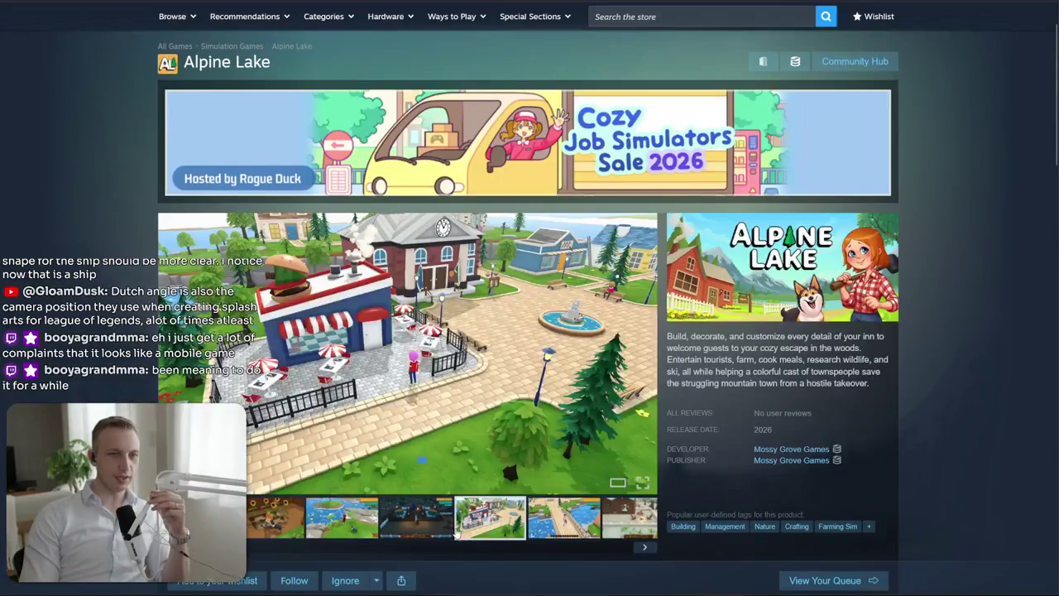
click(423, 530)
click(654, 374)
click(655, 373)
click(657, 373)
click(1026, 321)
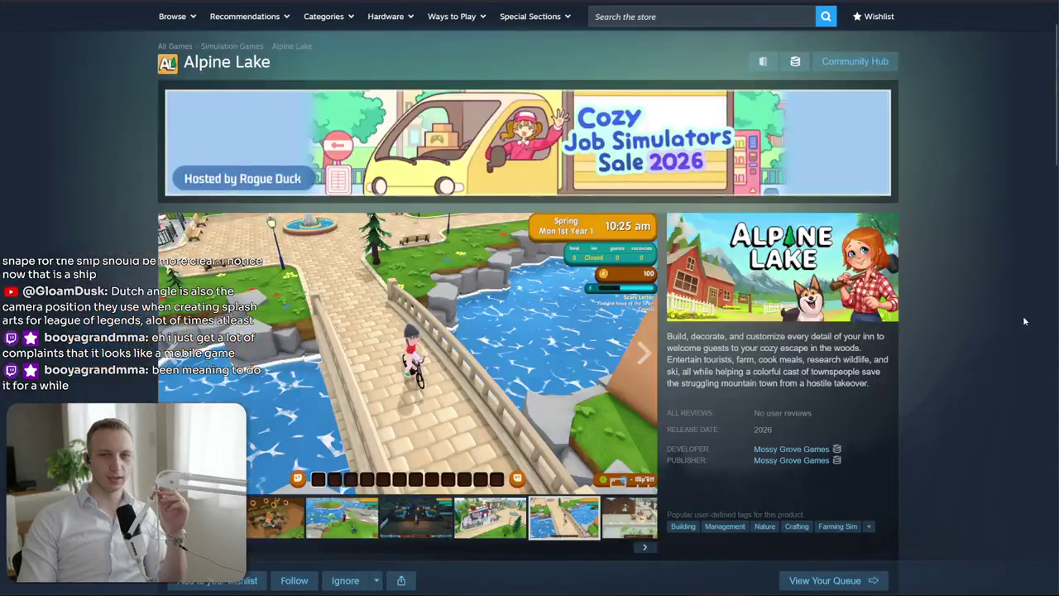
Step through the remaining screenshots until the guest-room assignment shot appears
click(642, 354)
click(641, 353)
click(642, 354)
click(642, 355)
click(642, 353)
click(642, 354)
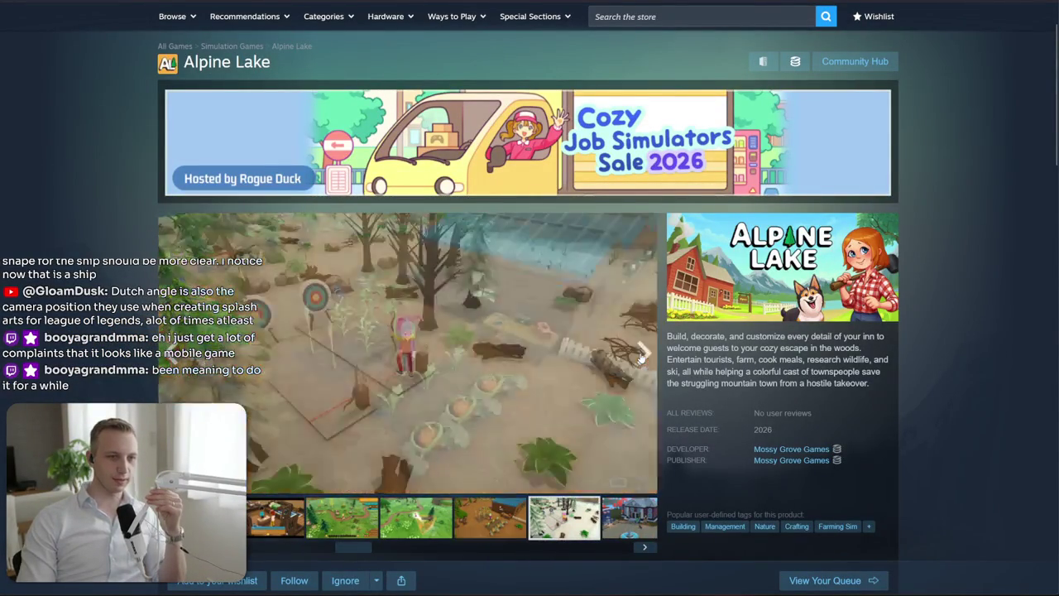
click(642, 353)
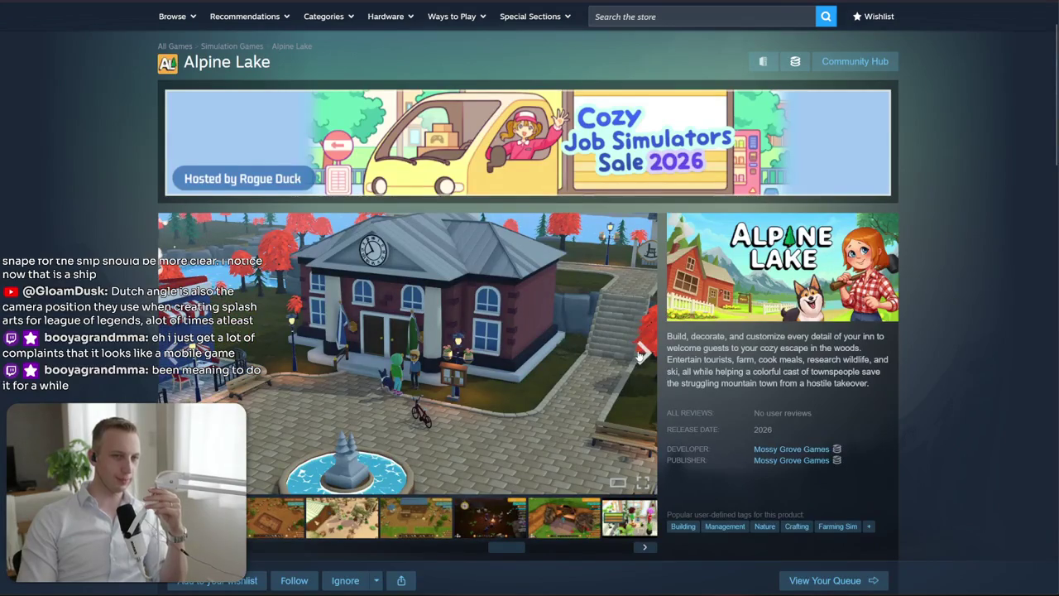
click(641, 353)
click(641, 353)
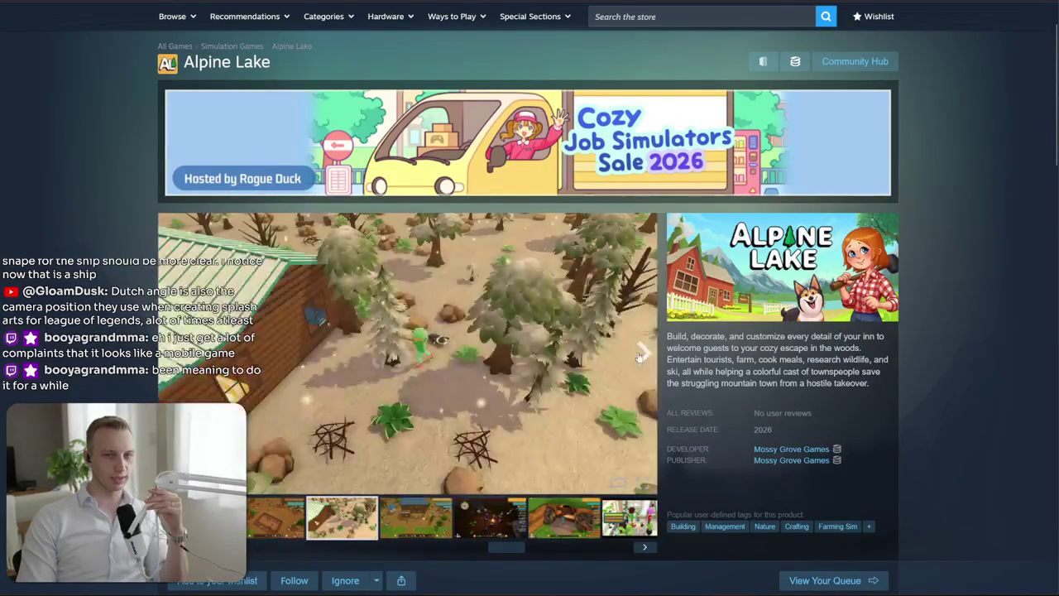
click(642, 354)
click(642, 353)
click(642, 353)
click(641, 353)
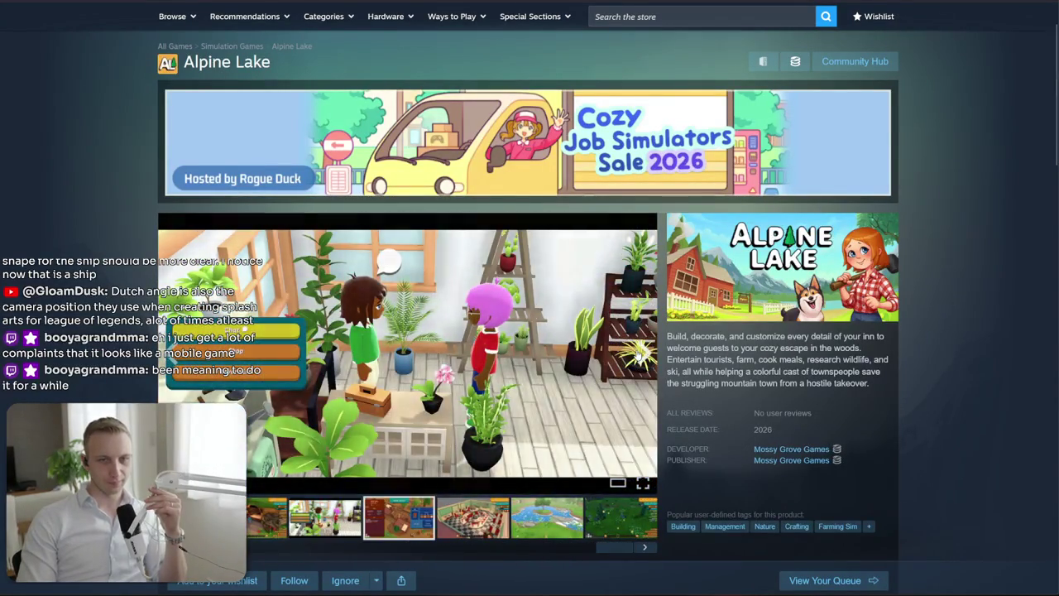
scroll(639, 354, down, 2)
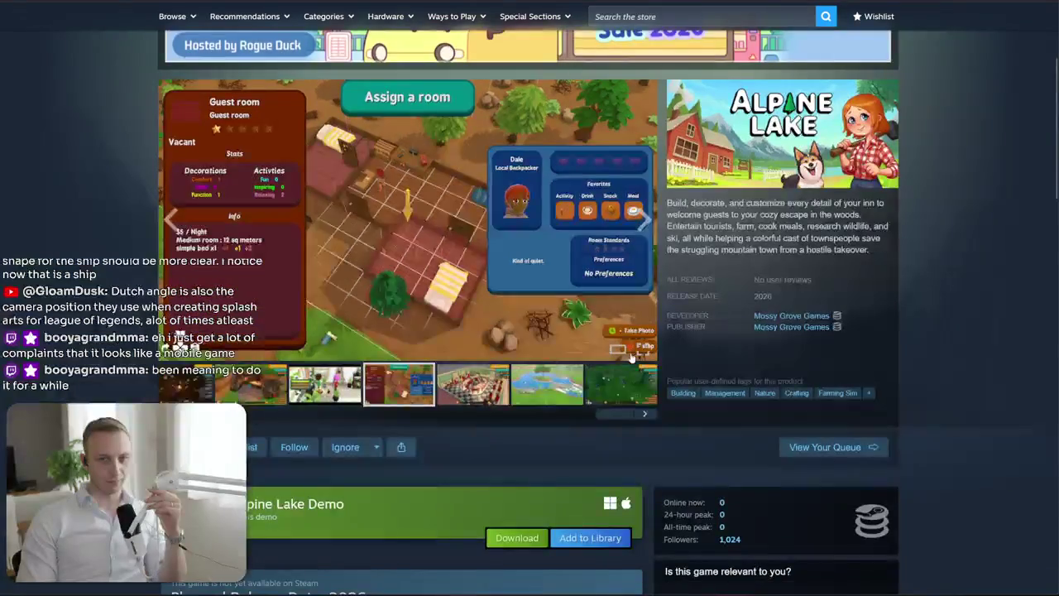
Scroll down the Alpine Lake store page and expand the full About This Game description
scroll(637, 356, down, 2)
scroll(633, 357, down, 2)
scroll(622, 358, down, 1)
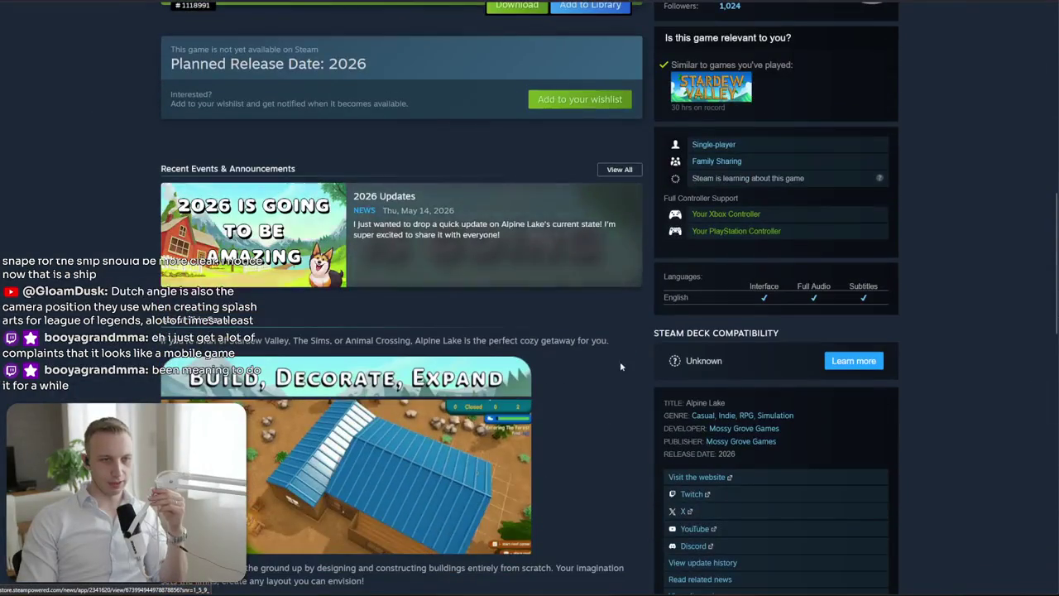
scroll(596, 372, down, 2)
scroll(586, 373, down, 2)
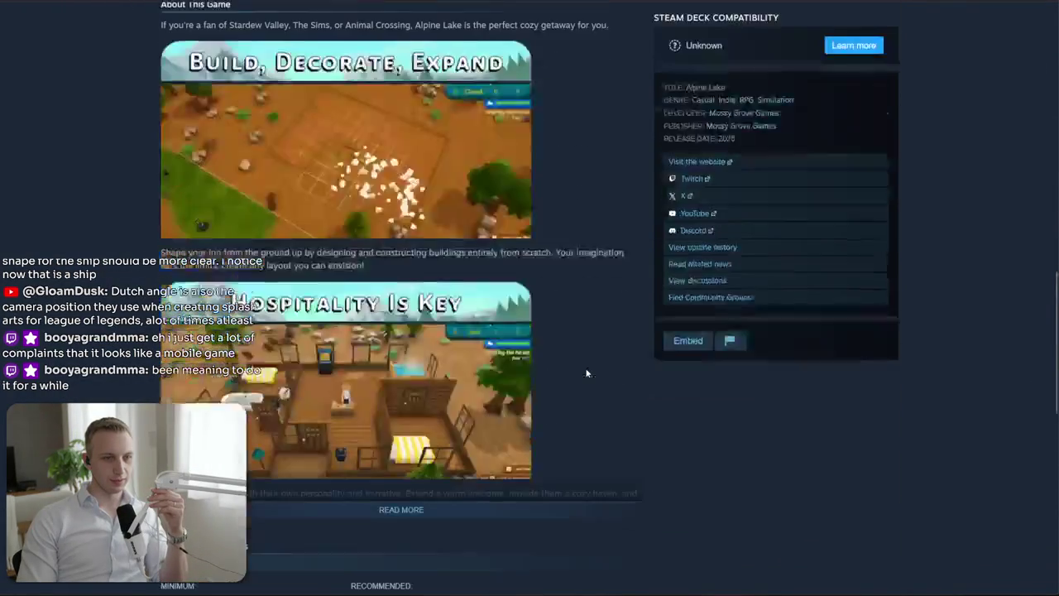
scroll(586, 373, down, 2)
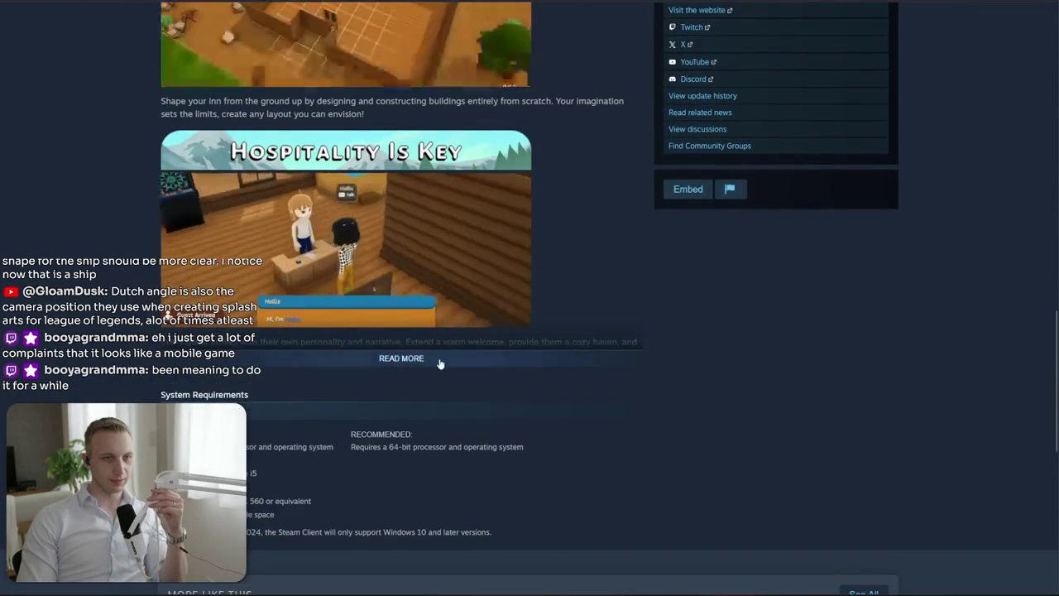
click(401, 357)
Read through the expanded description's feature sections
scroll(449, 393, up, 4)
scroll(449, 391, up, 10)
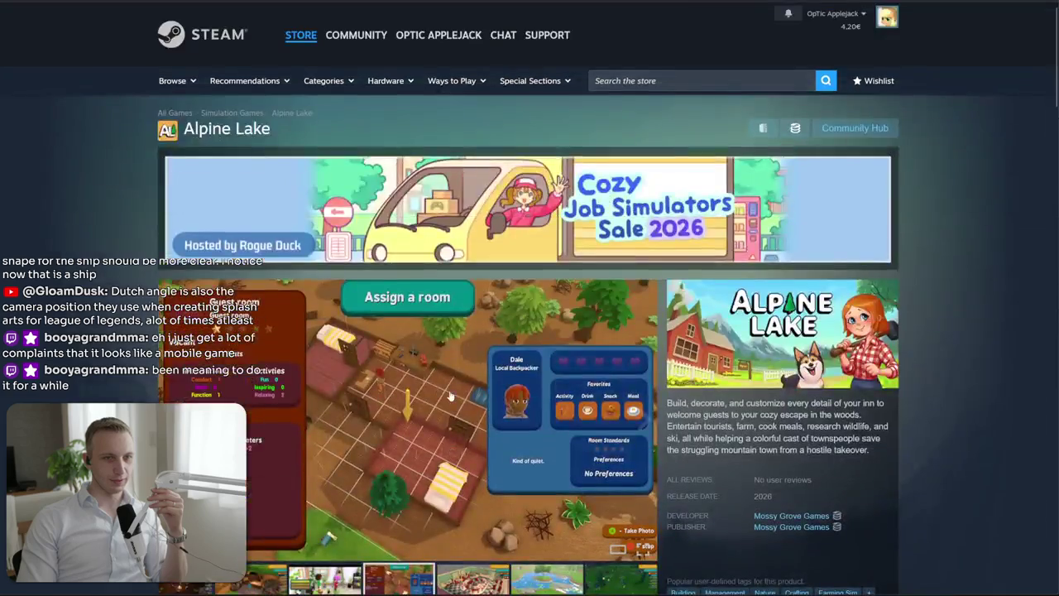
scroll(449, 389, down, 6)
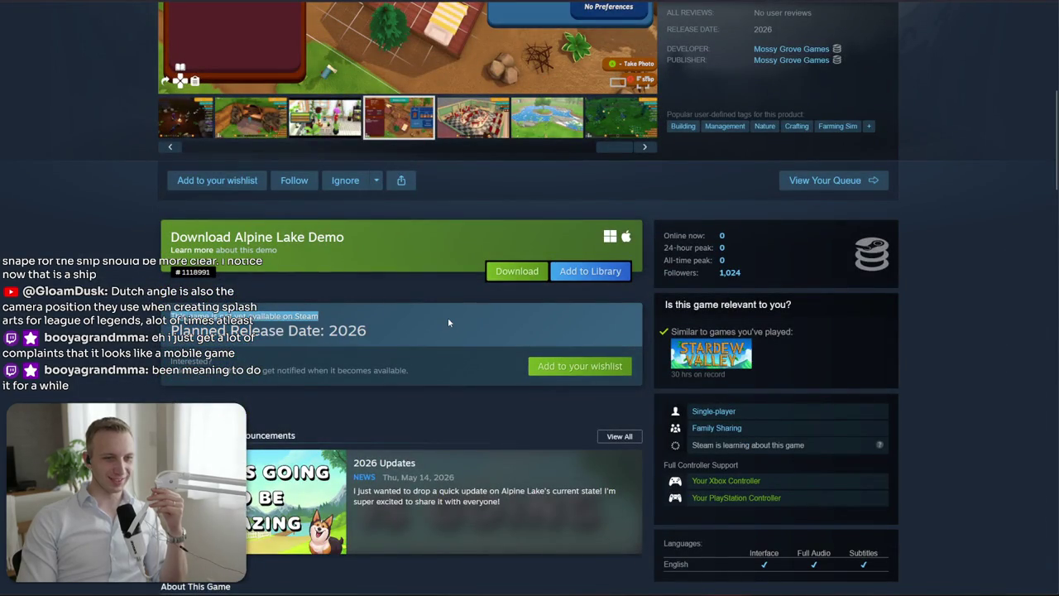
scroll(448, 347, down, 3)
scroll(447, 347, down, 7)
scroll(451, 361, down, 6)
scroll(450, 361, down, 3)
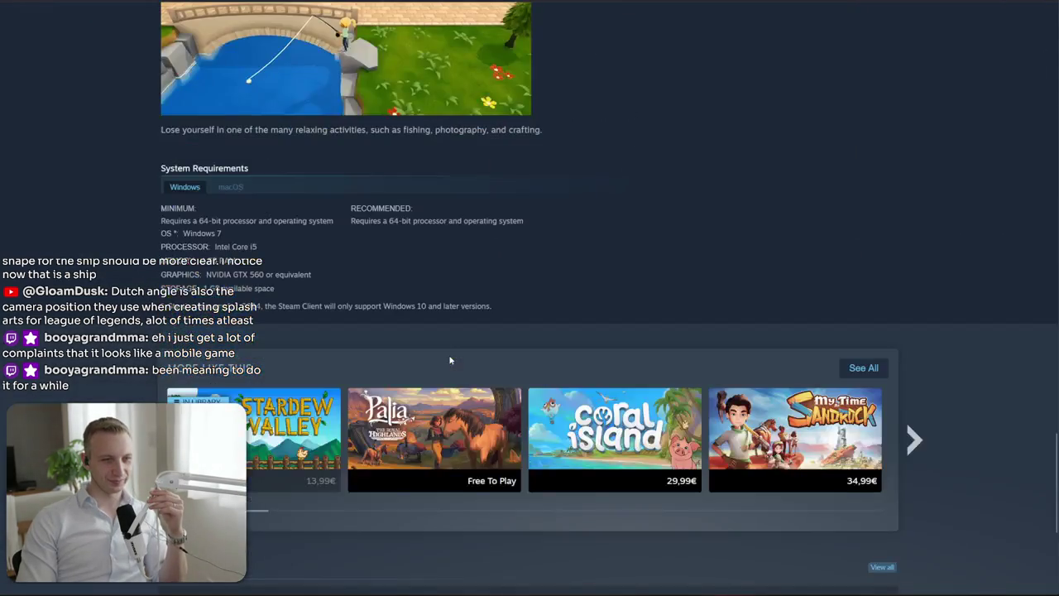
scroll(450, 364, down, 3)
Back near the top of the page, start a store search and then dismiss its suggestions dropdown
scroll(451, 367, up, 8)
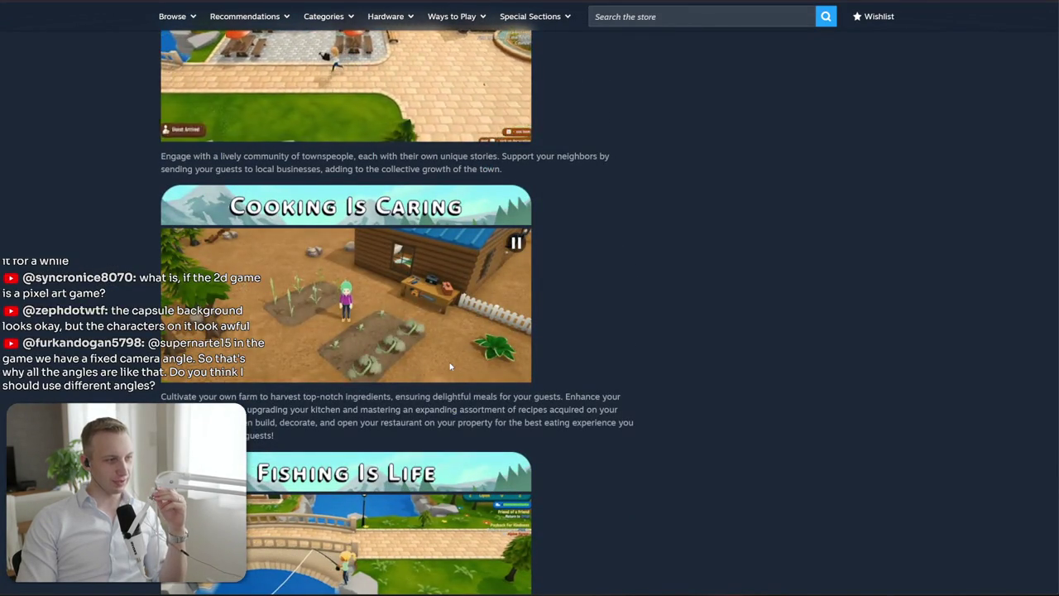
scroll(451, 367, up, 15)
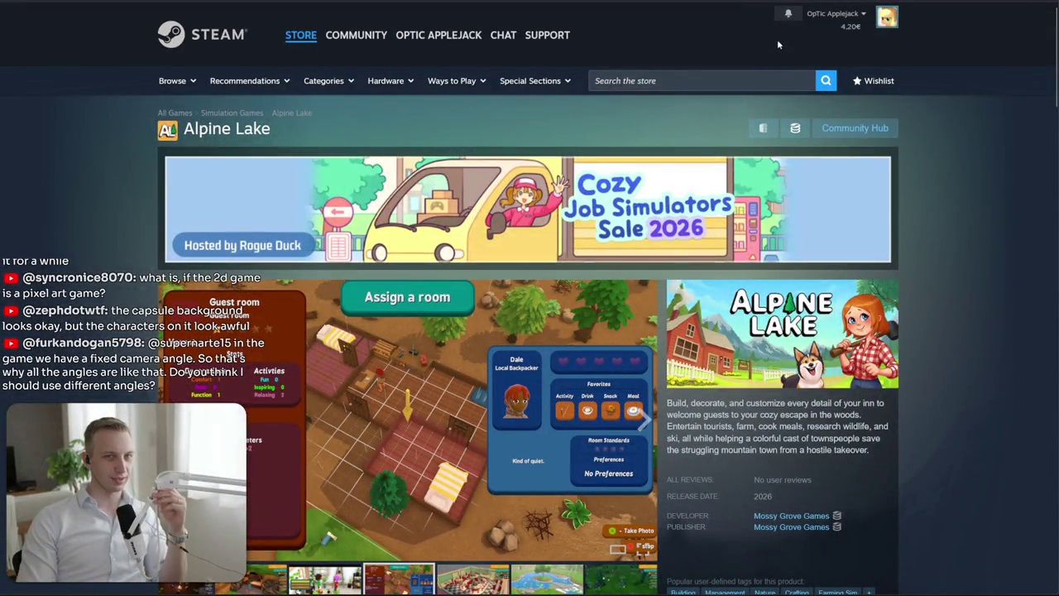
click(776, 77)
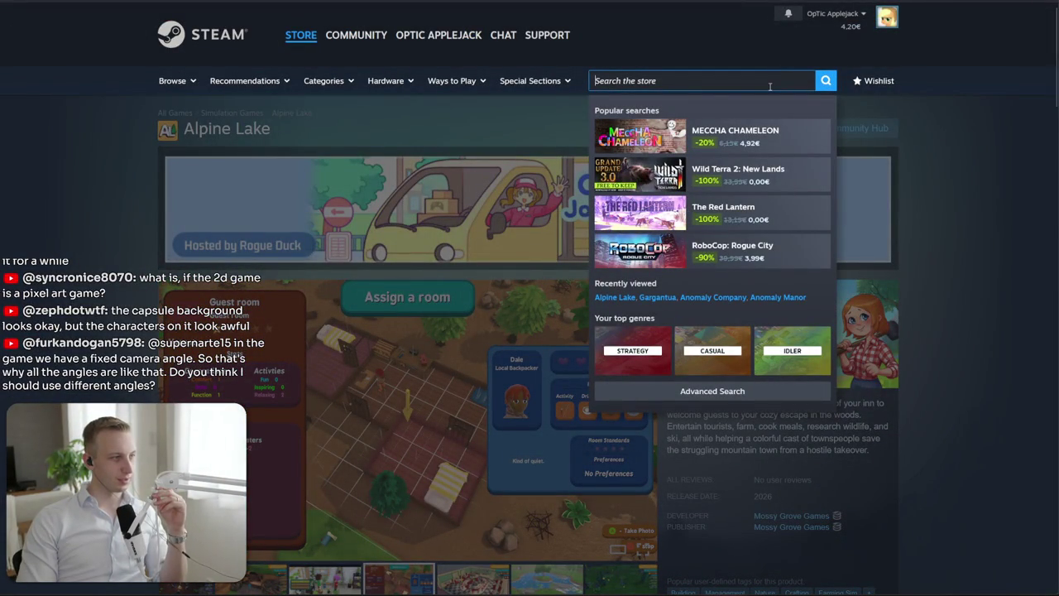
click(1008, 236)
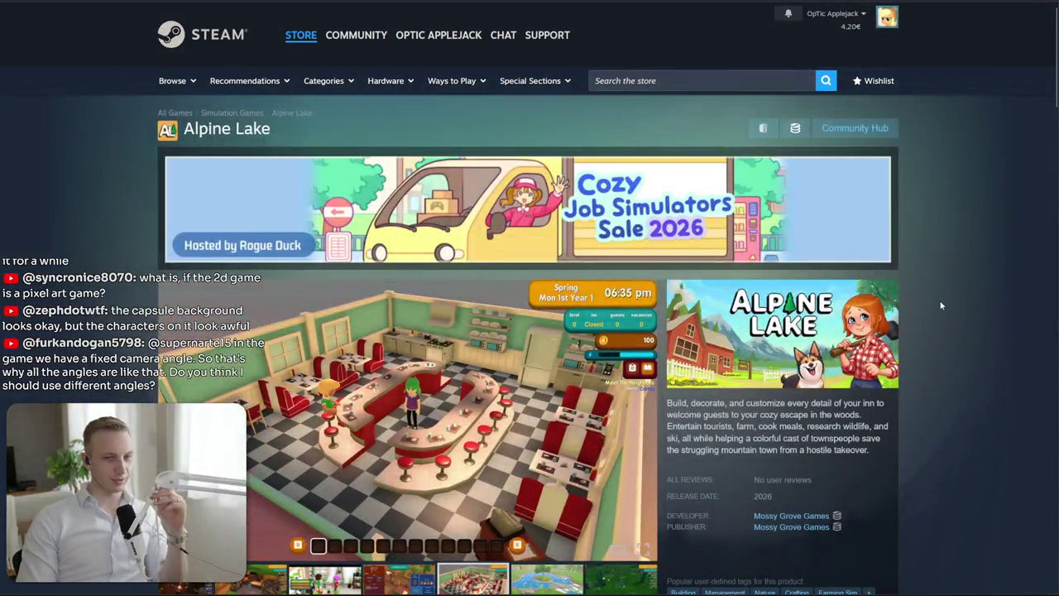
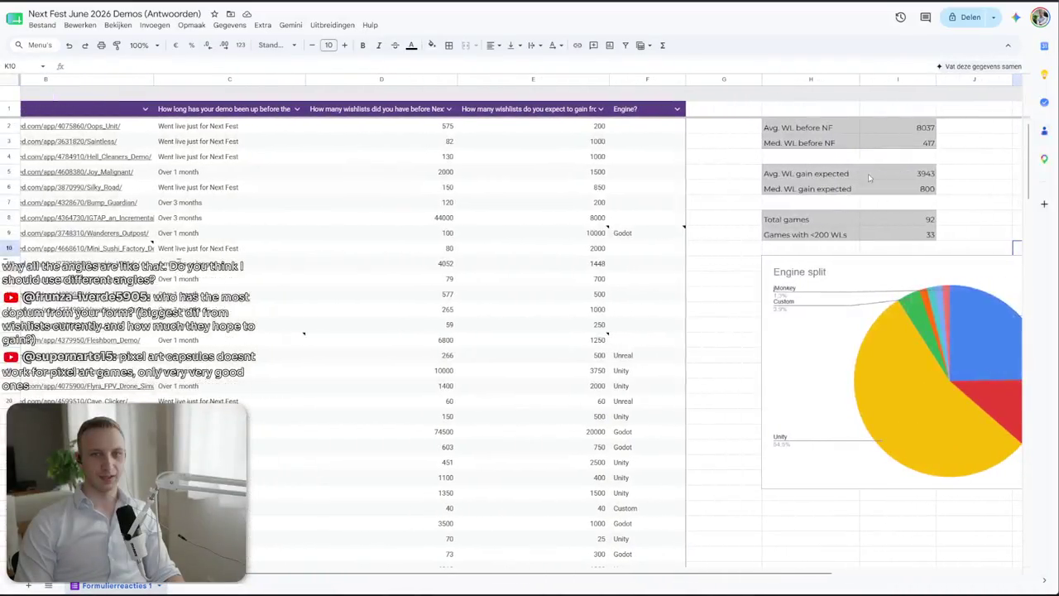
Check the column I summary formulas for average and median expected wishlist gain and median pre-Fest wishlists
click(869, 173)
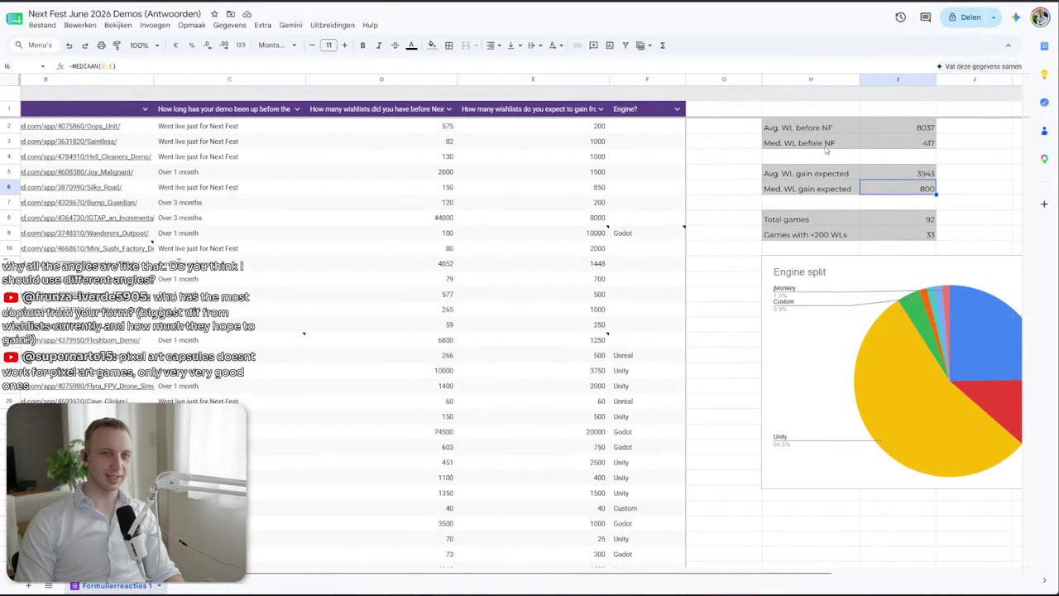
click(907, 143)
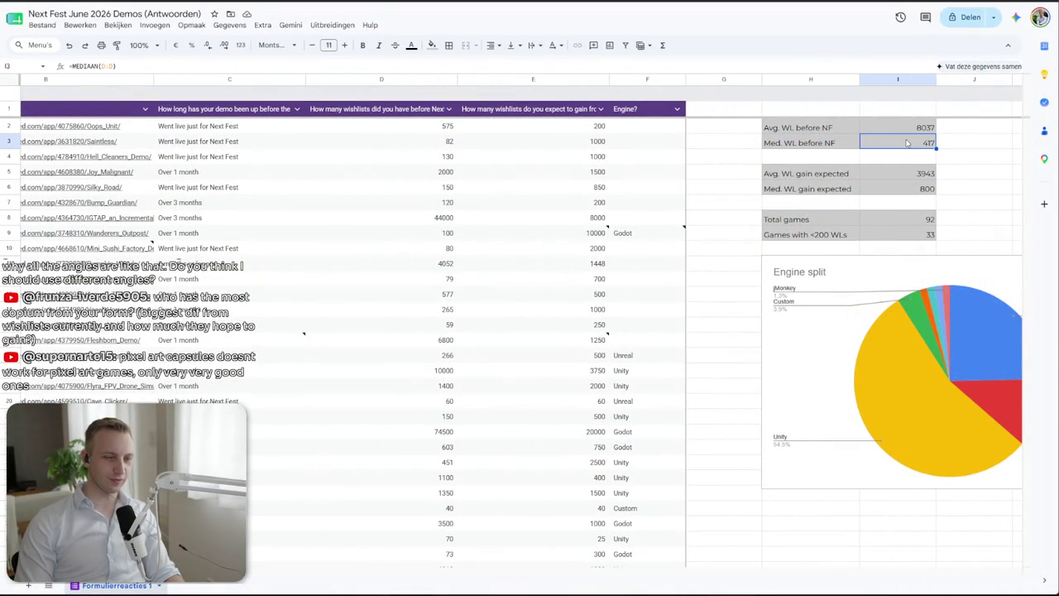
click(912, 191)
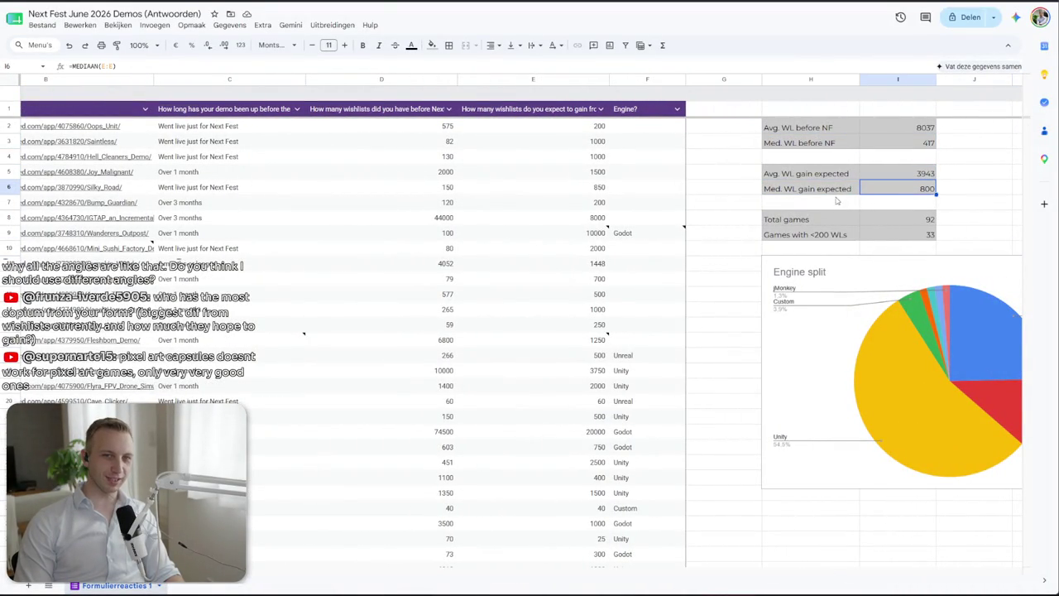
click(923, 175)
click(927, 188)
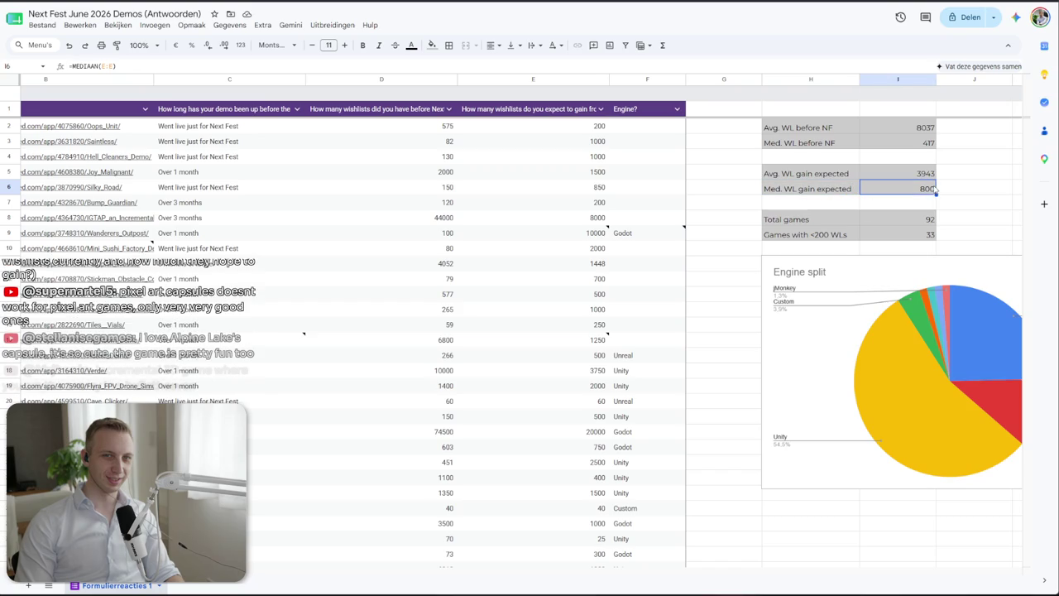
click(847, 192)
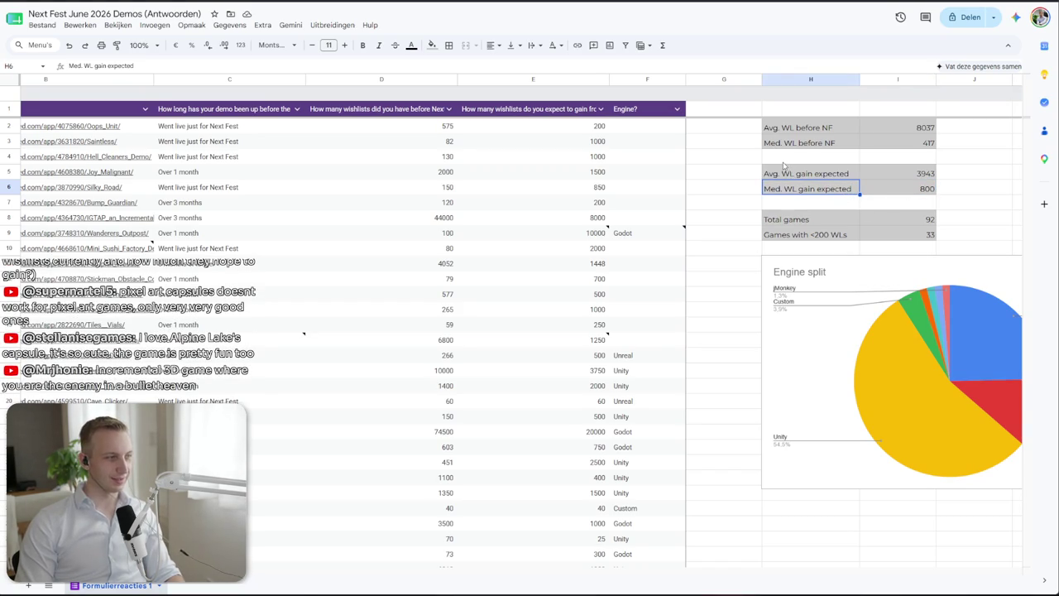
Inspect Silky Road's row: demo live duration, 4052 pre-Fest wishlists and 1448 expected gain
scroll(579, 248, left, 5)
click(455, 188)
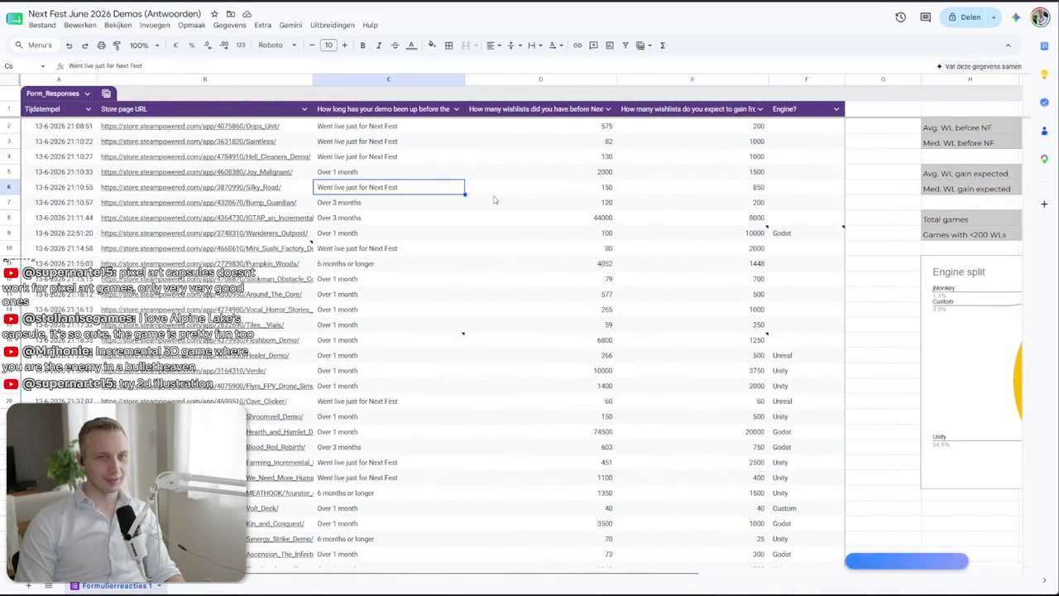
click(563, 271)
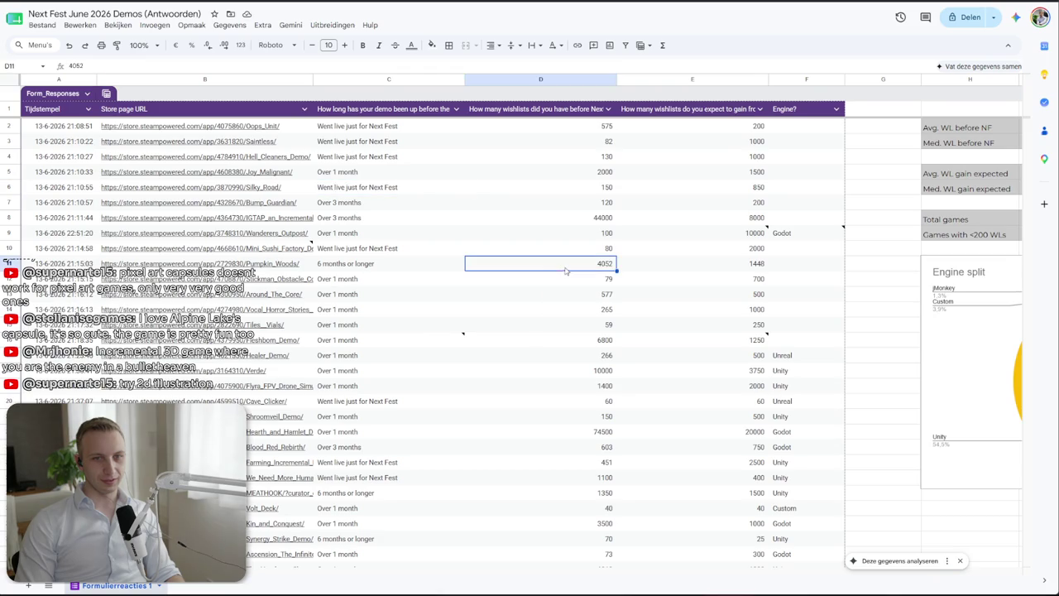
click(697, 267)
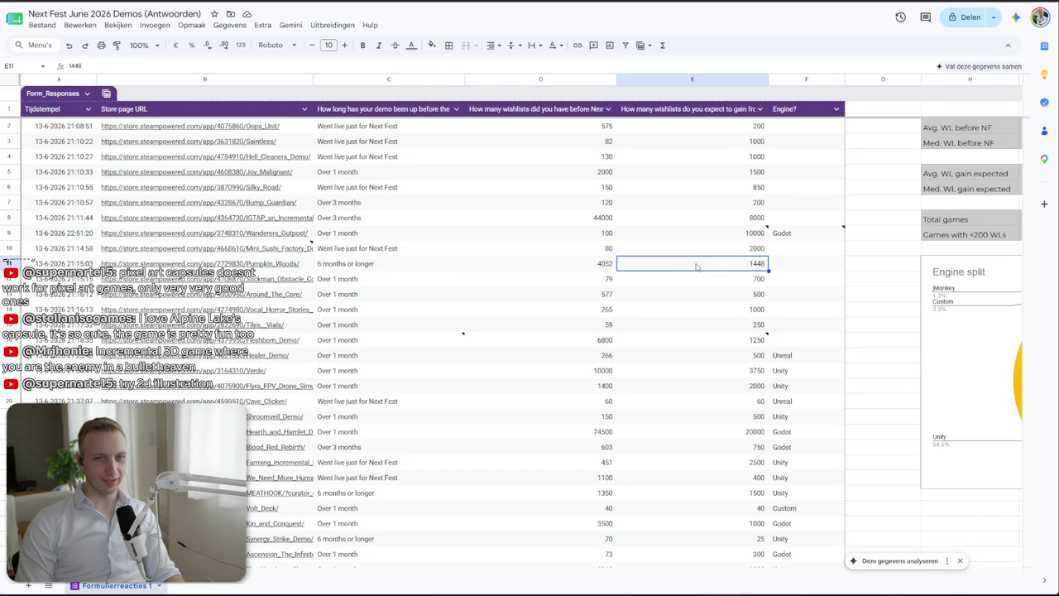
Check lower responses, including Harvest Looper Demo's 150 pre-Fest wishlists and 1000 expected gain
scroll(697, 268, down, 5)
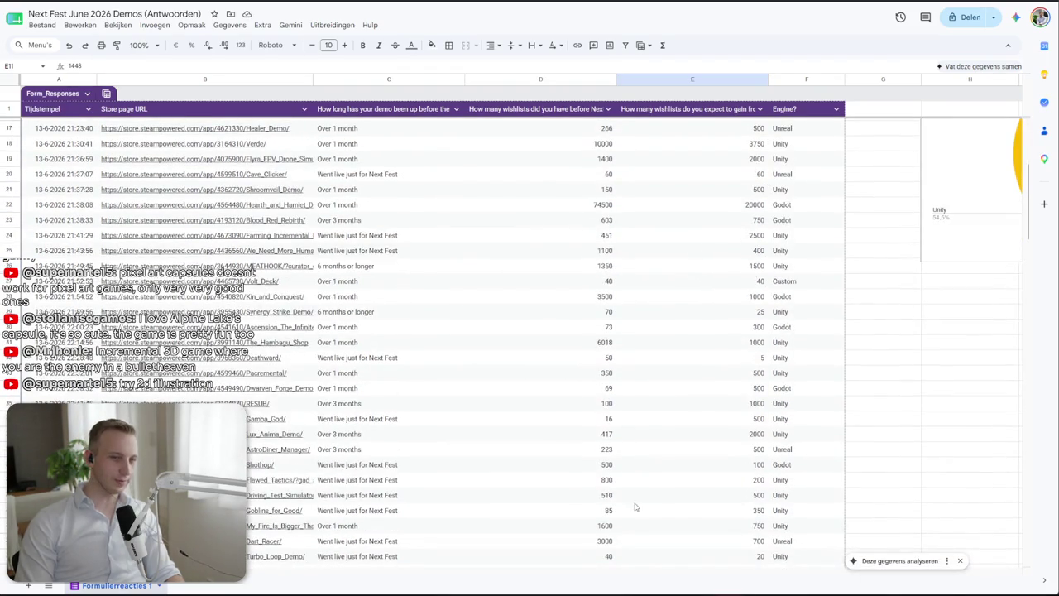
click(593, 482)
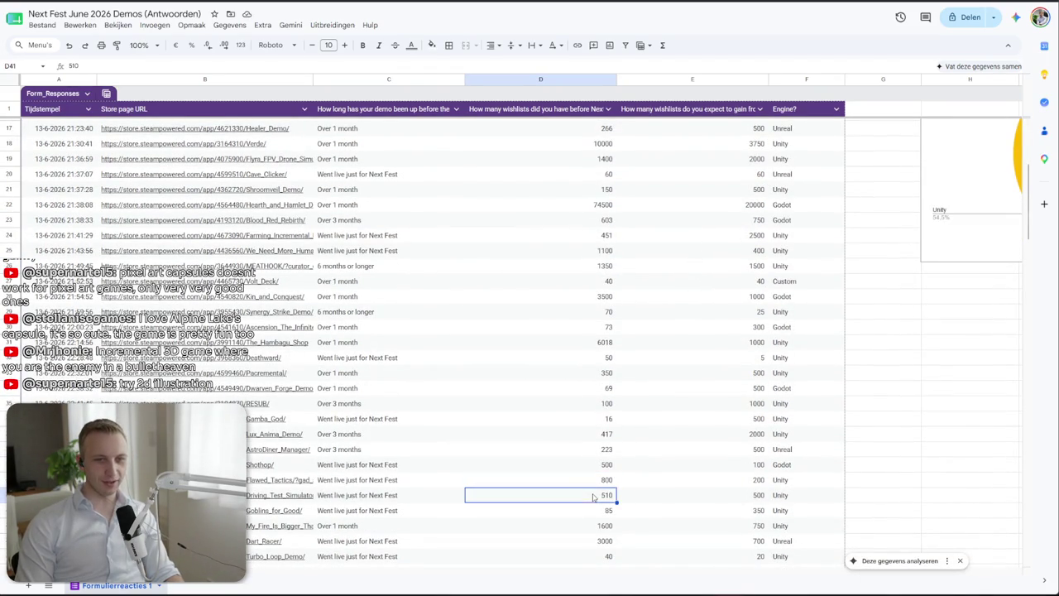
scroll(593, 497, down, 2)
click(589, 482)
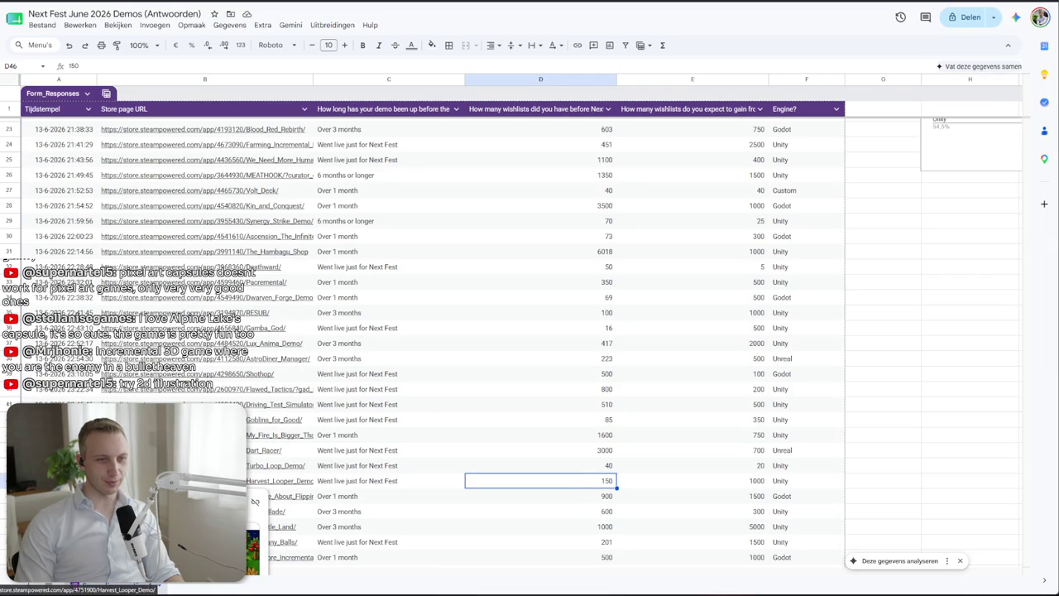
click(675, 485)
key(ctrl+Tab)
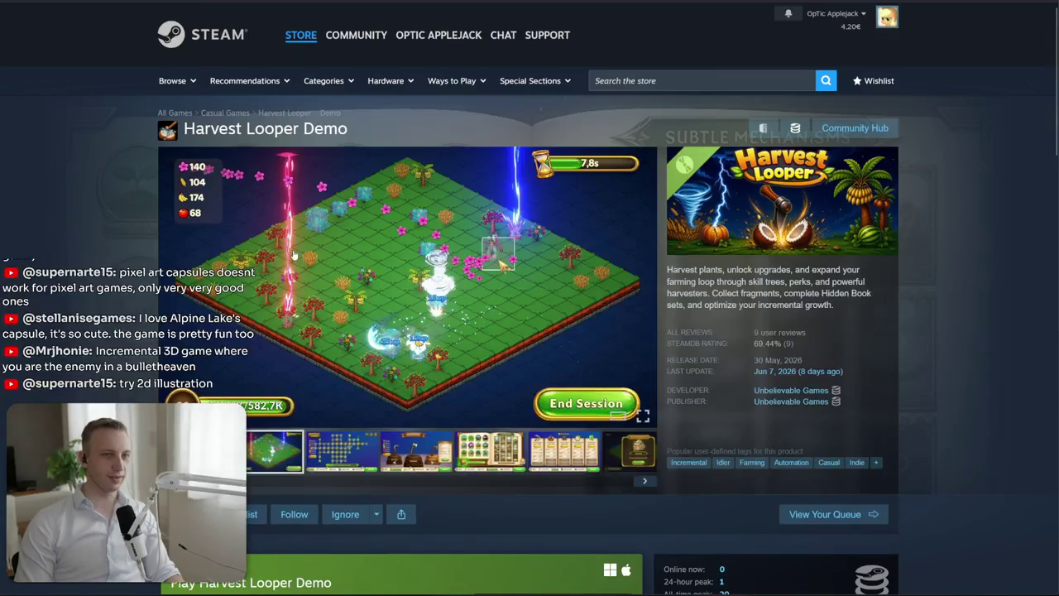
Step through Harvest Looper Demo's screenshot thumbnails, from the gameplay video to the Harvesters screenshot
click(331, 457)
click(414, 460)
click(488, 462)
click(563, 468)
click(267, 460)
click(337, 463)
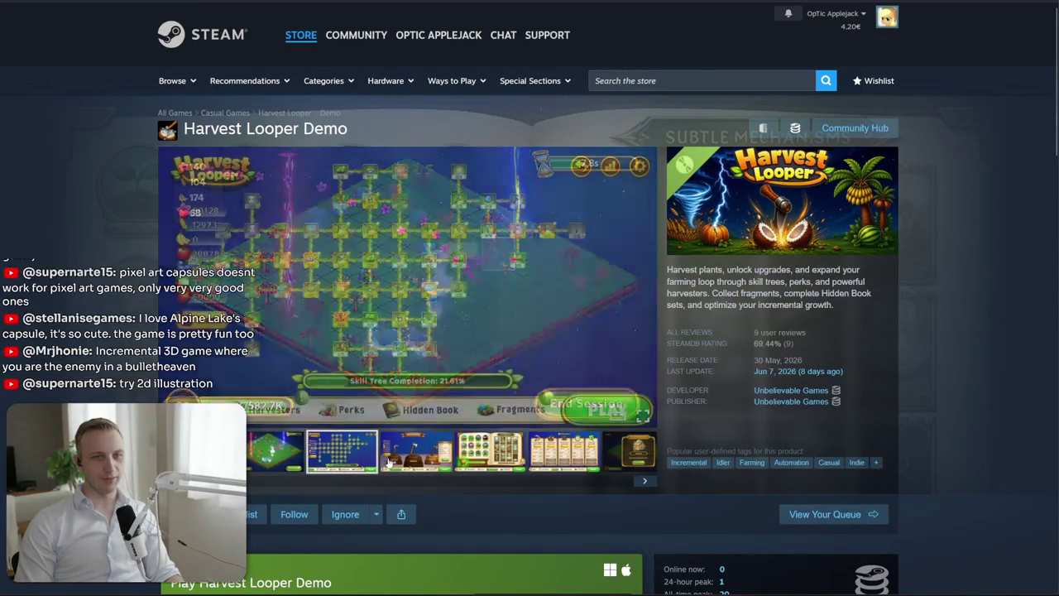
click(413, 460)
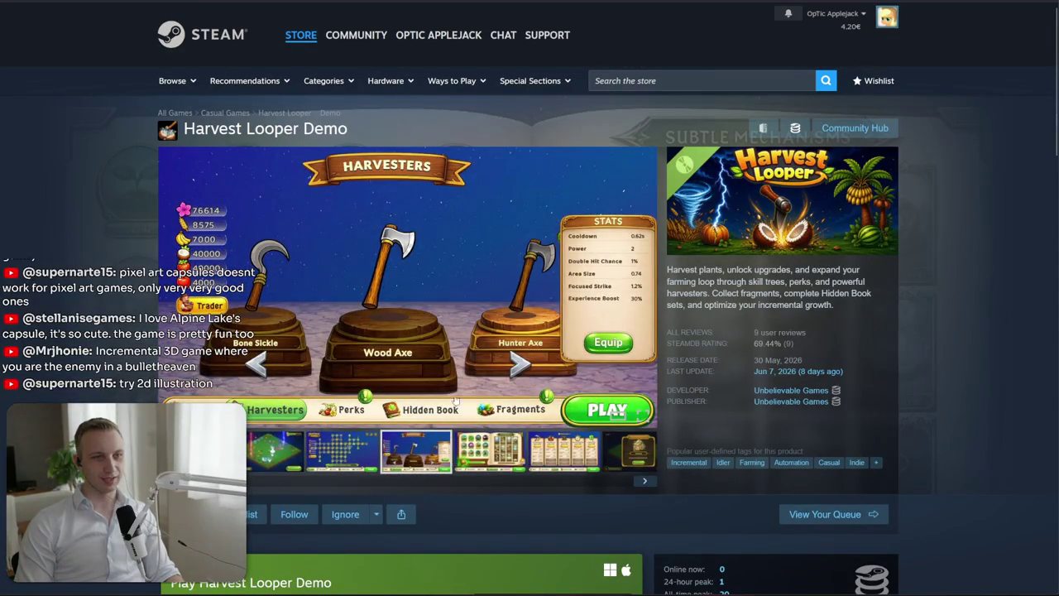
View the Harvesters, Perks and New Fragment screenshots enlarged, then close the viewer
click(460, 382)
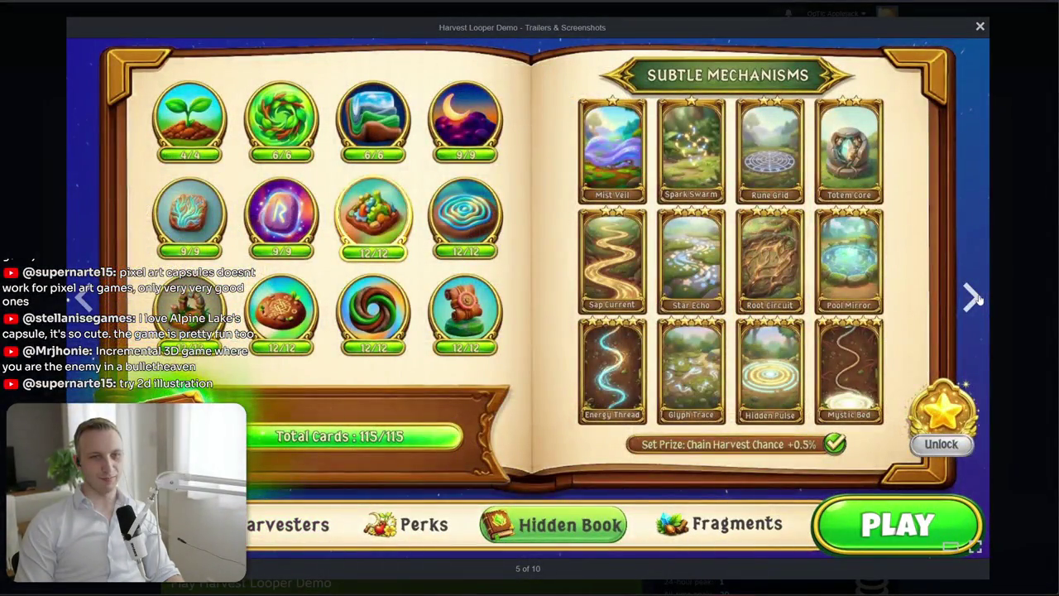
click(974, 297)
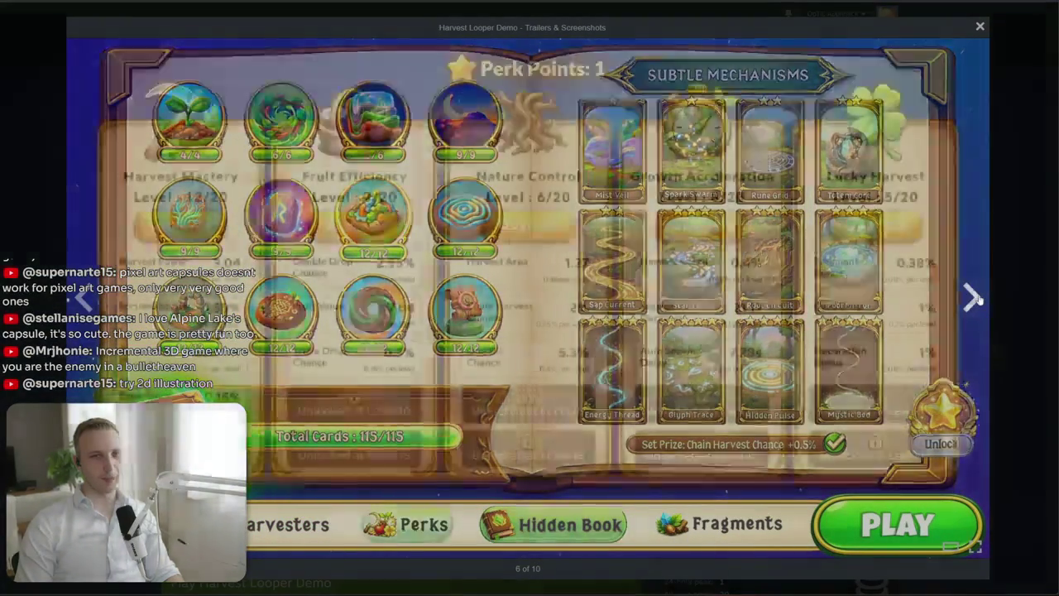
click(977, 299)
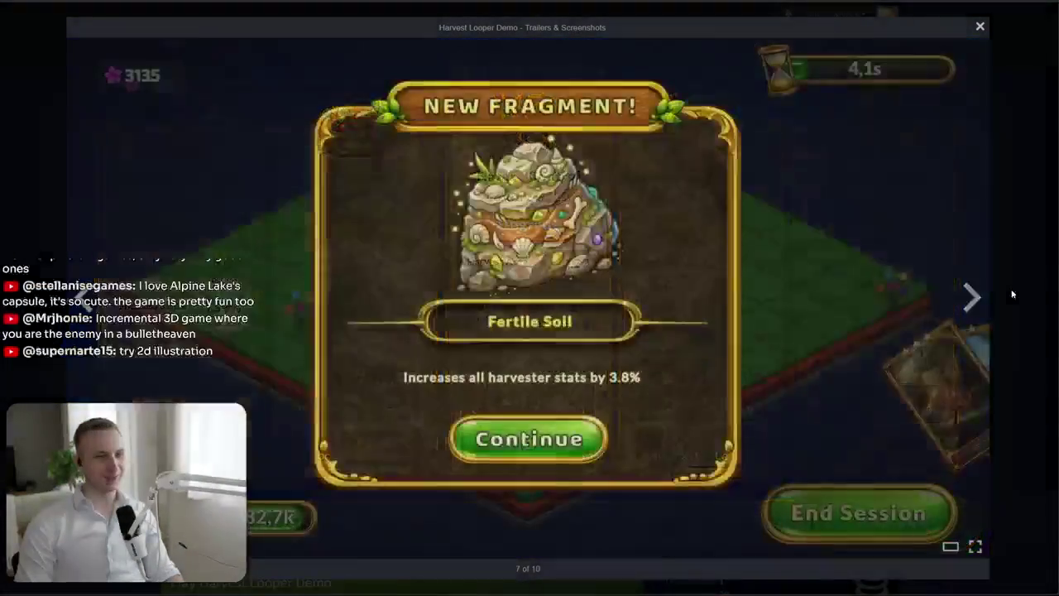
click(1012, 294)
Scroll down to the AI Generated Content Disclosure and highlight its heading and lines
scroll(530, 331, down, 5)
scroll(529, 331, down, 4)
scroll(341, 445, down, 2)
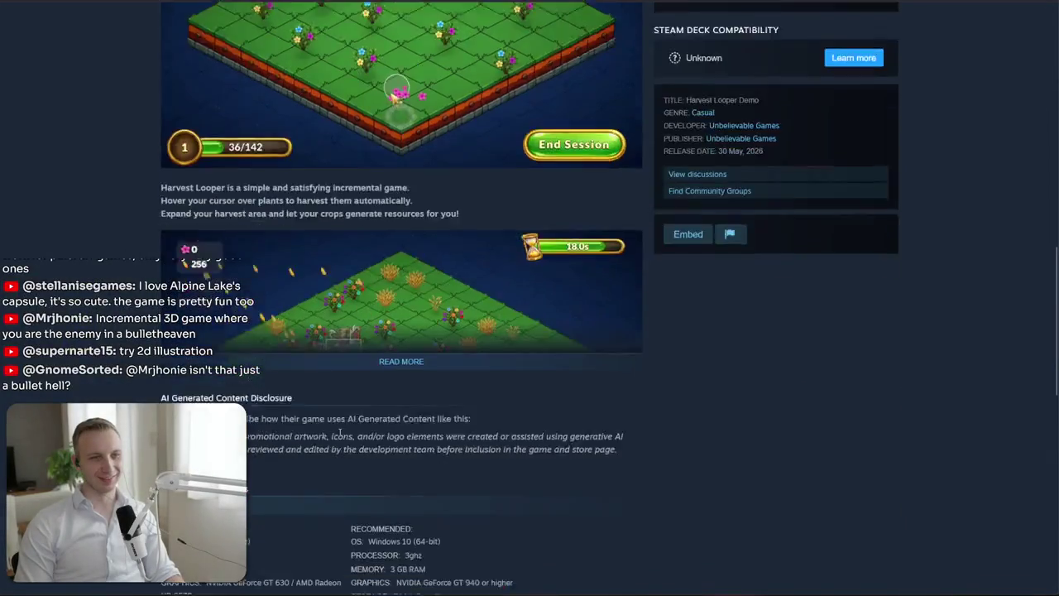
scroll(331, 331, down, 3)
drag(324, 190, 324, 222)
click(325, 231)
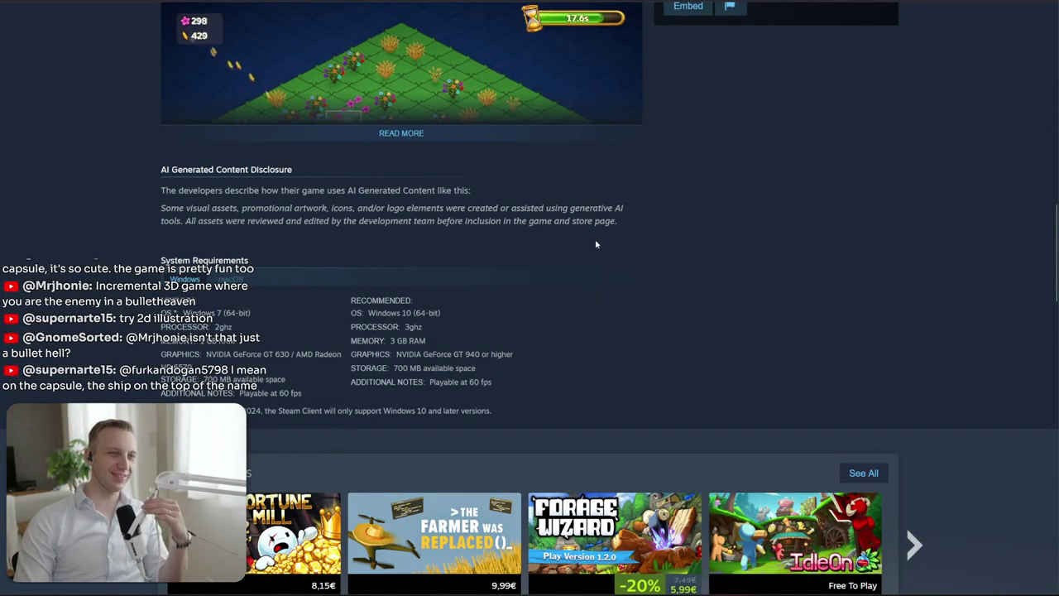
drag(603, 180, 679, 7)
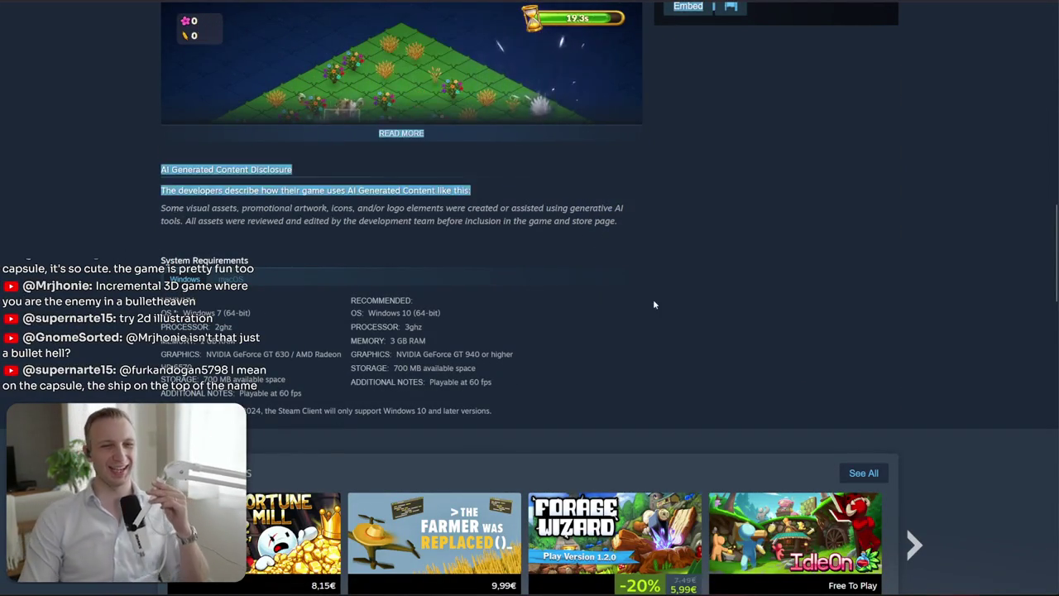
mouse_move(619, 222)
mouse_down()
mouse_move(193, 225)
mouse_move(488, 220)
mouse_up()
click(185, 226)
click(489, 220)
Back at the carousel, view the last screenshots enlarged, then bring up the store search suggestions
scroll(470, 348, up, 4)
scroll(470, 347, up, 1)
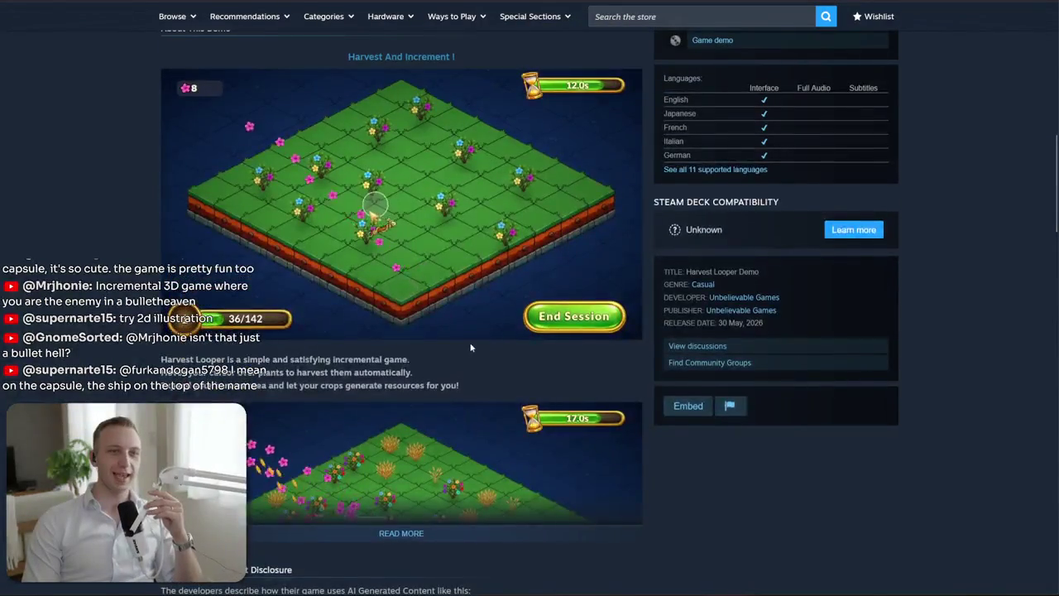
scroll(471, 348, up, 5)
scroll(471, 348, up, 4)
click(568, 310)
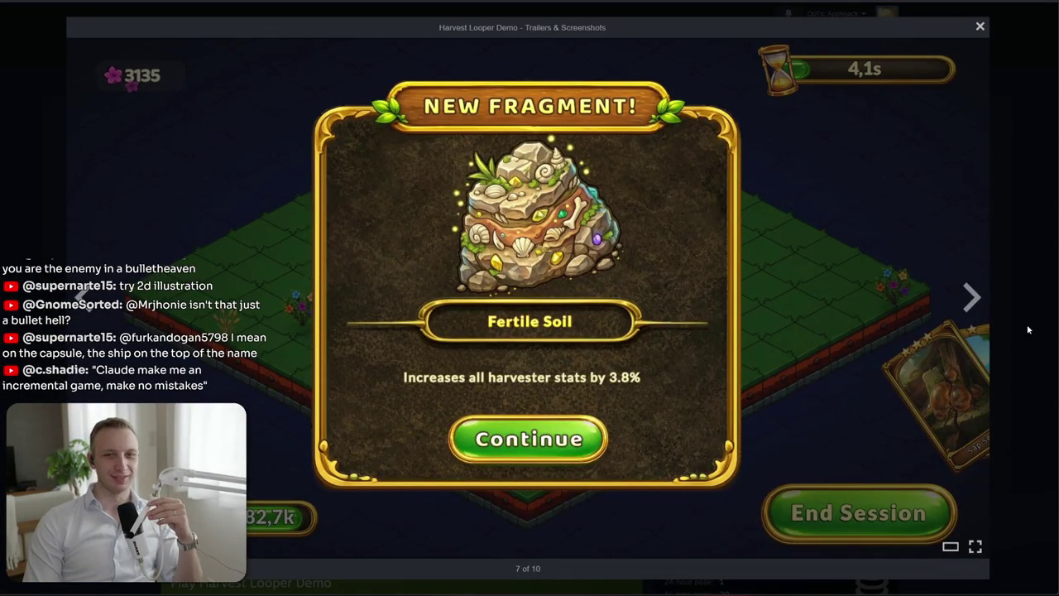
click(971, 296)
click(971, 296)
click(1023, 294)
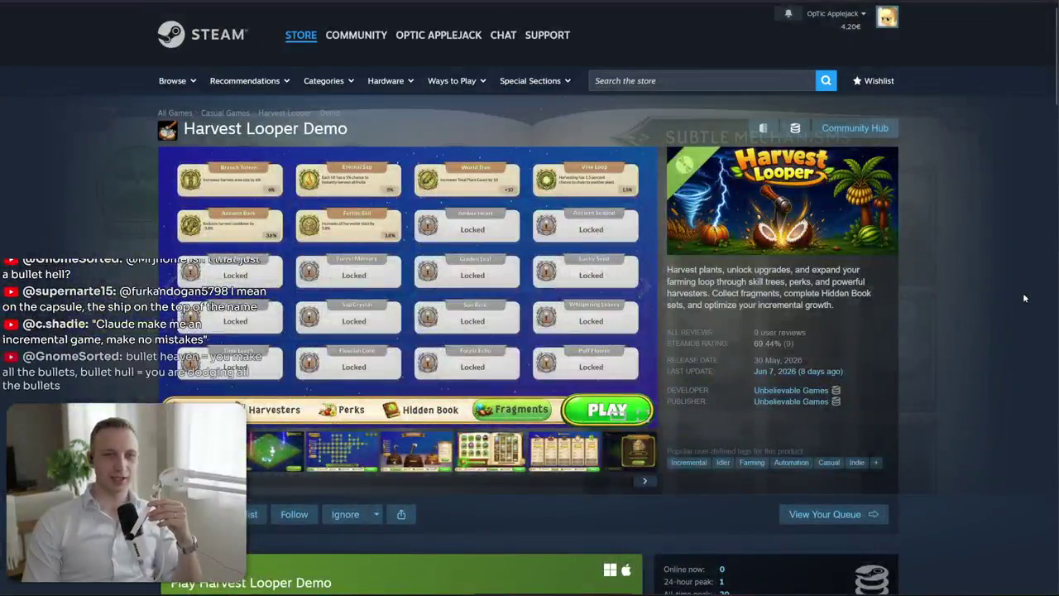
click(701, 72)
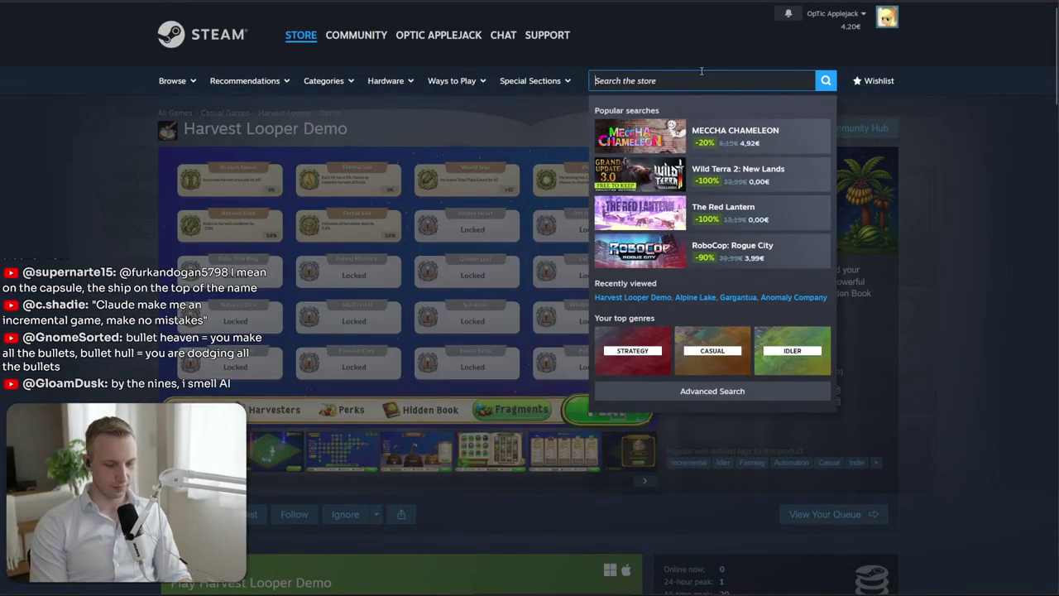
Search the store for 'on min', dismiss the results, and enlarge the Trader screenshot
text(keepon min)
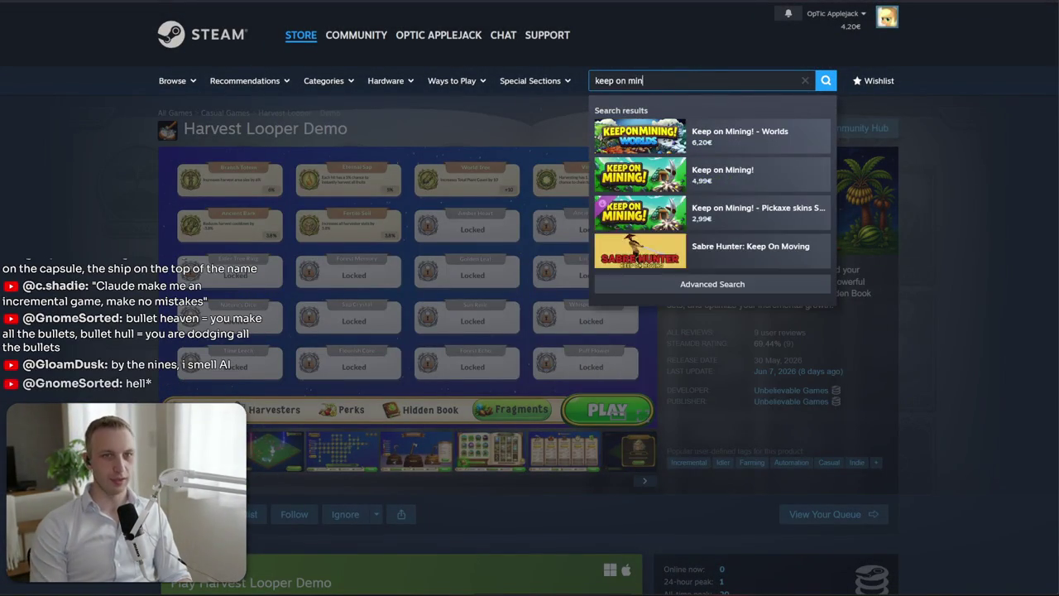
click(626, 293)
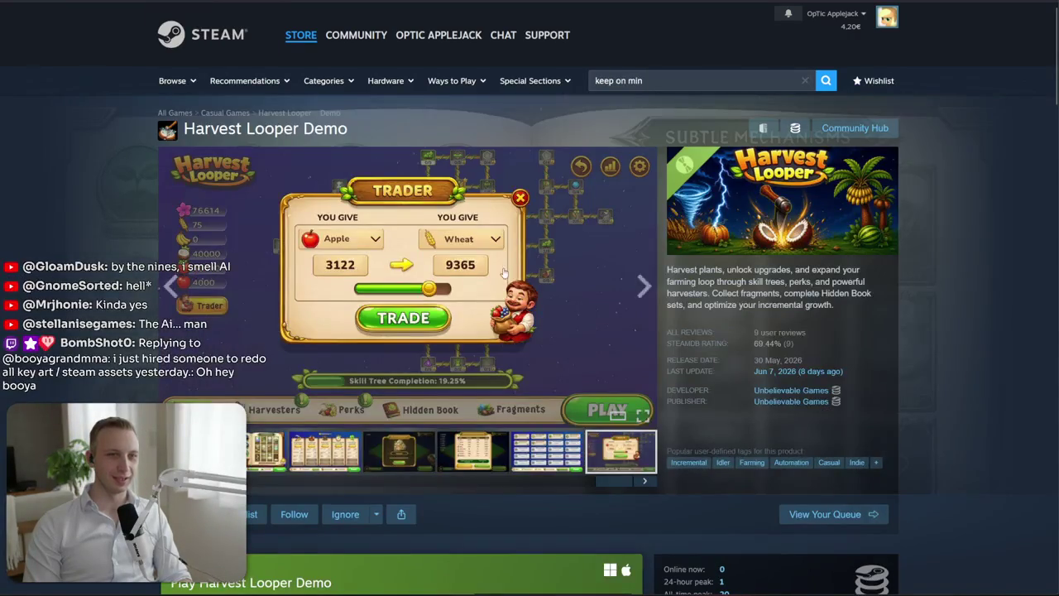
click(503, 272)
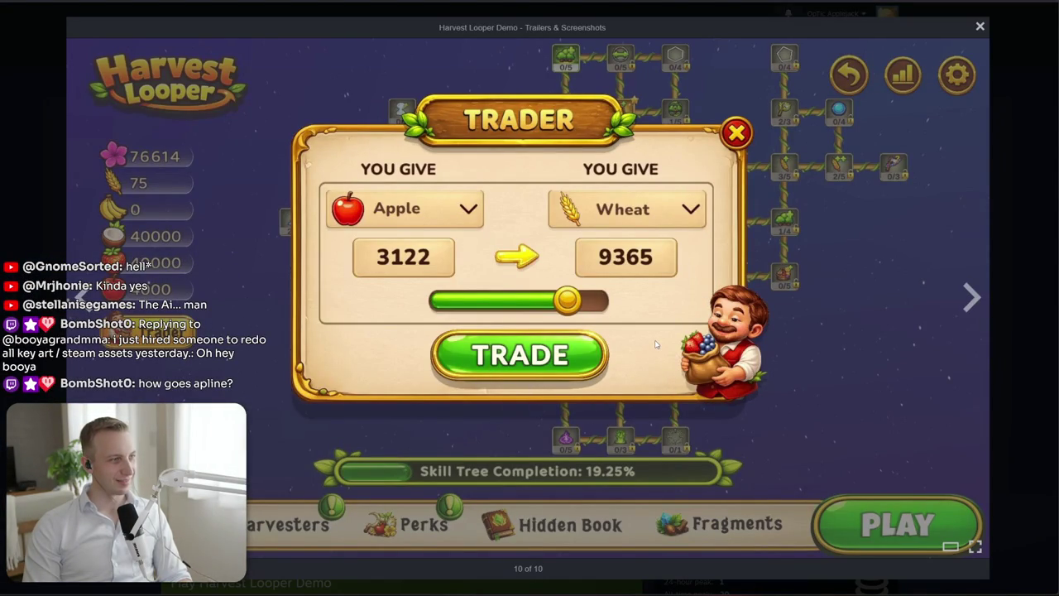
Browse the Harvest Looper screenshots back to the skill tree and on to Harvesters
click(973, 298)
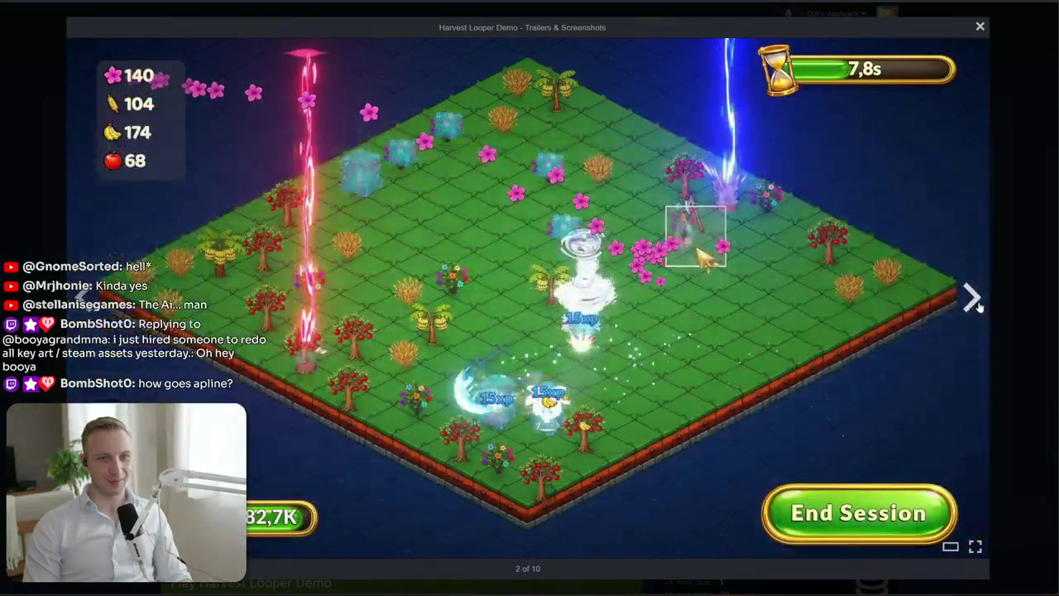
click(974, 298)
click(973, 298)
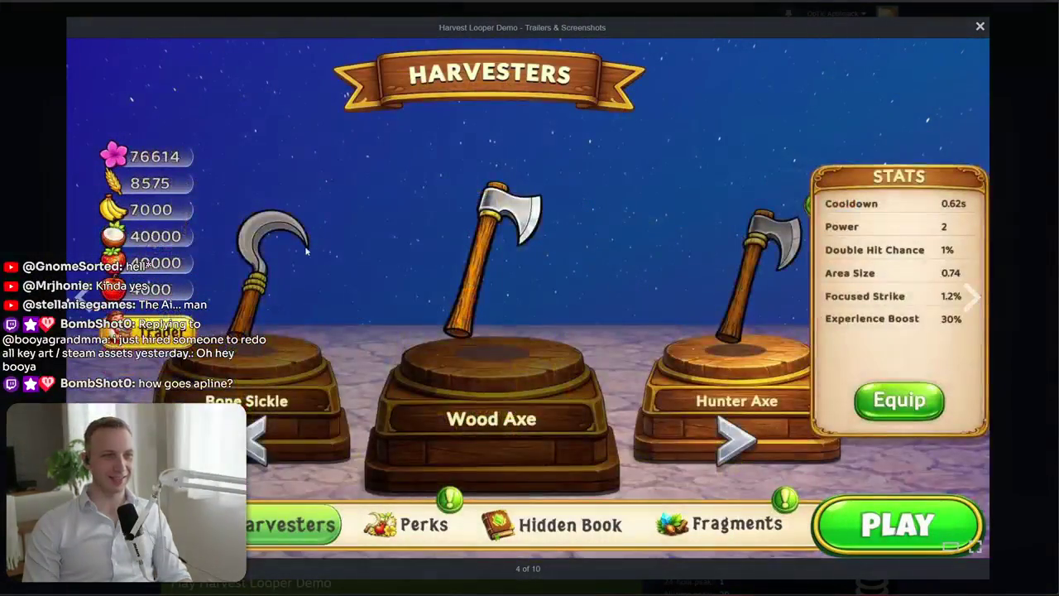
click(84, 297)
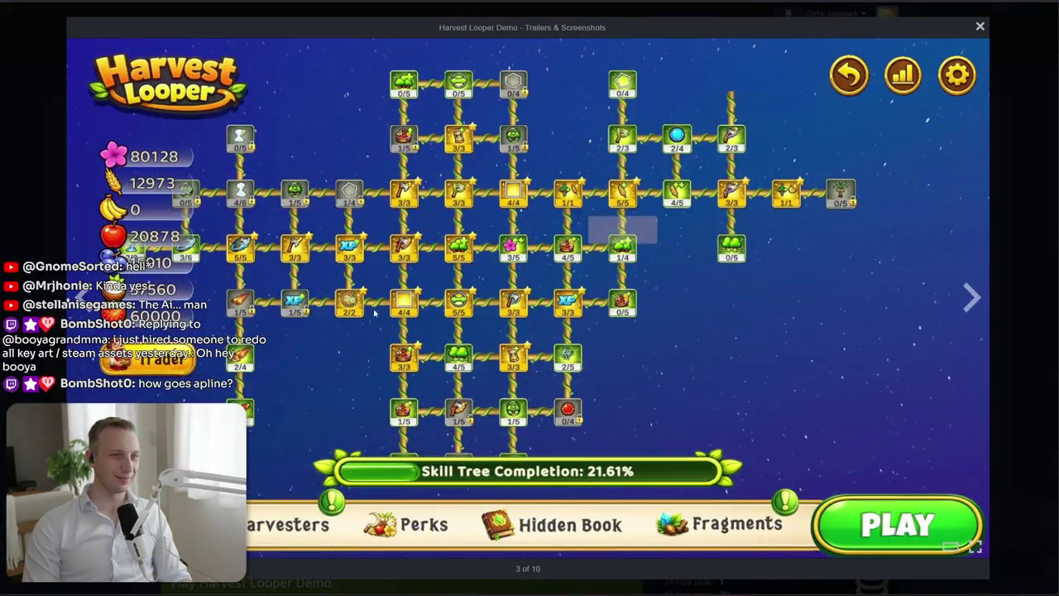
click(973, 298)
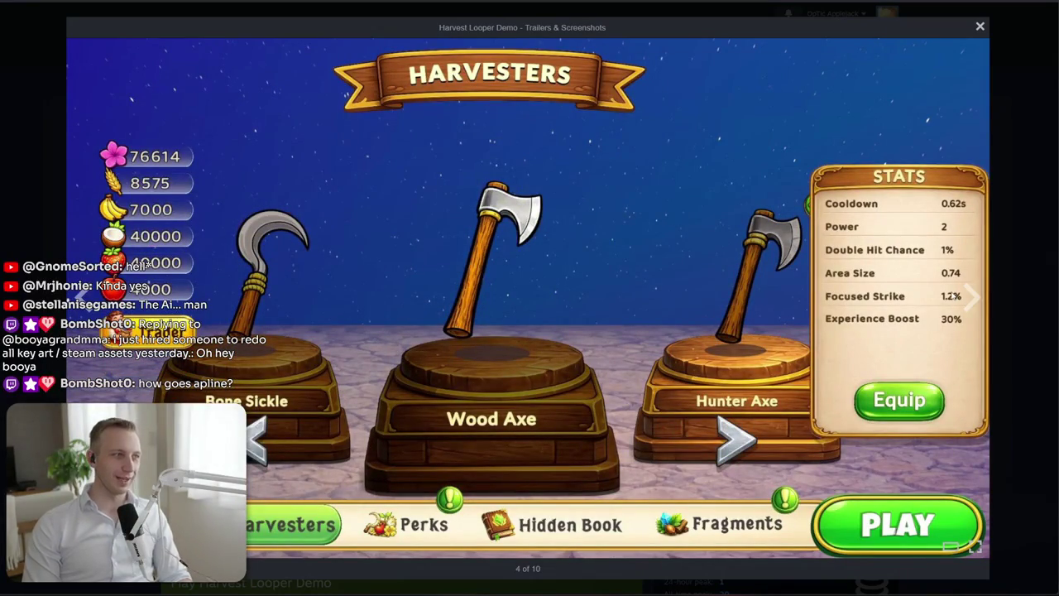
key(ctrl+w)
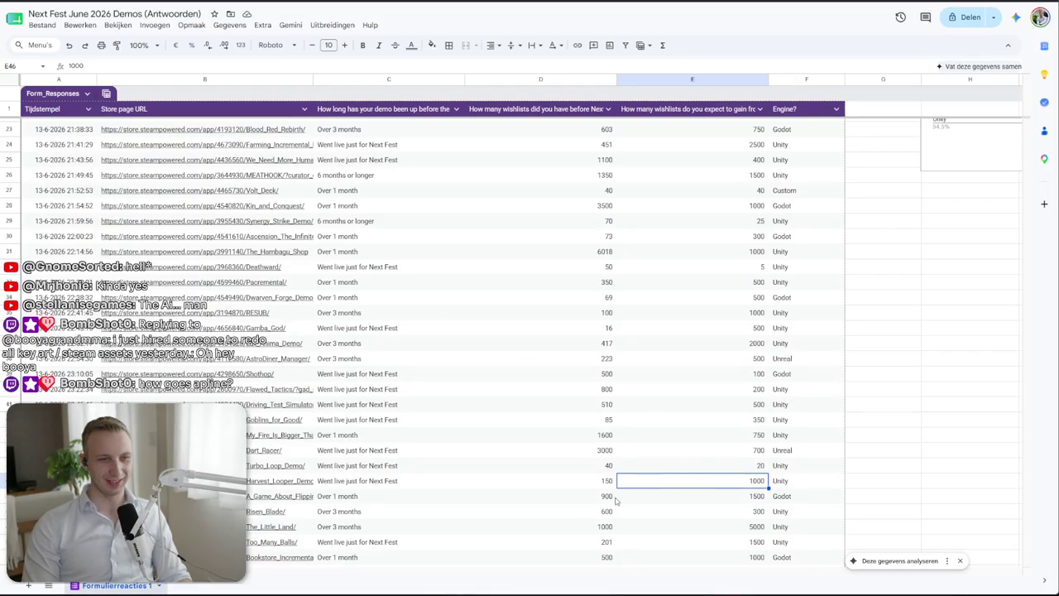
Check responses E47 and C52, then open #biteme-general in the BiteMe Games Discord
click(688, 500)
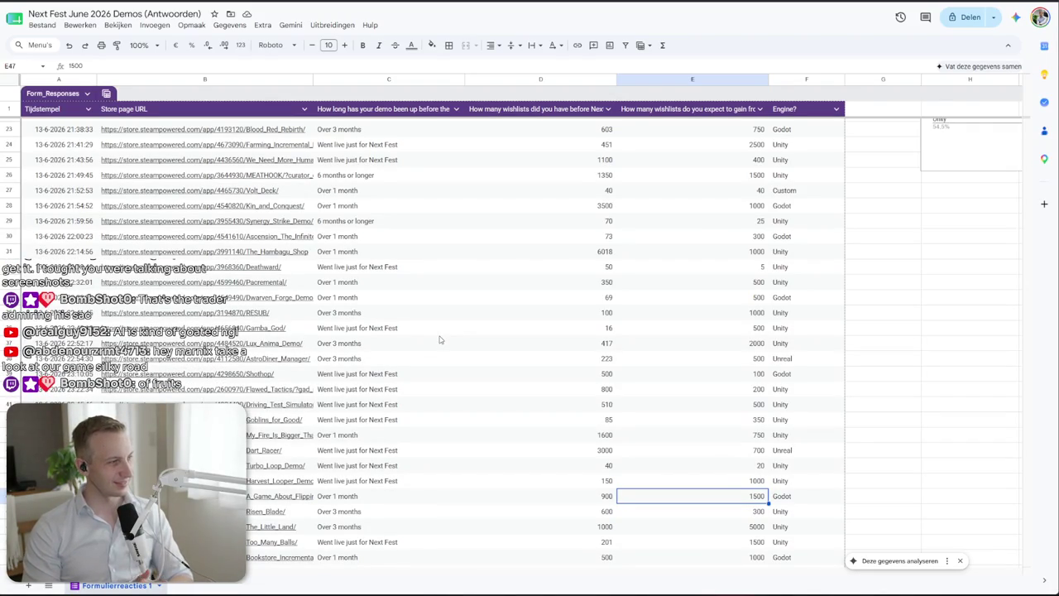
mouse_move(203, 129)
scroll(651, 356, down, 1)
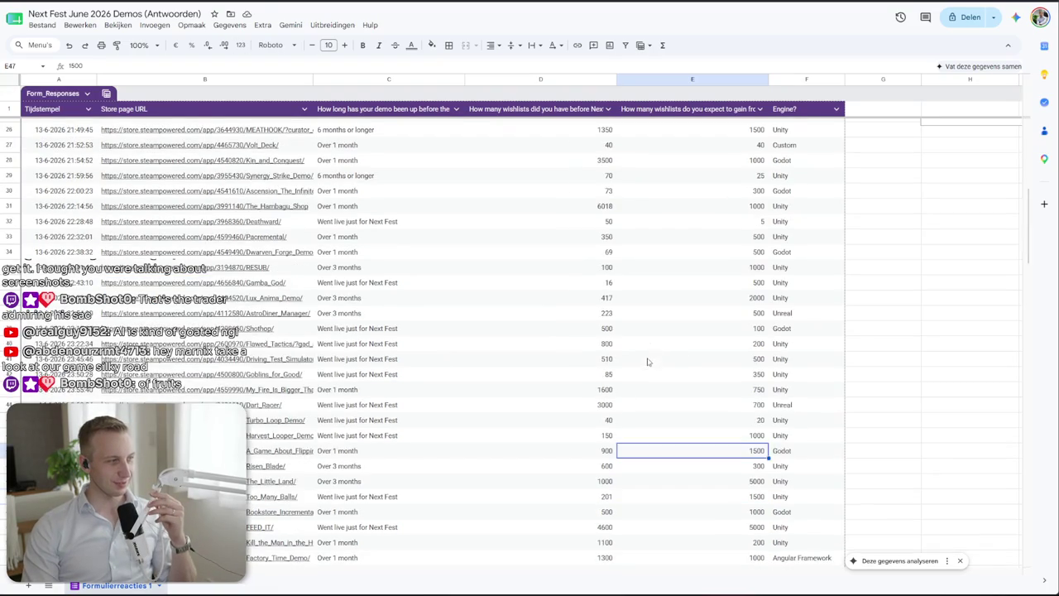
scroll(651, 352, down, 1)
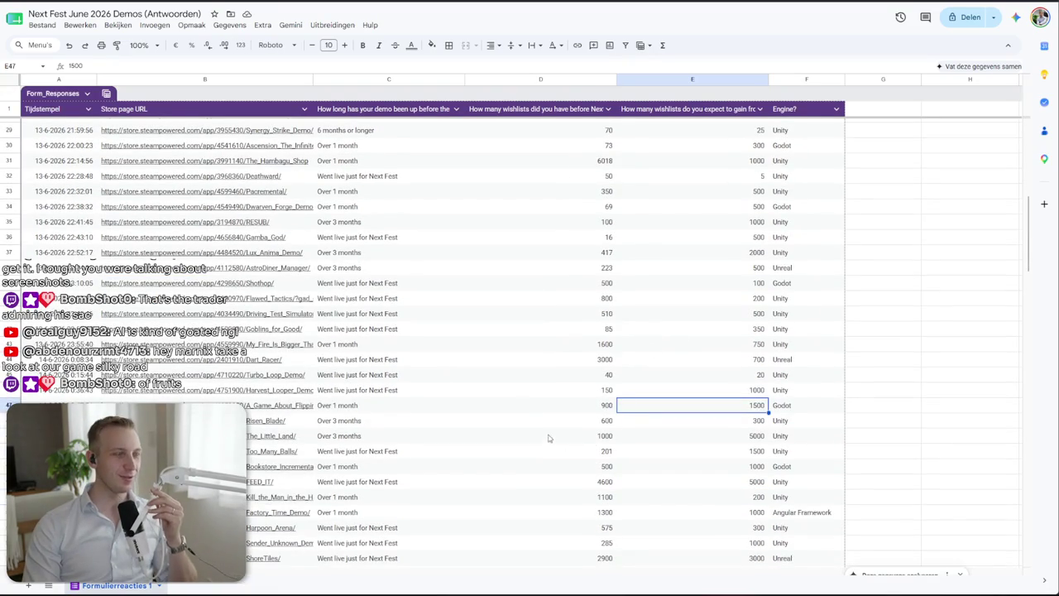
scroll(550, 441, down, 1)
click(427, 440)
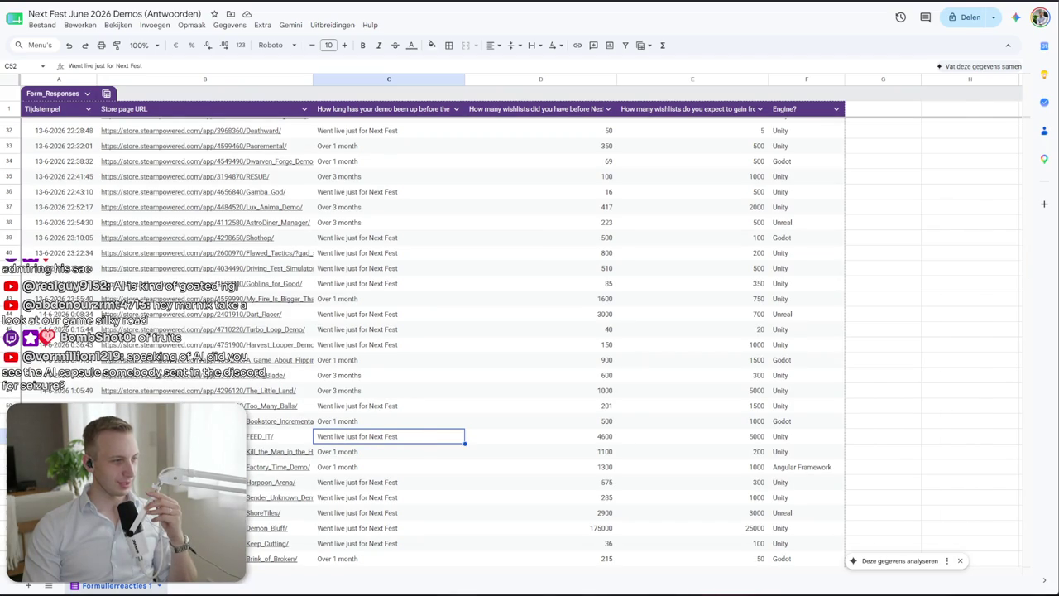
key(alt+Tab)
click(151, 294)
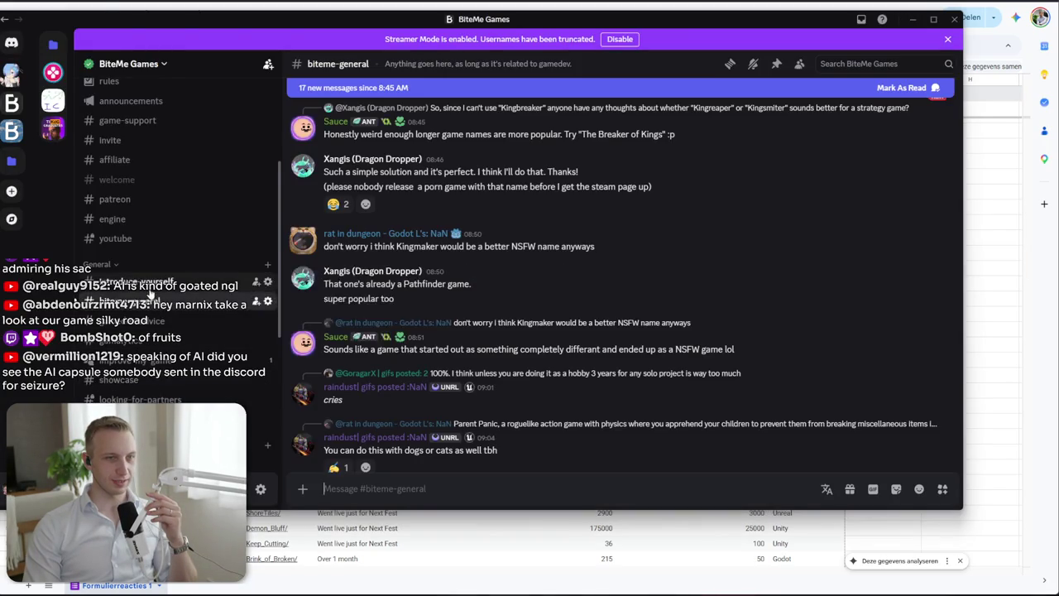
Jump to the unread messages in #biteme-general and glance at #livestreams
scroll(468, 354, down, 3)
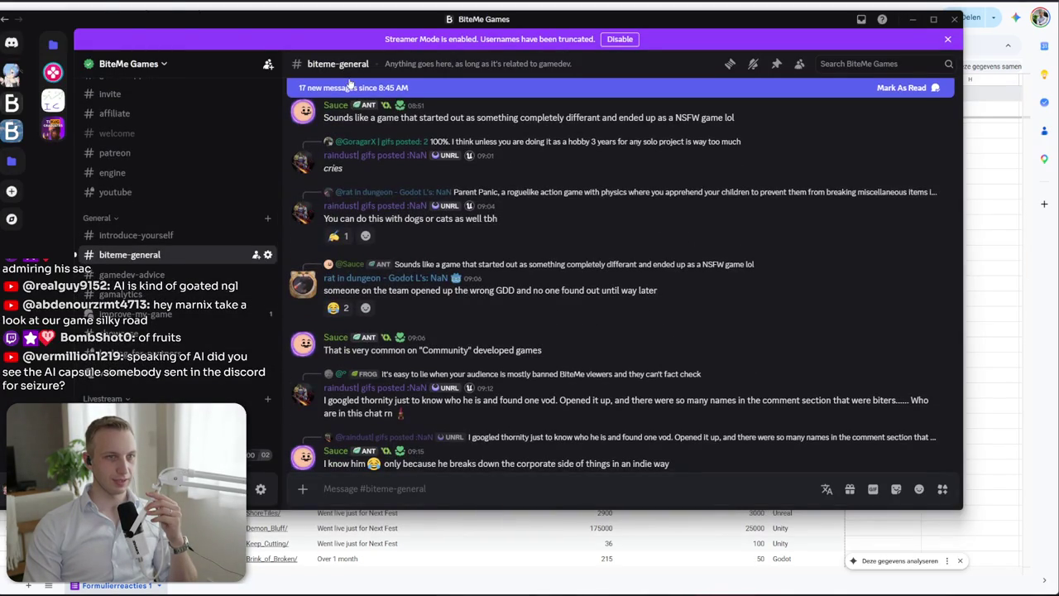
click(352, 93)
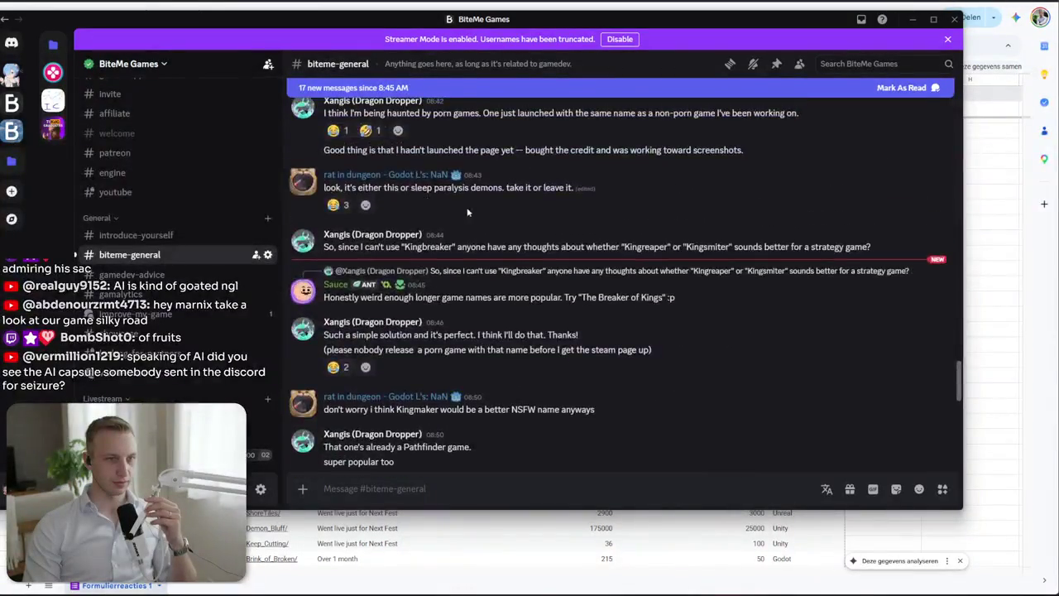
scroll(458, 205, down, 10)
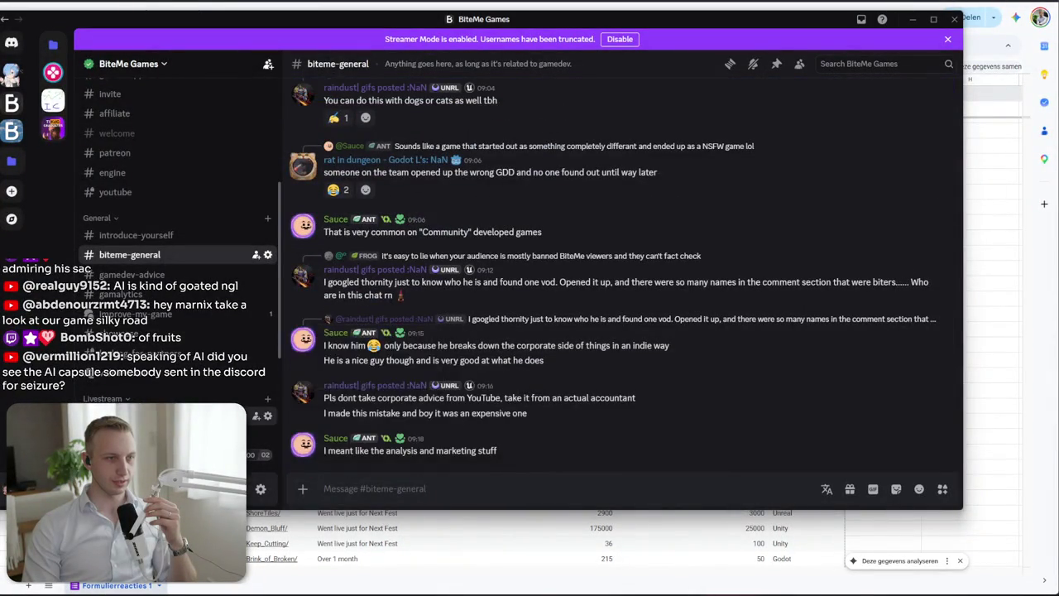
click(124, 416)
mouse_move(152, 398)
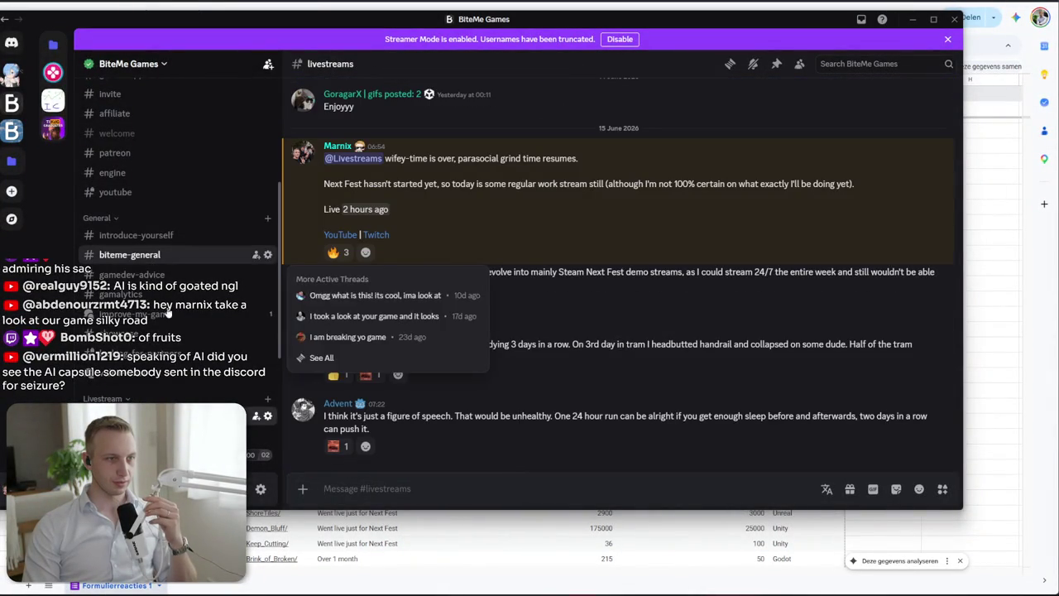
click(131, 254)
Scroll through the message history of the #showcase channel
click(164, 337)
scroll(496, 290, up, 5)
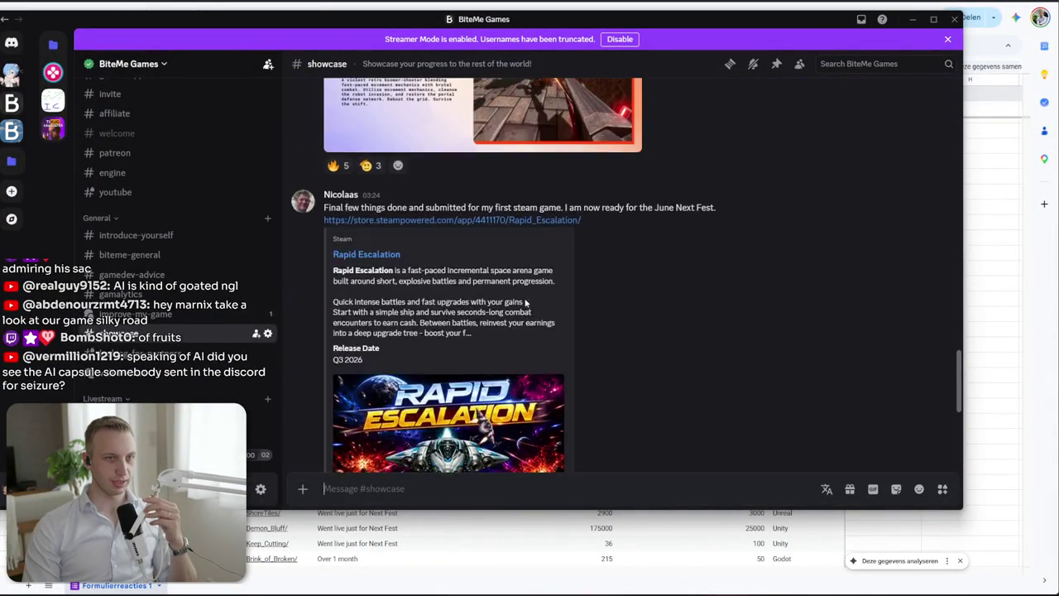
scroll(530, 298, up, 5)
scroll(553, 312, up, 1)
scroll(553, 312, up, 2)
scroll(232, 356, down, 3)
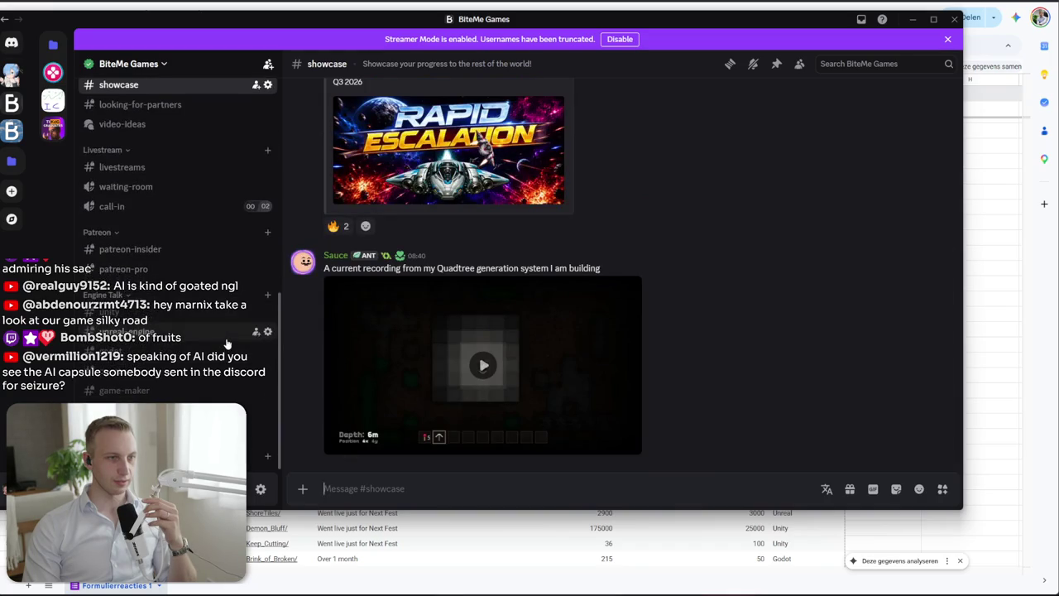
scroll(231, 356, up, 5)
scroll(232, 357, up, 3)
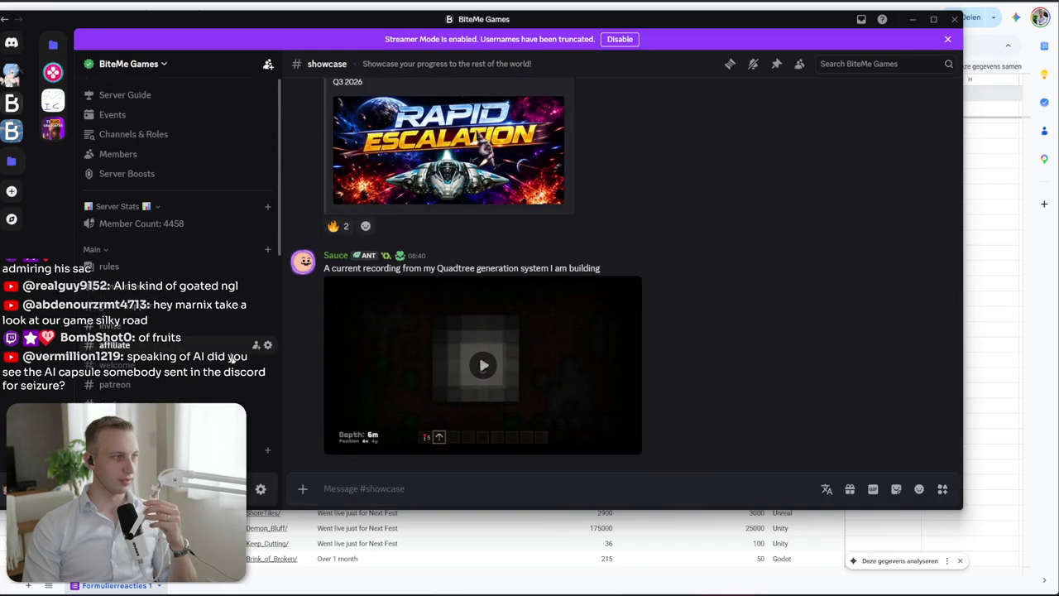
scroll(224, 347, down, 2)
scroll(207, 323, down, 3)
scroll(186, 298, down, 3)
Browse #gamedev-advice and #gamalytics, then return to the survey spreadsheet
click(171, 228)
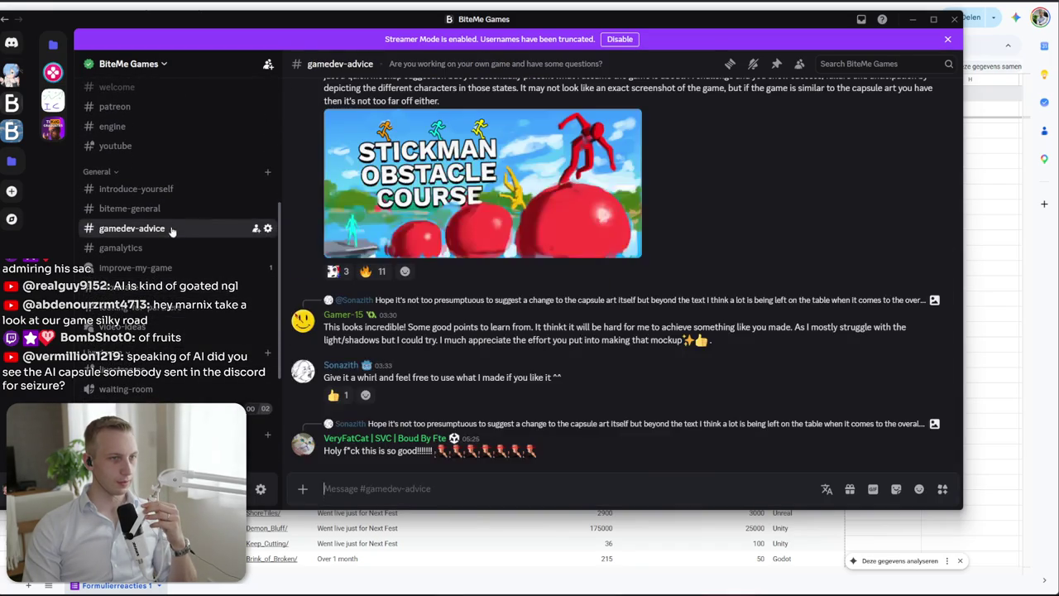
scroll(529, 342, up, 3)
scroll(529, 342, down, 1)
scroll(504, 348, down, 3)
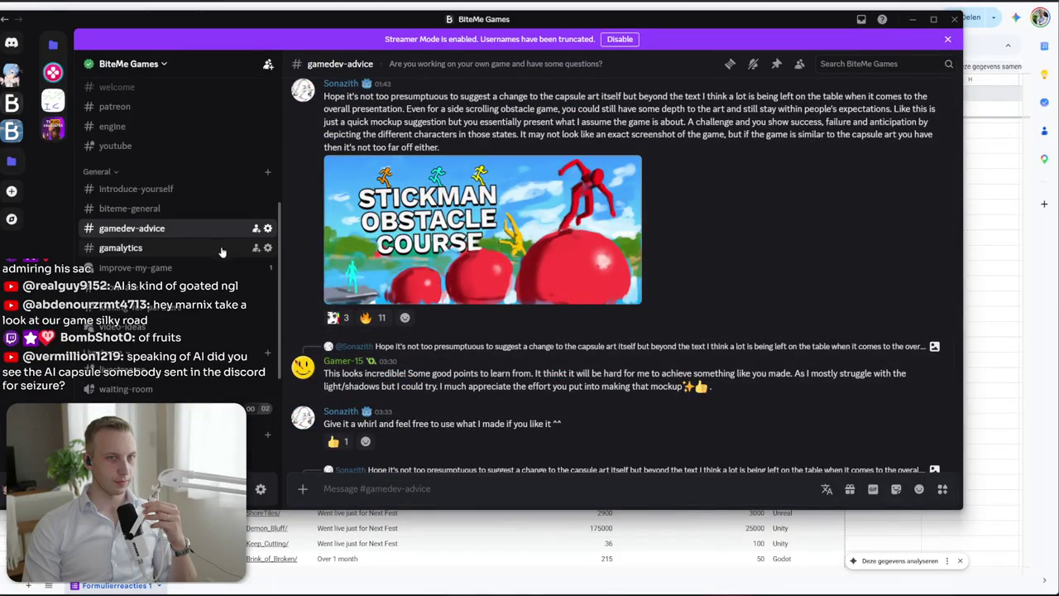
click(158, 248)
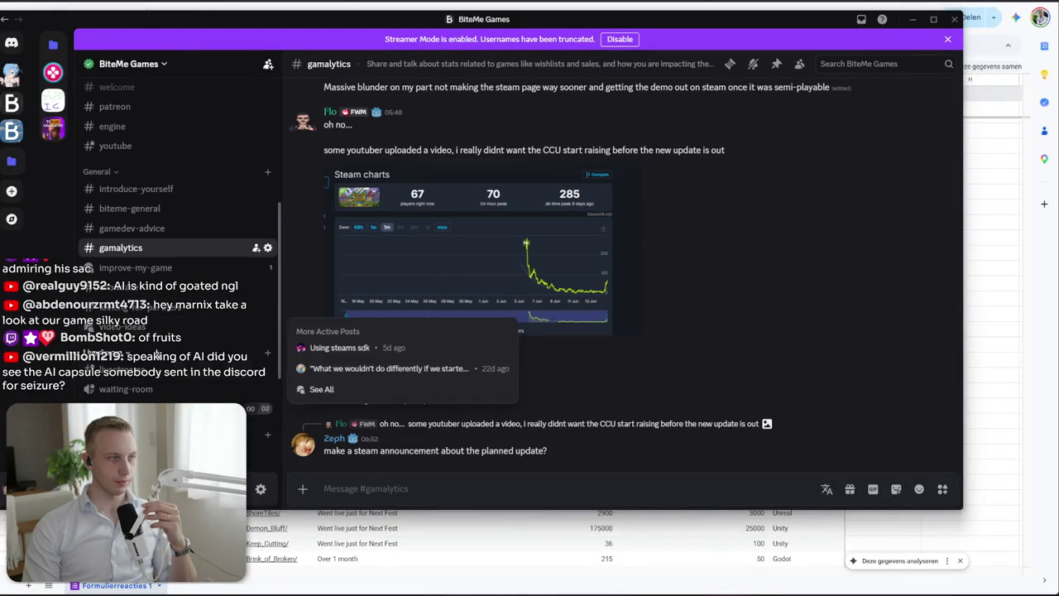
key(alt+Tab)
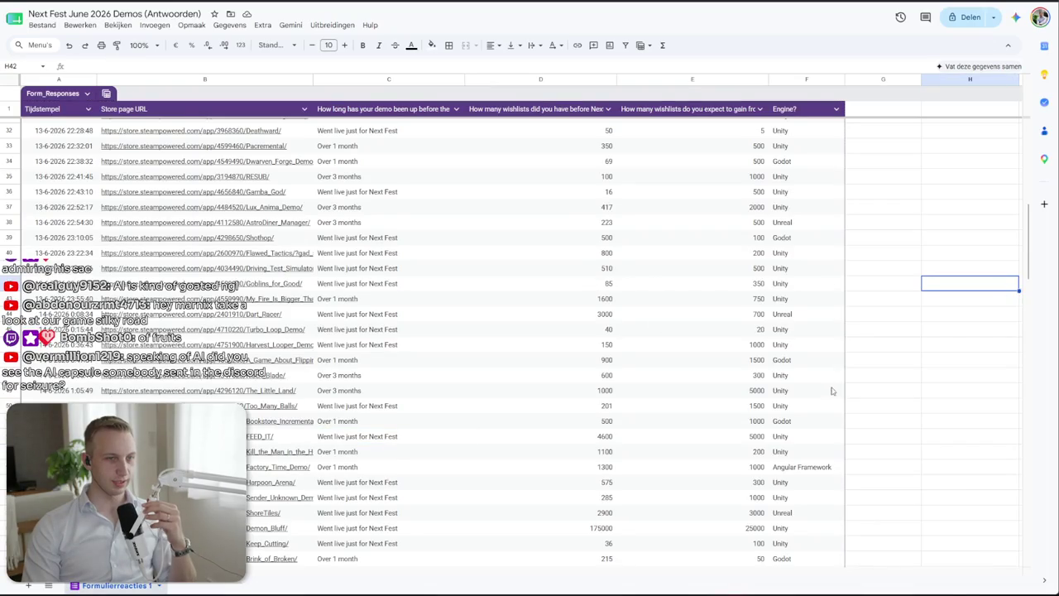
Inspect E59 and the row 66 wishlist figures, including the 320.000 count in D66
scroll(828, 389, down, 2)
scroll(836, 273, down, 1)
click(679, 407)
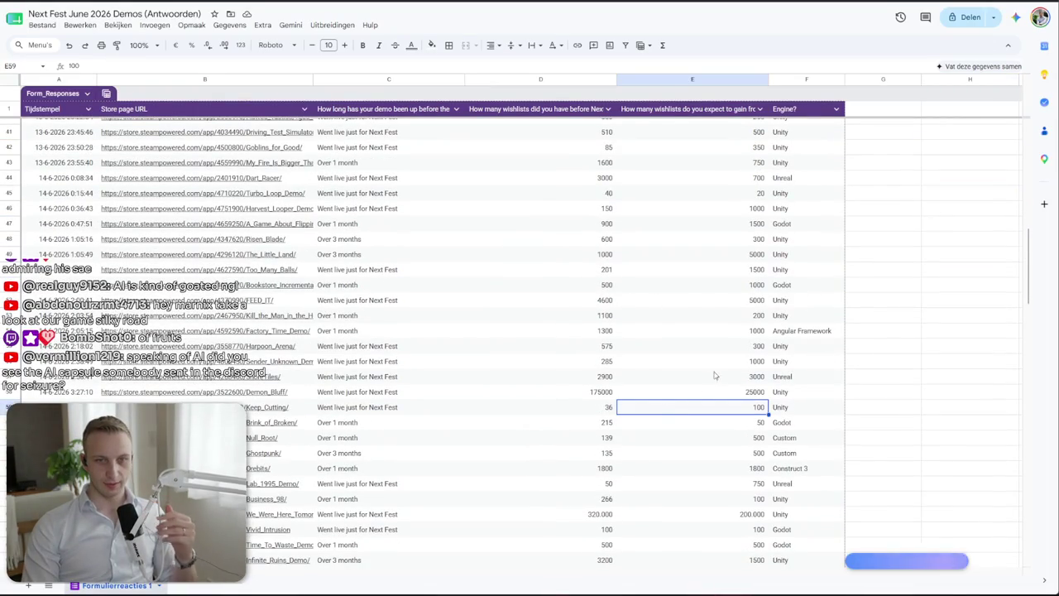
scroll(744, 389, down, 1)
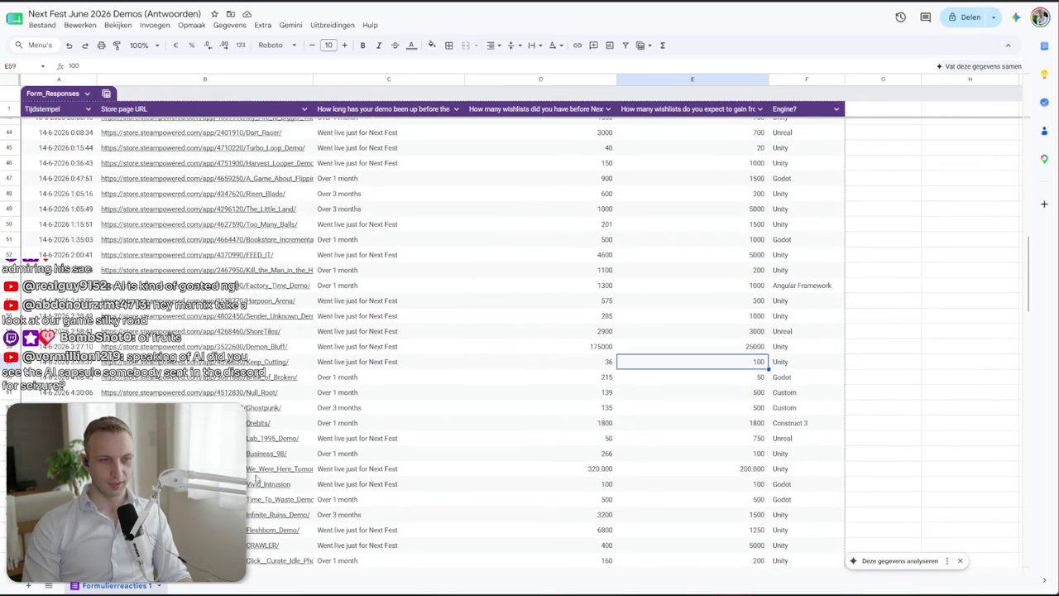
click(504, 468)
shift+click(662, 470)
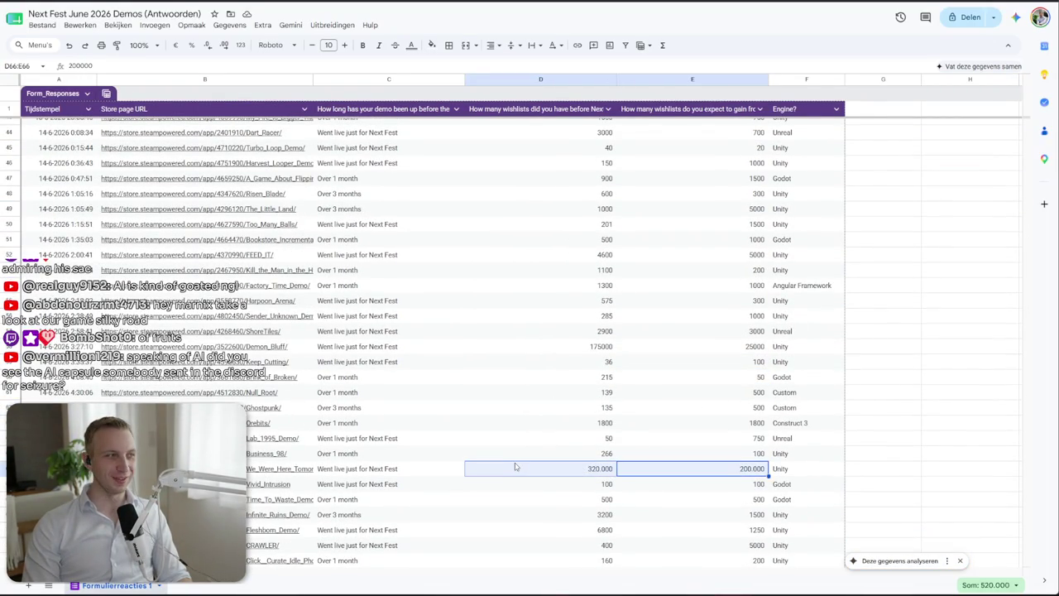
click(530, 469)
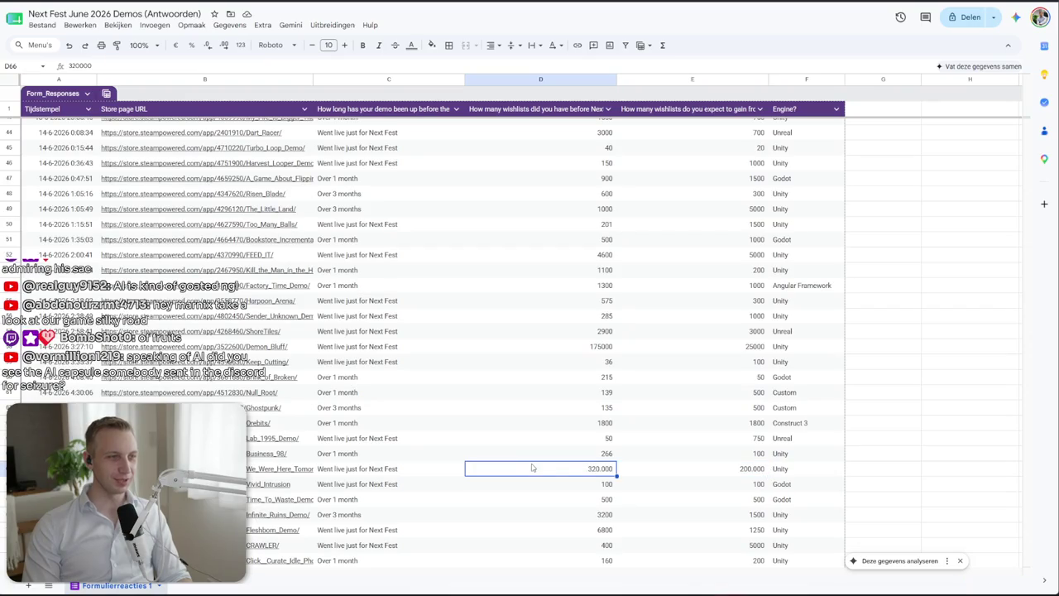
shift+click(690, 475)
click(473, 473)
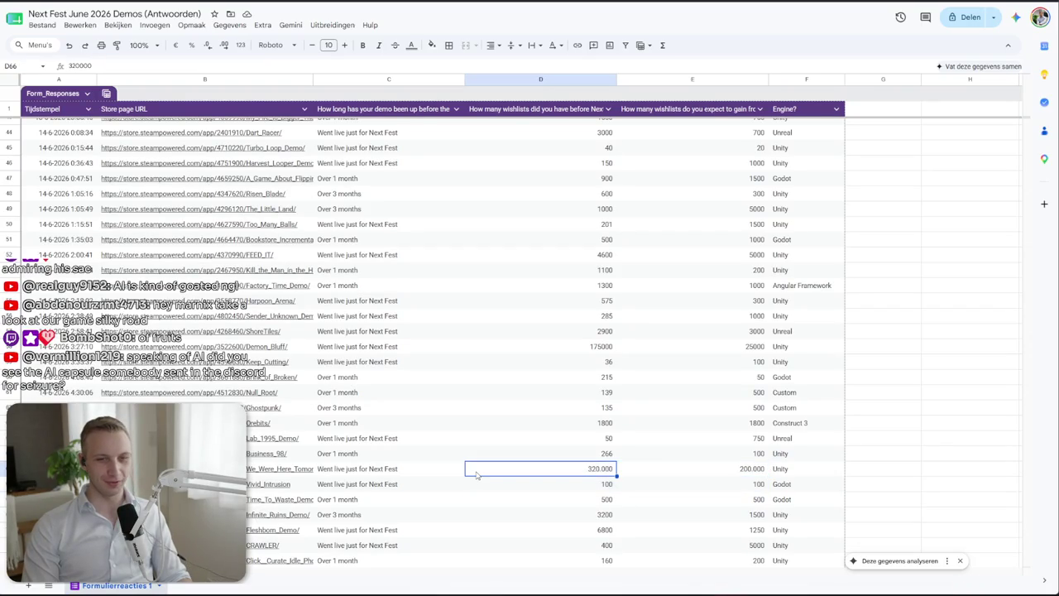
Check D65, D64 and E64, then open the Lab_1995_Demo store link from column B
scroll(661, 467, down, 1)
click(468, 405)
click(559, 394)
click(702, 396)
click(234, 404)
click(166, 426)
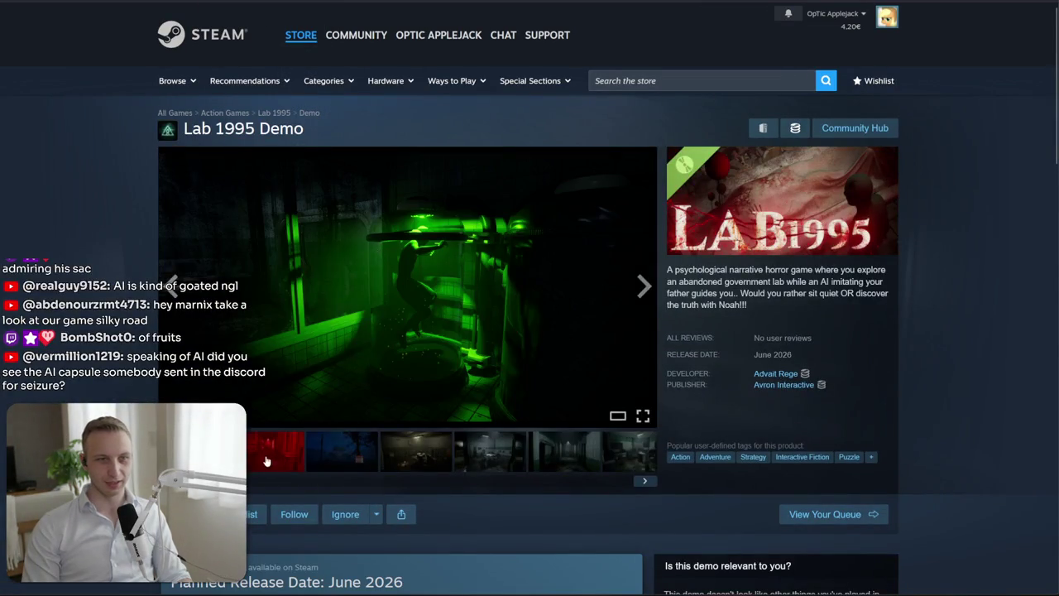
Cycle the Lab 1995 Demo screenshots past the corridor image back to the first red one
click(267, 461)
click(426, 455)
click(546, 468)
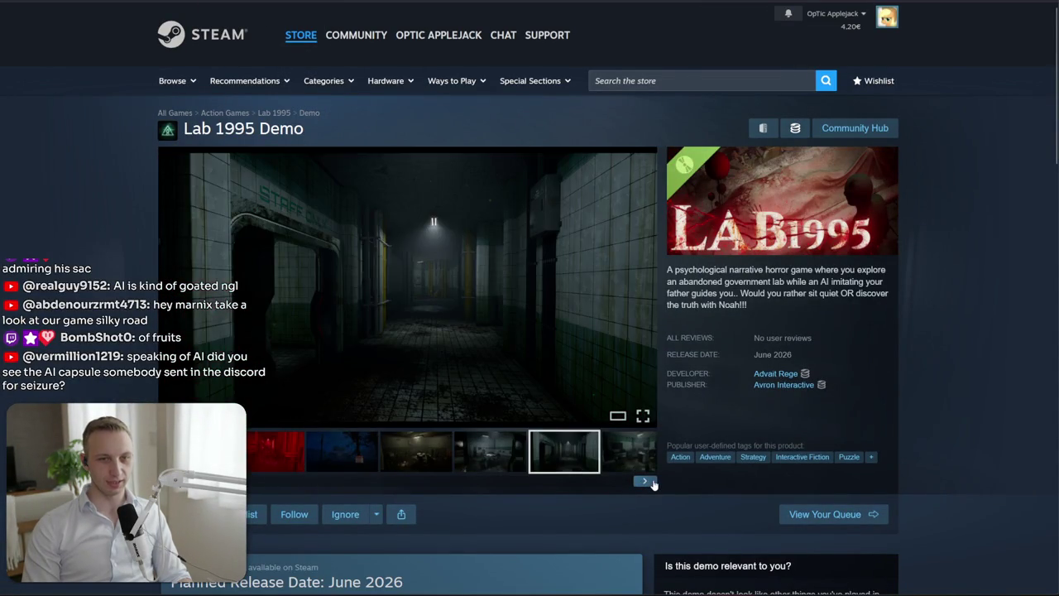
click(645, 481)
click(643, 288)
click(642, 288)
click(642, 288)
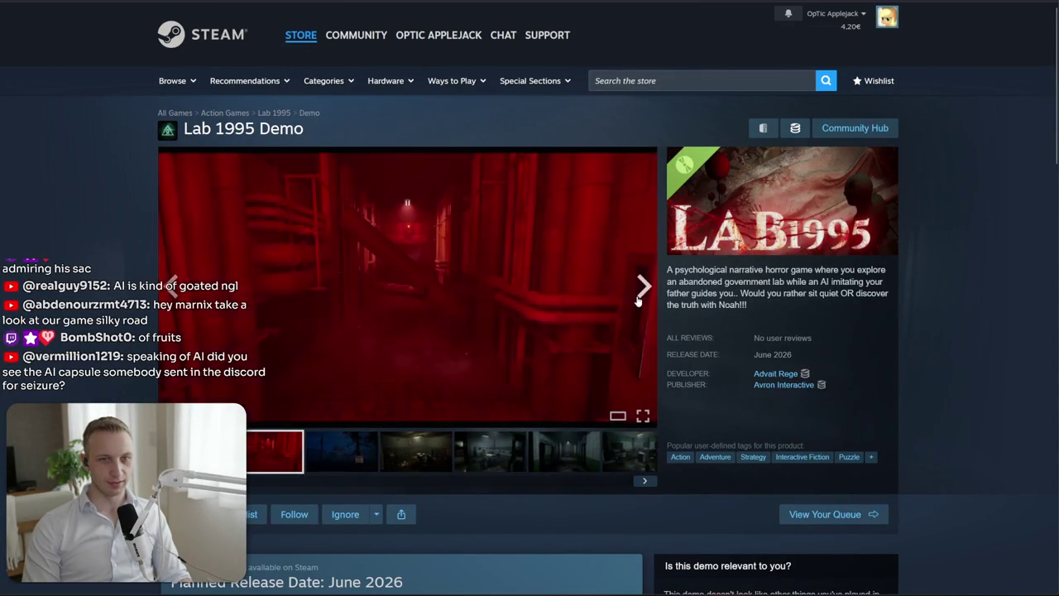
Select and clear part of the short description, then switch to Discord
mouse_move(713, 265)
mouse_down()
mouse_move(886, 294)
mouse_move(749, 305)
mouse_up()
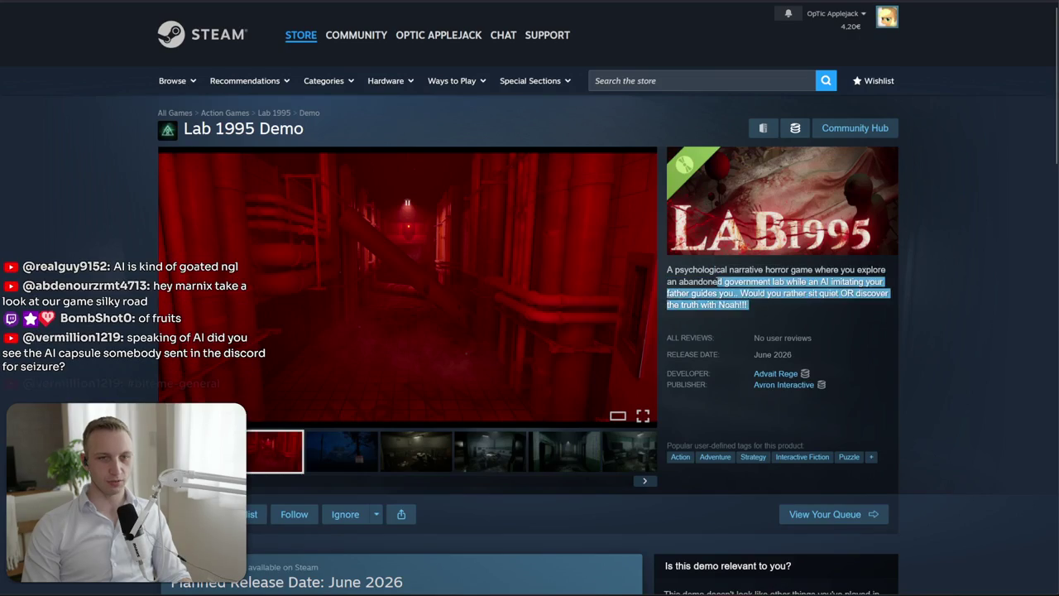
click(717, 281)
key(alt+Tab)
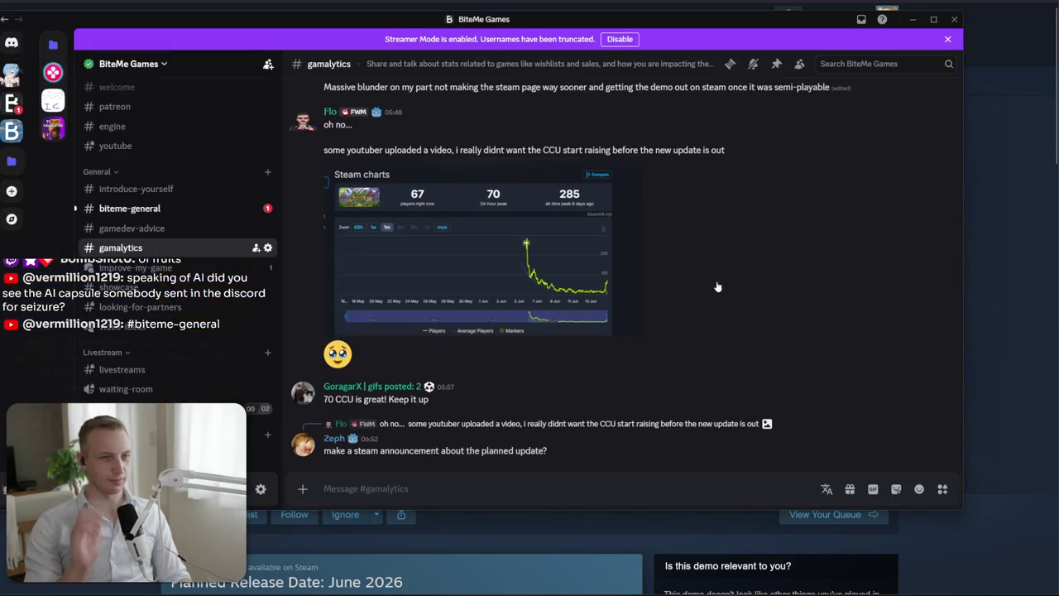
Open #biteme-general and jump to the referenced Seizure image message
click(132, 227)
click(130, 208)
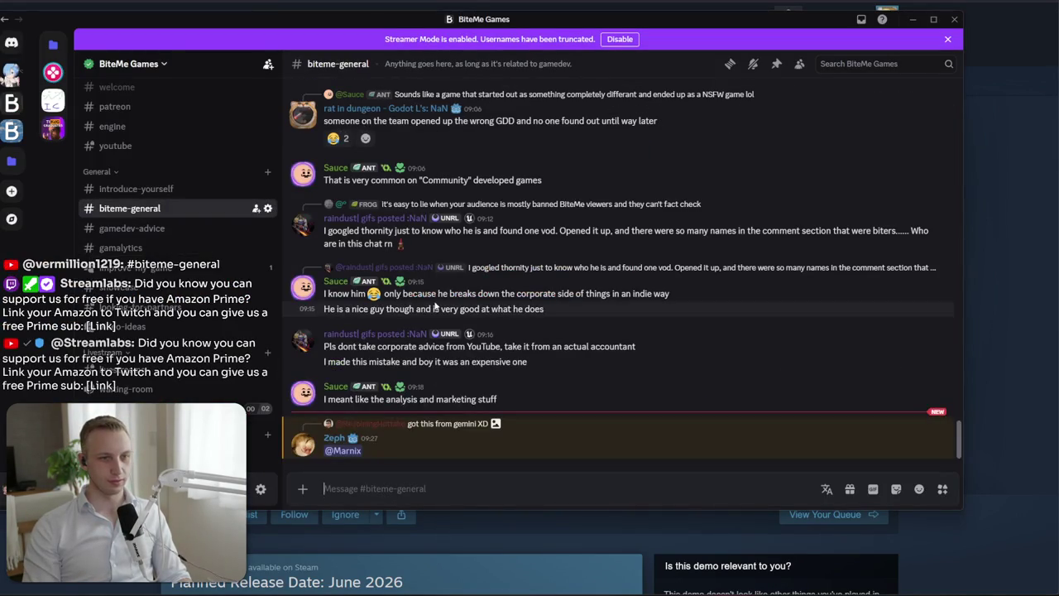
click(452, 424)
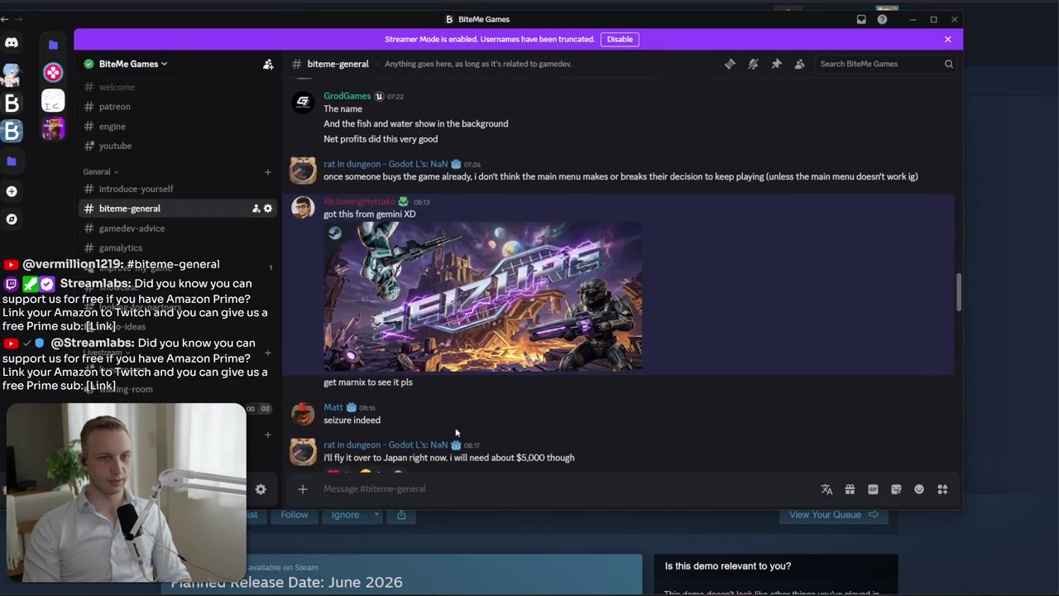
drag(415, 388, 305, 382)
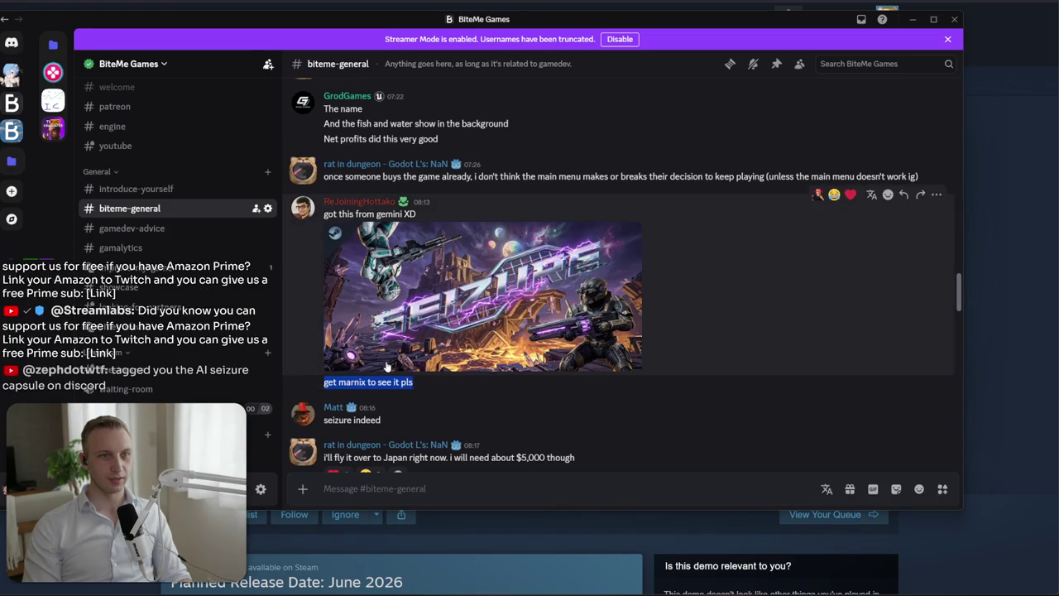
scroll(428, 398, up, 3)
scroll(428, 399, down, 3)
scroll(447, 347, down, 2)
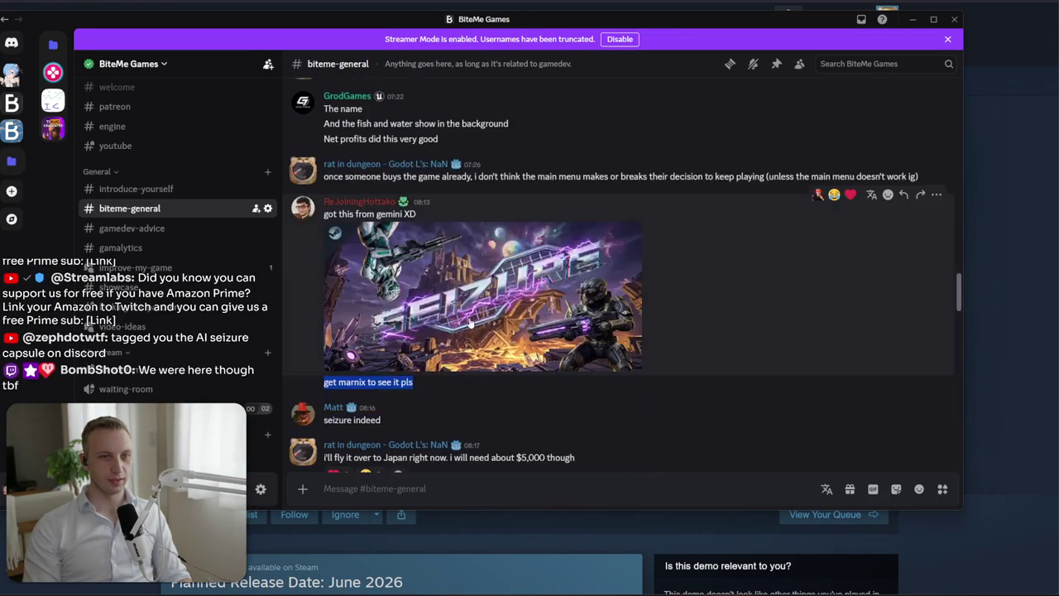
View the Seizure image full size, close it, and read further messages below
click(469, 317)
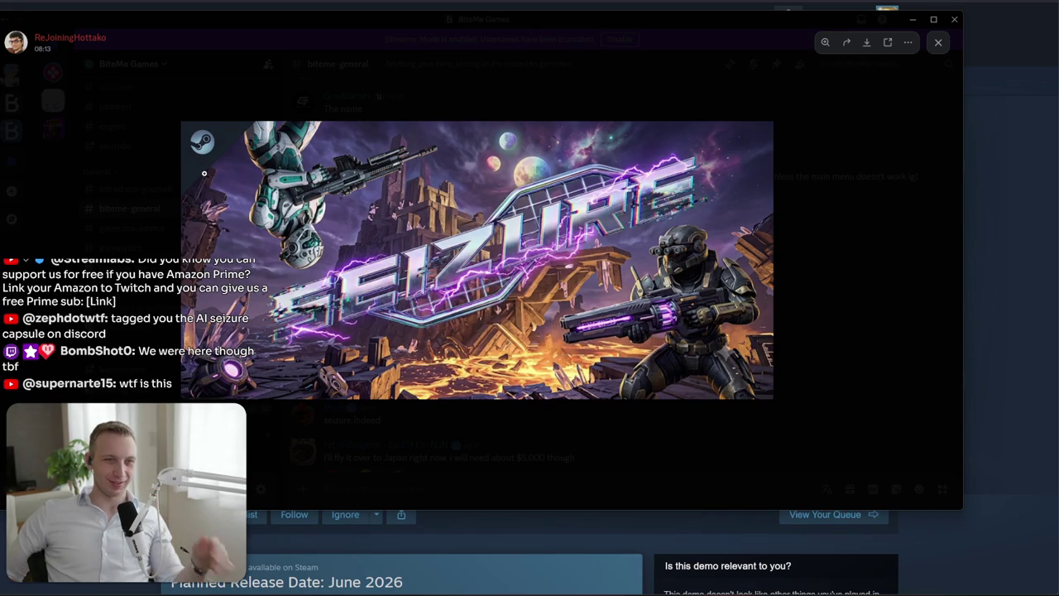
key(Escape)
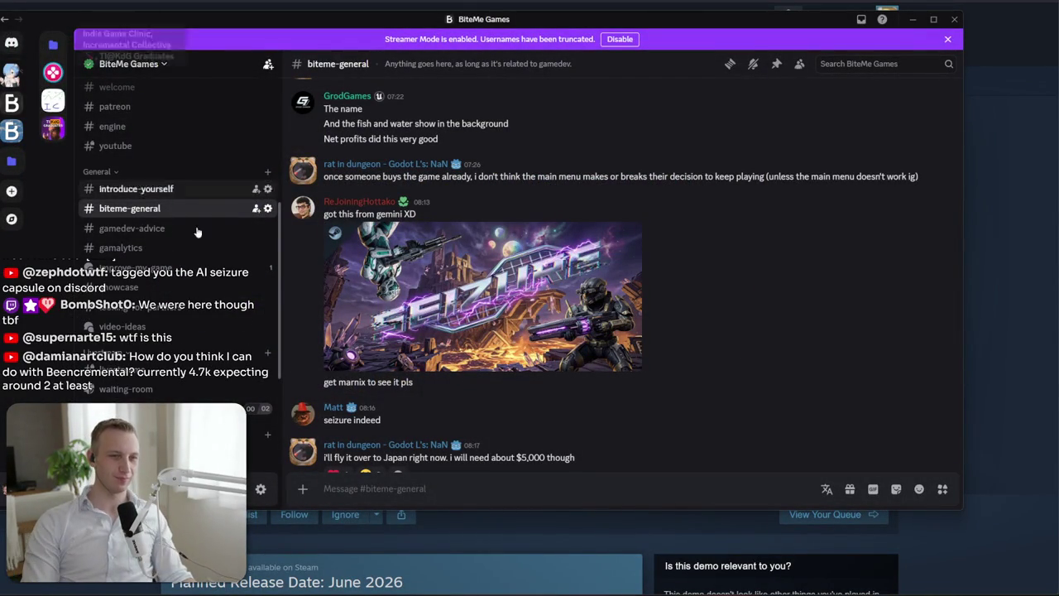
scroll(542, 298, down, 3)
scroll(542, 298, down, 2)
scroll(649, 283, down, 5)
scroll(649, 283, down, 3)
key(alt+Tab)
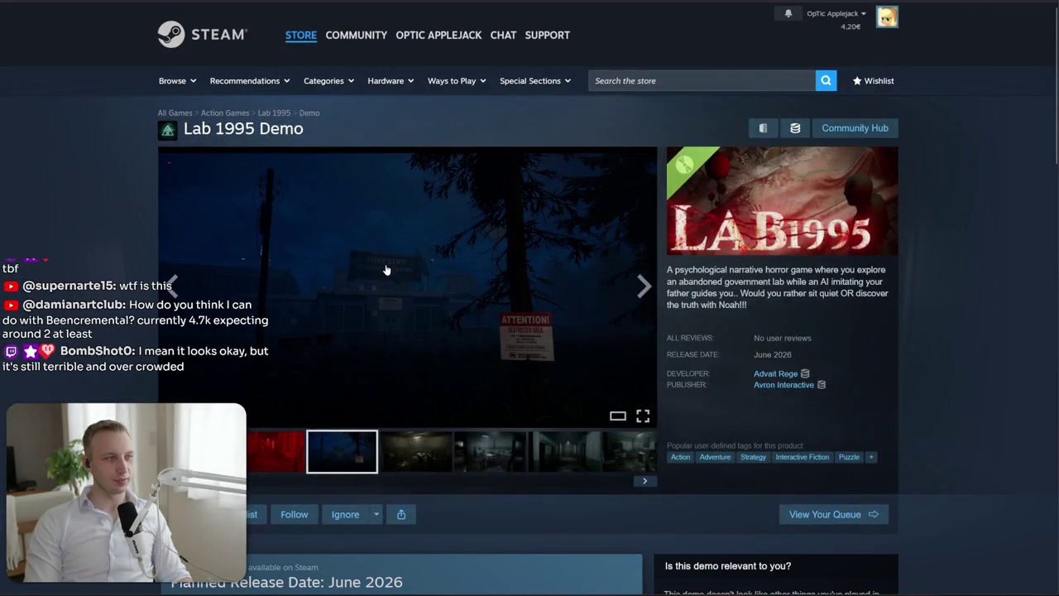
Browse the Lab 1995 demo screenshots from the tiled corridor to the green-lit one
scroll(503, 401, down, 1)
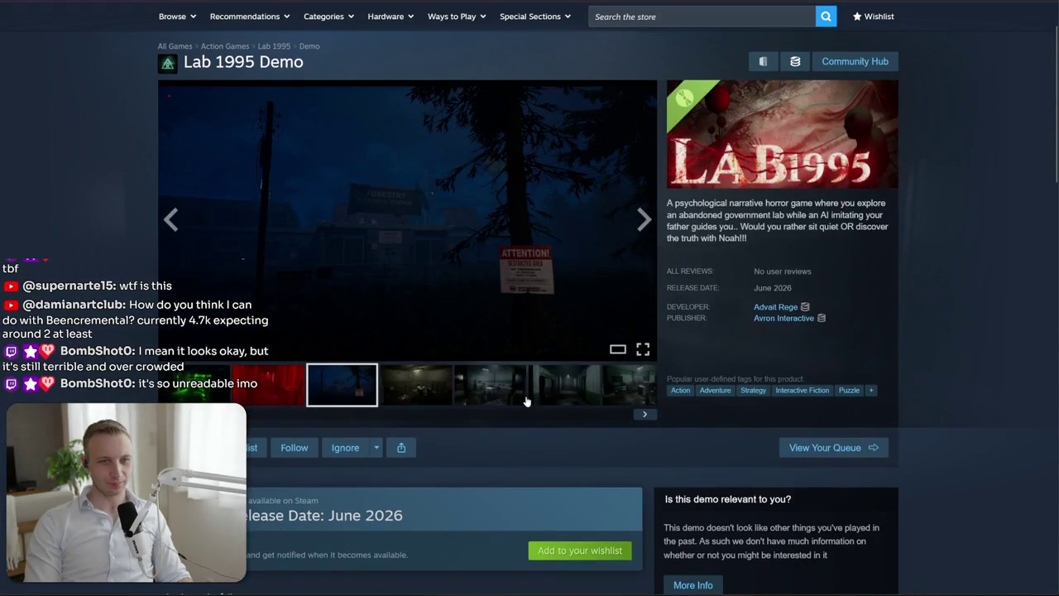
click(545, 401)
click(644, 220)
click(644, 219)
click(644, 220)
Check the Lab 1995 Demo's expected wishlist gain in the survey sheet, then return to Steam
key(alt+Tab)
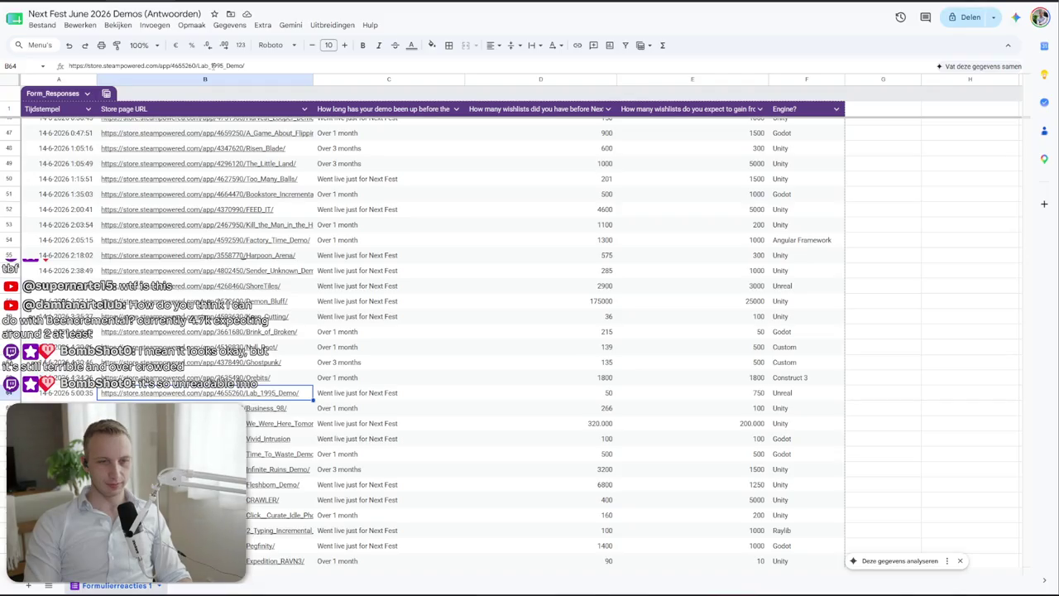
click(693, 395)
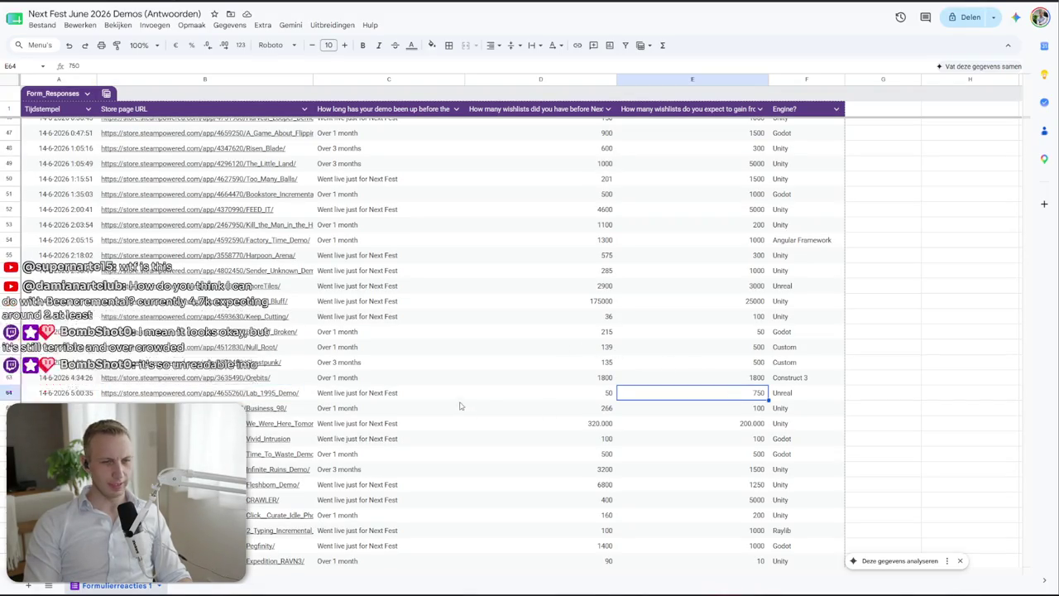
scroll(722, 407, down, 4)
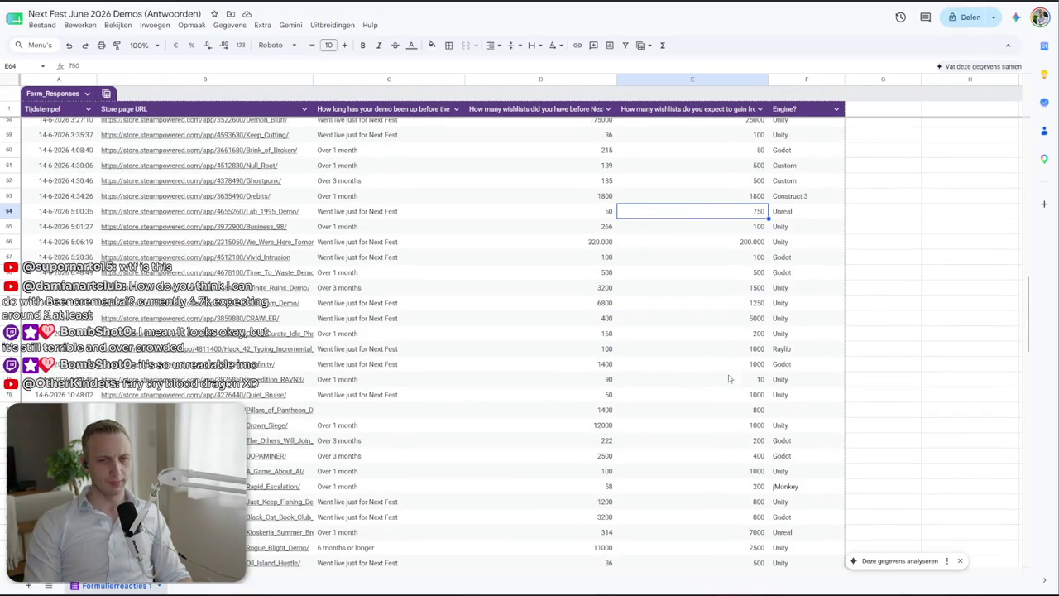
key(alt+Tab)
Step forward through the demo screenshots to the green-lit one
click(337, 385)
click(412, 385)
click(485, 385)
click(541, 396)
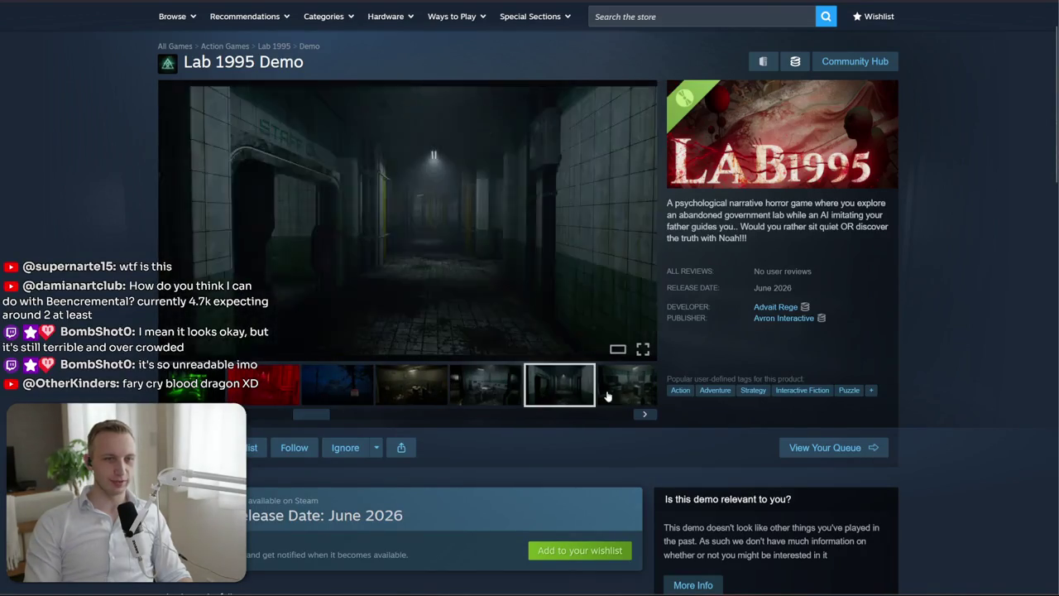
click(637, 398)
click(644, 413)
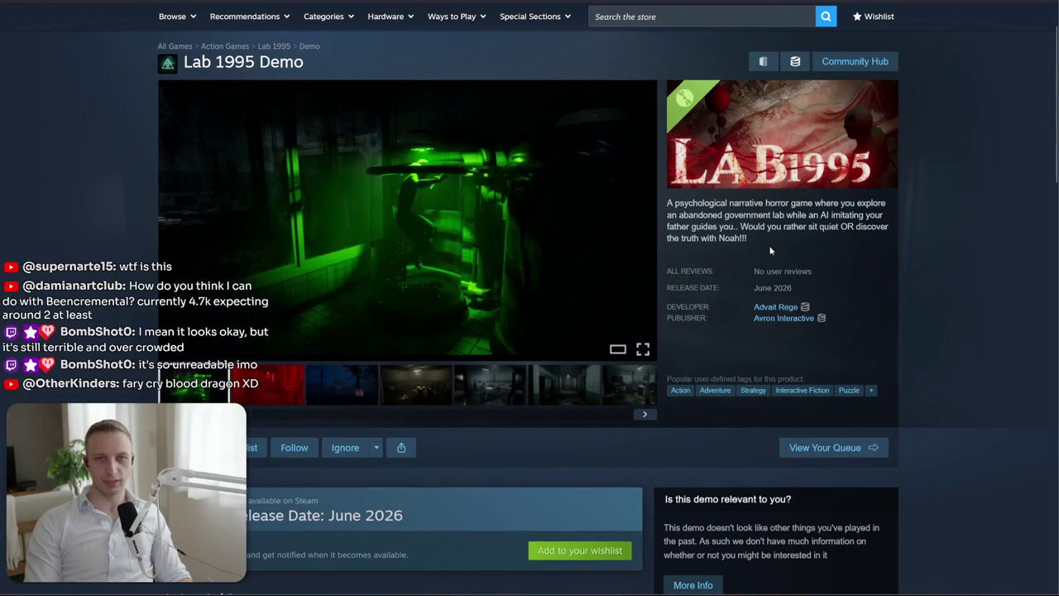
Highlight the game's short description, then step back to the red screenshot
drag(741, 238, 688, 202)
click(740, 240)
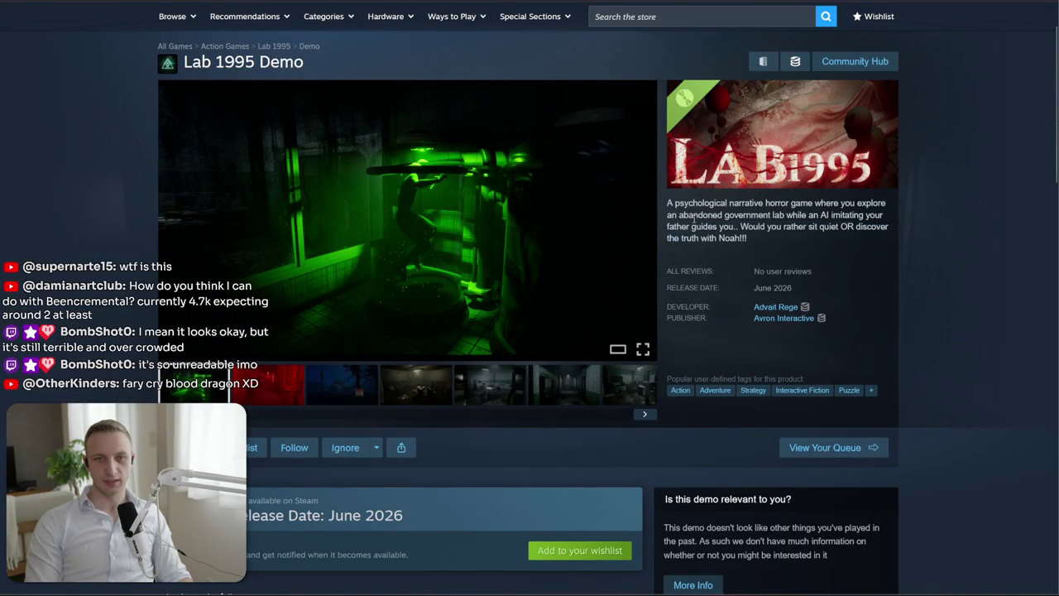
click(414, 385)
click(343, 385)
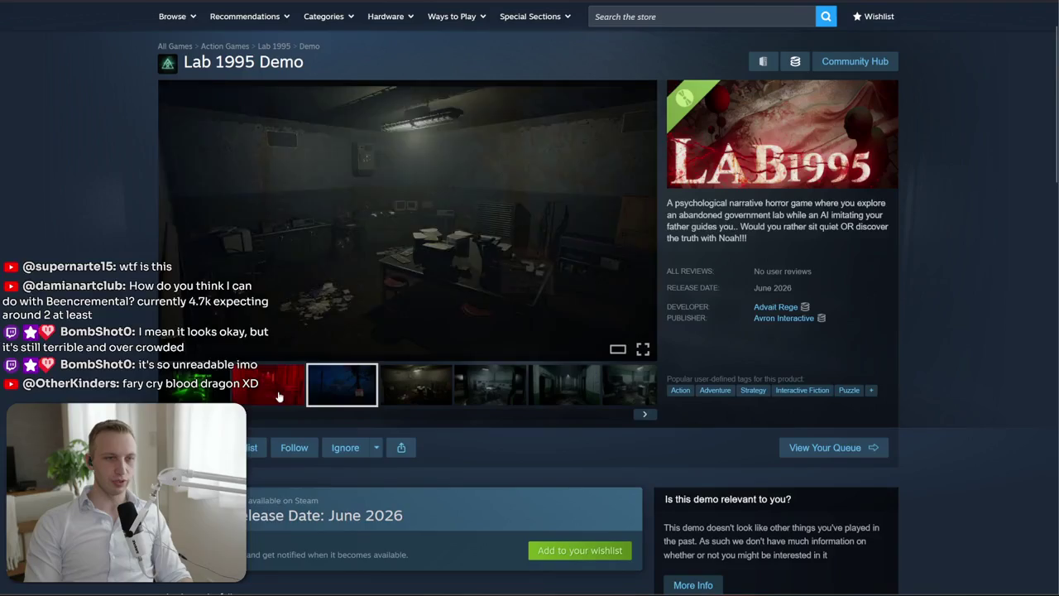
click(268, 385)
Open the full Lab 1995 store page, read About This Game, and close it
scroll(202, 398, down, 4)
click(298, 304)
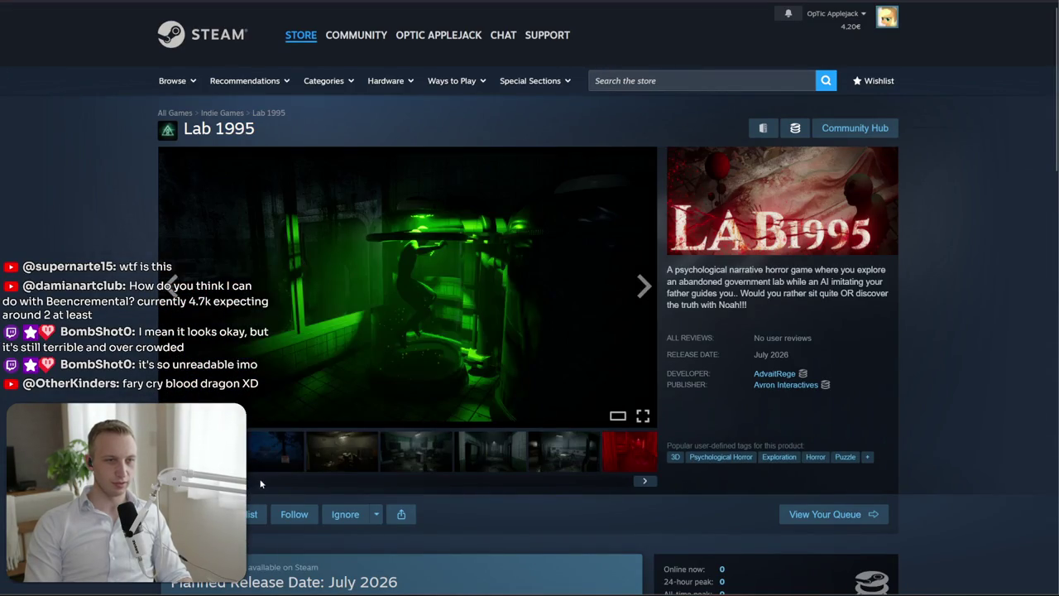
scroll(316, 481, down, 6)
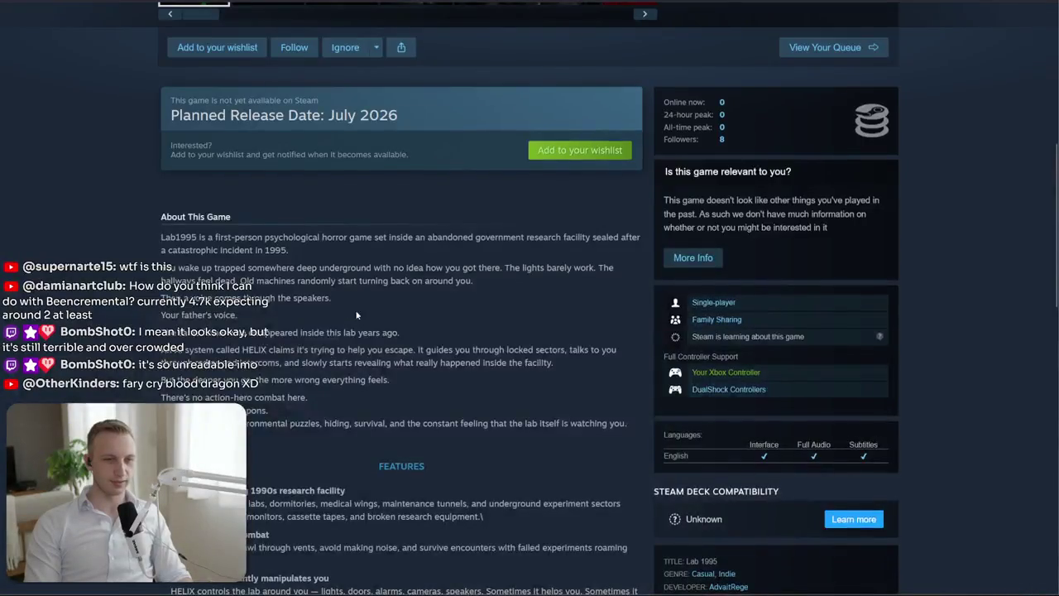
scroll(357, 315, down, 5)
key(ctrl+w)
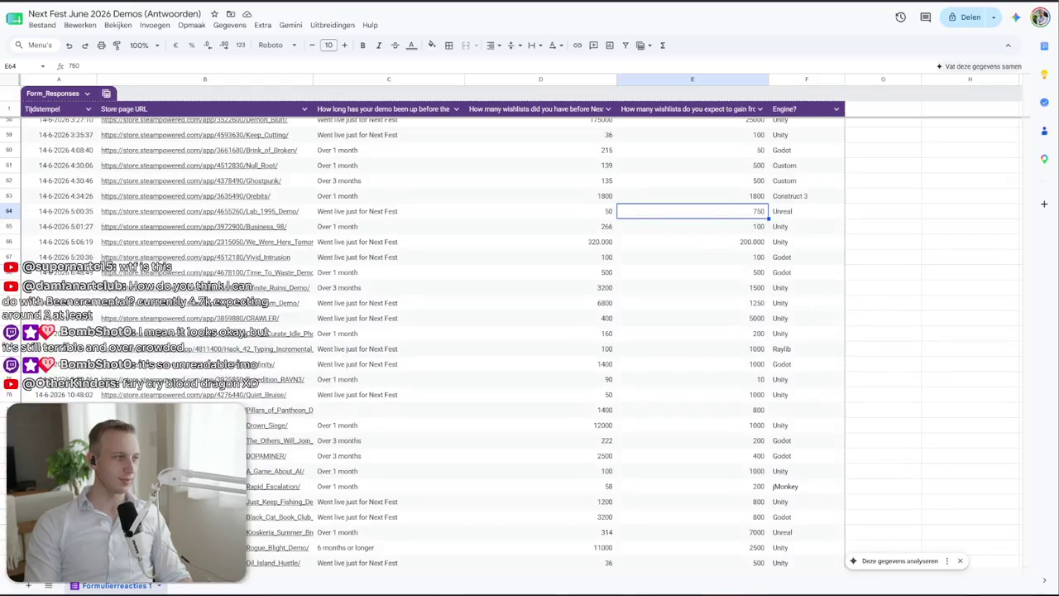
Inspect the 'Games with <200 WLs' label and the formula behind its count of 33
scroll(841, 315, up, 15)
scroll(841, 315, right, 5)
click(722, 237)
click(648, 239)
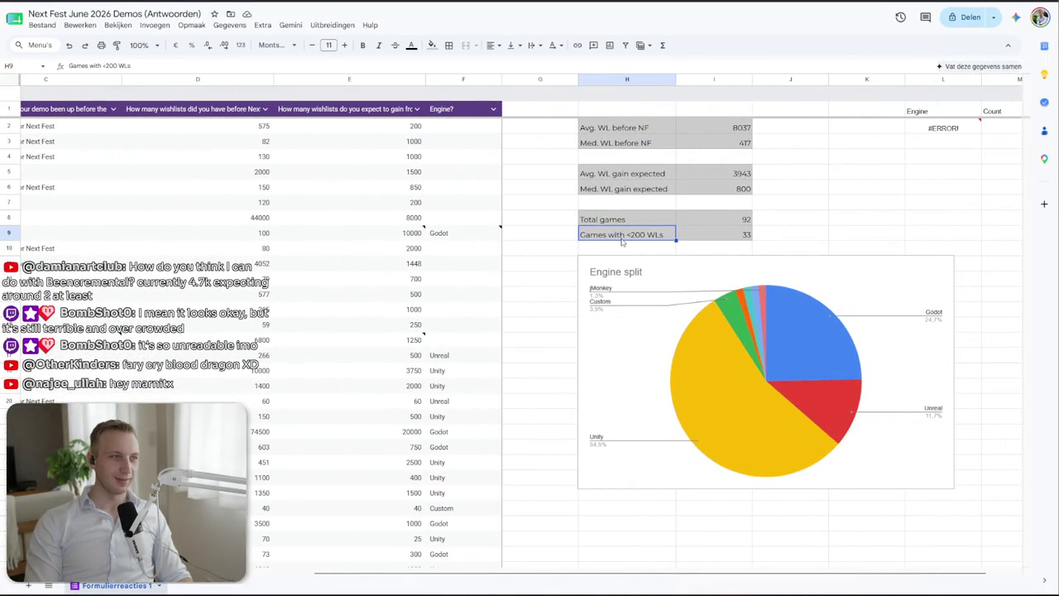
click(730, 232)
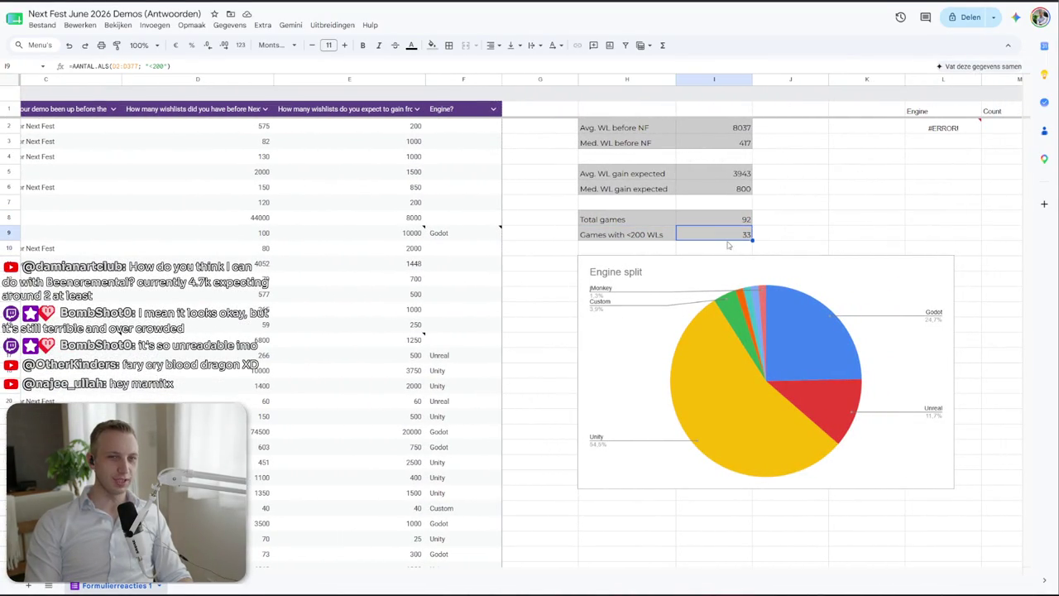
click(654, 237)
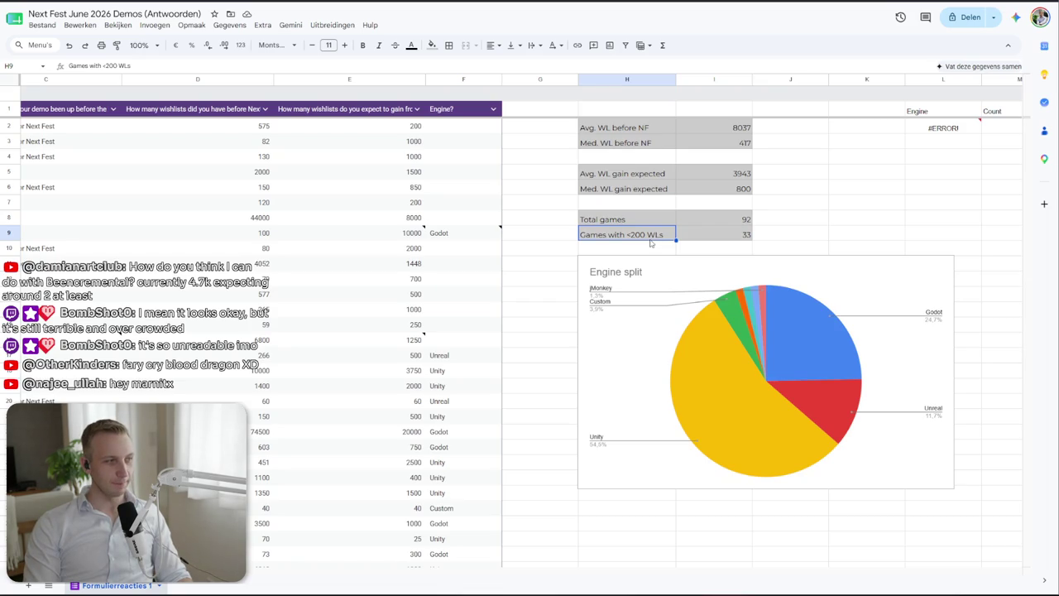
scroll(707, 239, left, 1)
shift+click(736, 235)
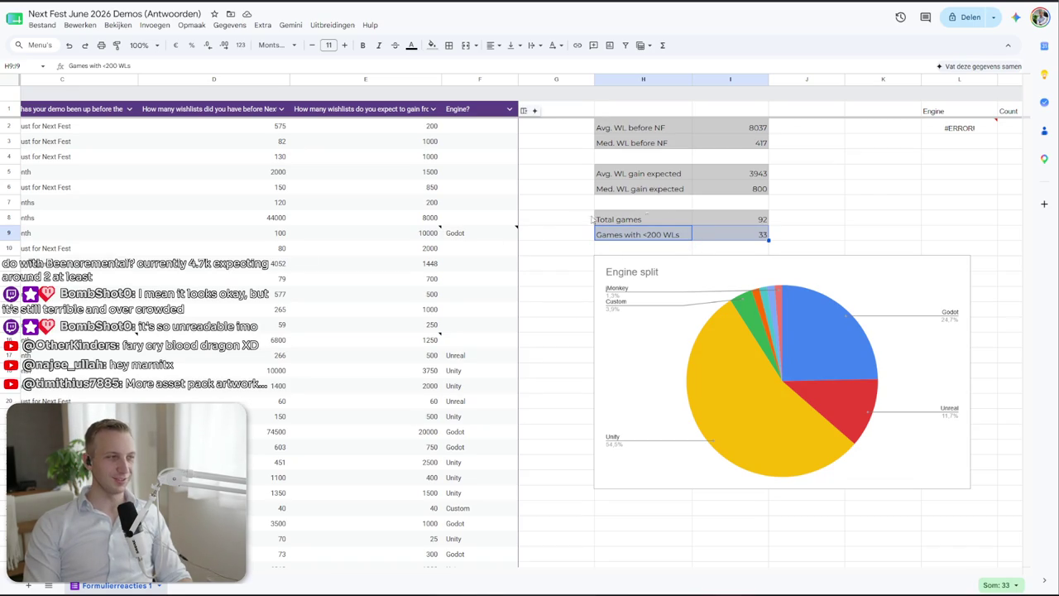
Recheck the H9:I9 label-and-count pair and its under-200 COUNTIF formula
click(666, 204)
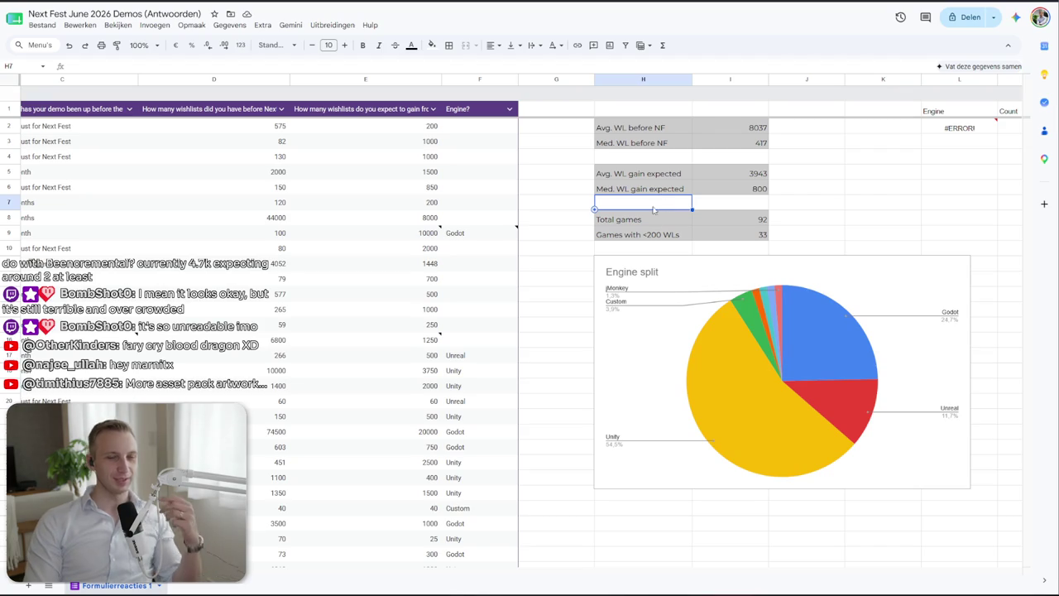
click(641, 234)
click(736, 234)
drag(631, 238, 716, 239)
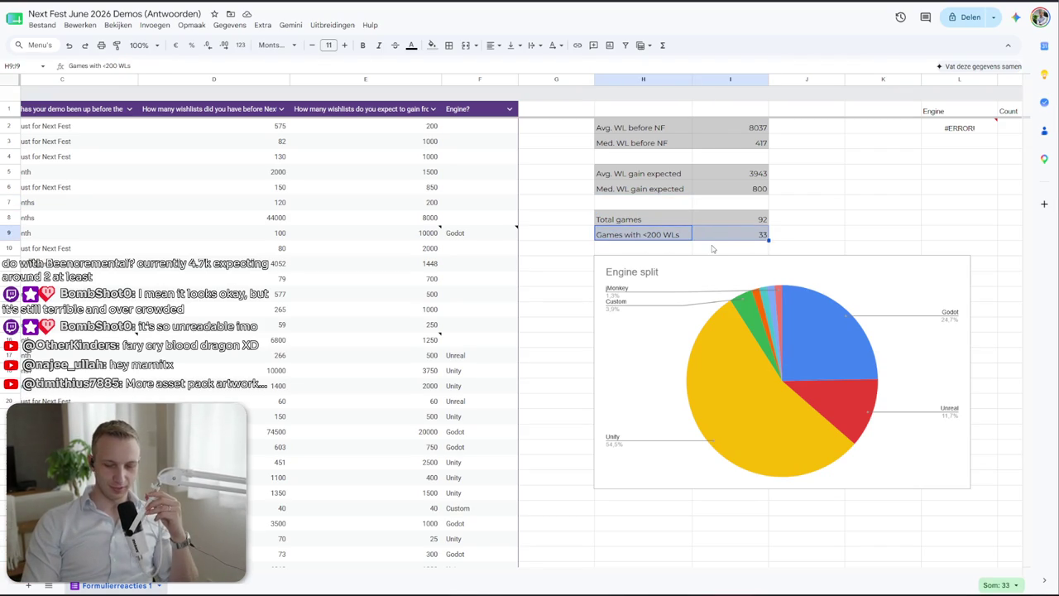
click(703, 246)
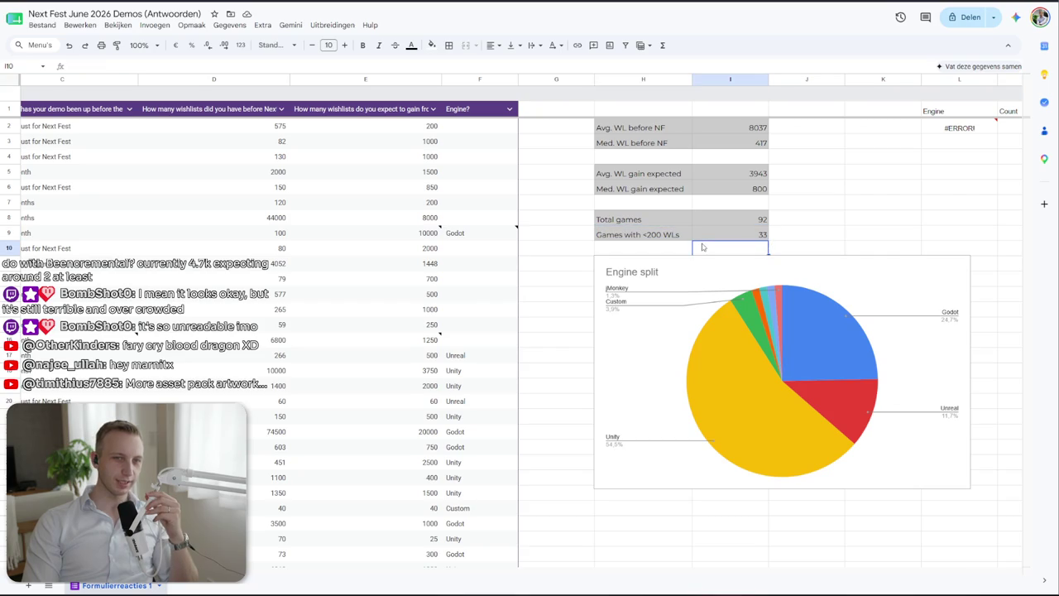
click(678, 249)
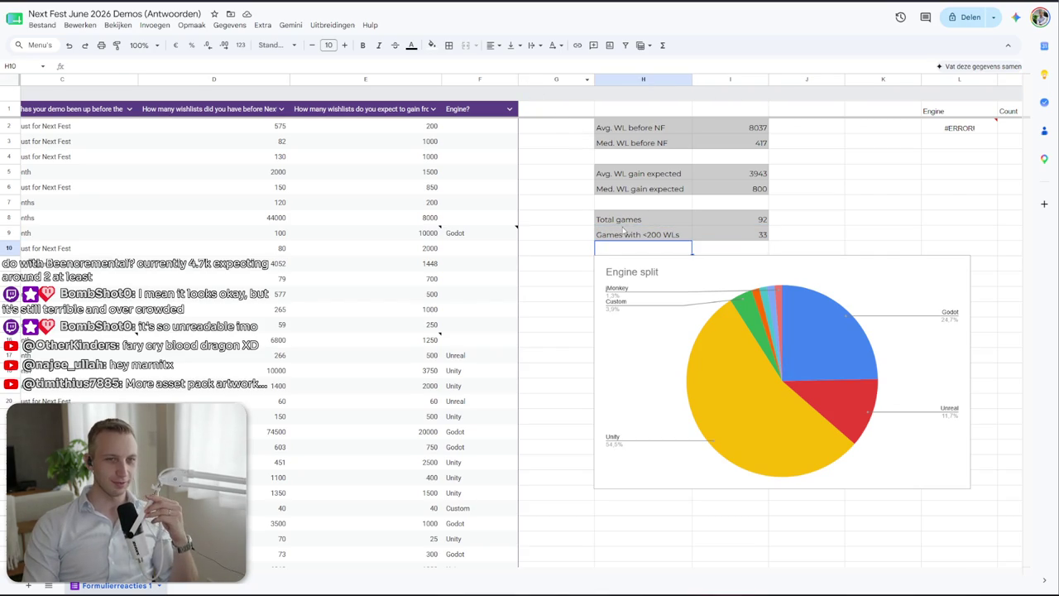
drag(623, 230, 721, 238)
click(721, 237)
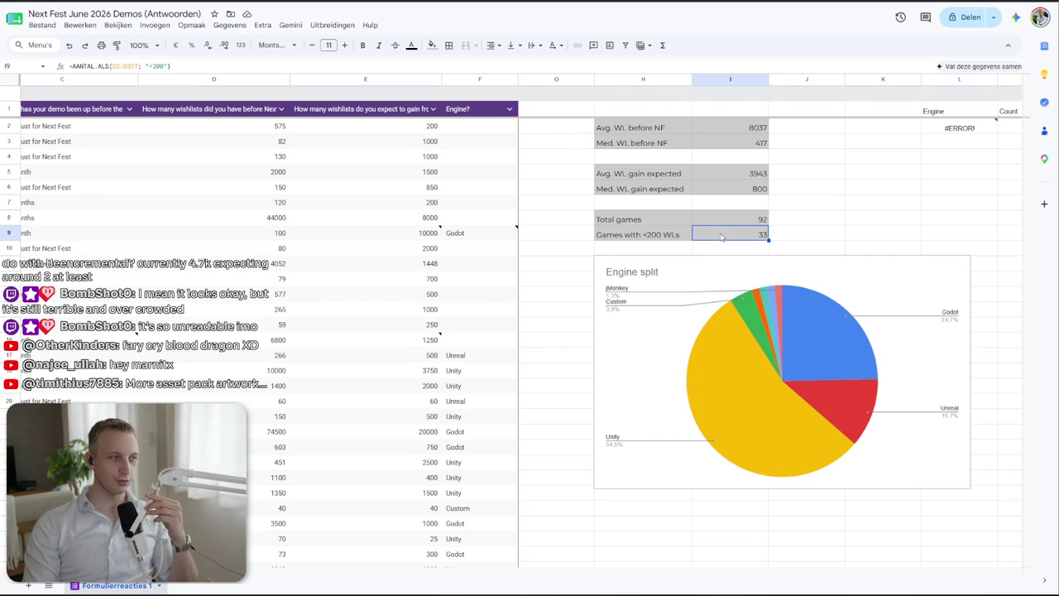
click(680, 238)
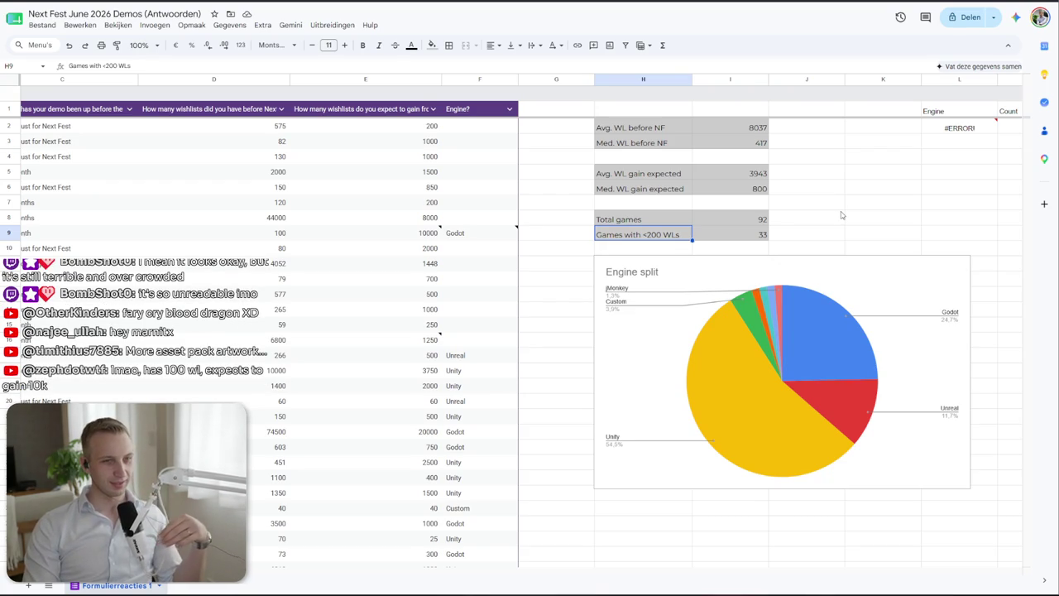
scroll(372, 323, down, 10)
Replace row 93's approximate wishlists with 150 before Next Fest and 100 expected
scroll(355, 336, down, 3)
scroll(414, 315, left, 5)
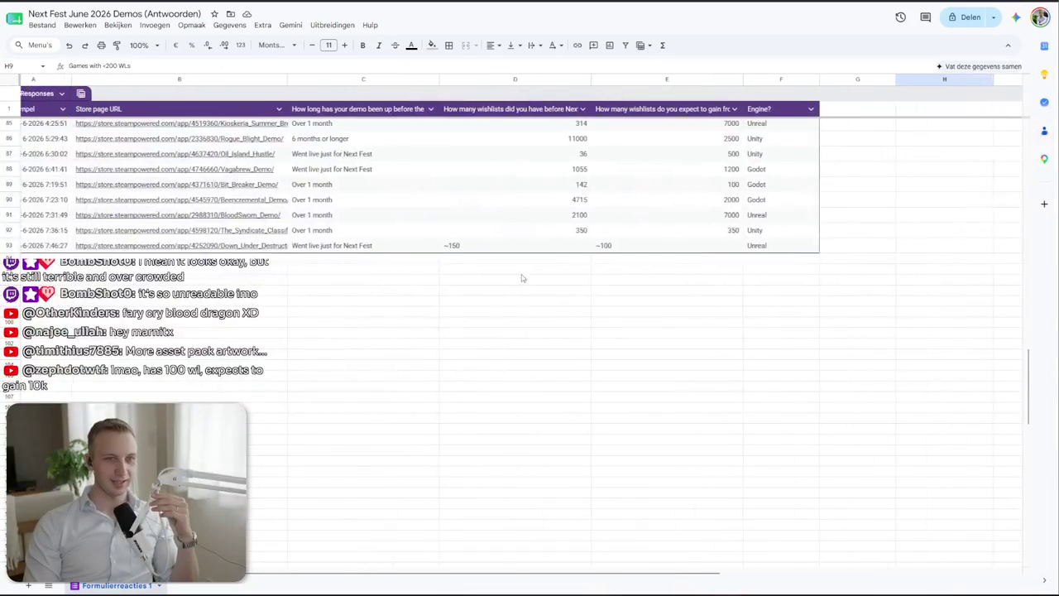
click(526, 248)
text(150)
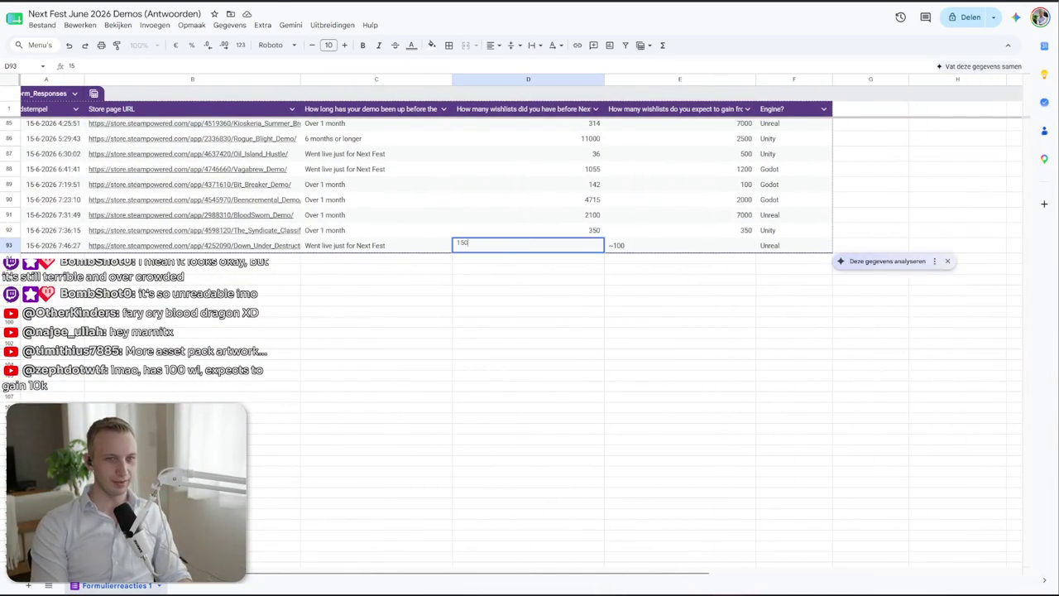
key(Tab)
text(100)
key(Return)
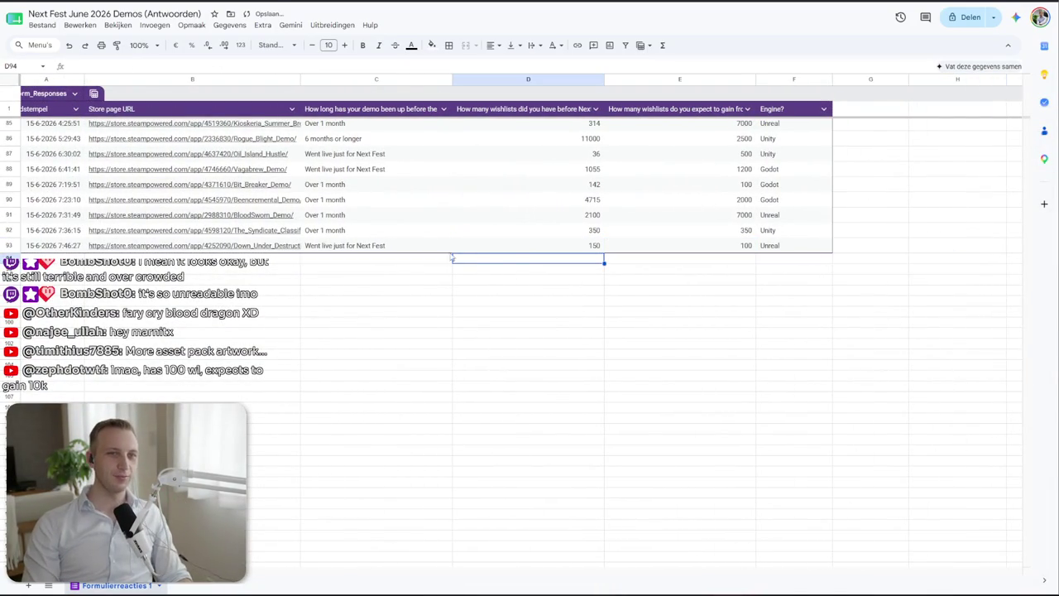
Verify row 93's new values, dismiss the analysis suggestion, and open Down Under Destruction's store link
click(475, 247)
key(Right)
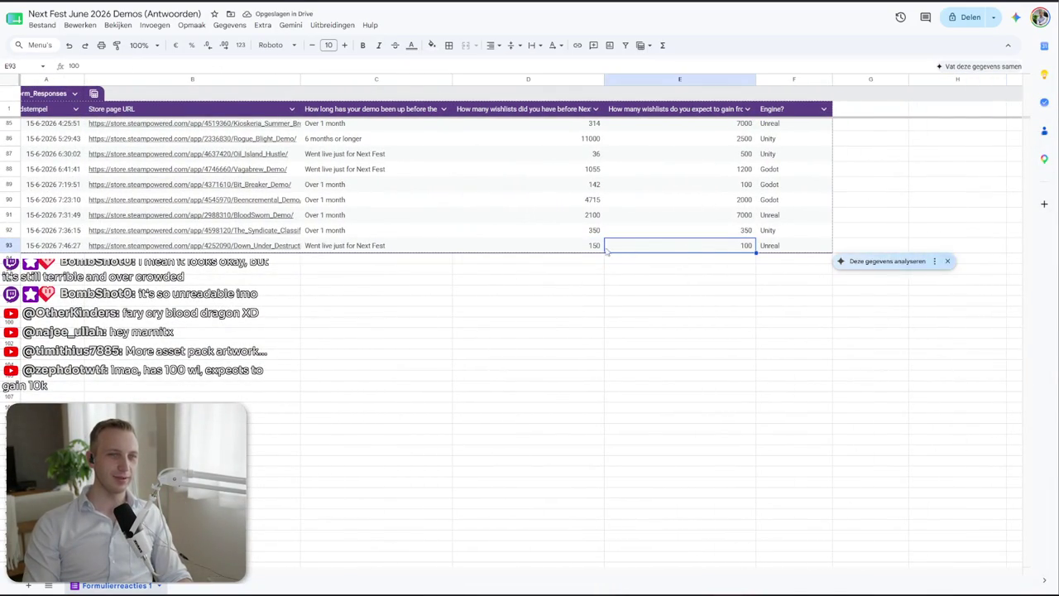
click(690, 283)
click(275, 247)
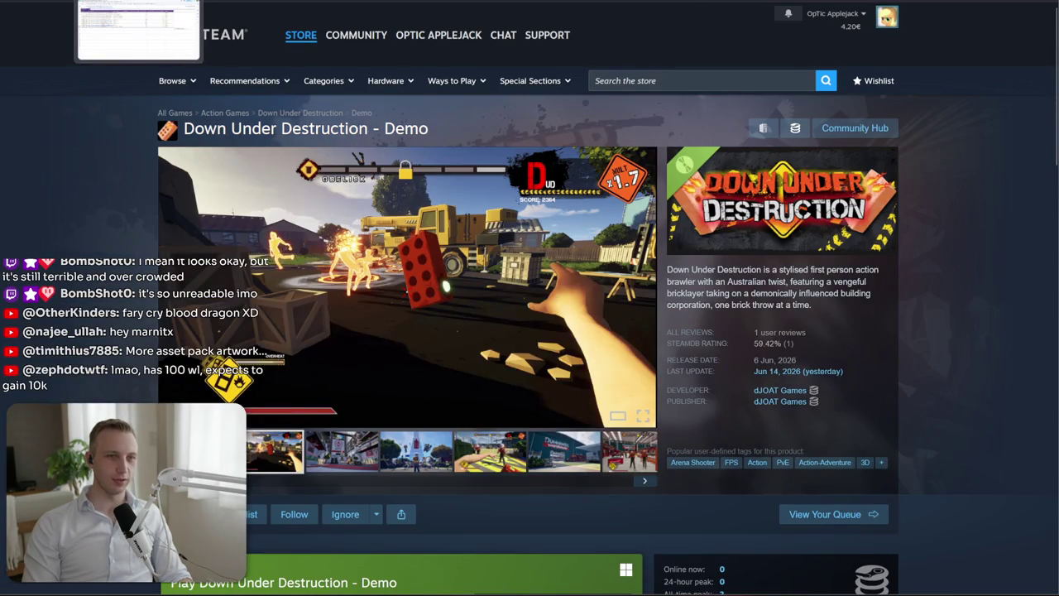
Browse Down Under Destruction's screenshots, stepping through several full screen, then return to the sheet
click(415, 451)
click(488, 460)
click(534, 457)
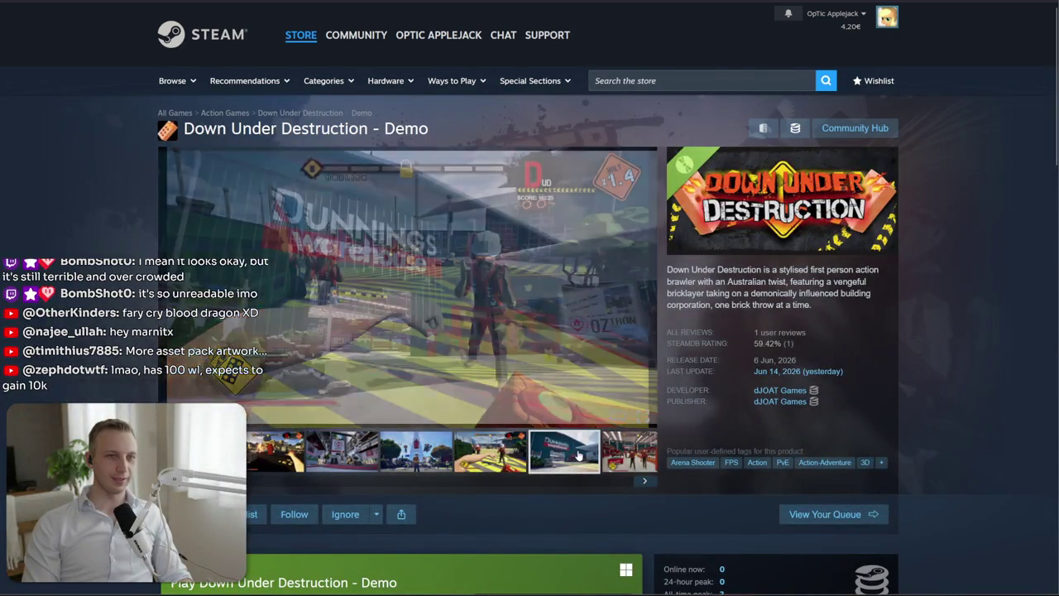
click(509, 384)
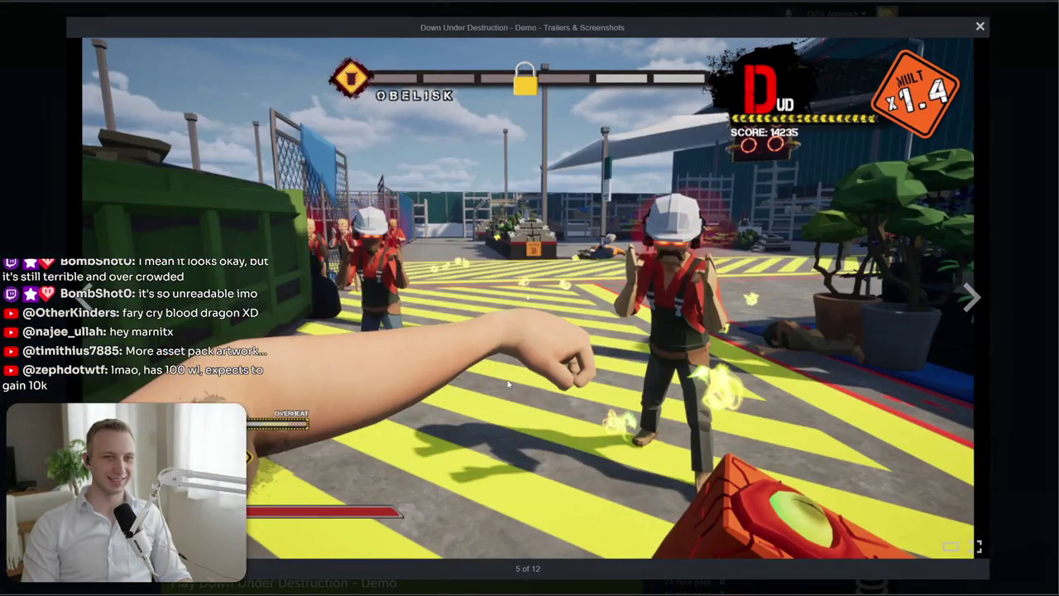
click(968, 306)
click(969, 306)
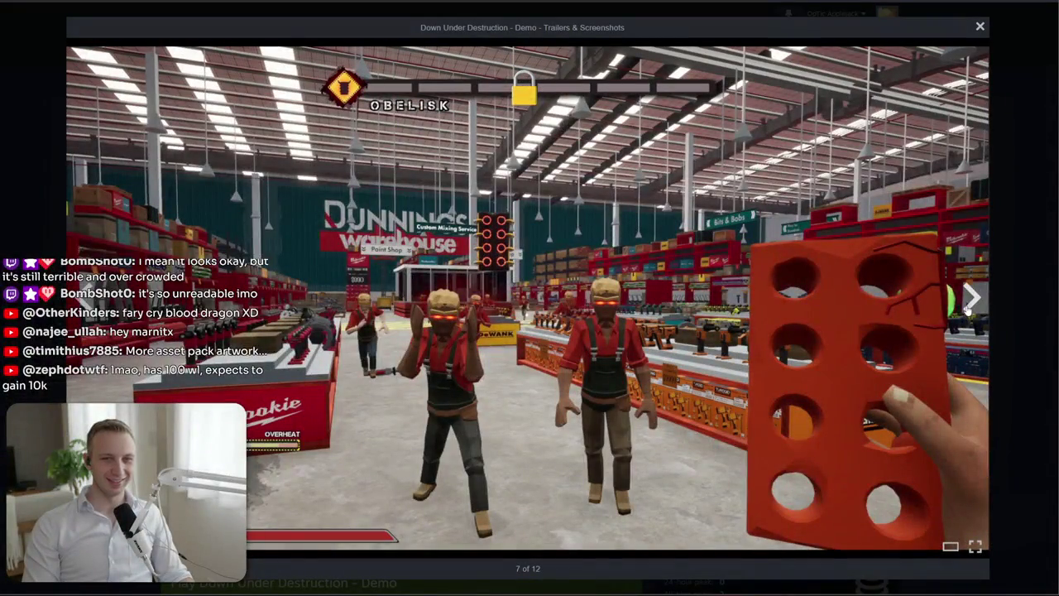
click(968, 306)
click(1026, 302)
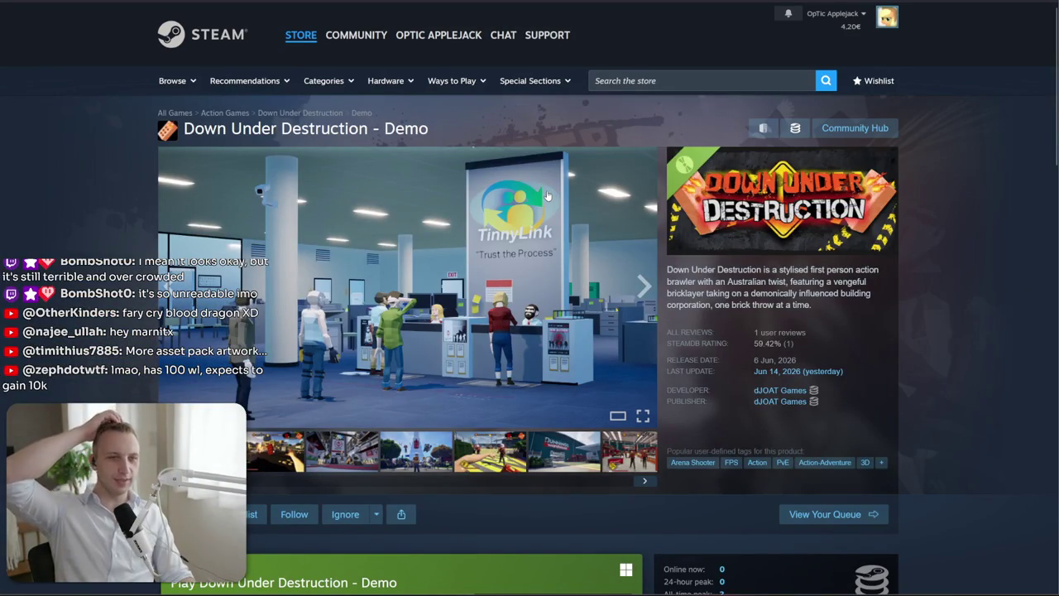
mouse_move(138, 10)
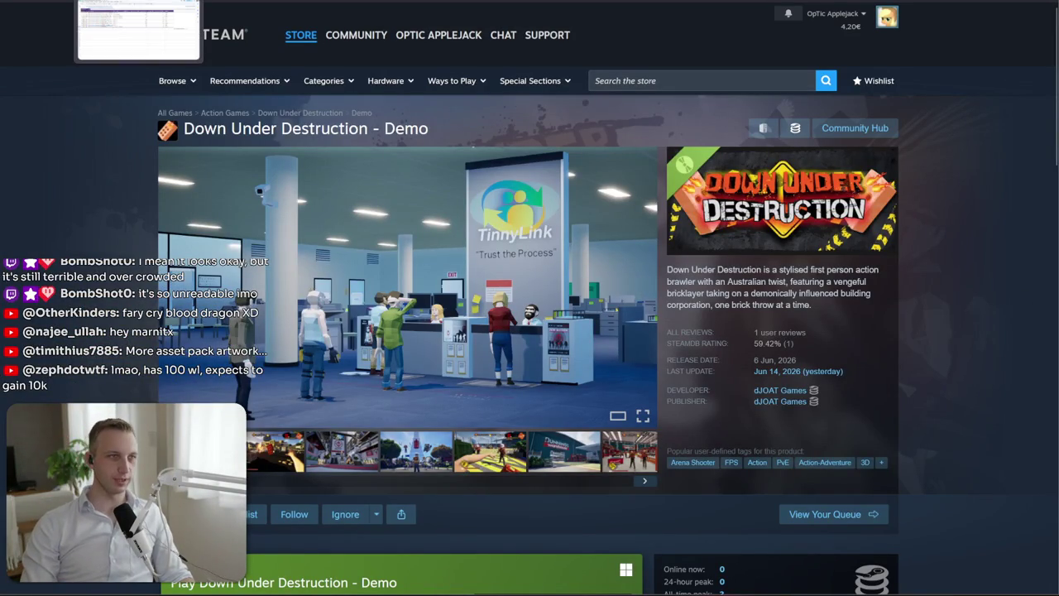
click(138, 30)
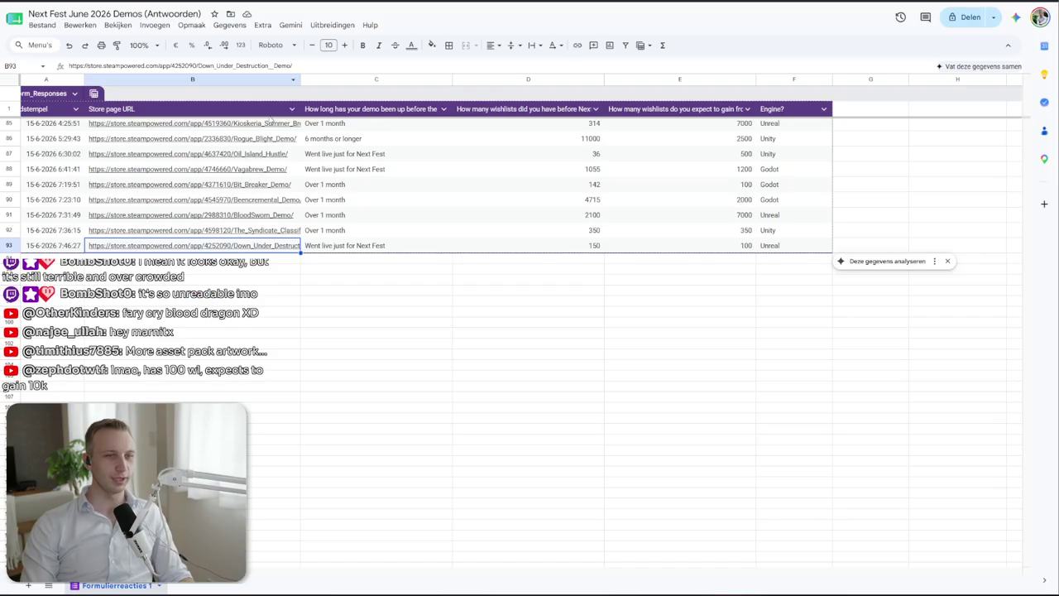
Review rows 88–92's launch timing and wishlists, then open Oil Island Hustle's Steam store link
click(384, 238)
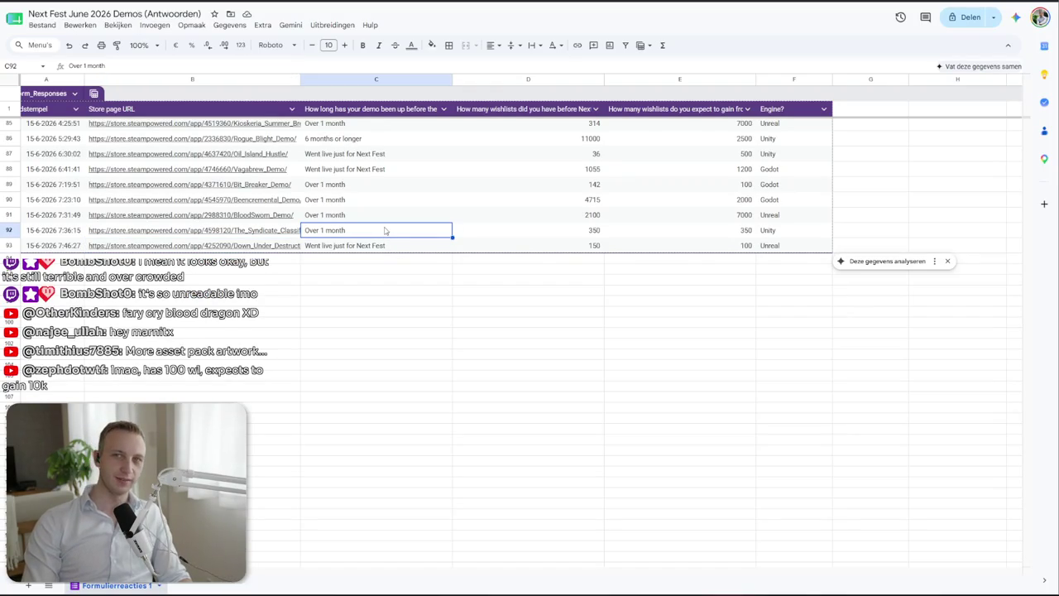
click(386, 184)
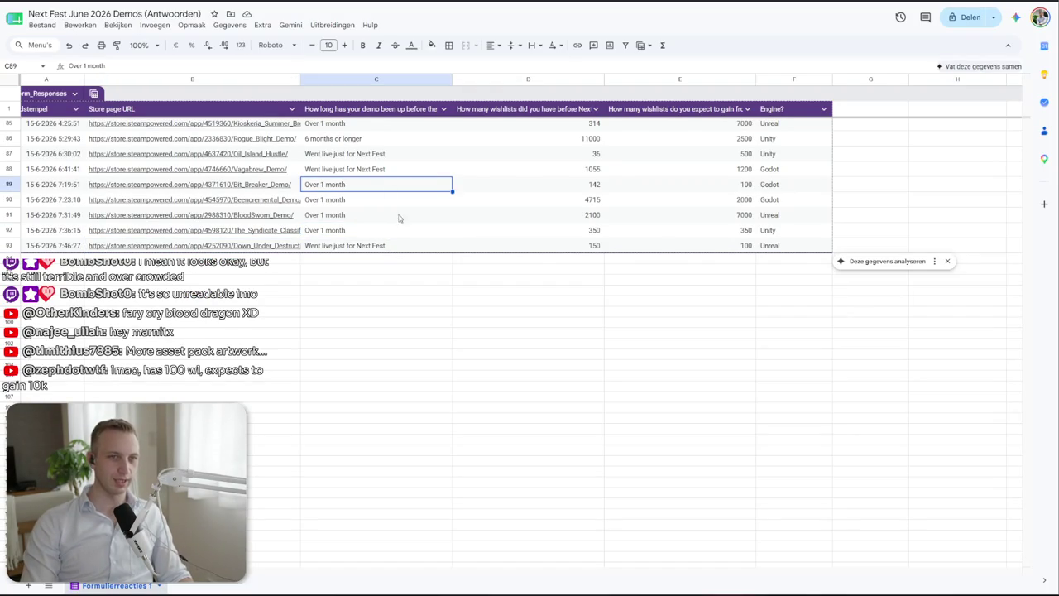
scroll(398, 216, up, 2)
click(489, 264)
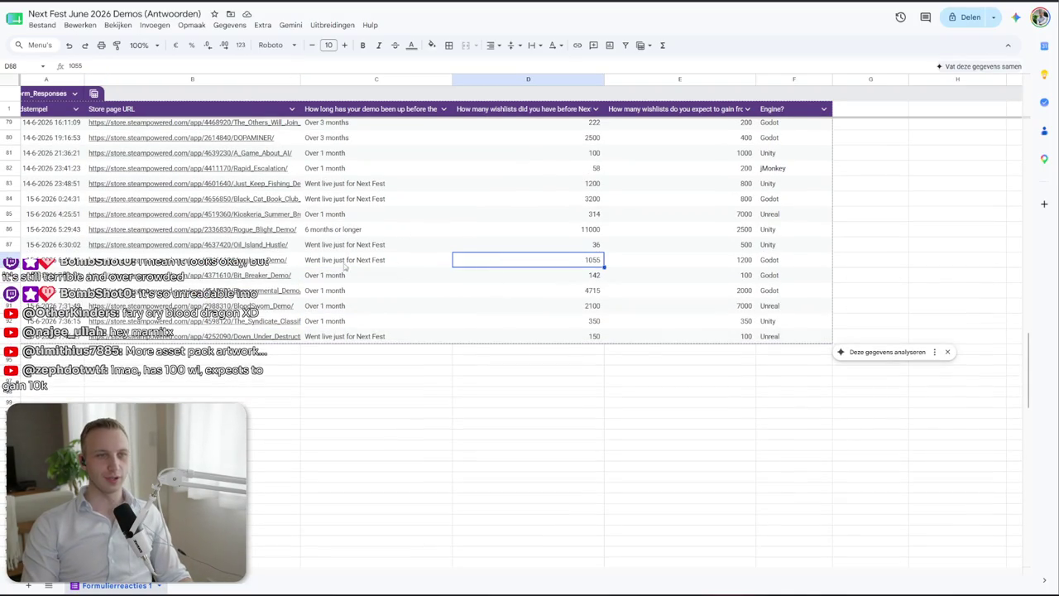
click(248, 245)
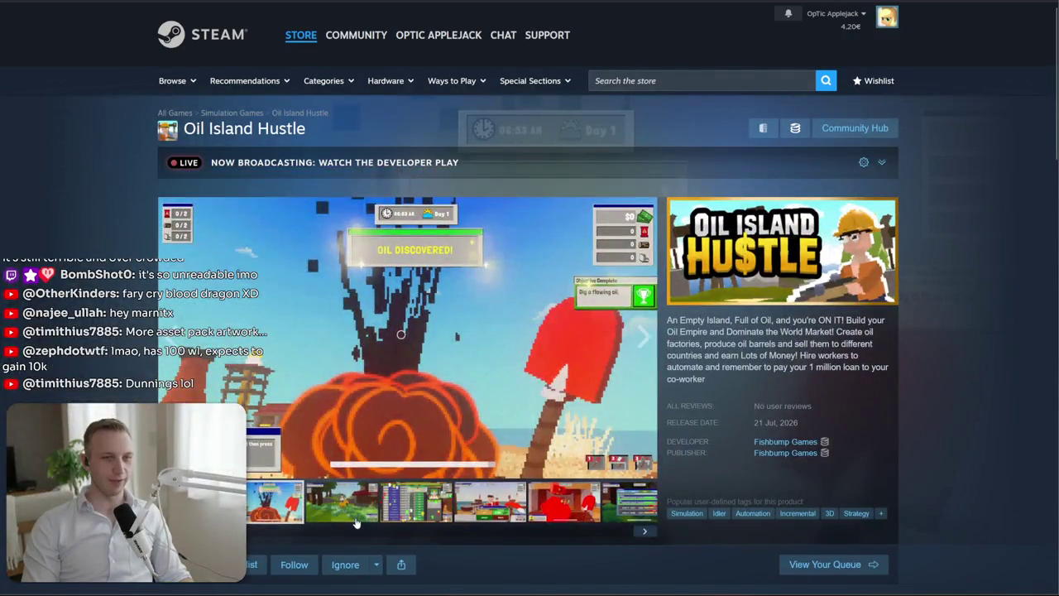
Step through Oil Island Hustle's screenshots and view one full screen
click(352, 520)
click(644, 530)
click(645, 531)
click(645, 531)
click(645, 530)
click(645, 531)
click(645, 531)
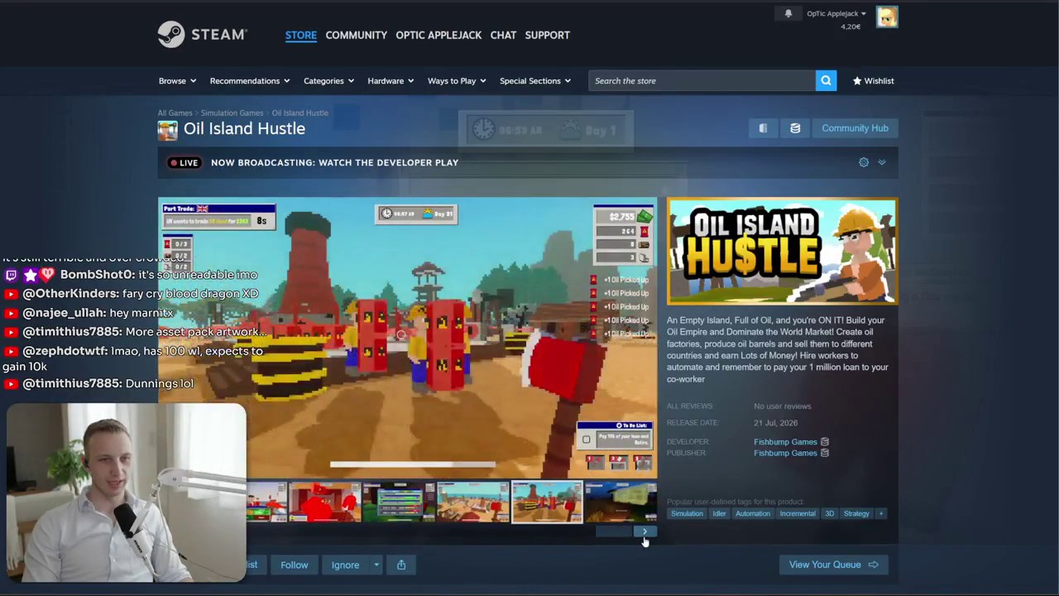
click(416, 358)
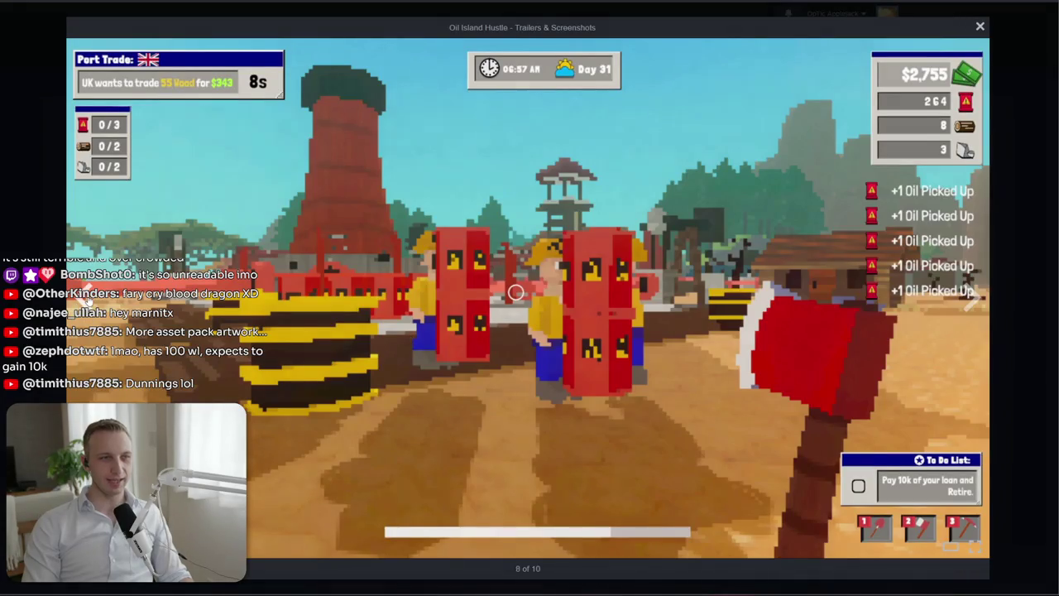
key(Escape)
Scroll to the demo section, close the page, and check Rogue Blight's demo age in the sheet
scroll(586, 337, down, 4)
scroll(586, 337, down, 4)
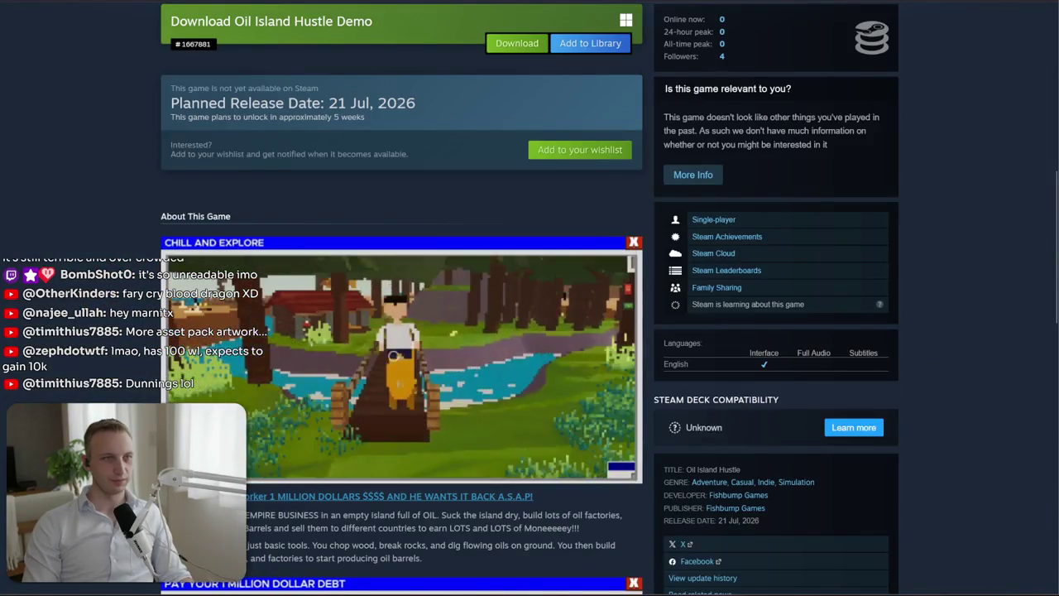
key(ctrl+w)
click(382, 232)
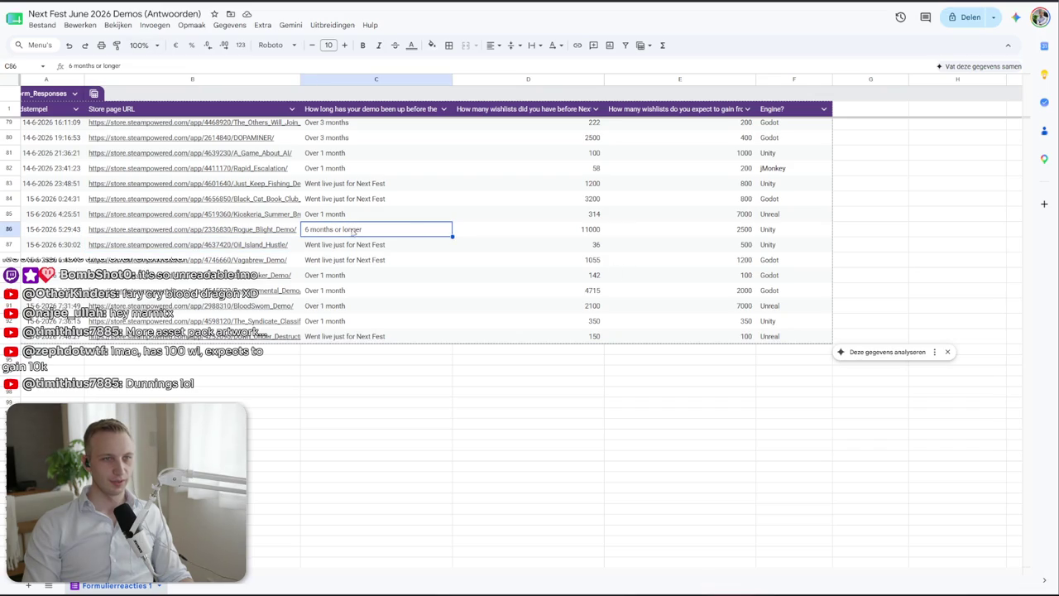
Check Rogue Blight's 2500 expected gain and Kioskeria's 314 wishlists, then open Kioskeria's store link
click(612, 234)
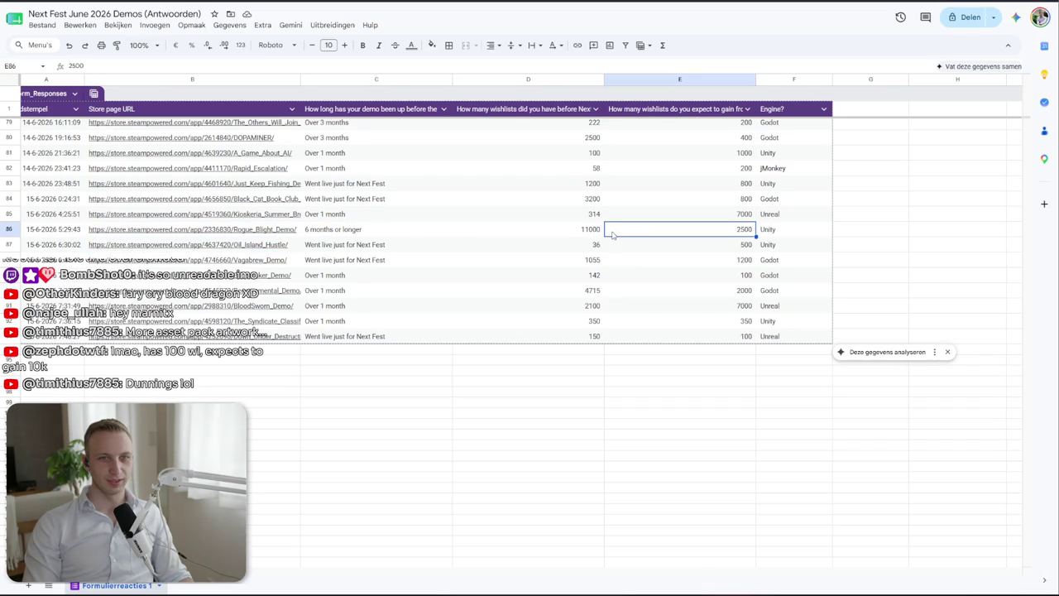
click(586, 217)
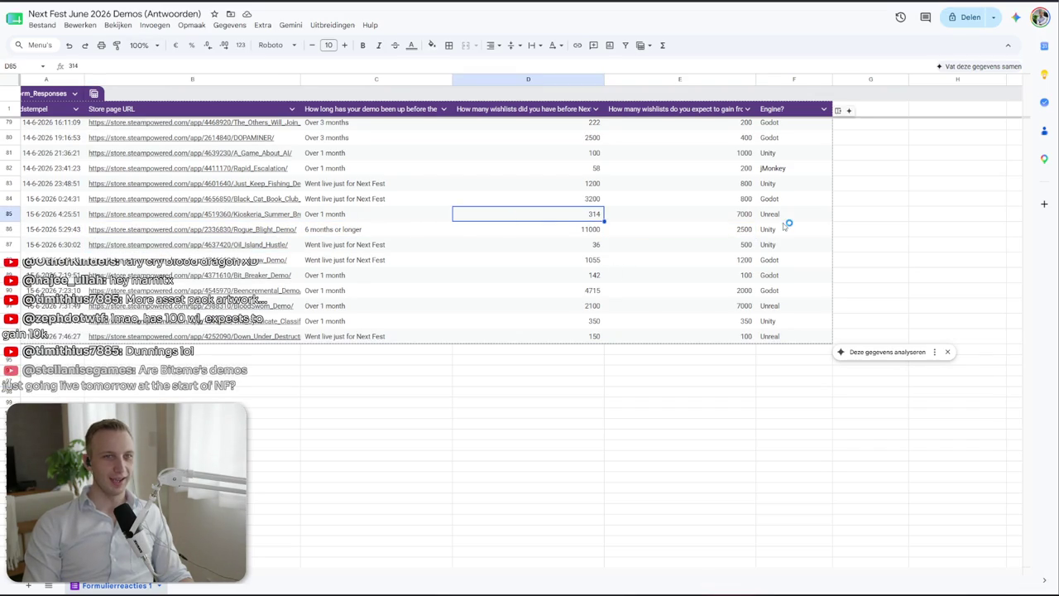
click(265, 212)
click(160, 240)
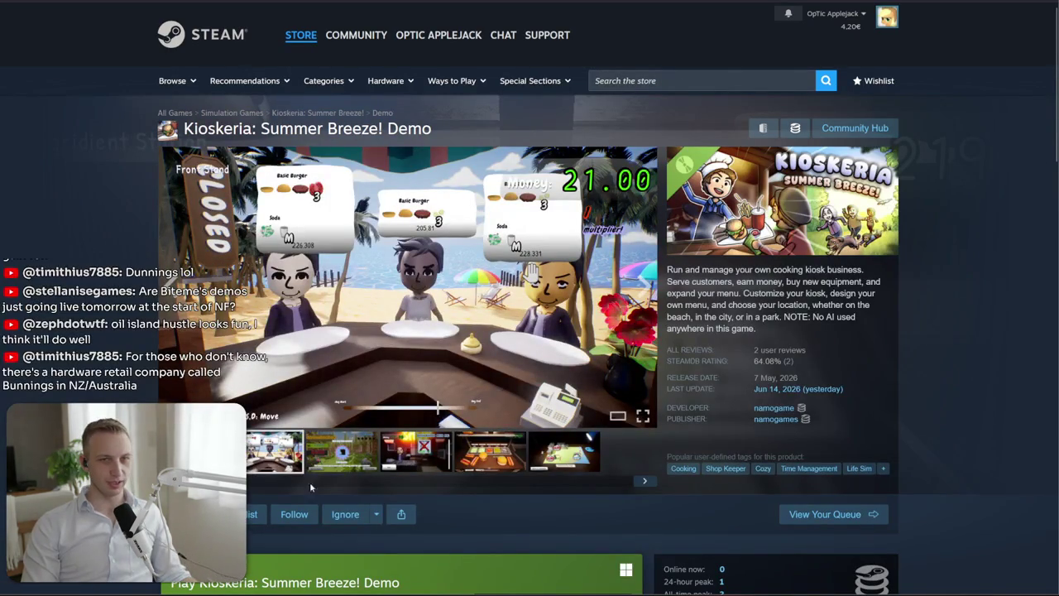
View the Grilling Station, Ingredient Station and city map screenshots, and highlight the no-AI description note
click(418, 457)
click(478, 457)
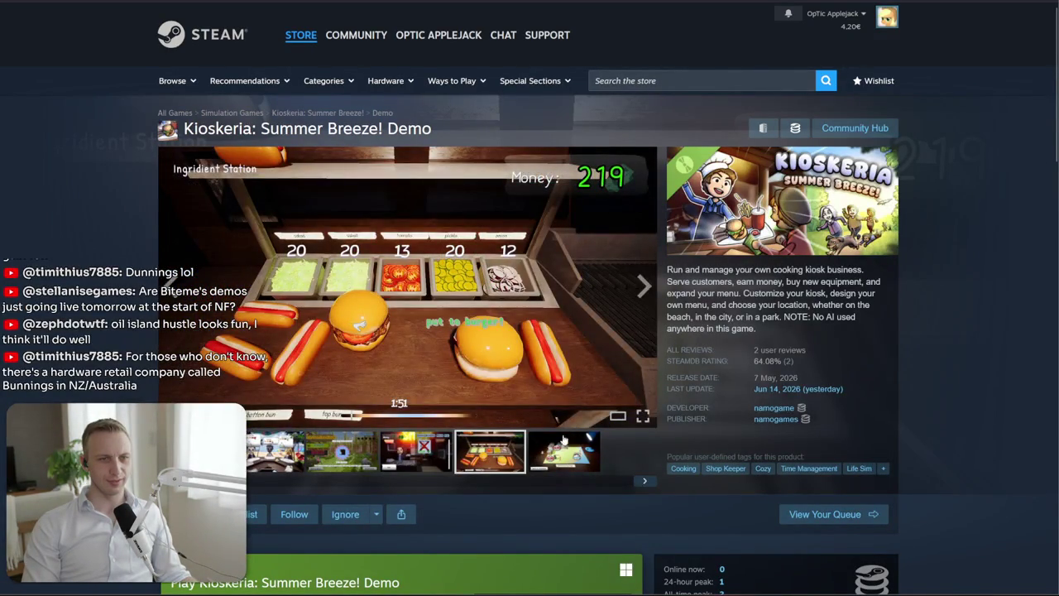
click(559, 449)
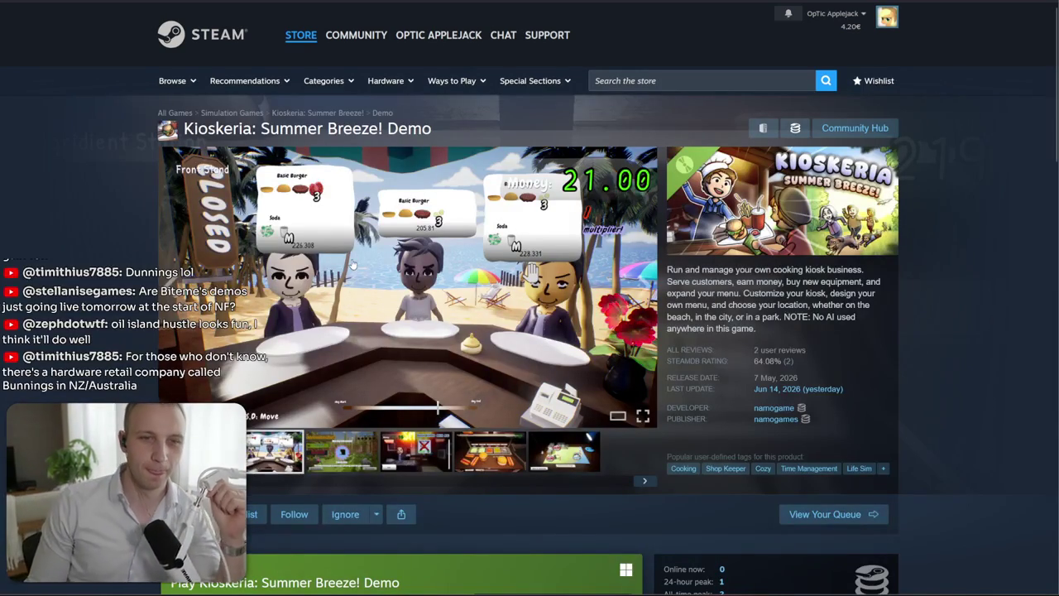
mouse_move(783, 305)
mouse_down()
mouse_move(790, 350)
mouse_move(756, 329)
mouse_move(784, 328)
mouse_move(757, 329)
mouse_up()
click(786, 323)
click(784, 327)
click(784, 327)
click(784, 327)
click(784, 327)
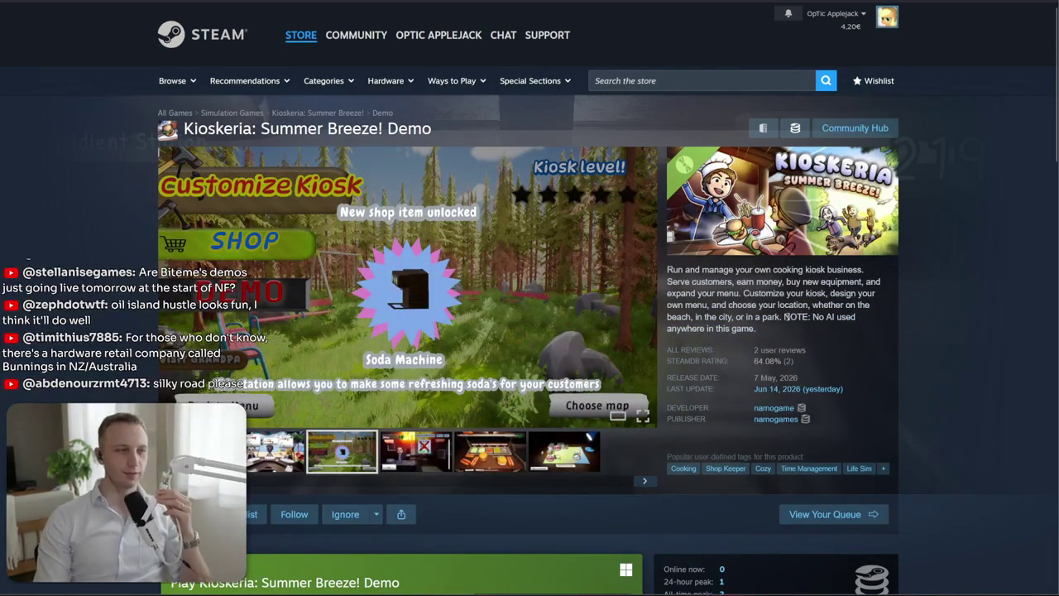
Expand Kioskeria's full game description and highlight its description paragraph
scroll(785, 329, down, 1)
scroll(785, 331, down, 3)
scroll(784, 335, down, 10)
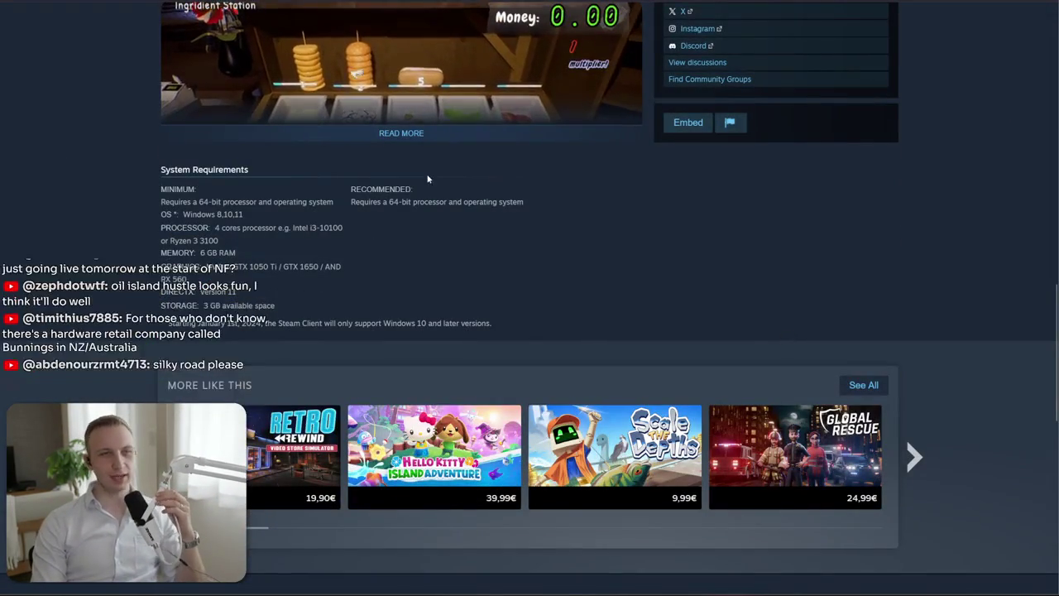
click(401, 132)
scroll(366, 433, up, 15)
drag(880, 328, 670, 273)
click(670, 273)
drag(861, 328, 671, 270)
click(670, 269)
drag(880, 328, 670, 270)
click(669, 267)
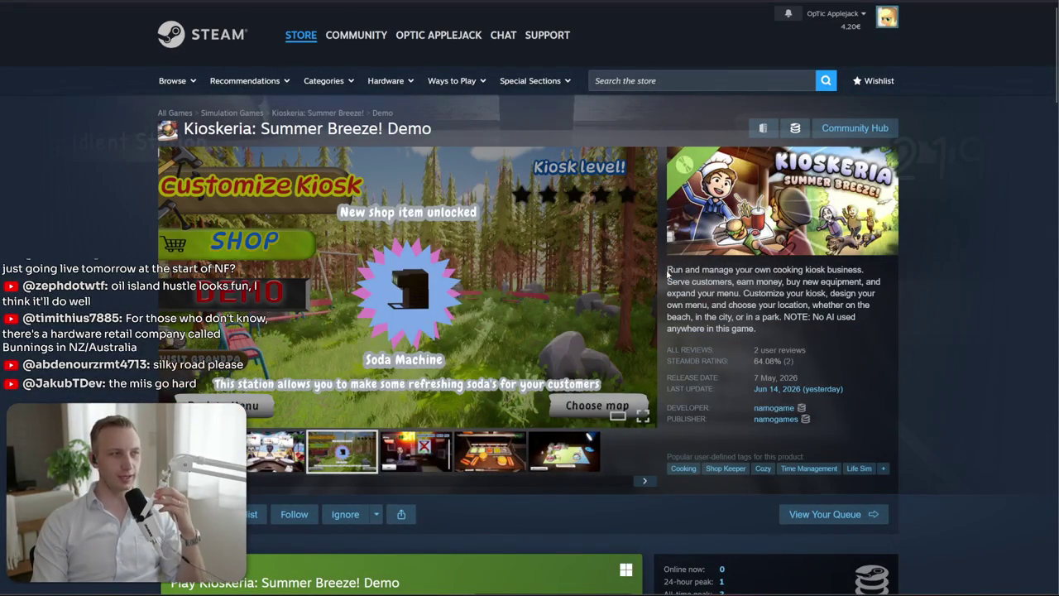
Cycle through all screenshots full screen from the Soda Machine one, then close the viewer
click(656, 287)
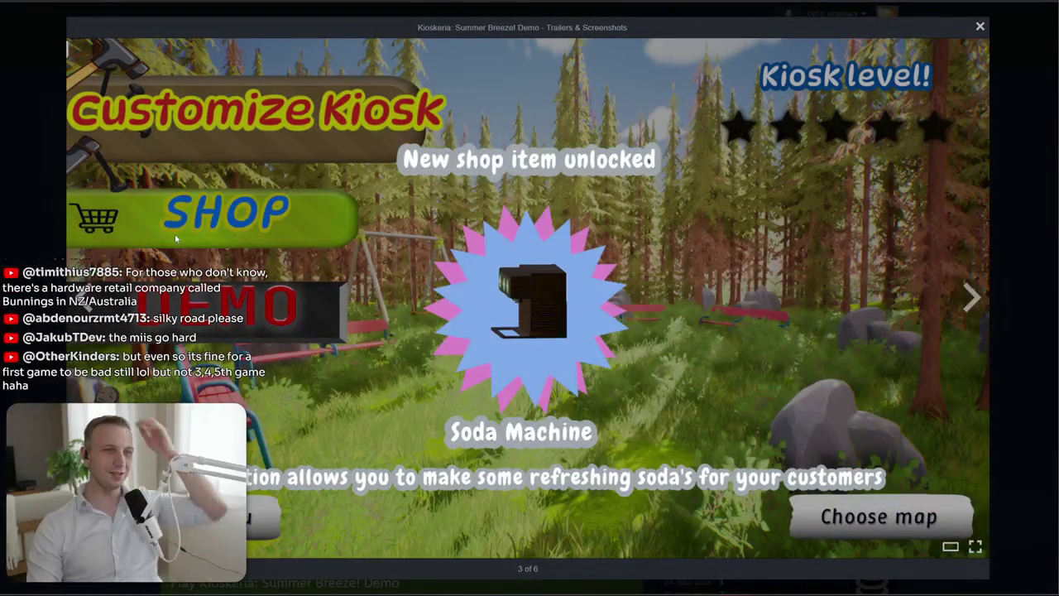
click(967, 298)
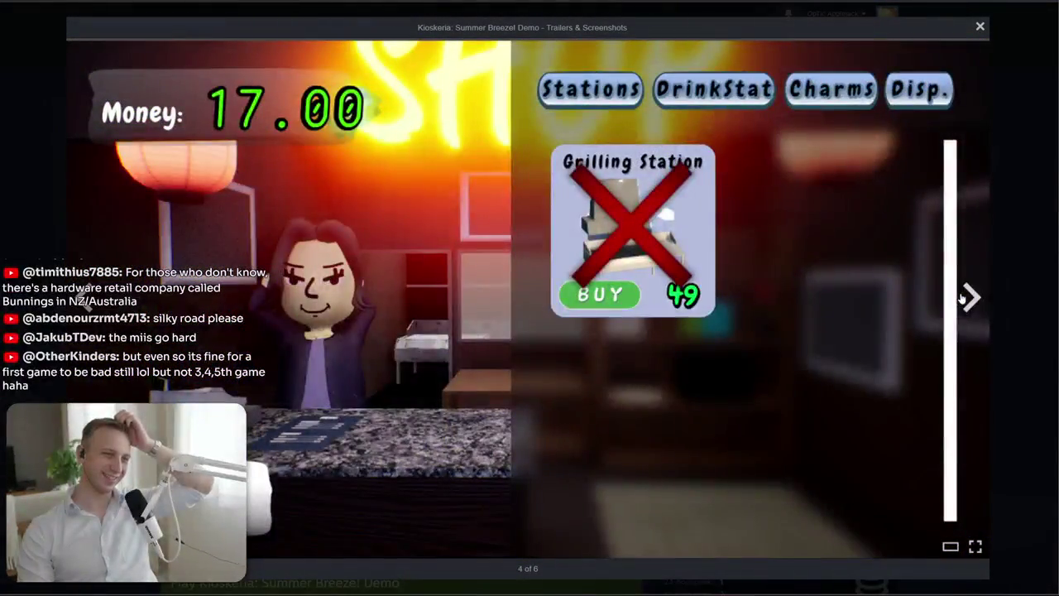
click(967, 298)
click(967, 298)
click(967, 298)
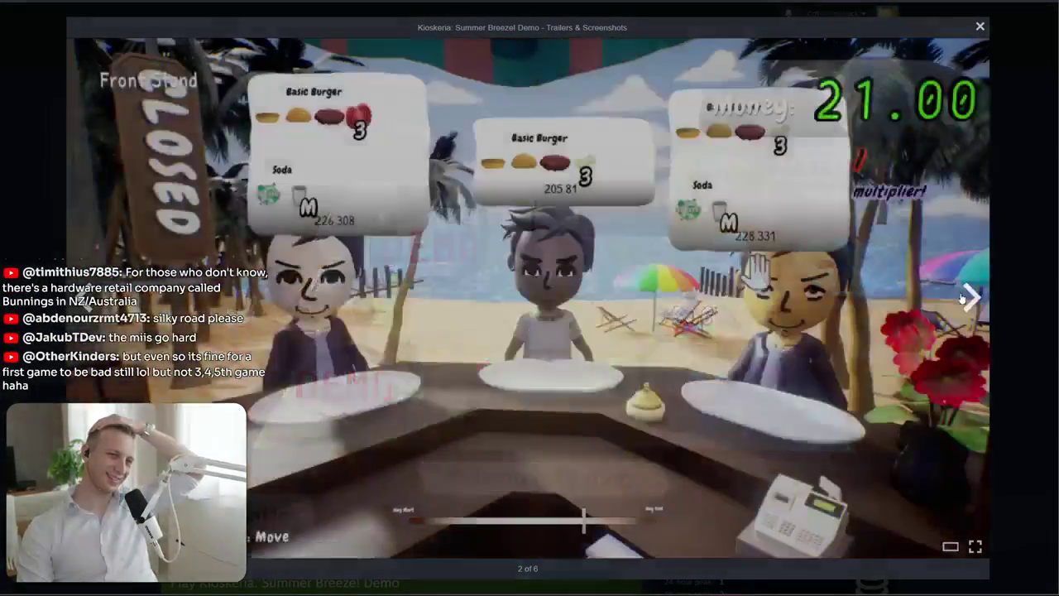
click(967, 298)
click(966, 298)
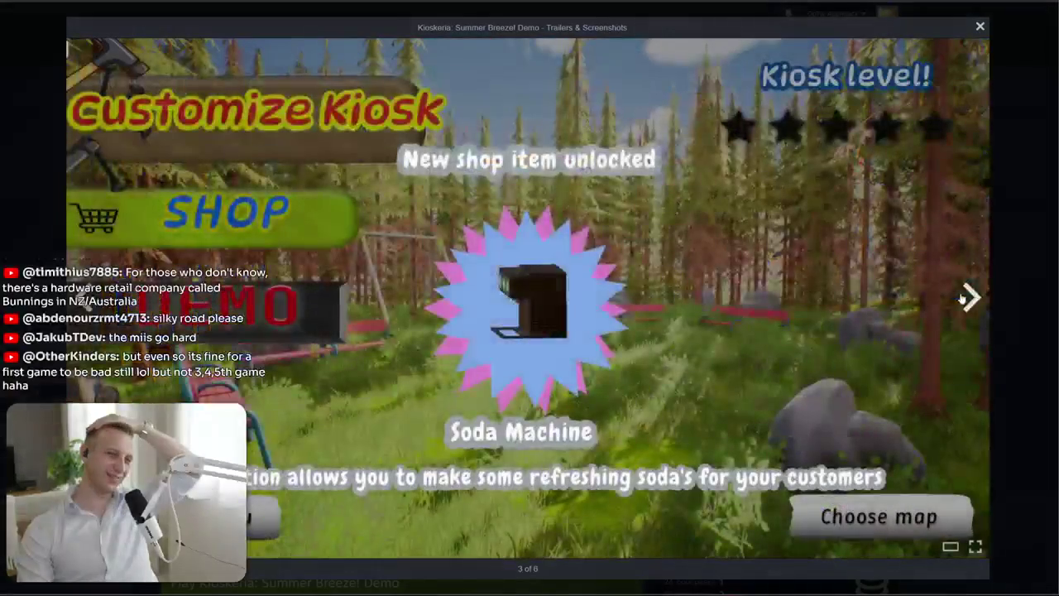
click(967, 298)
click(967, 298)
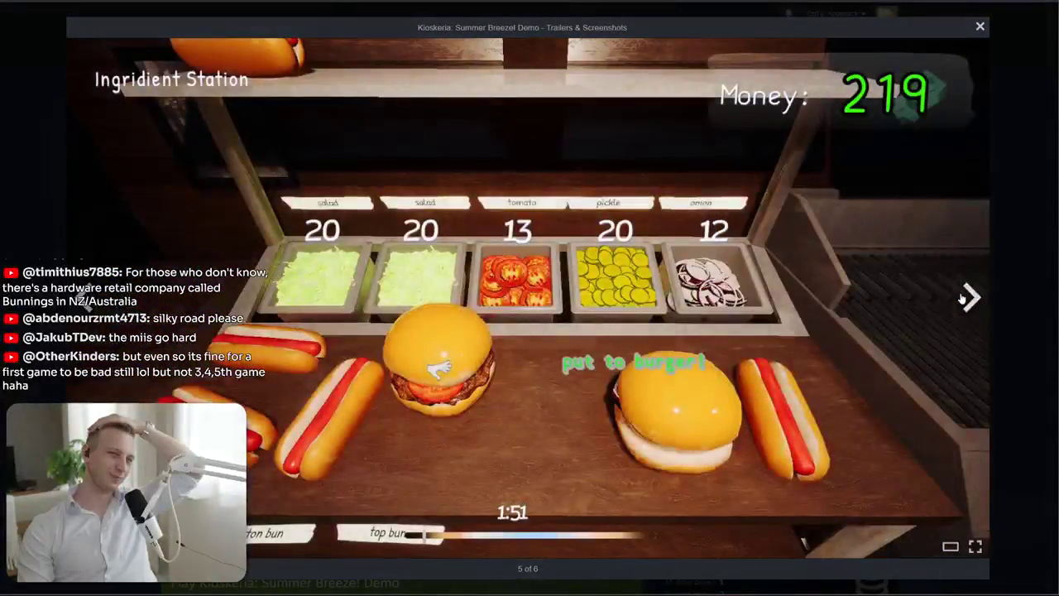
click(967, 298)
click(967, 298)
click(967, 298)
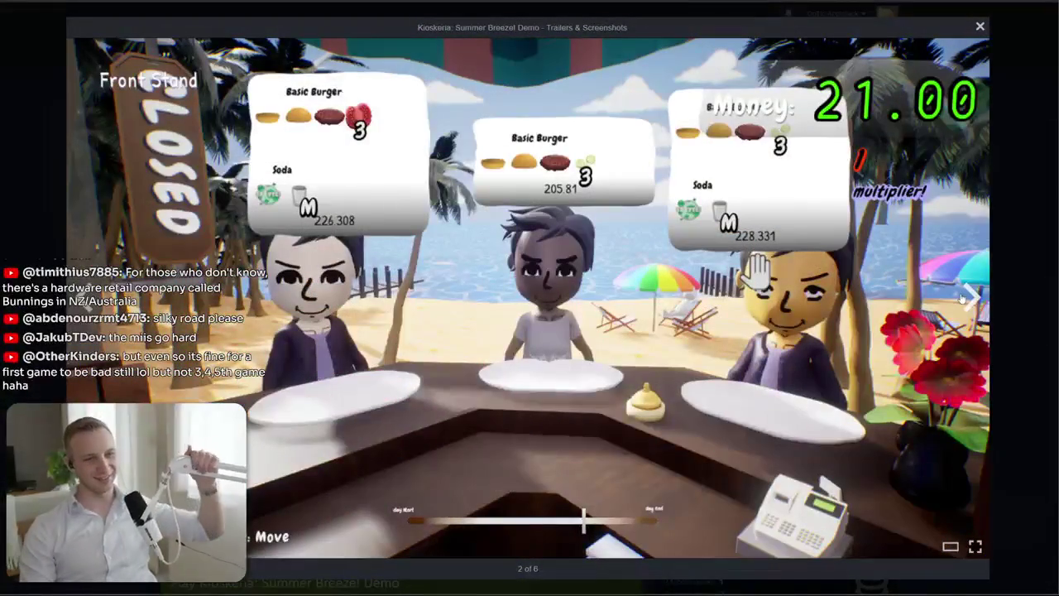
click(967, 298)
click(1018, 279)
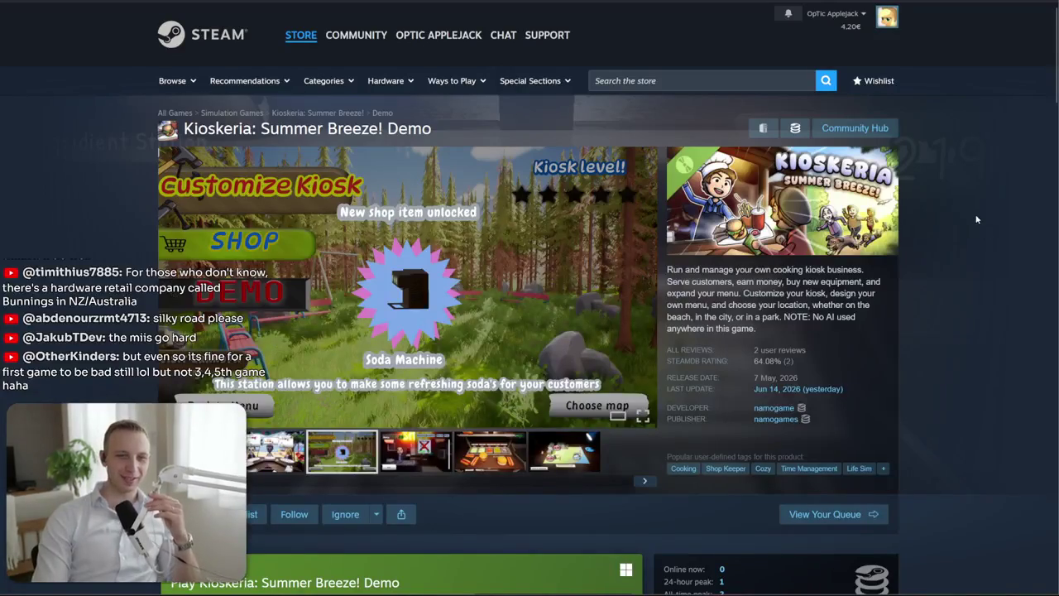
scroll(913, 231, down, 1)
scroll(913, 231, down, 4)
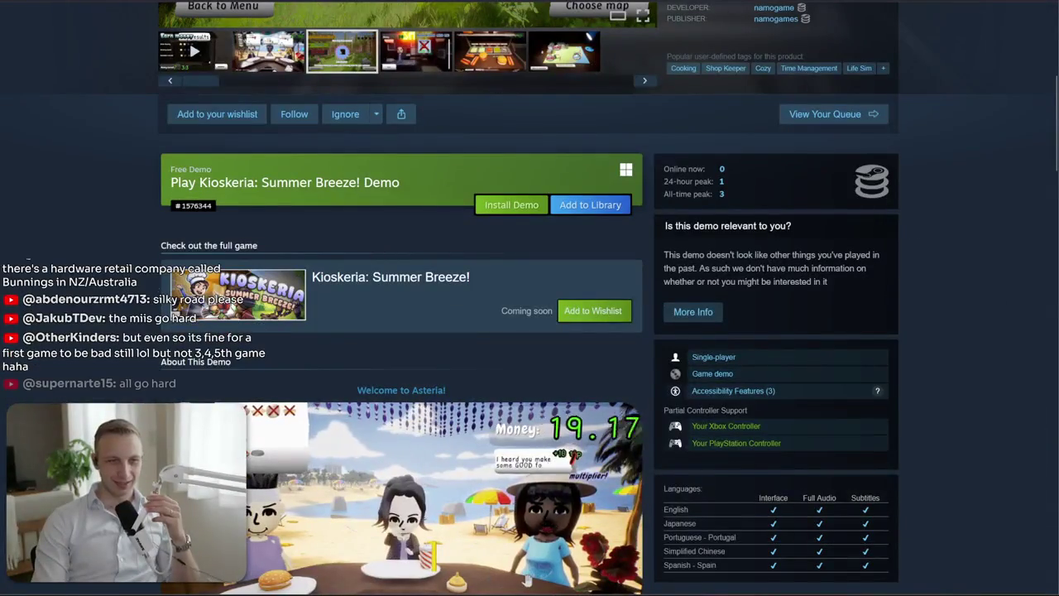
Open the full Kioskeria: Summer Breeze! page, scroll through it, then focus the store search box
click(497, 308)
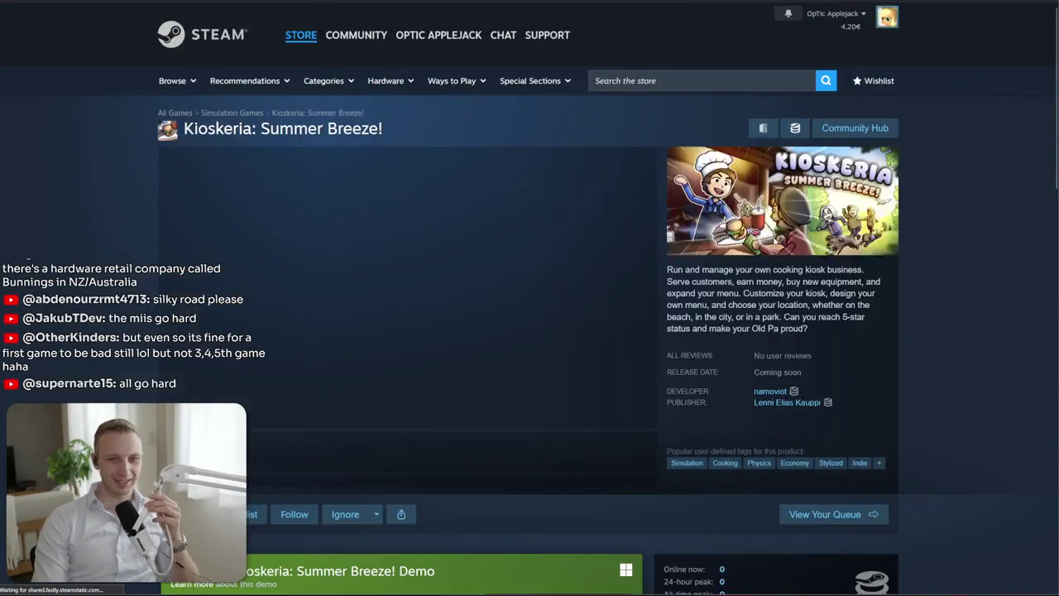
scroll(772, 312, down, 2)
drag(762, 480, 750, 451)
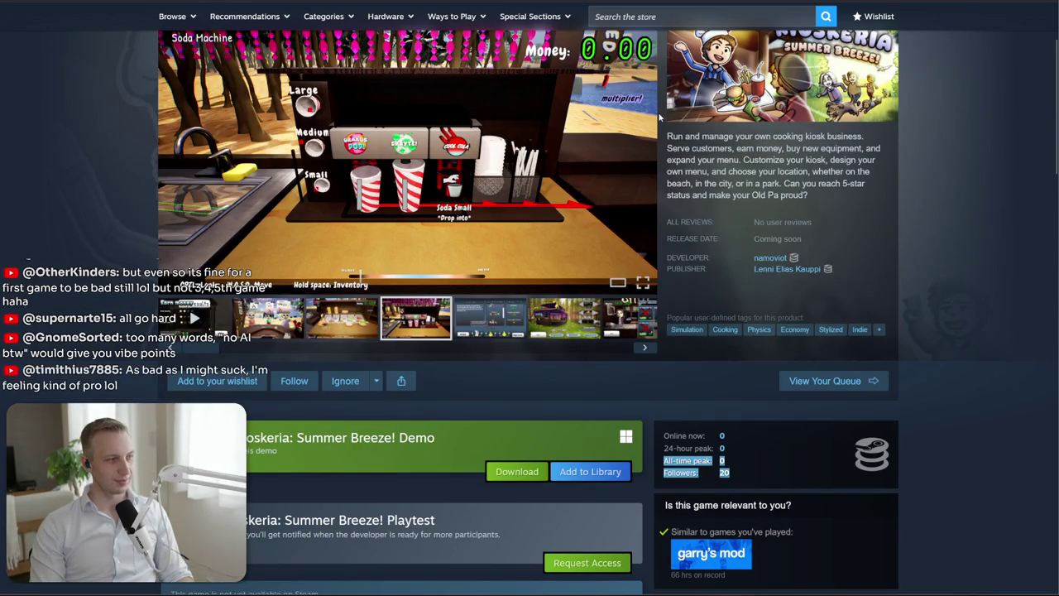
scroll(661, 129, up, 3)
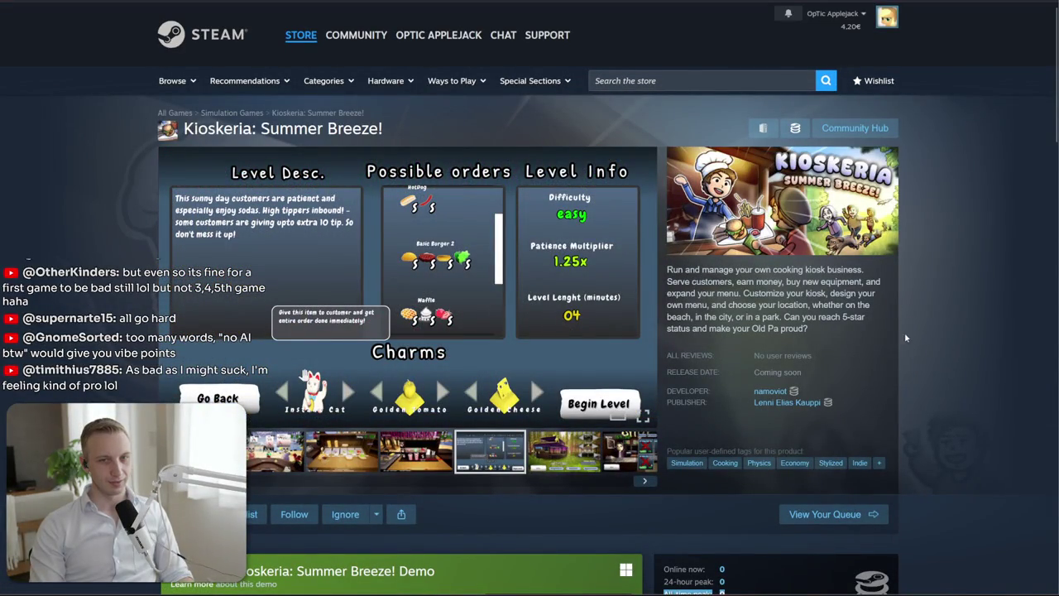
scroll(830, 331, down, 3)
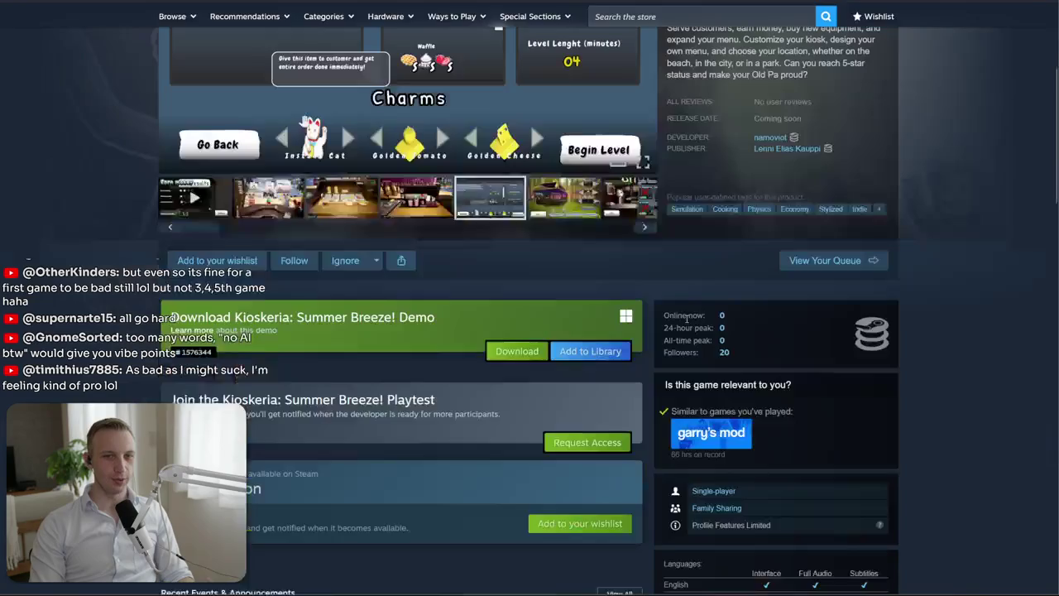
scroll(695, 269, up, 3)
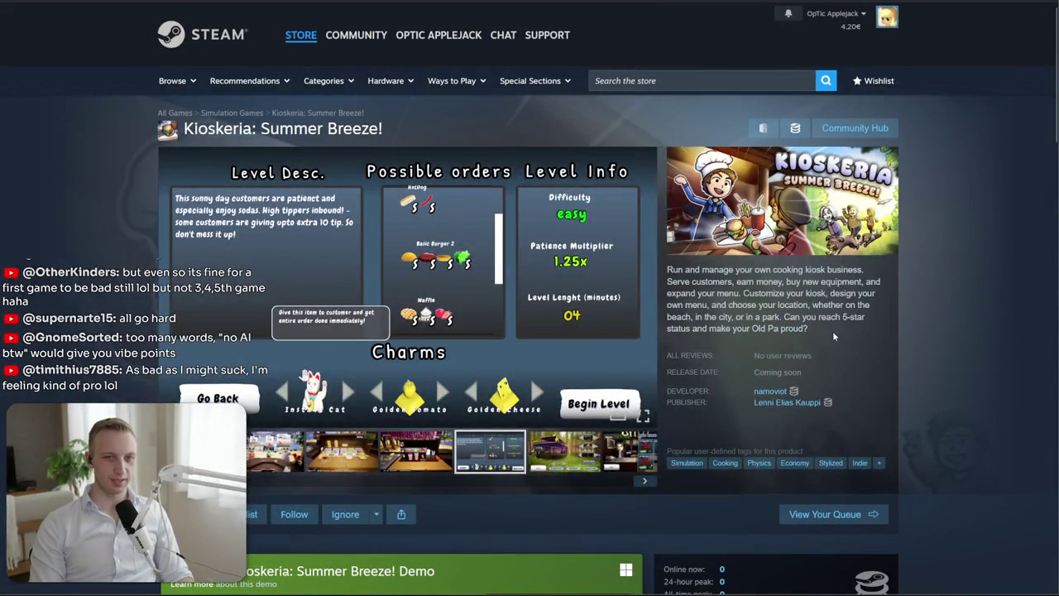
scroll(828, 331, down, 5)
scroll(766, 315, down, 5)
scroll(766, 314, up, 5)
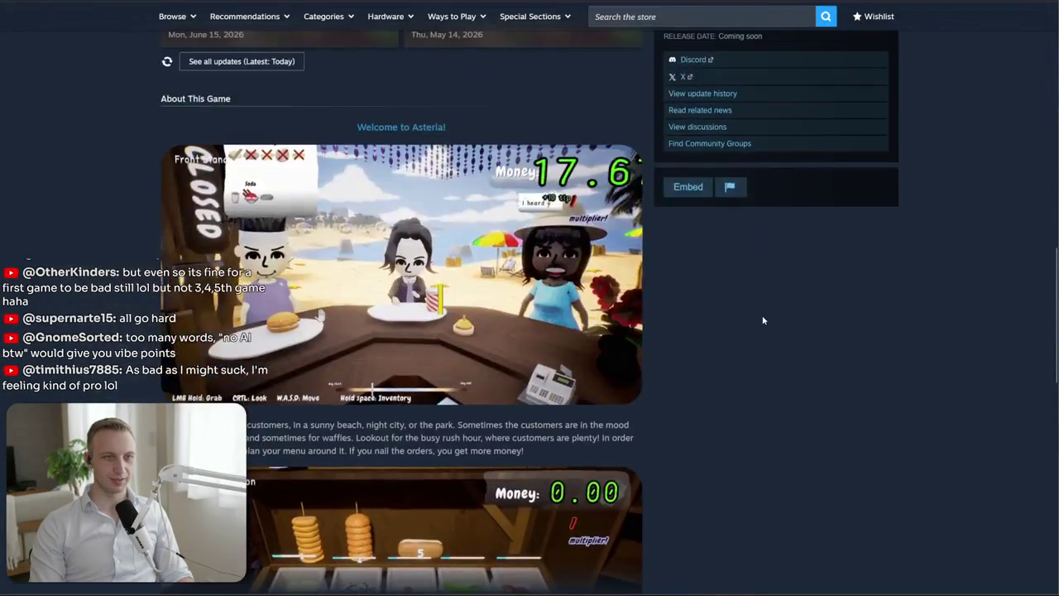
scroll(762, 319, up, 5)
scroll(745, 166, up, 5)
click(721, 18)
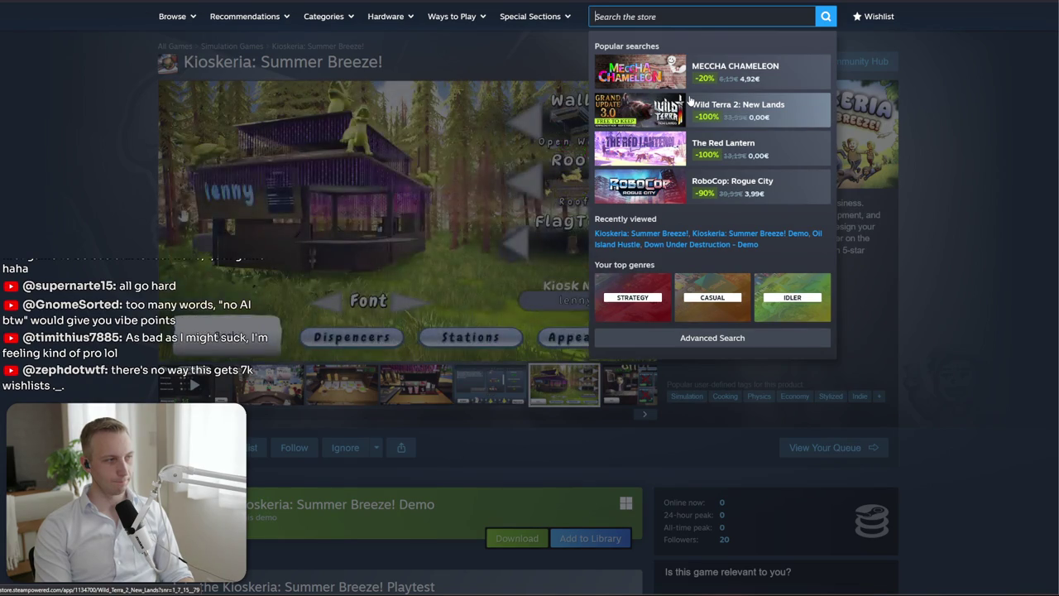
Search the store for 'silky ro', open Silky Road's page and show its map screenshot
text(silky ro)
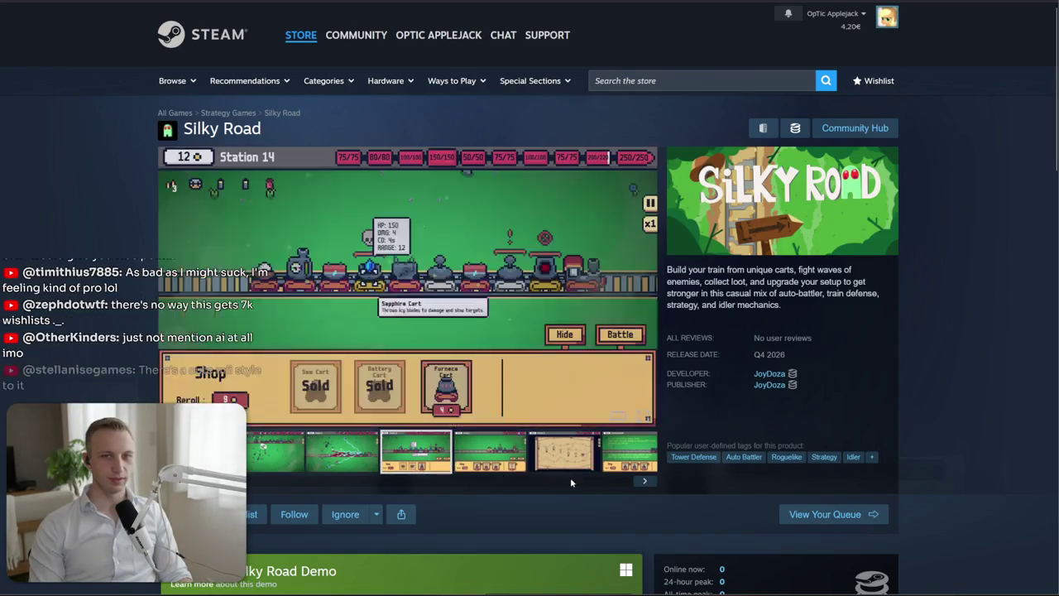
click(570, 480)
click(401, 460)
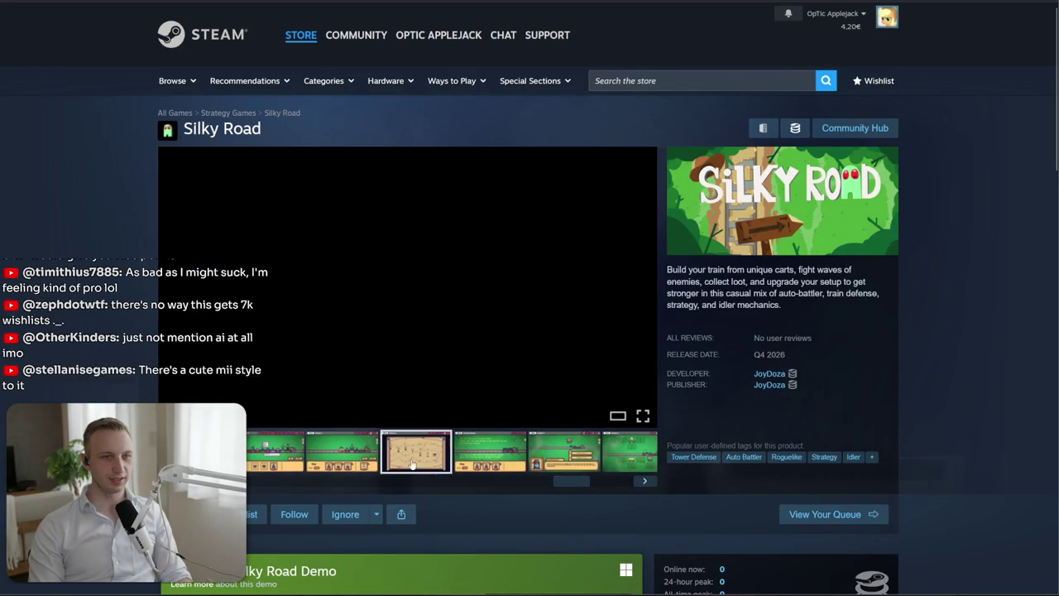
Select Silky Road's description paragraph to read it, then clear the selection
mouse_move(672, 270)
mouse_down()
mouse_move(780, 308)
mouse_move(680, 281)
mouse_move(769, 293)
mouse_up()
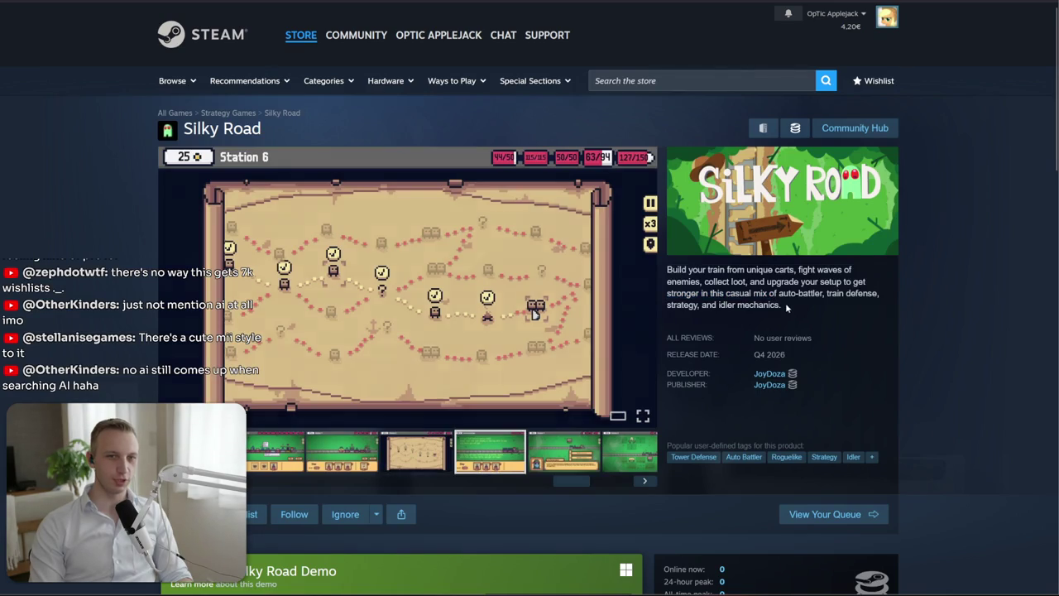
drag(681, 270, 849, 311)
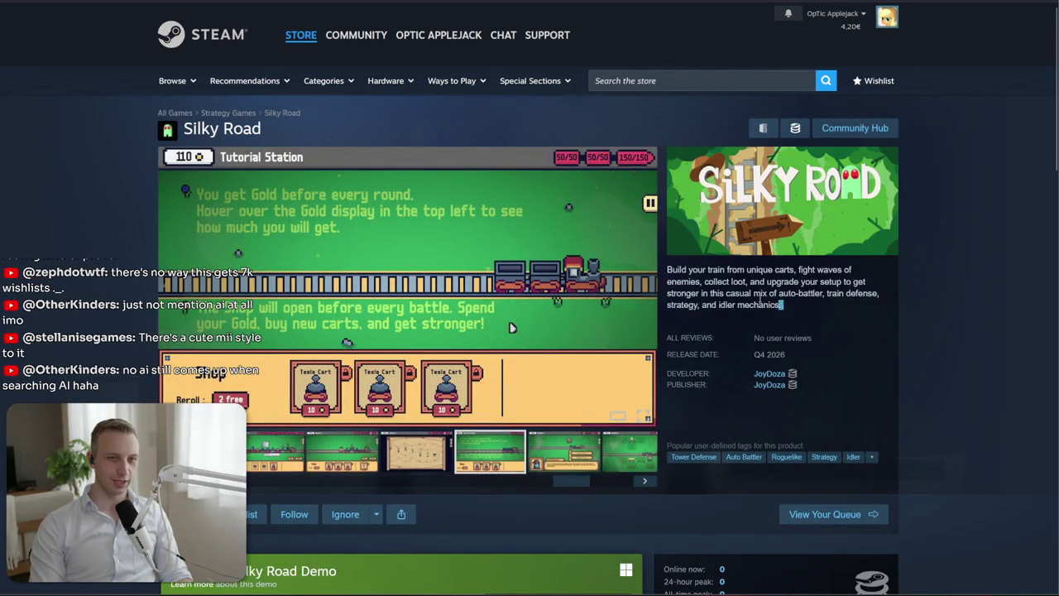
drag(728, 306, 826, 313)
click(826, 309)
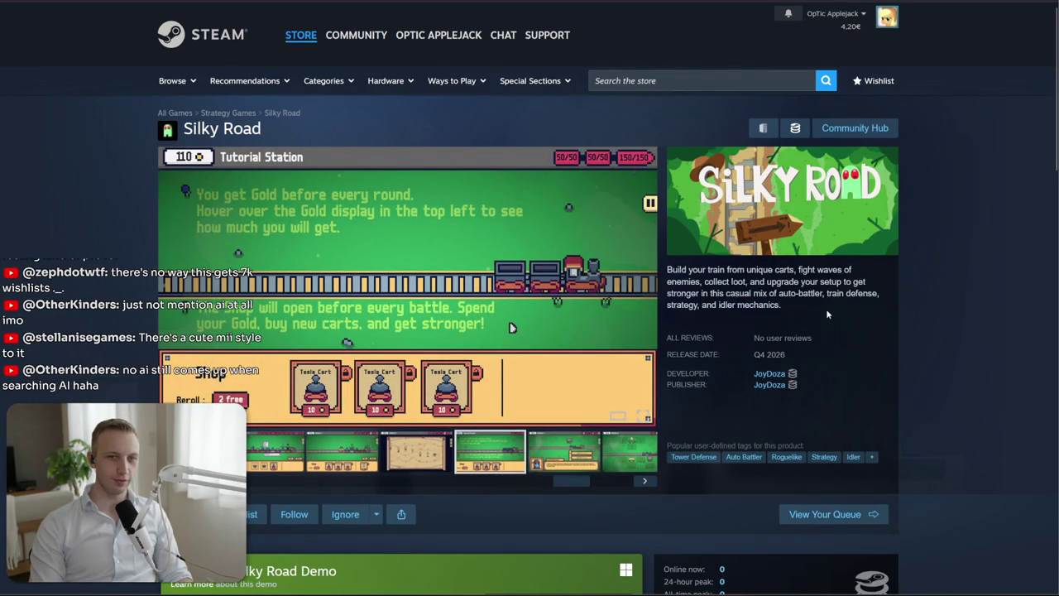
drag(755, 306, 702, 306)
click(702, 305)
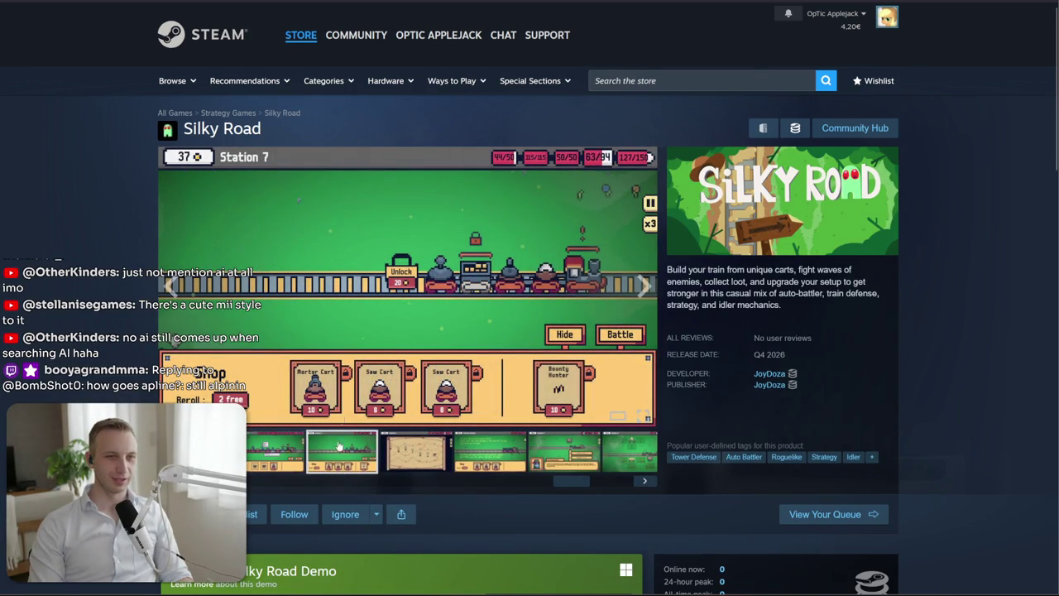
Close the Silky Road tab and type 'the silk' as a new web search
key(ctrl+w)
key(ctrl+l)
text(the silk roa)
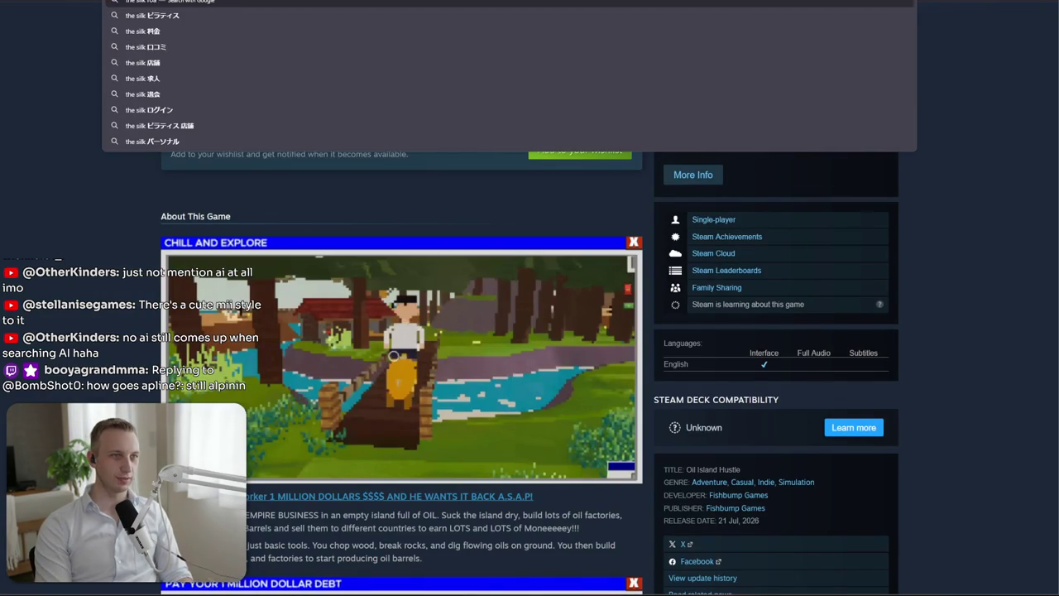
Search the web for 'the silk' and preview the Silk Road map in image results
key(Return)
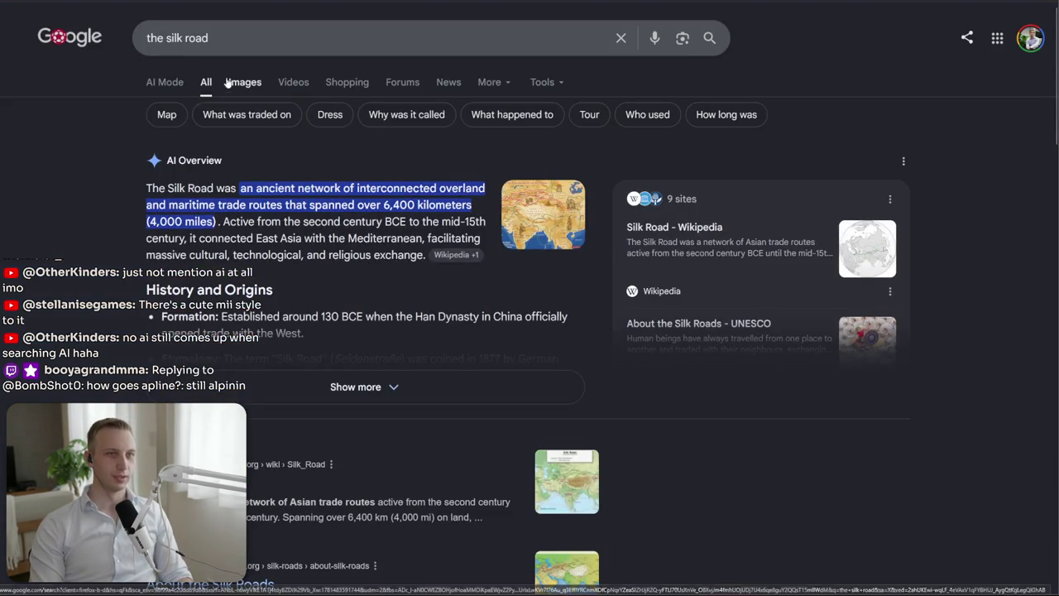
click(243, 85)
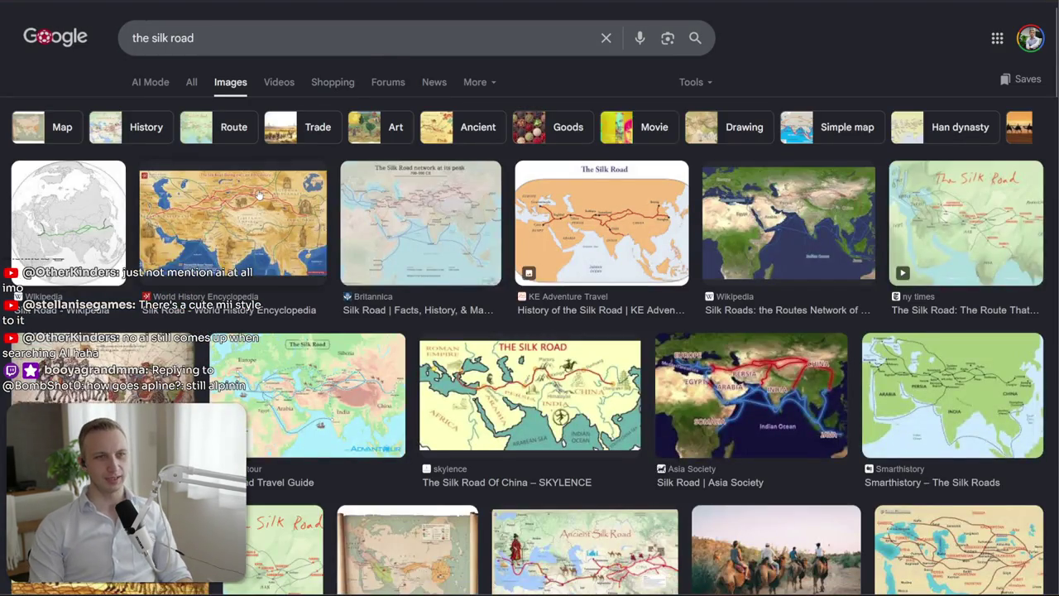
click(259, 196)
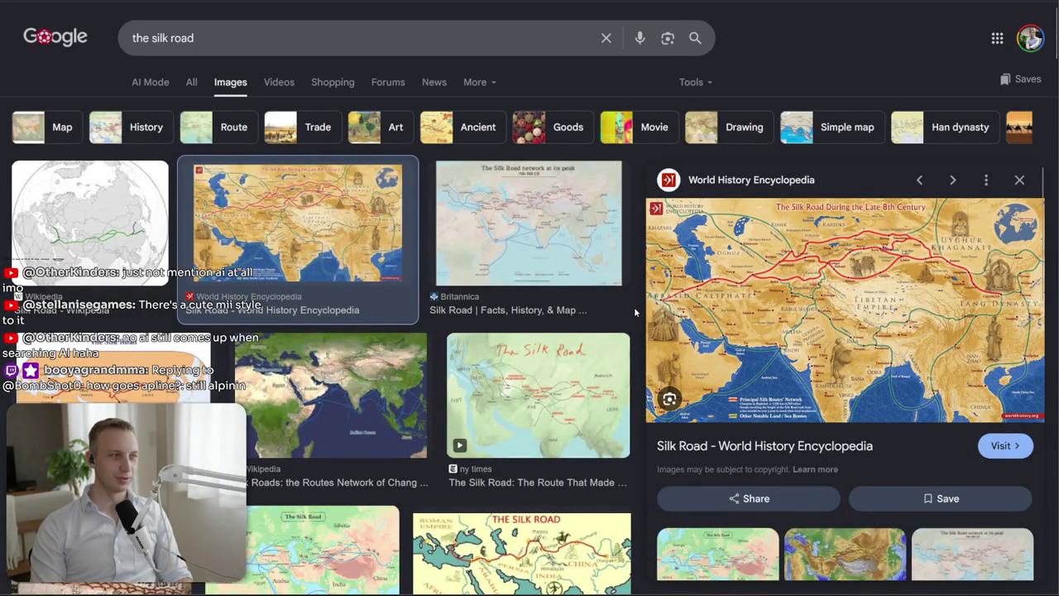
key(alt+Tab)
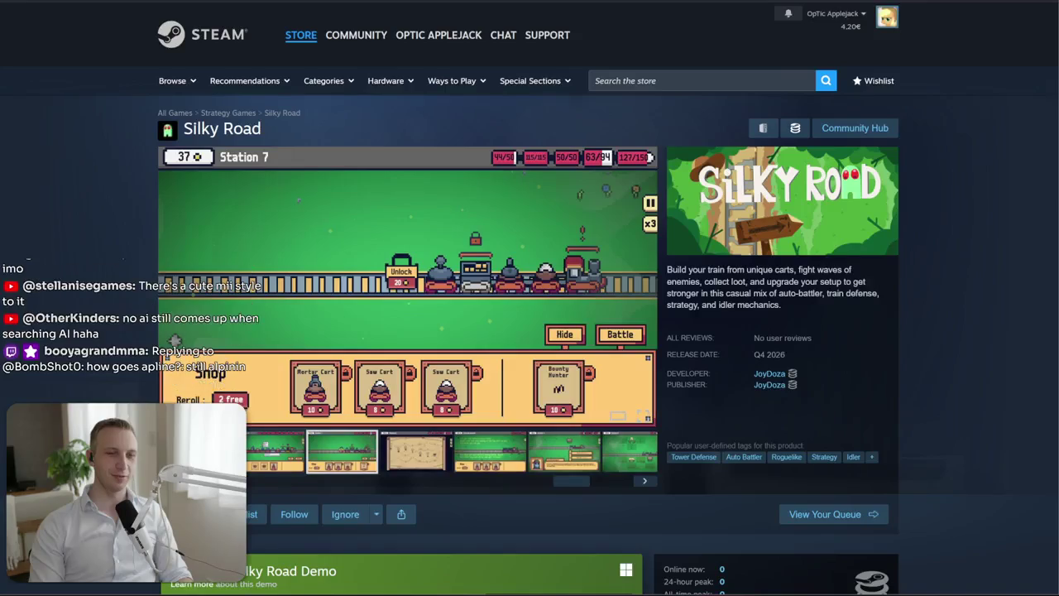
key(alt+Tab)
Refine the image search to 'the silk road bitcoiin' and preview the marketplace screenshot
click(284, 45)
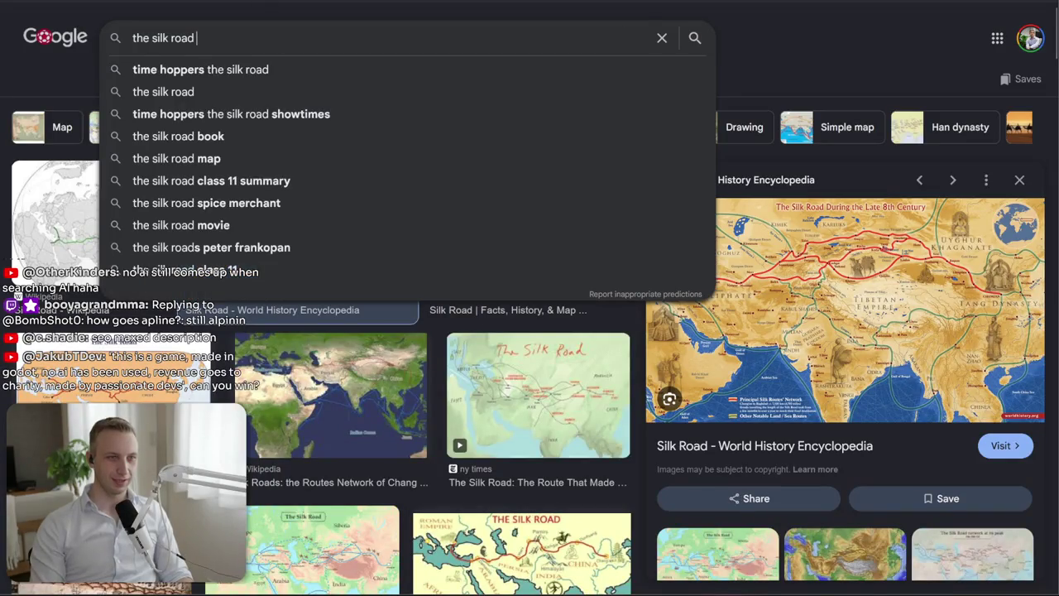
text(bi)
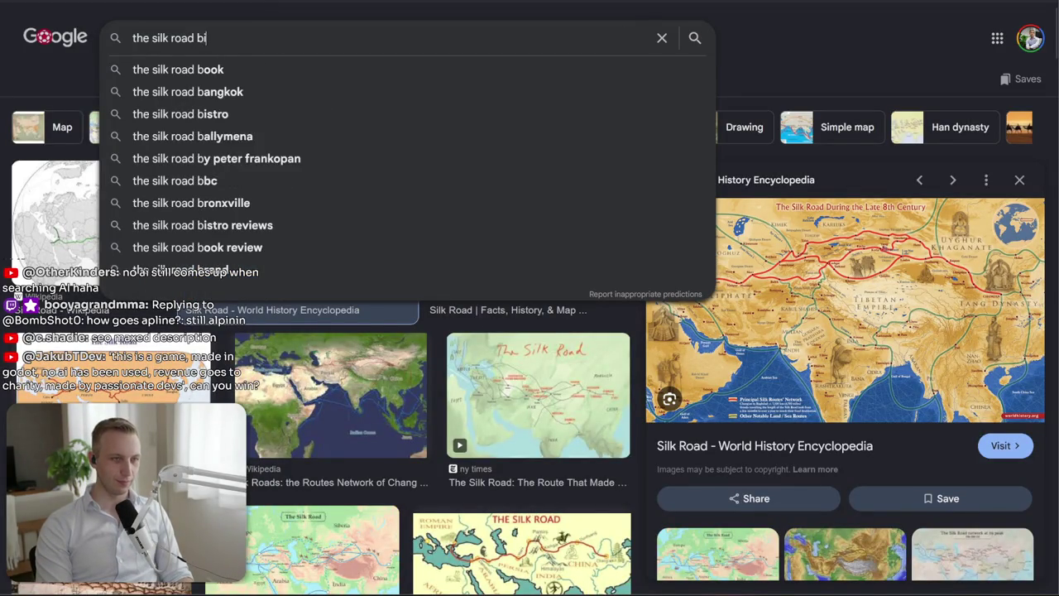
text(tcoiin)
key(Return)
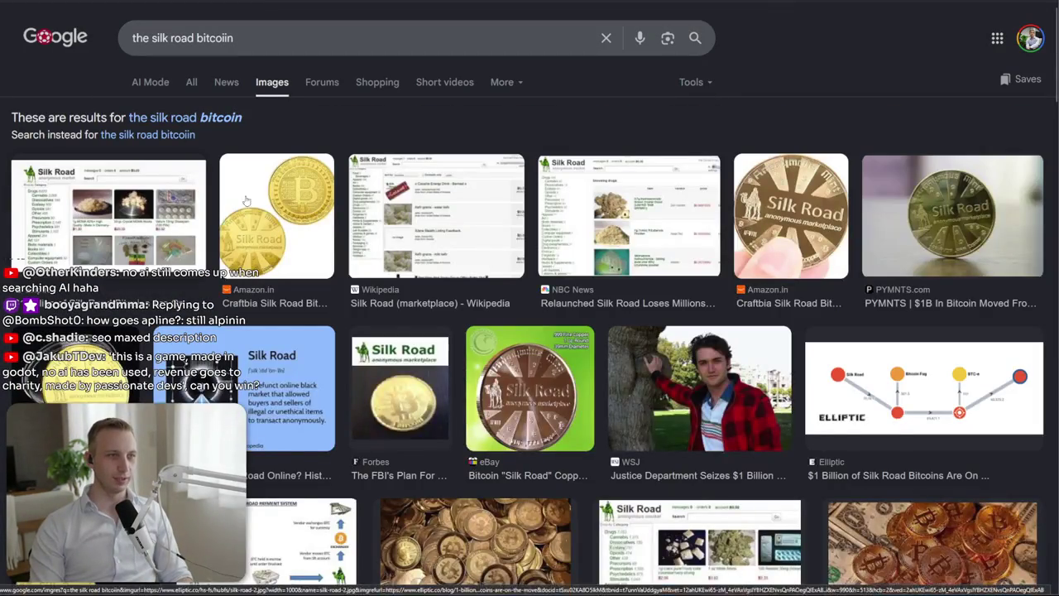
click(78, 210)
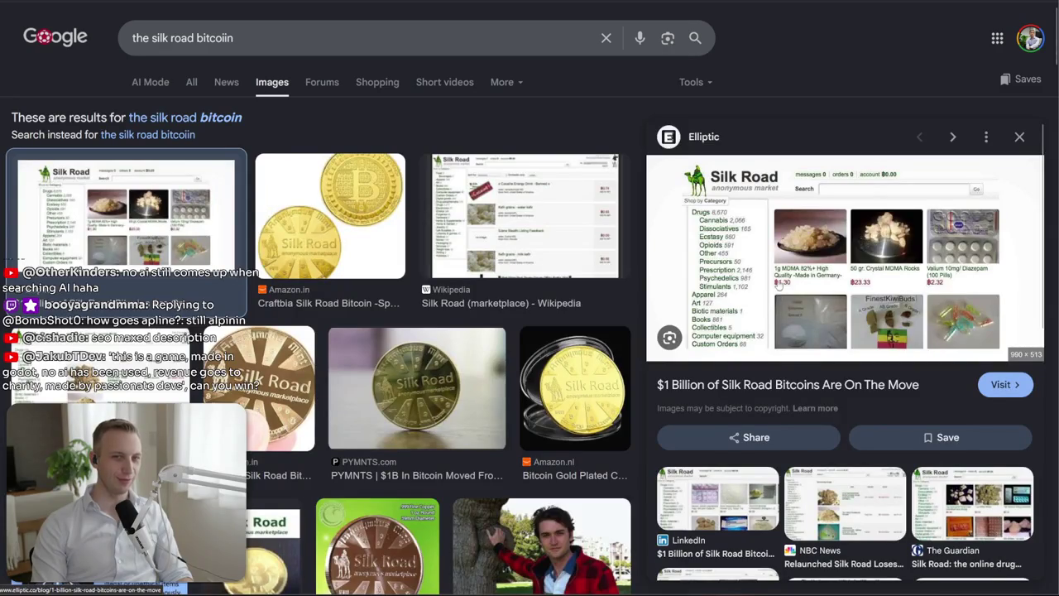
Replace the search query with 'silk worm'
click(182, 38)
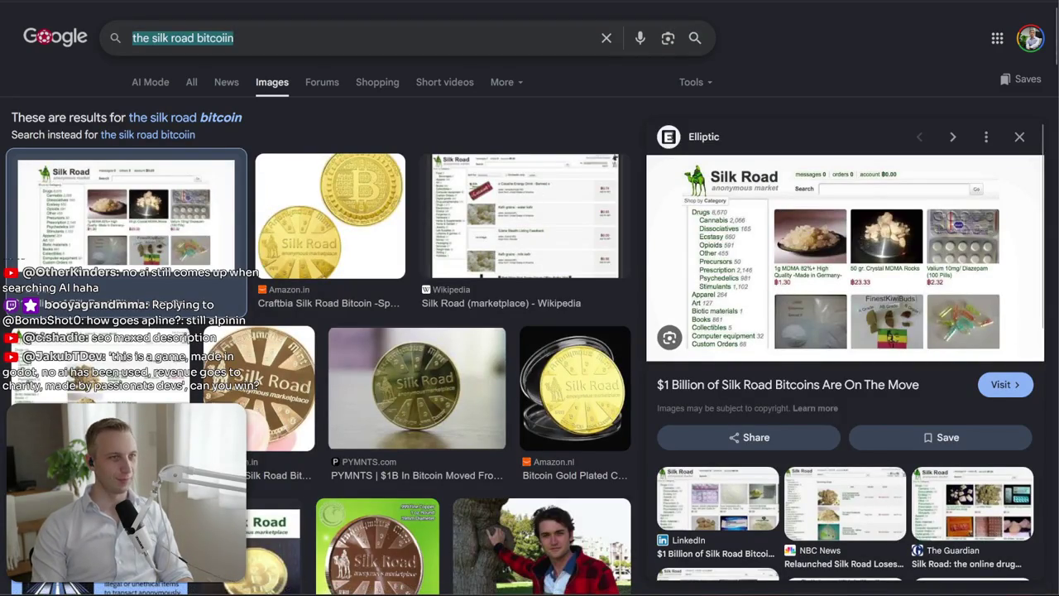
key(alt+Tab)
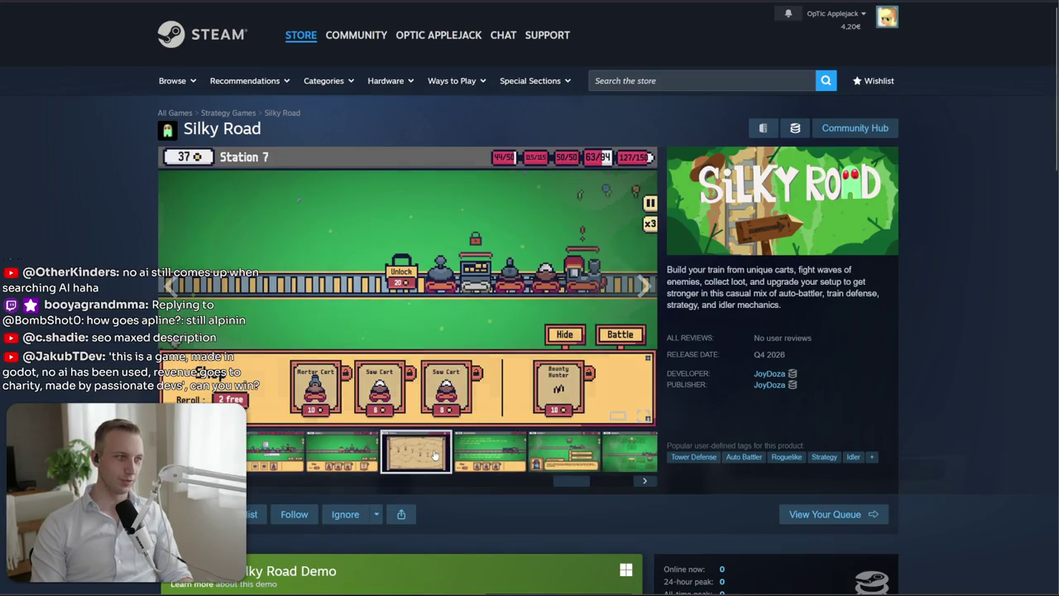
key(alt+Tab)
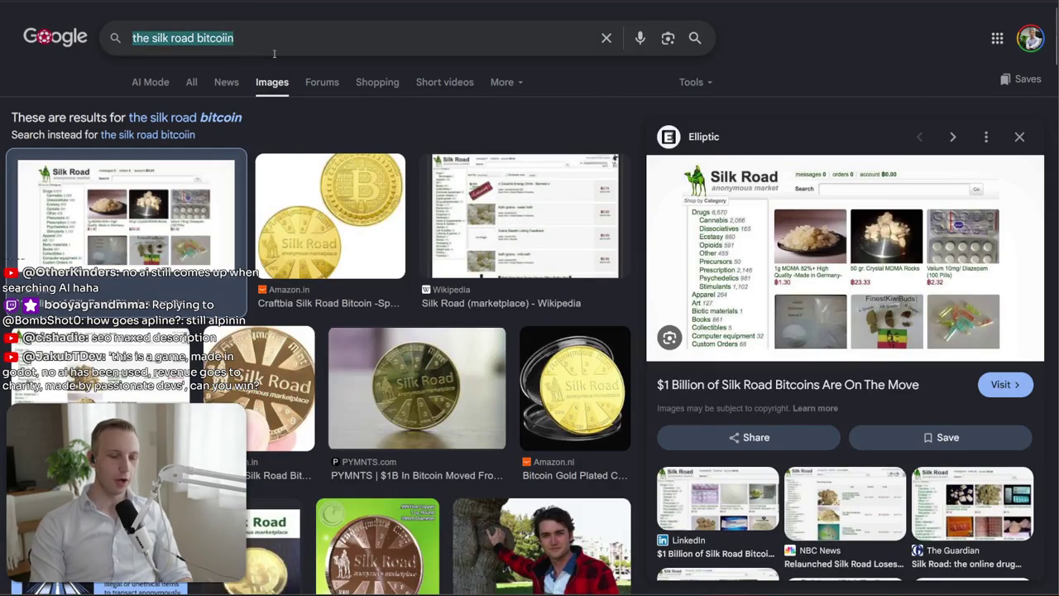
text(s)
key(BackSpace)
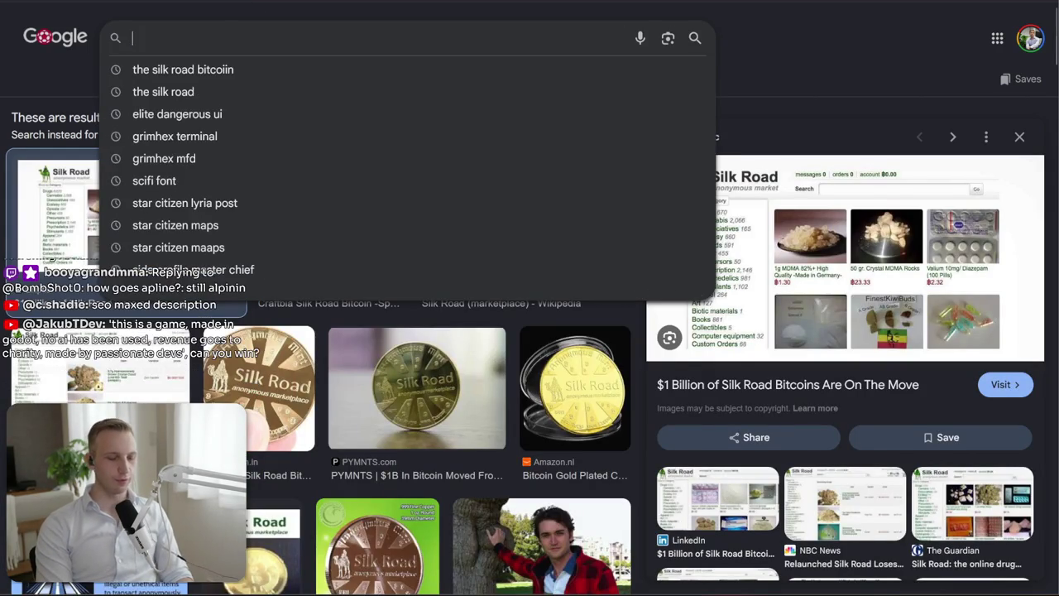
text(silk )
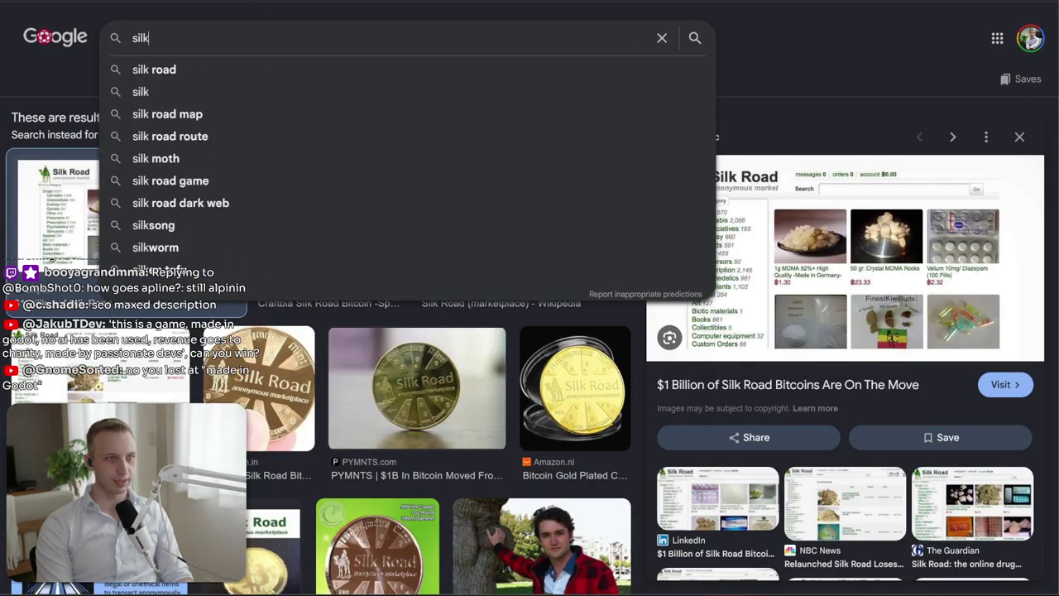
text(worm)
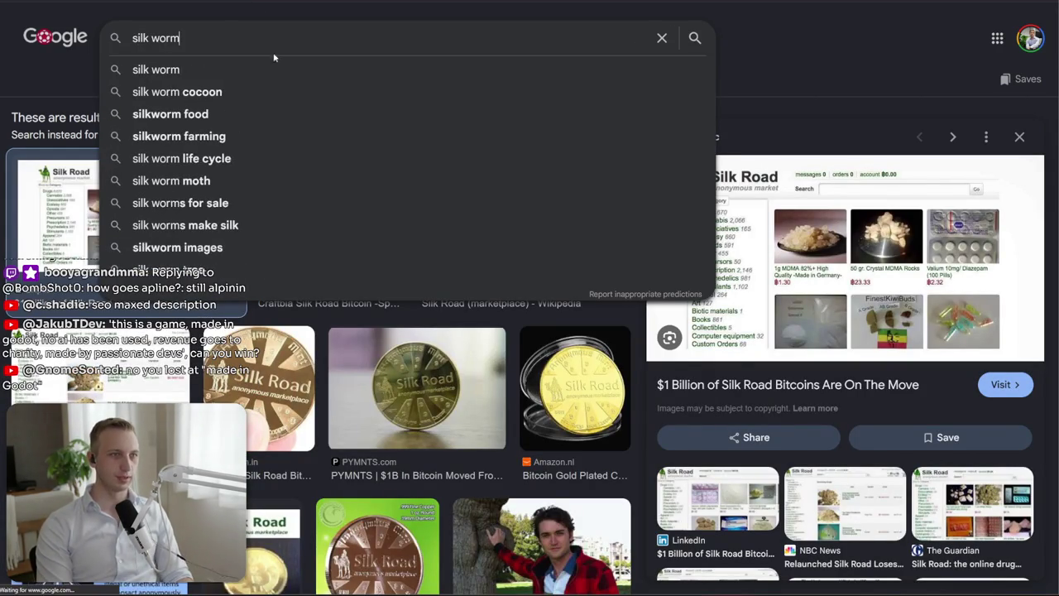
Search images for 'silk worm cutre' and preview the fluffy and yellow silkworm moth pictures
key(Return)
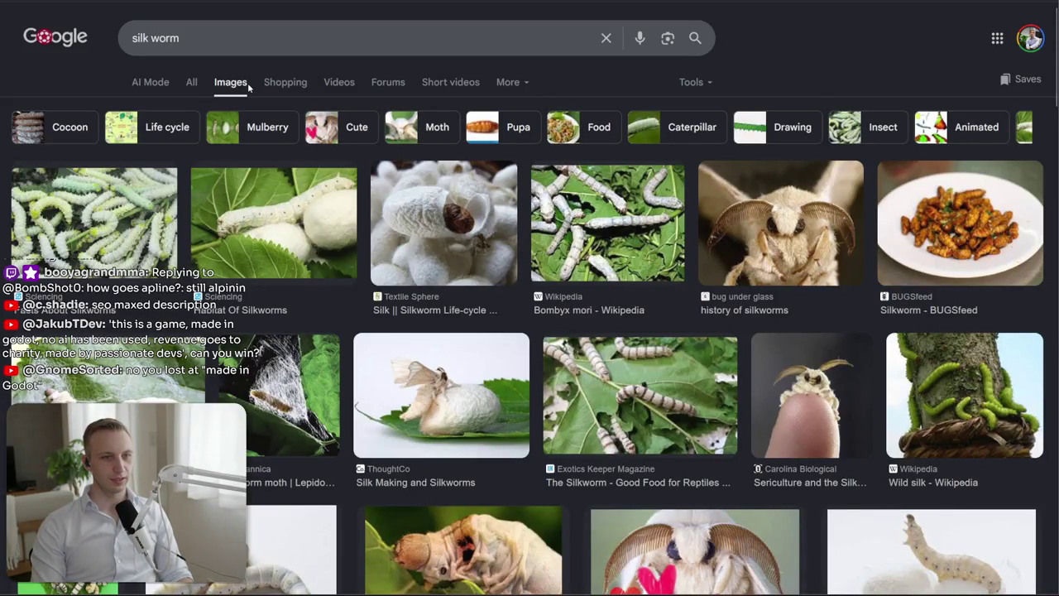
click(306, 37)
text(cutre)
key(Return)
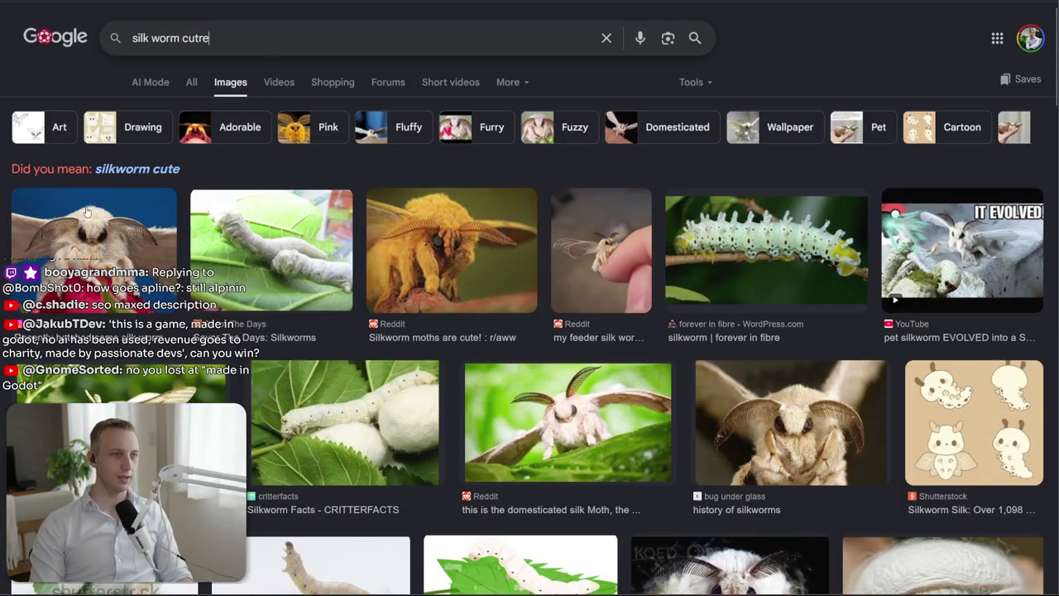
click(93, 232)
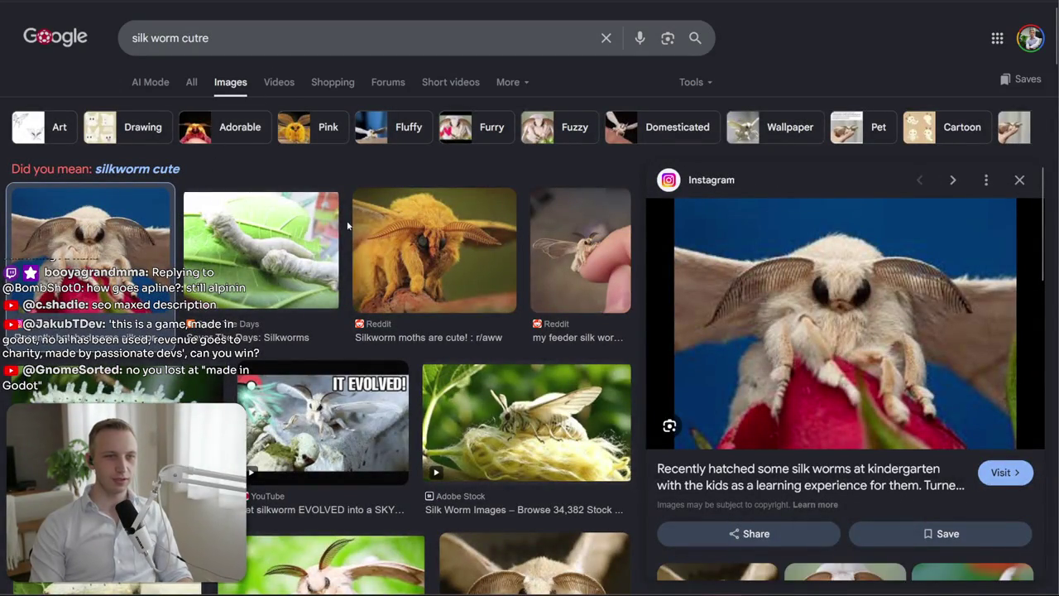
click(428, 207)
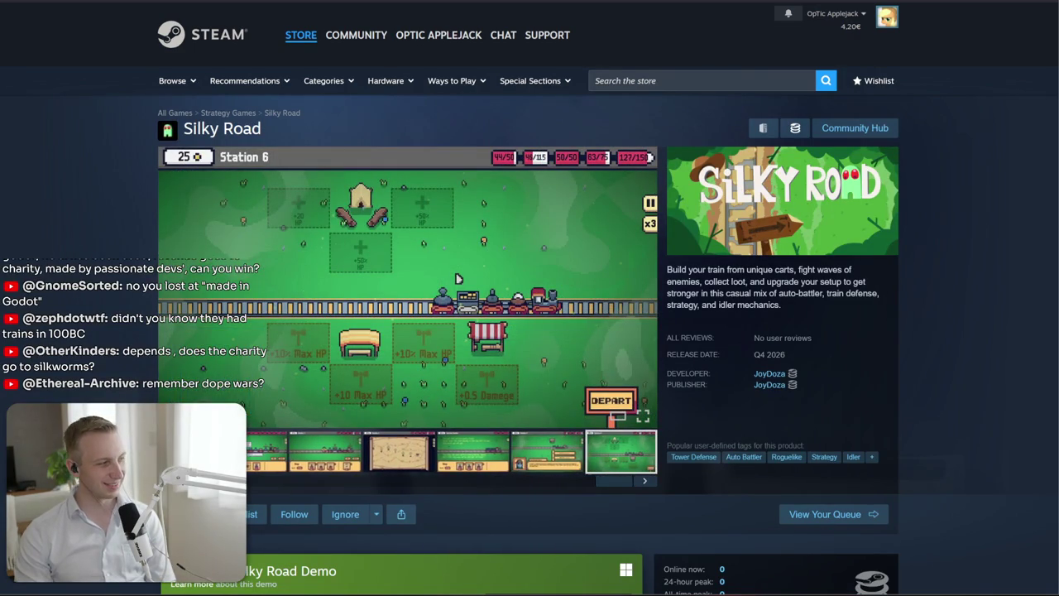
Load the Silky Road trailer from the first media thumbnail, then pause it
scroll(458, 279, down, 2)
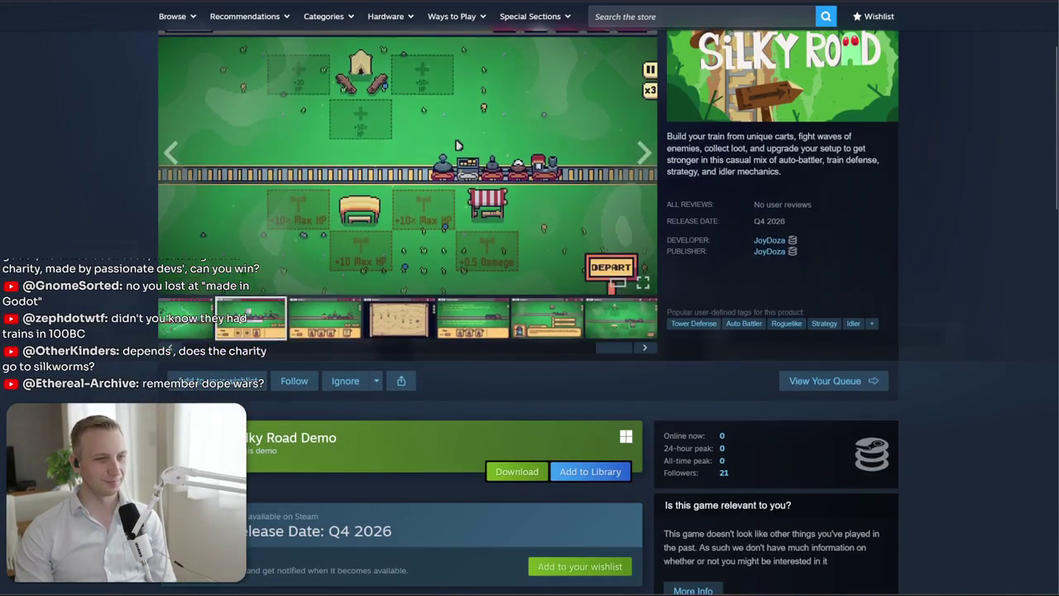
click(188, 330)
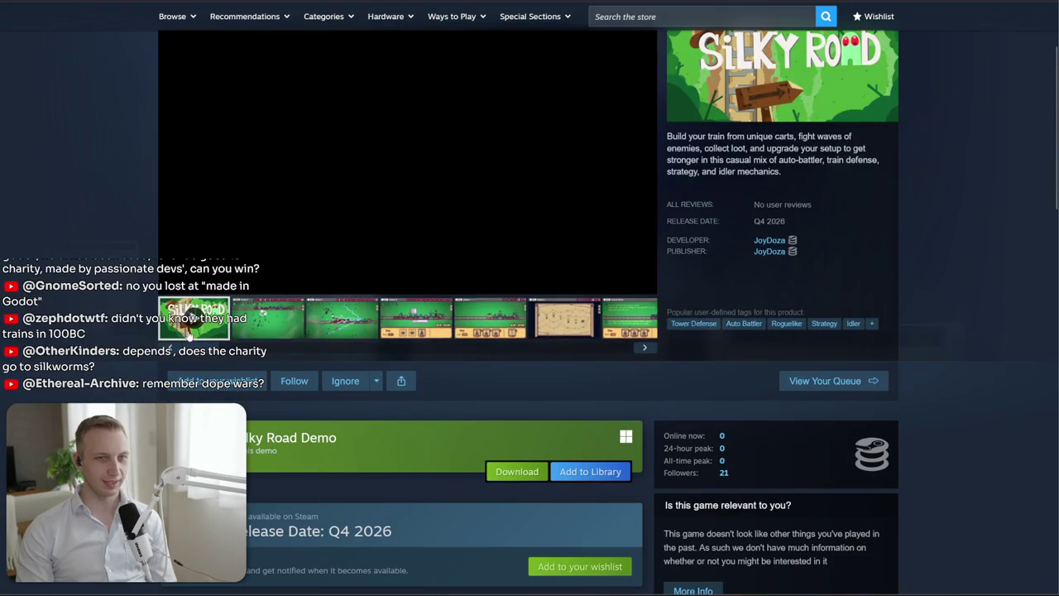
scroll(456, 429, up, 2)
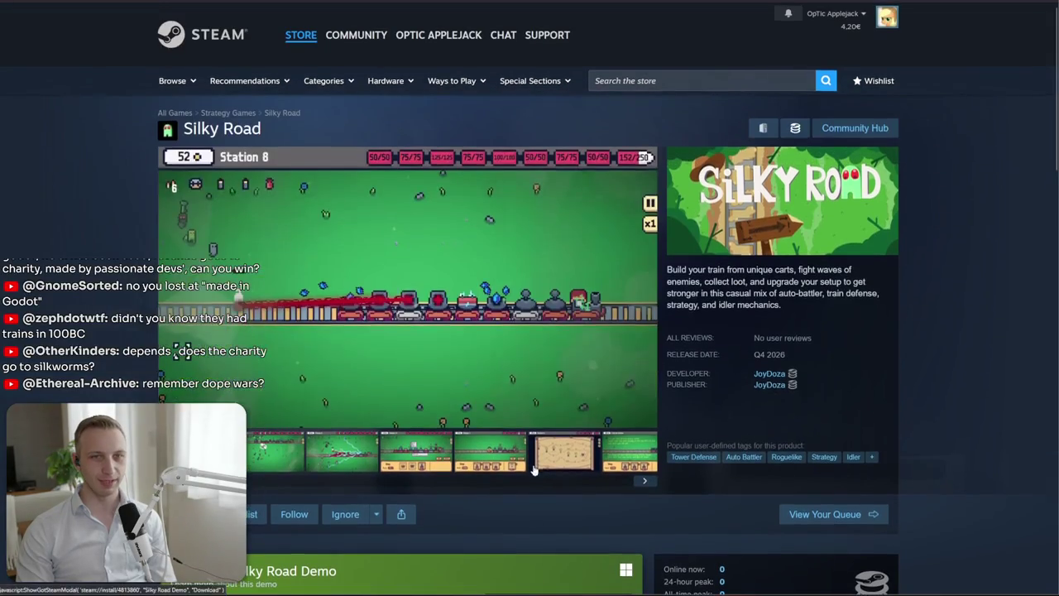
click(521, 371)
key(alt+Tab)
Find 'silky' in the survey sheet and check Silky Road's expected 850 wishlist gain in E6
click(643, 429)
key(ctrl+z)
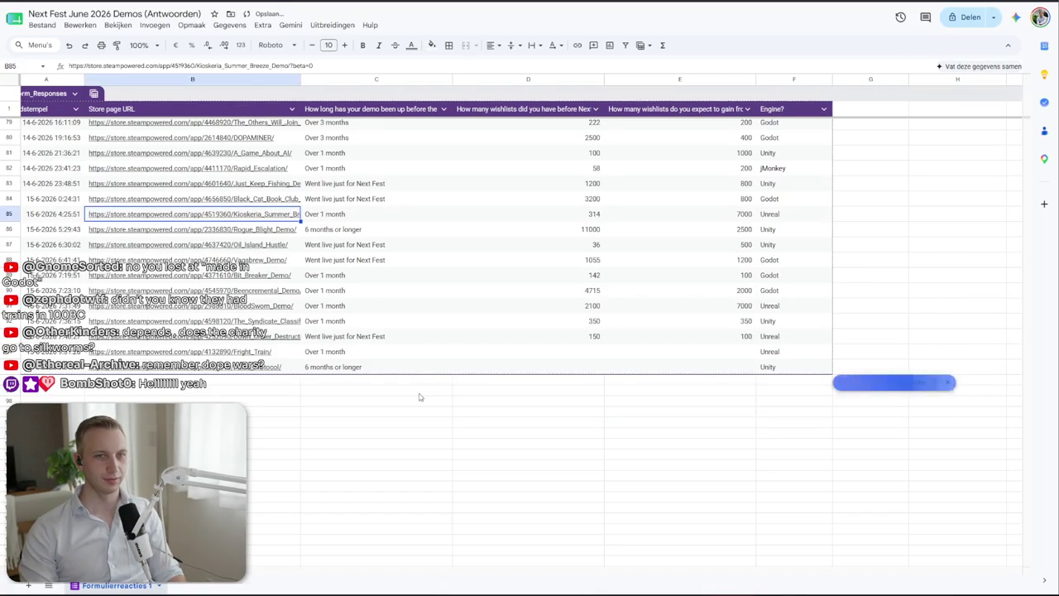
click(420, 396)
key(ctrl+f)
text(s)
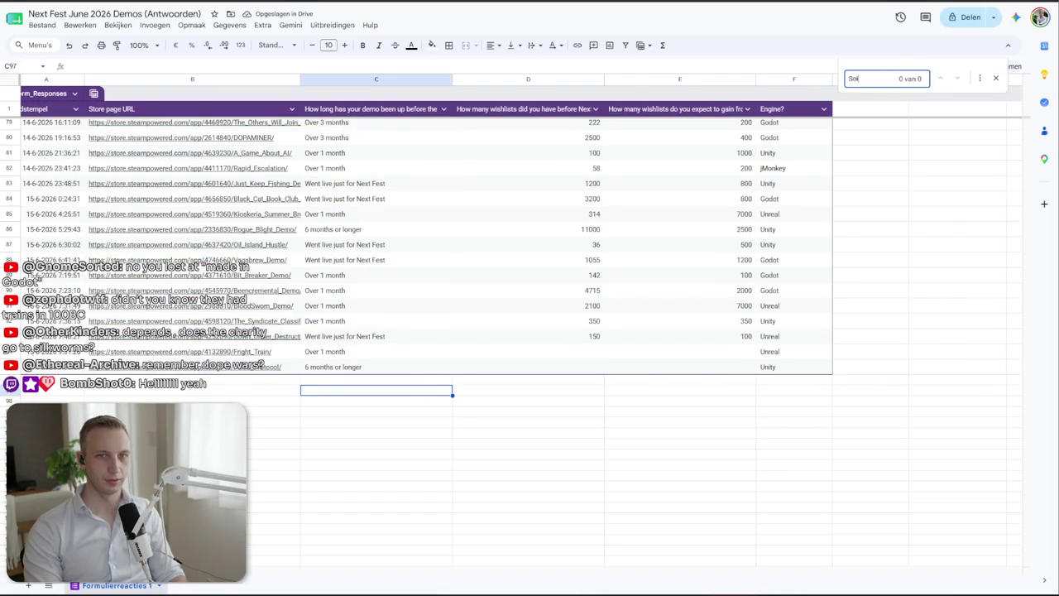
text(ilky)
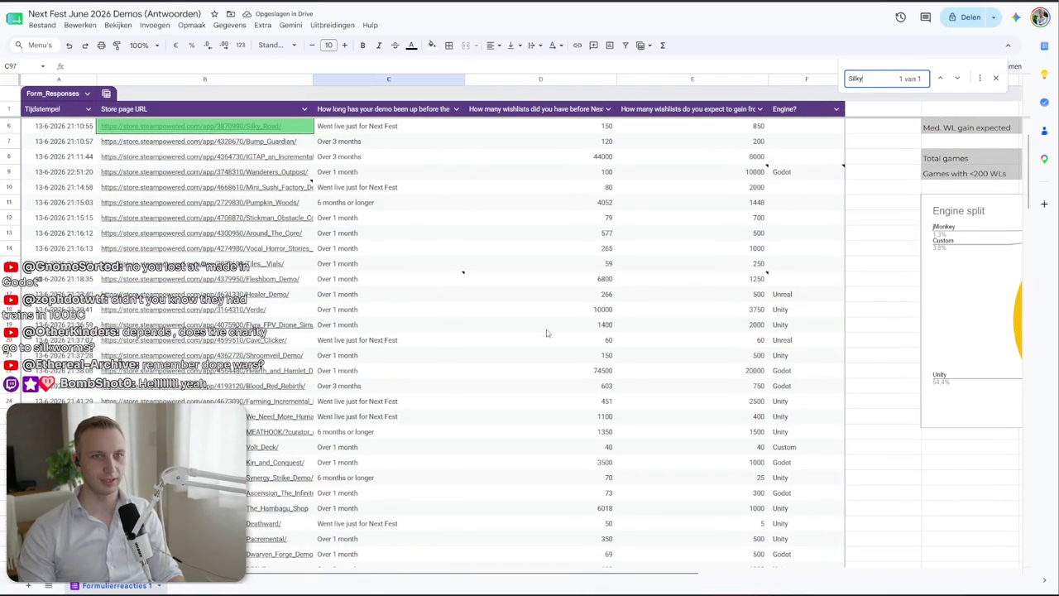
click(743, 127)
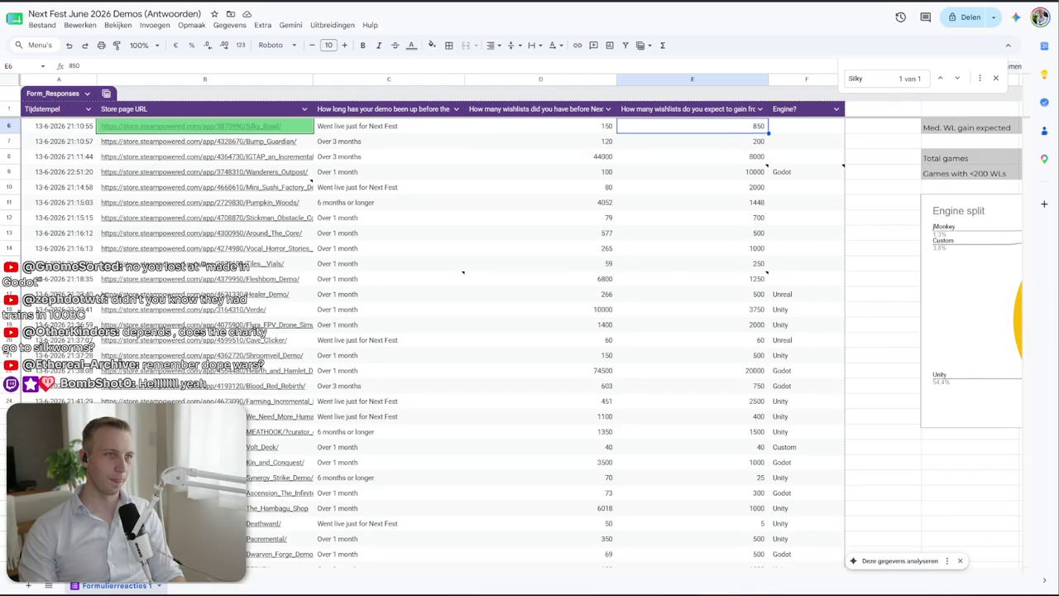
key(alt+Tab)
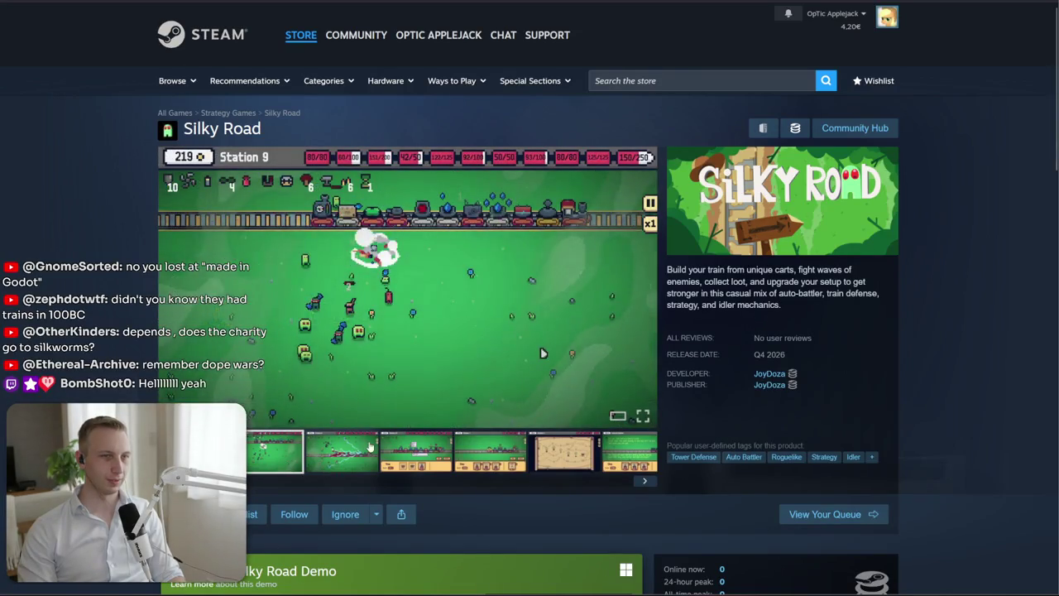
Enlarge and close the media viewer, then step through the map and lightning gameplay clips
click(554, 376)
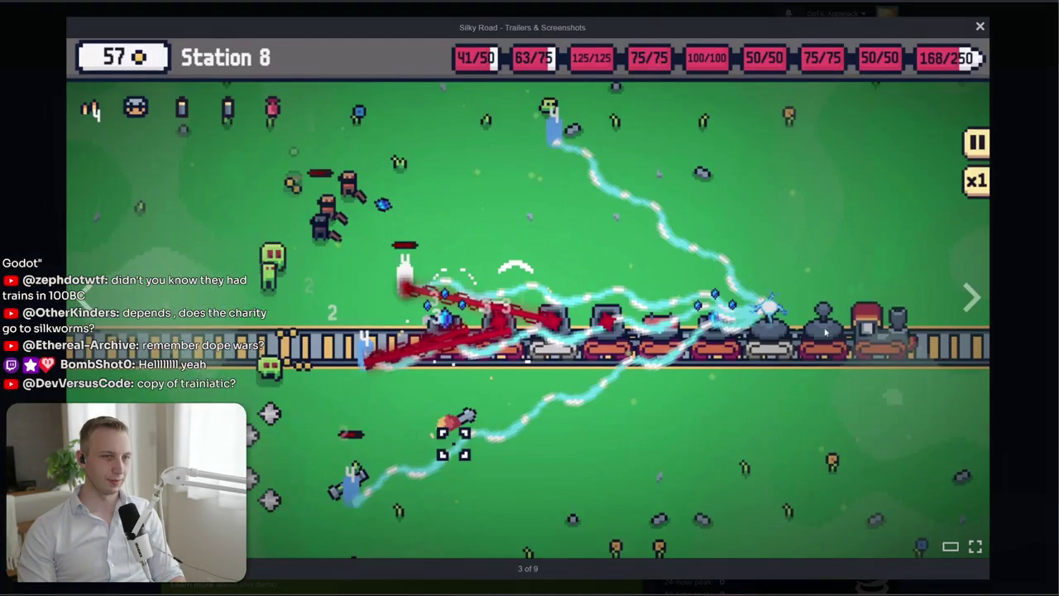
click(1032, 259)
click(586, 447)
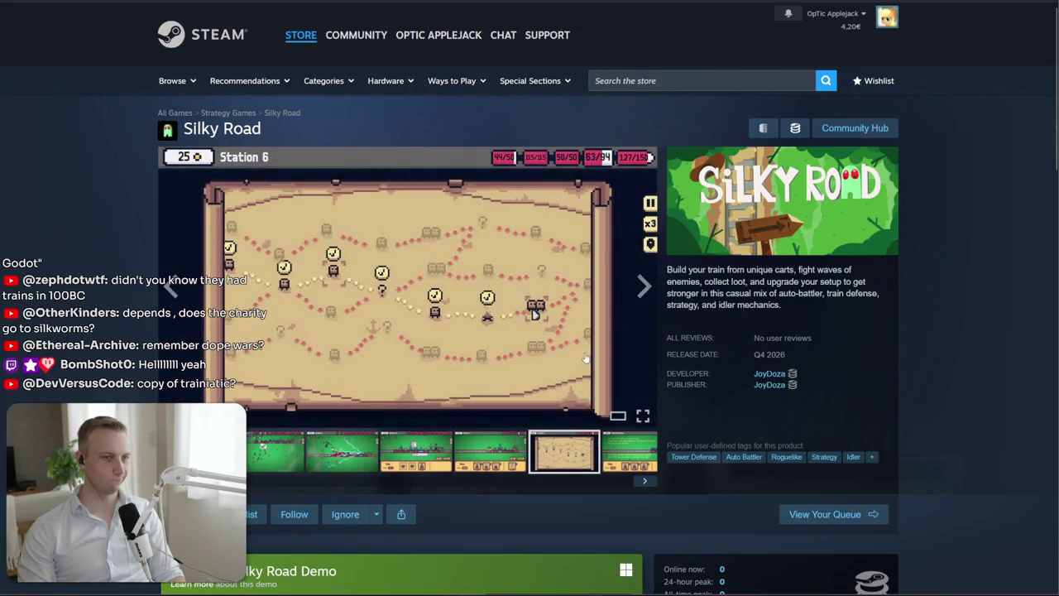
click(414, 455)
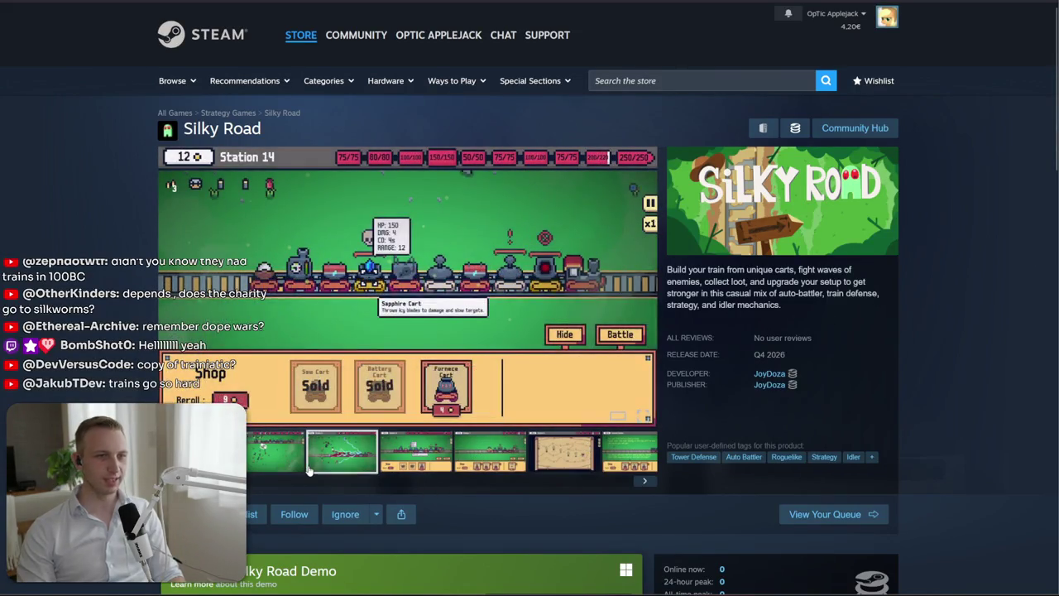
click(319, 464)
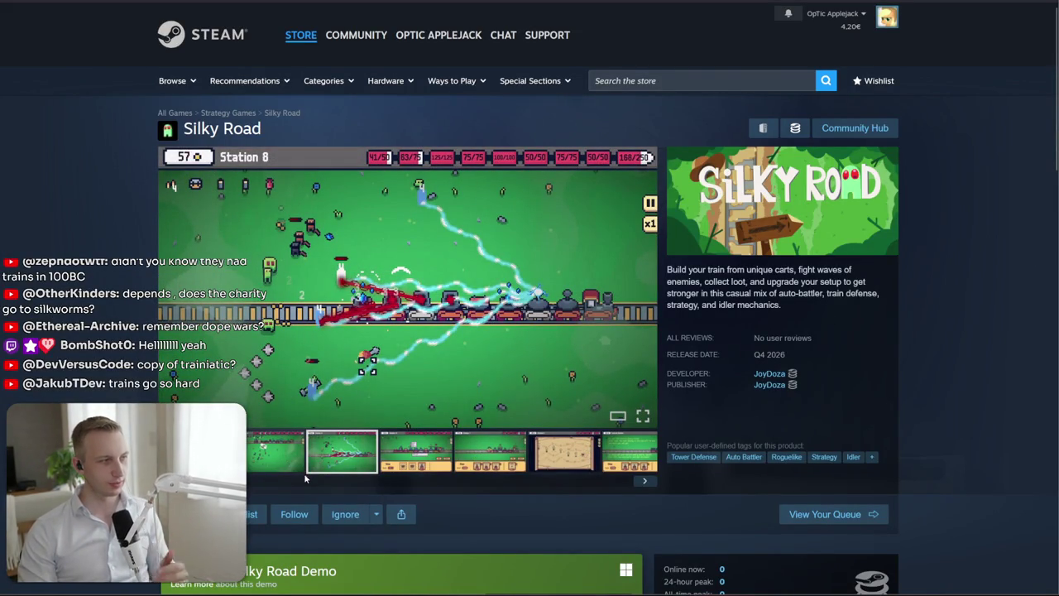
scroll(305, 480, down, 3)
Select the 'The Silk Road is dangerous' sentence, then expand the full description with READ MORE
scroll(432, 415, down, 2)
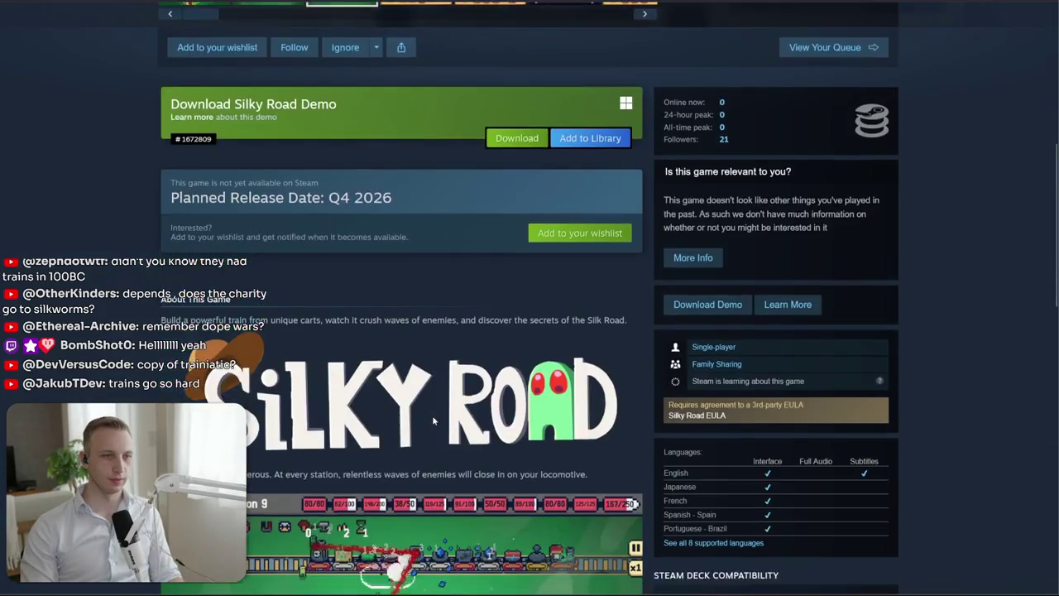
scroll(432, 415, down, 2)
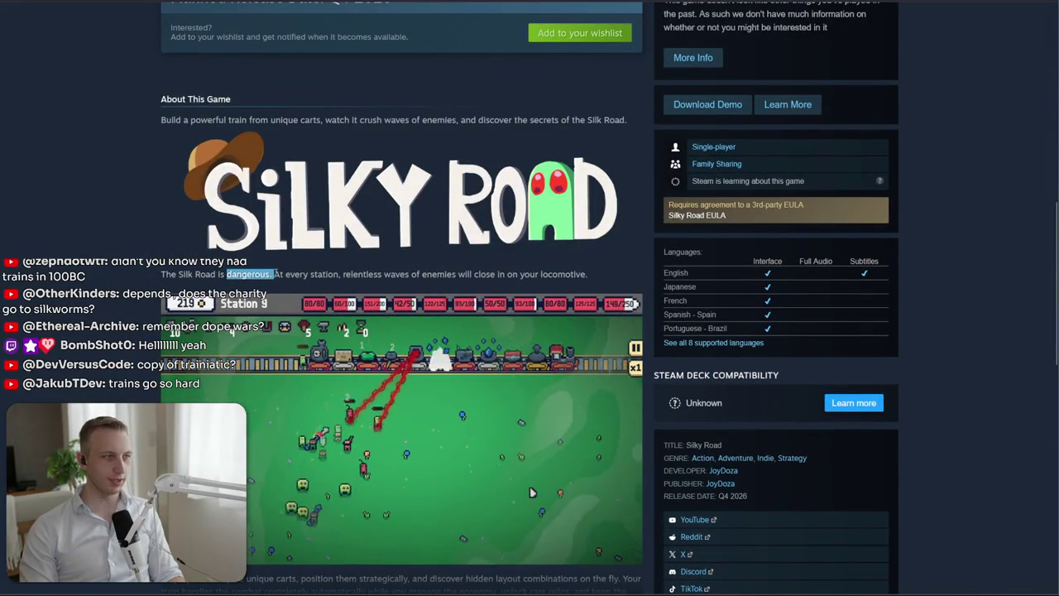
triple_click(248, 274)
click(358, 380)
scroll(358, 380, down, 2)
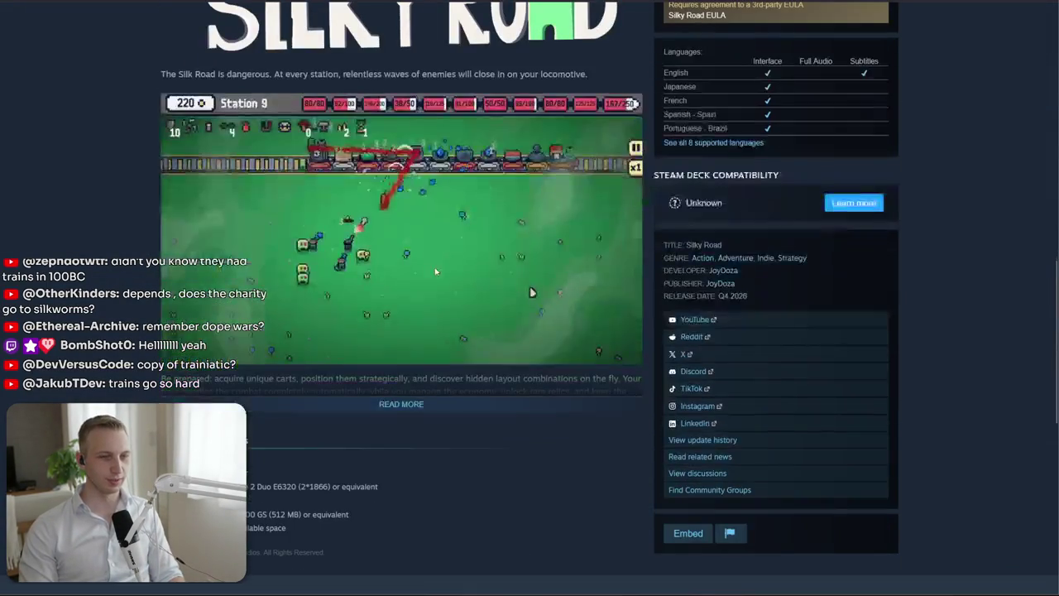
click(373, 404)
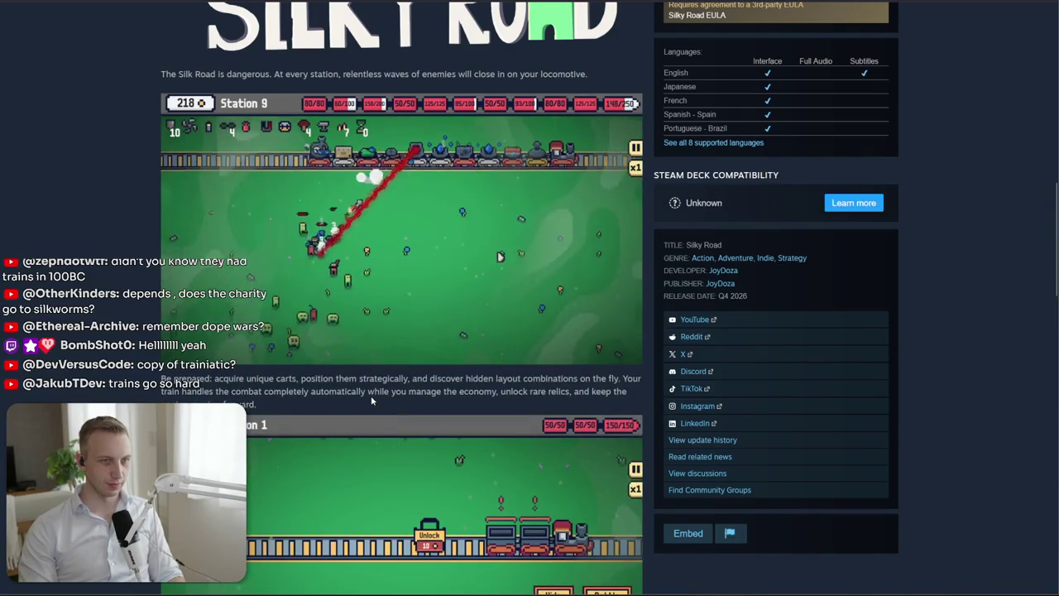
Scroll through Silky Road's full description and gameplay GIFs, briefly selecting some text
scroll(370, 397, down, 2)
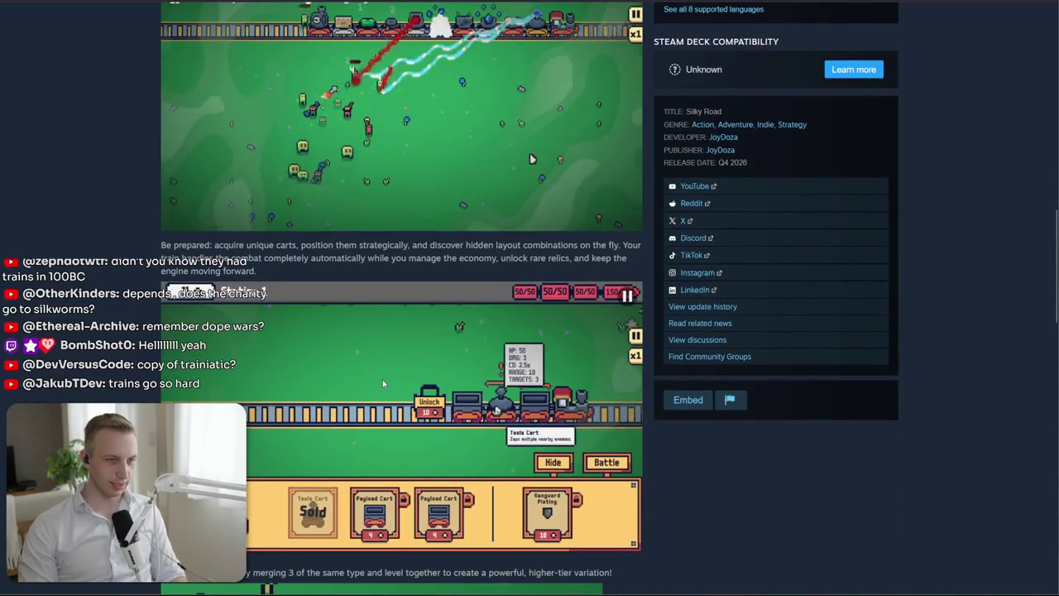
scroll(383, 380, down, 3)
scroll(382, 379, down, 2)
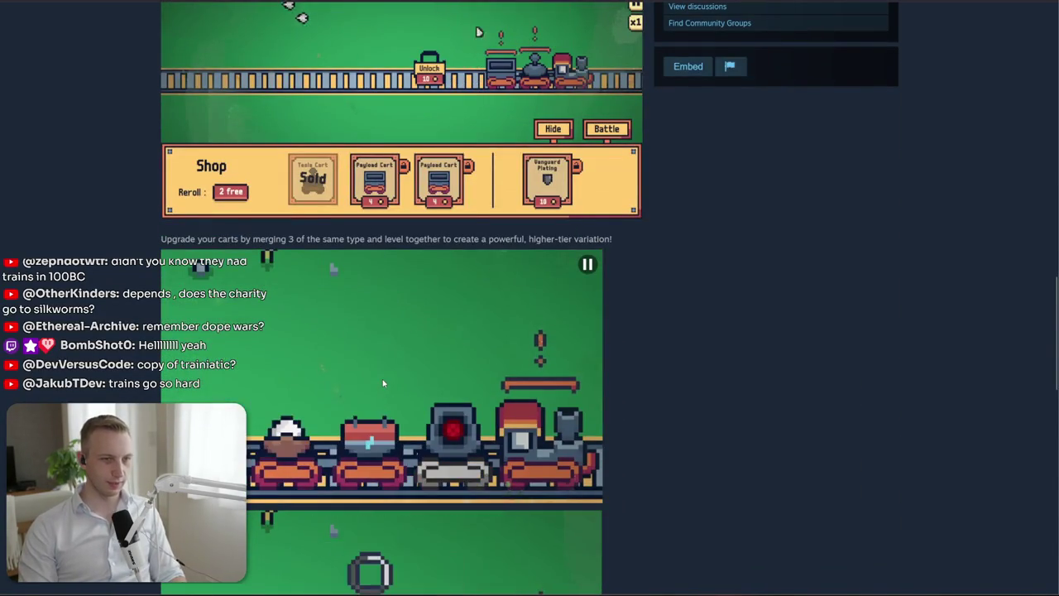
scroll(382, 386, down, 2)
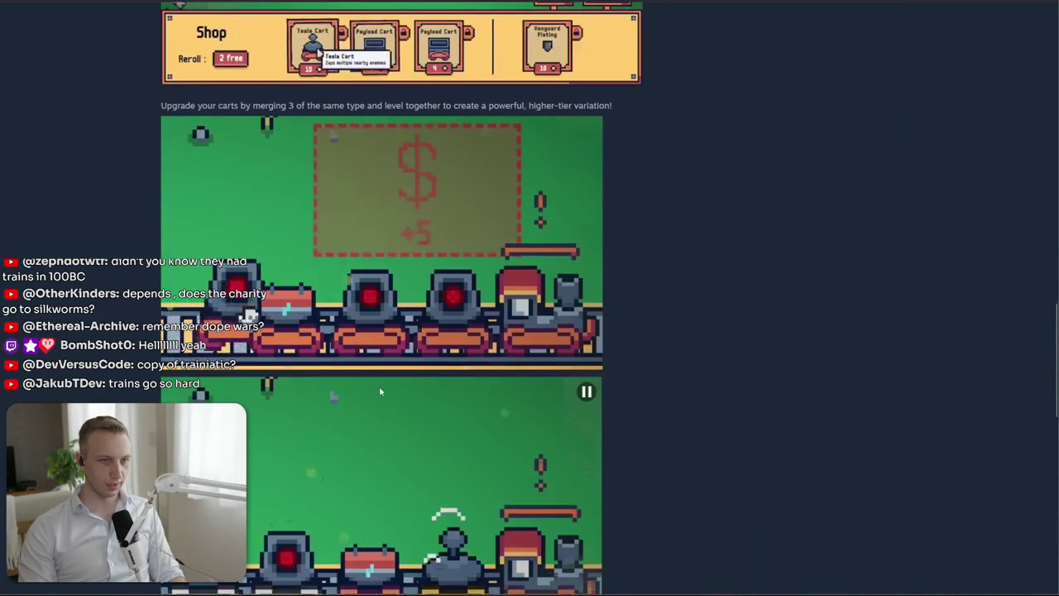
scroll(379, 386, down, 3)
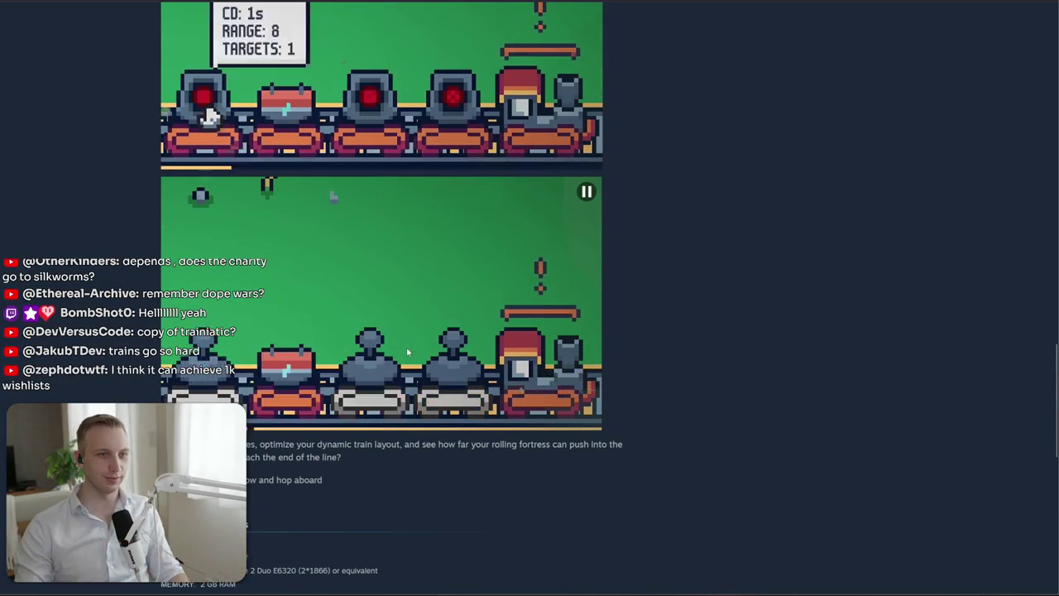
scroll(405, 351, down, 3)
drag(162, 242, 341, 282)
click(341, 282)
Scroll back to the top of Silky Road's store page
scroll(341, 281, up, 5)
scroll(290, 315, up, 5)
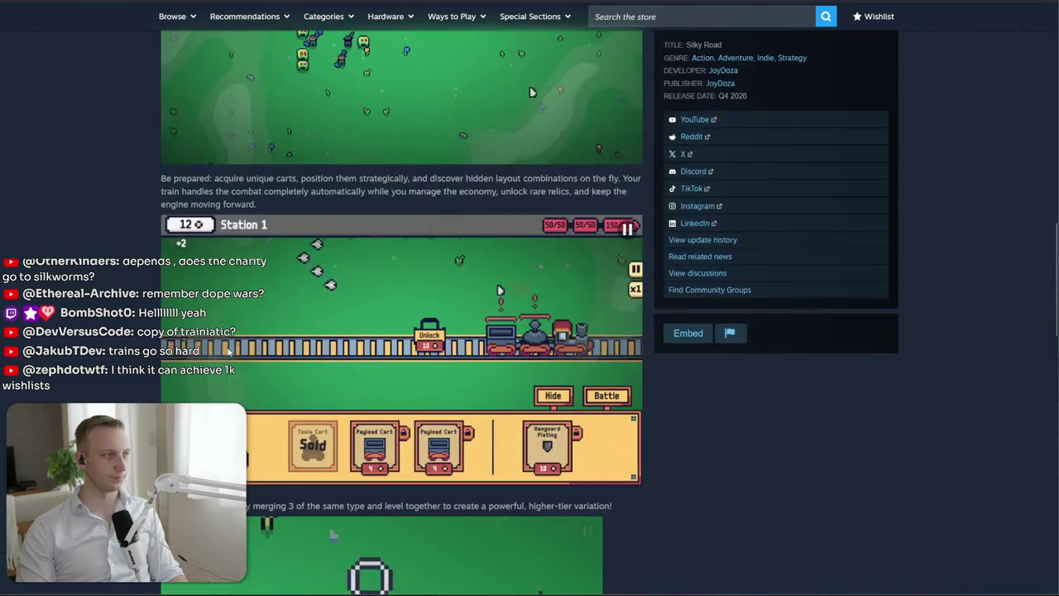
scroll(228, 351, up, 5)
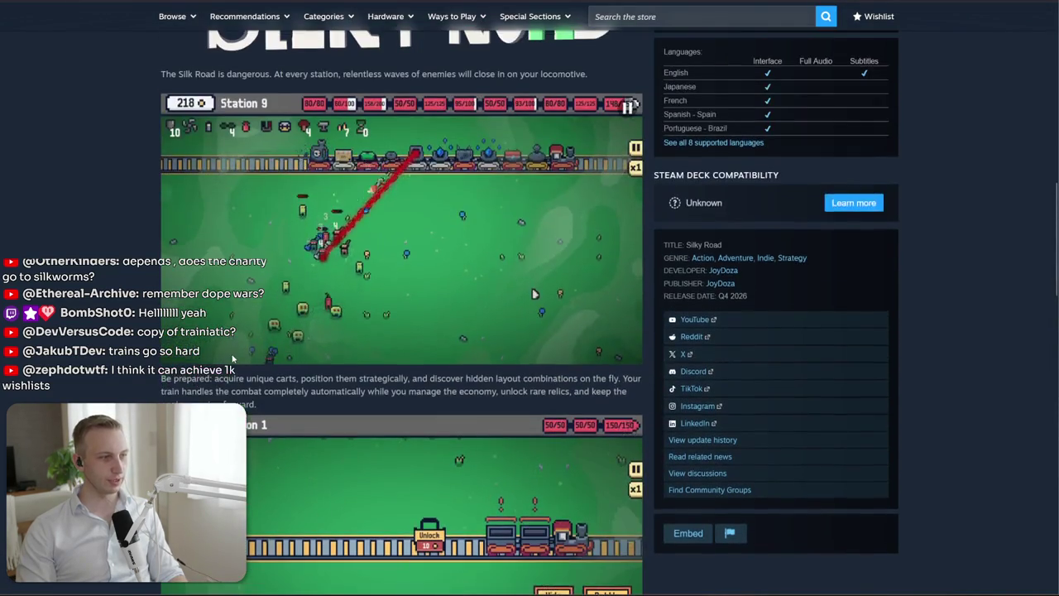
scroll(235, 364, up, 3)
scroll(234, 364, up, 2)
scroll(265, 394, up, 3)
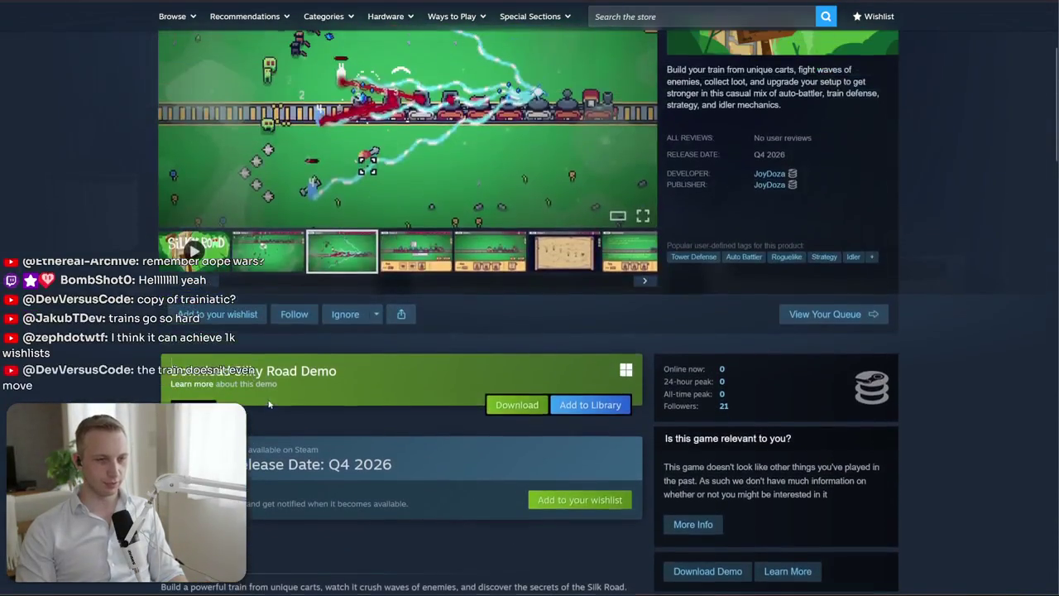
scroll(563, 481, up, 3)
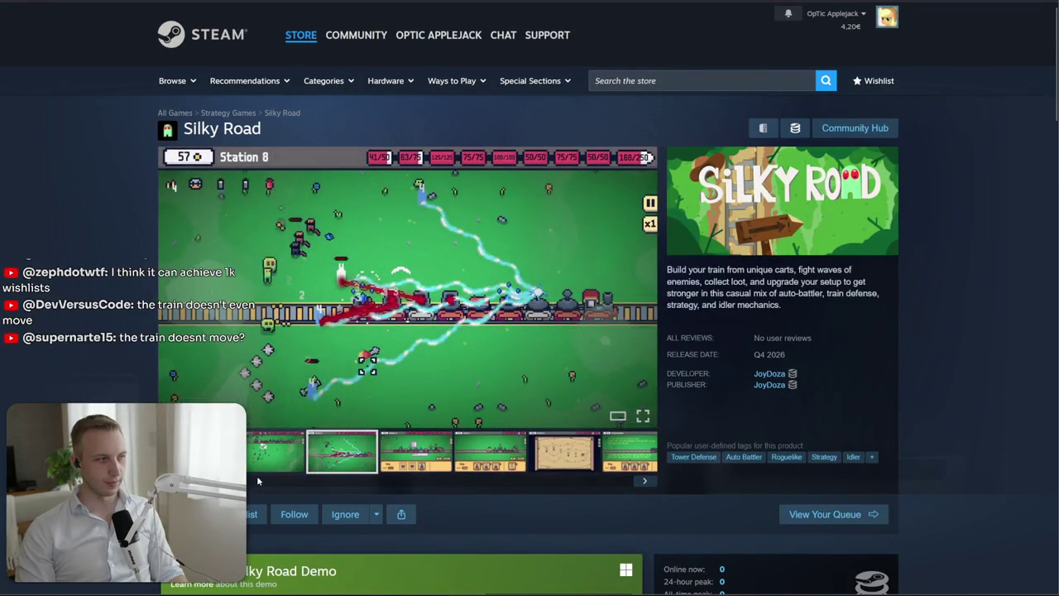
Show the first media item, pause and scrub back the gameplay video, then show the lightning screenshot
click(274, 468)
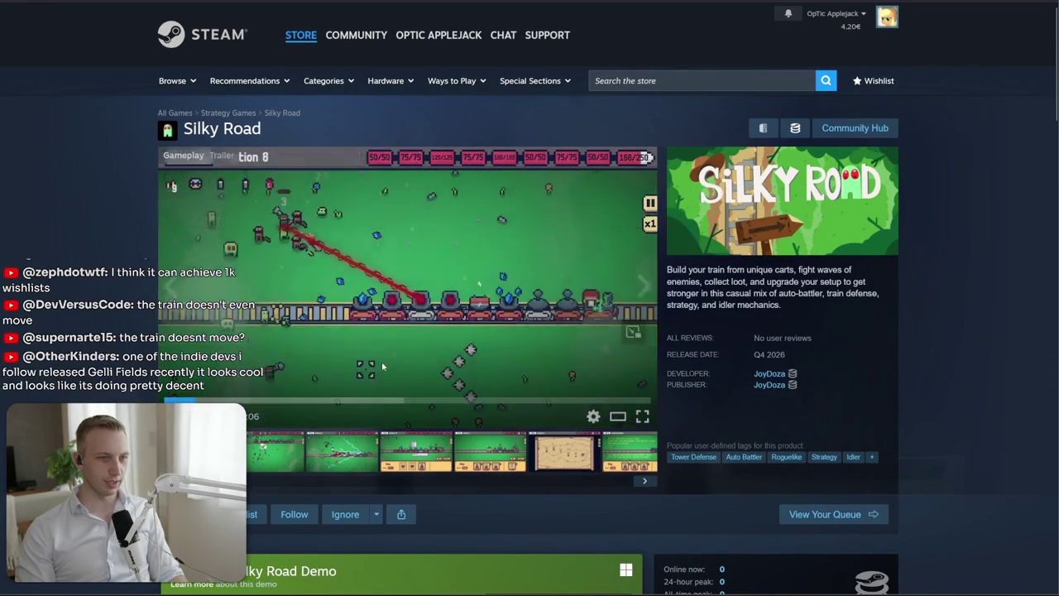
click(382, 361)
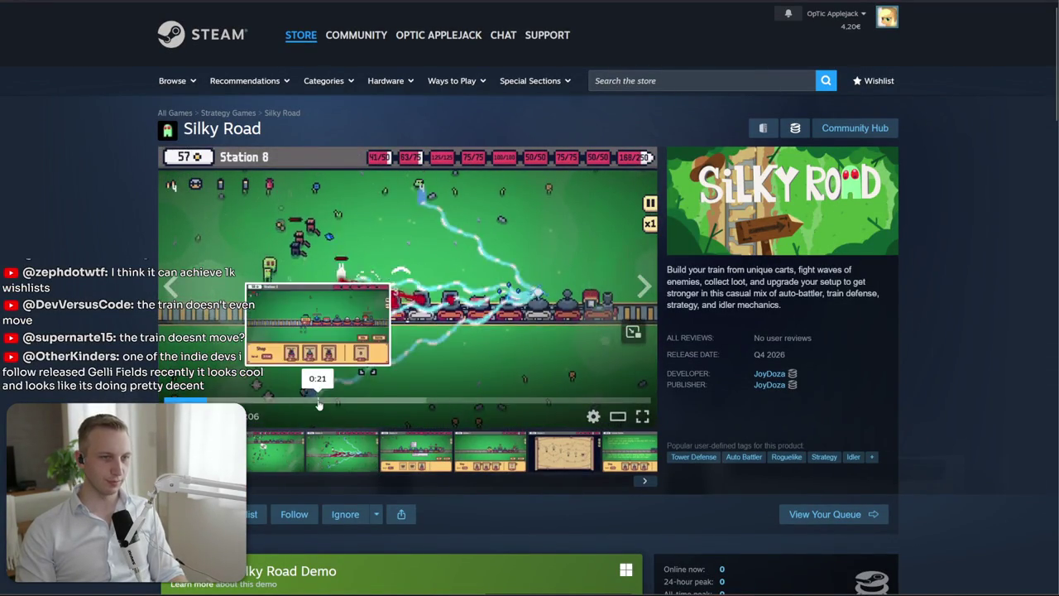
click(329, 414)
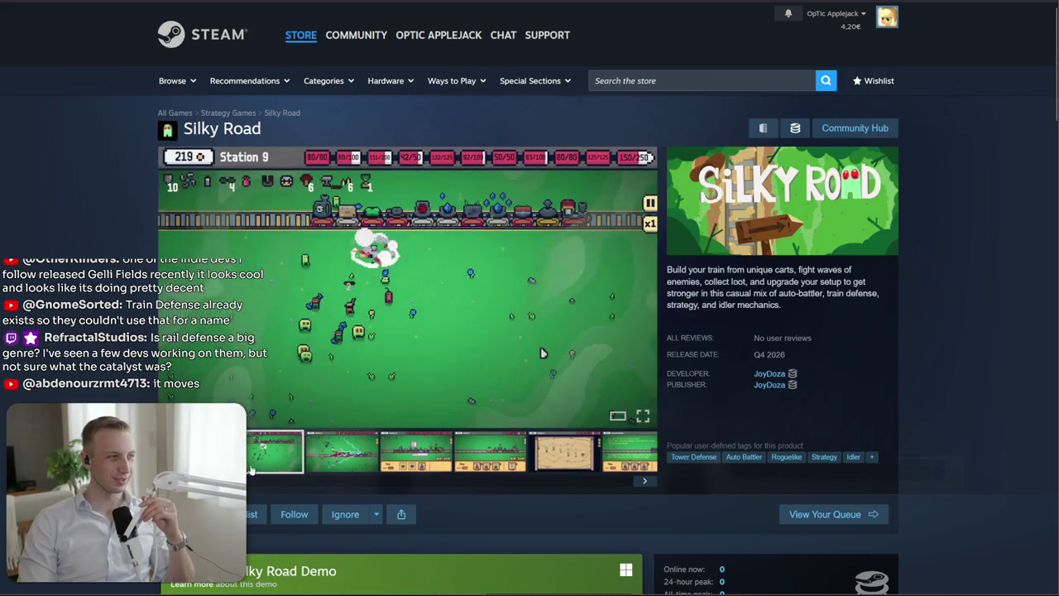
click(344, 455)
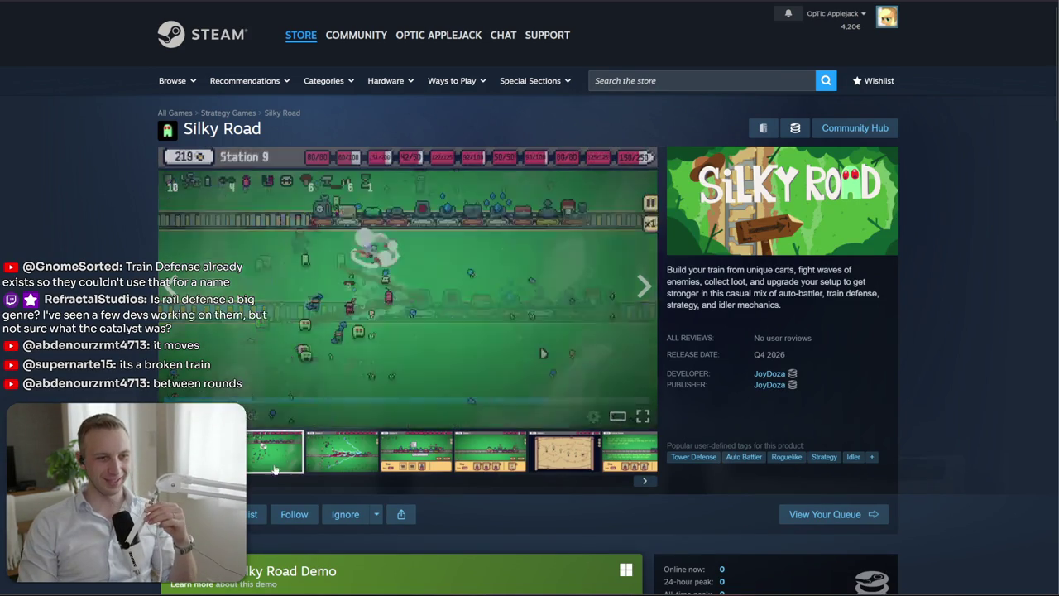
Cycle through the lightning, shop, field battle, Station 8 and Station 9 clips and later screenshots
click(358, 470)
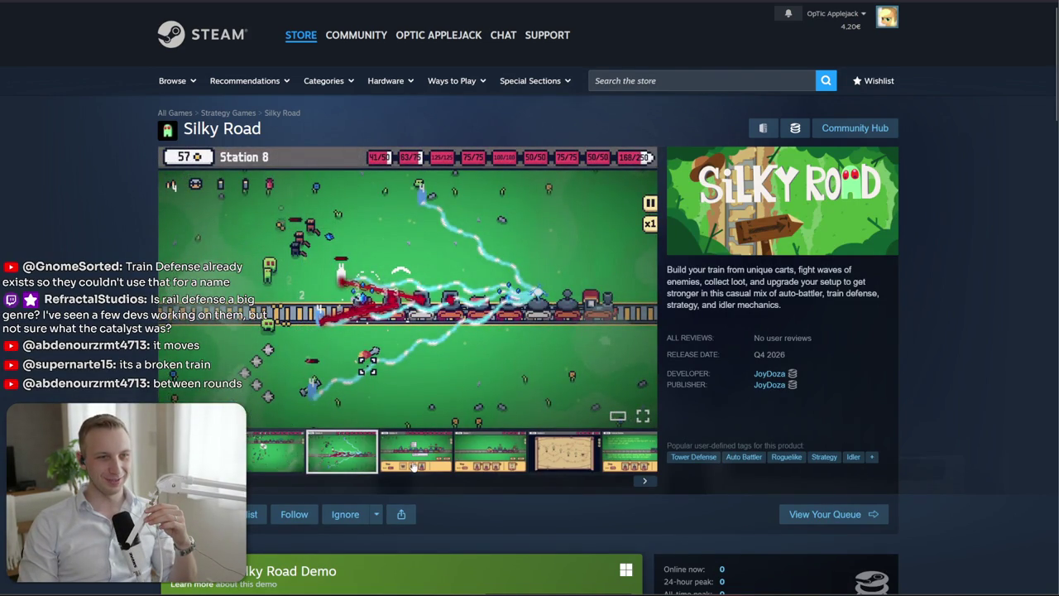
click(413, 466)
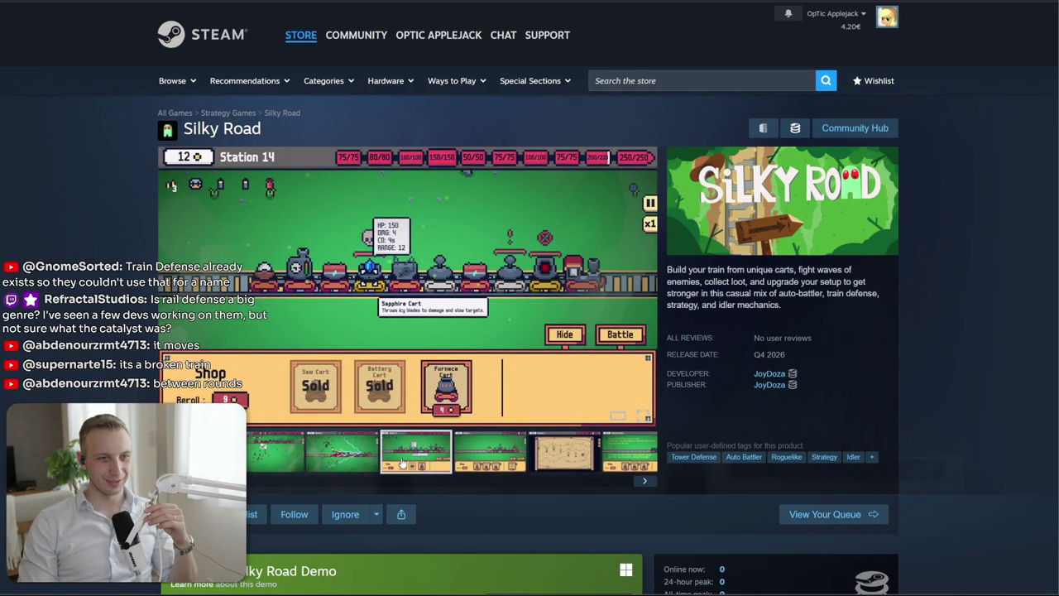
click(298, 460)
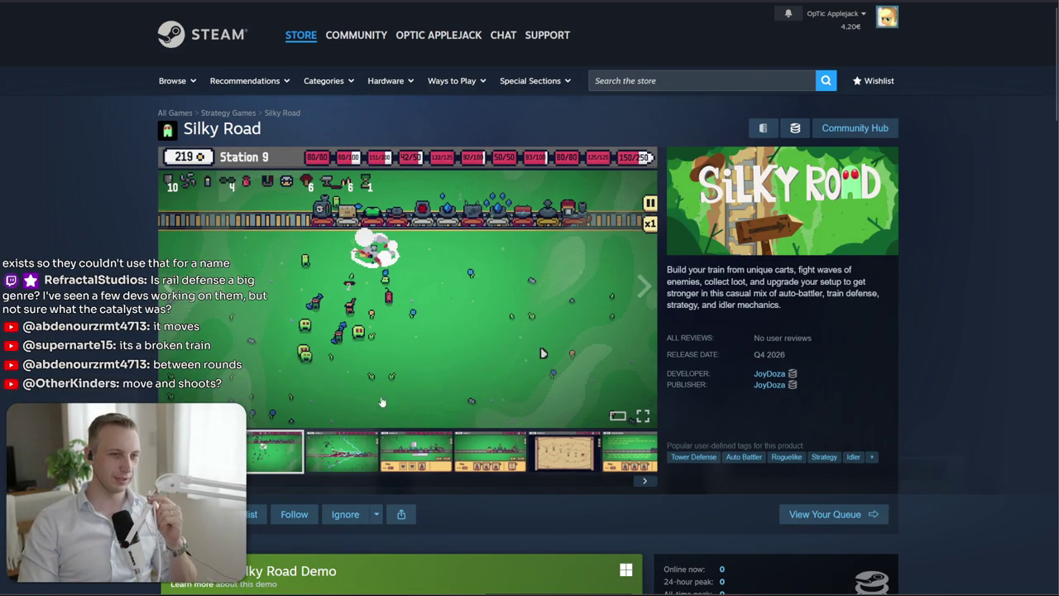
click(336, 457)
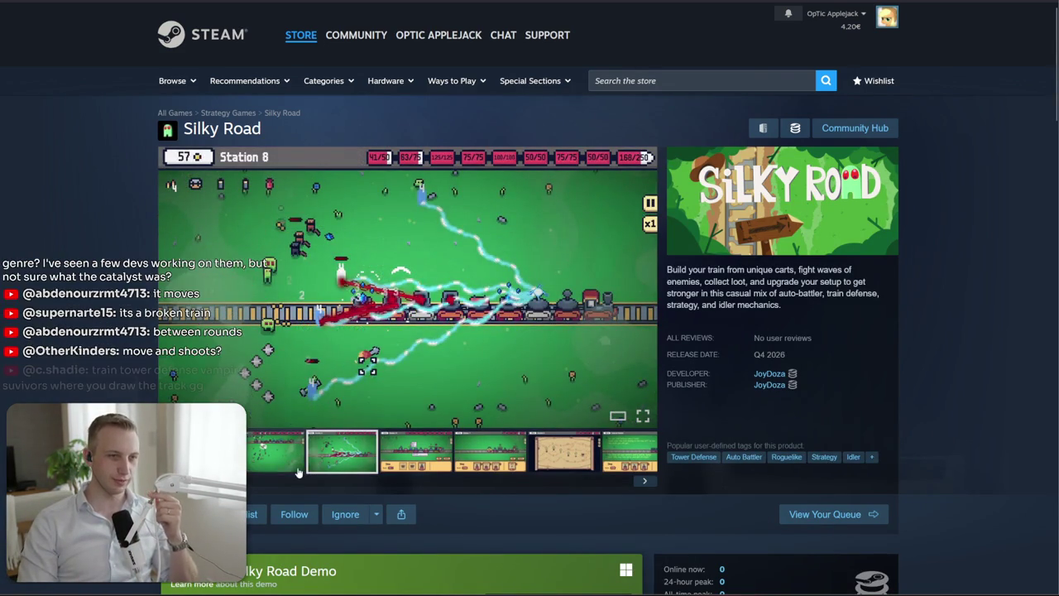
click(300, 456)
click(317, 449)
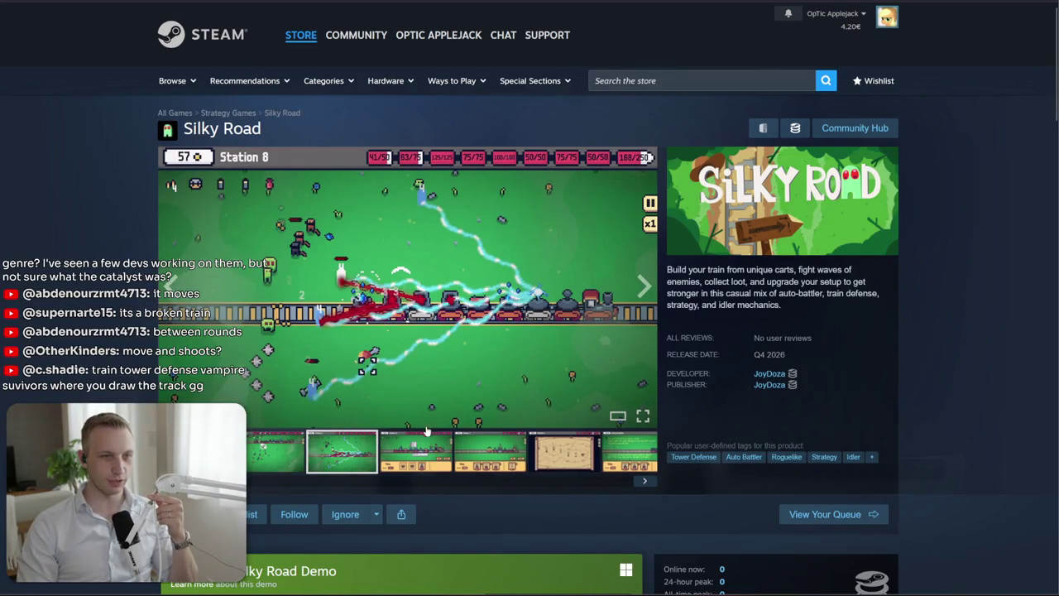
click(489, 457)
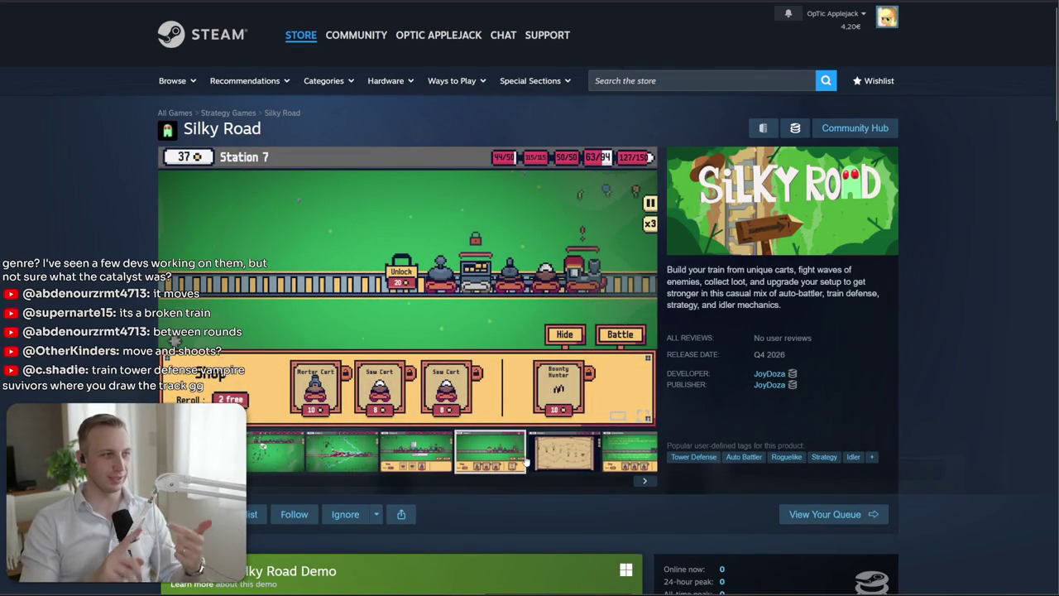
click(556, 458)
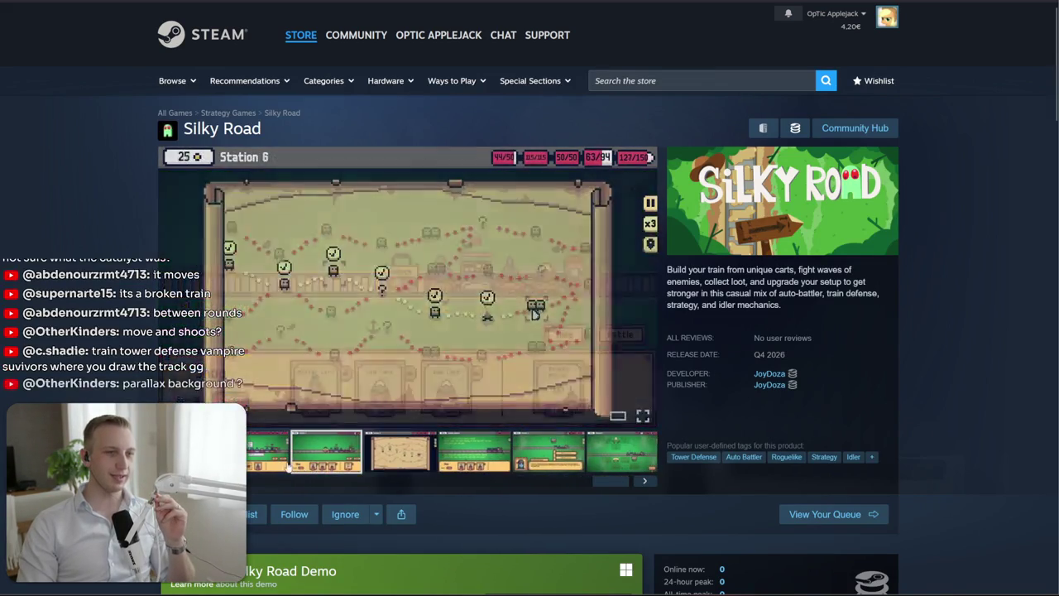
Enlarge the lightning screenshot, close the viewer, and settle on the Station 14 shop screenshot
click(329, 469)
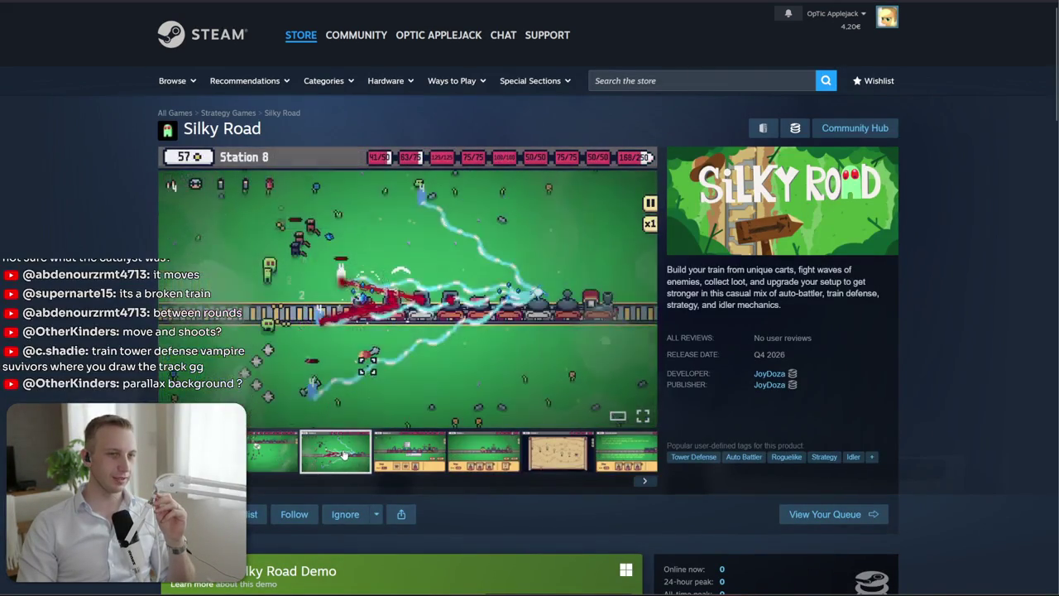
click(406, 453)
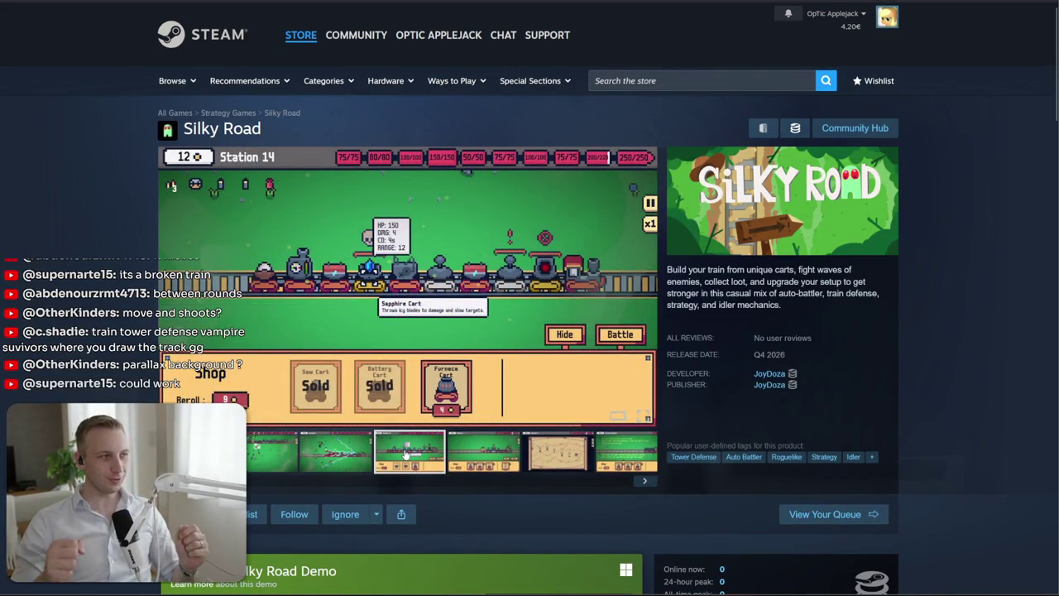
click(324, 471)
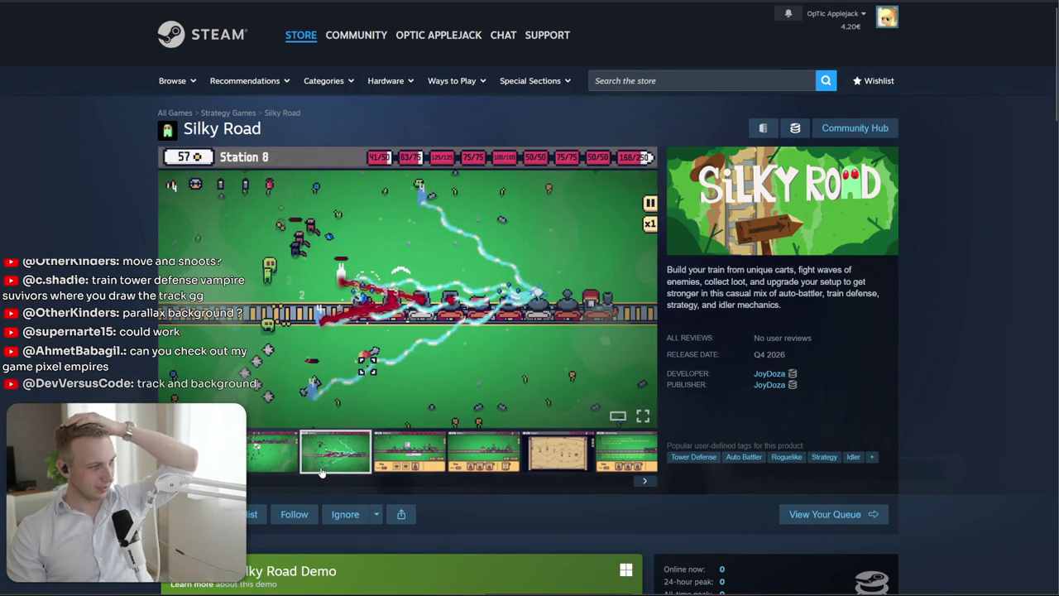
click(423, 418)
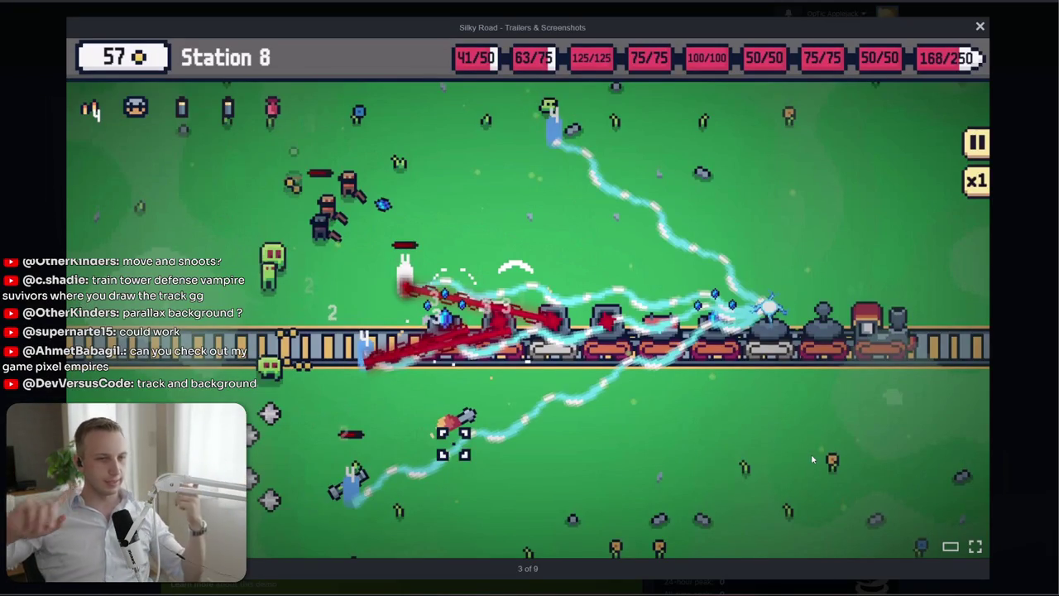
click(1019, 273)
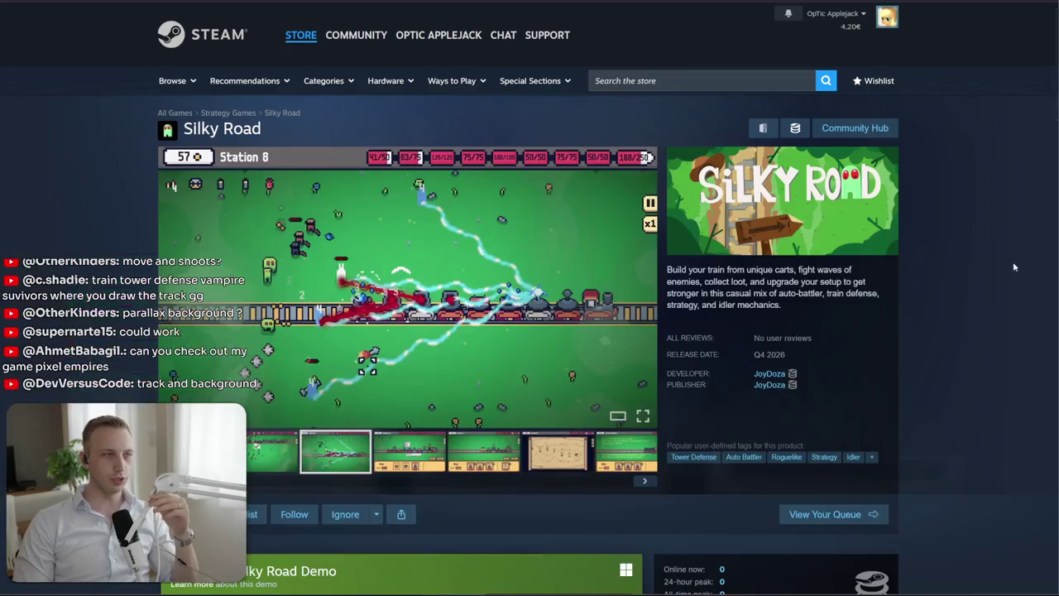
click(397, 469)
click(330, 470)
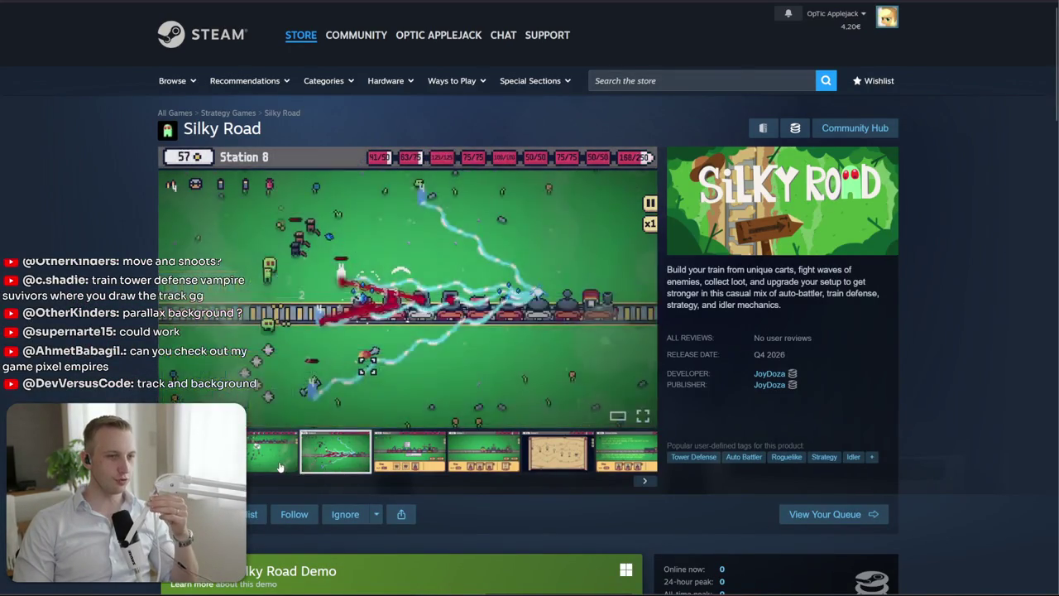
click(280, 466)
click(388, 452)
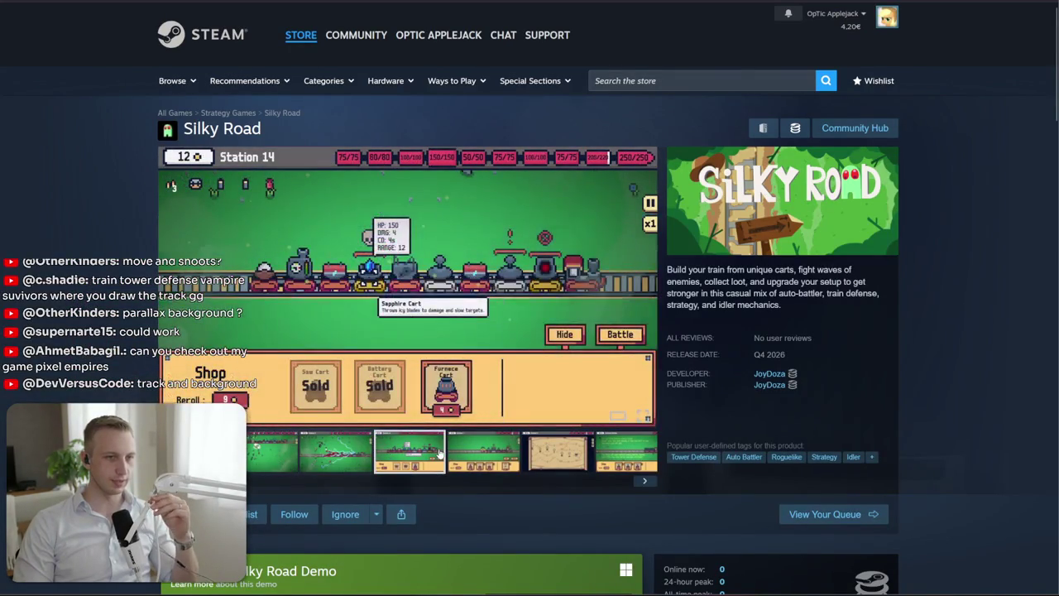